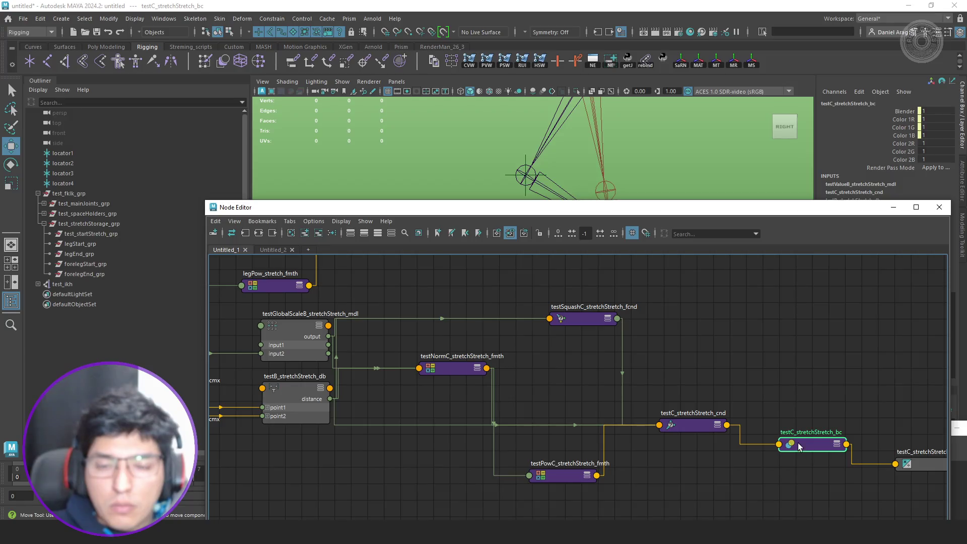
# - Move test_ikh along Z to translate Y 0.443, Z -3.562 to bend the leg
pyautogui.doubleClick(683, 424)
pyautogui.moveTo(762, 207)
pyautogui.mouseDown()
pyautogui.moveTo(516, 339)
pyautogui.moveTo(506, 356)
pyautogui.mouseUp()
pyautogui.click(106, 285)
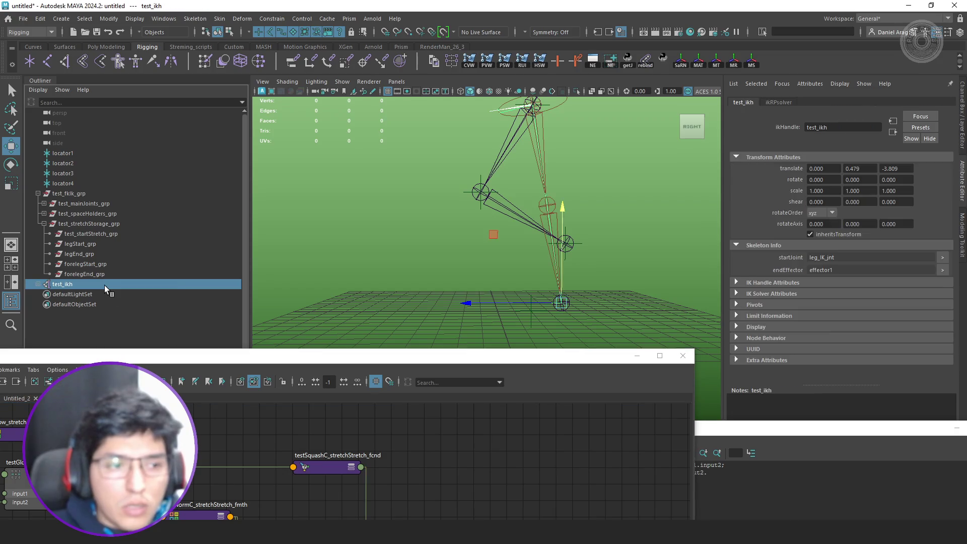
pyautogui.moveTo(502, 301); pyautogui.dragTo(498, 298)
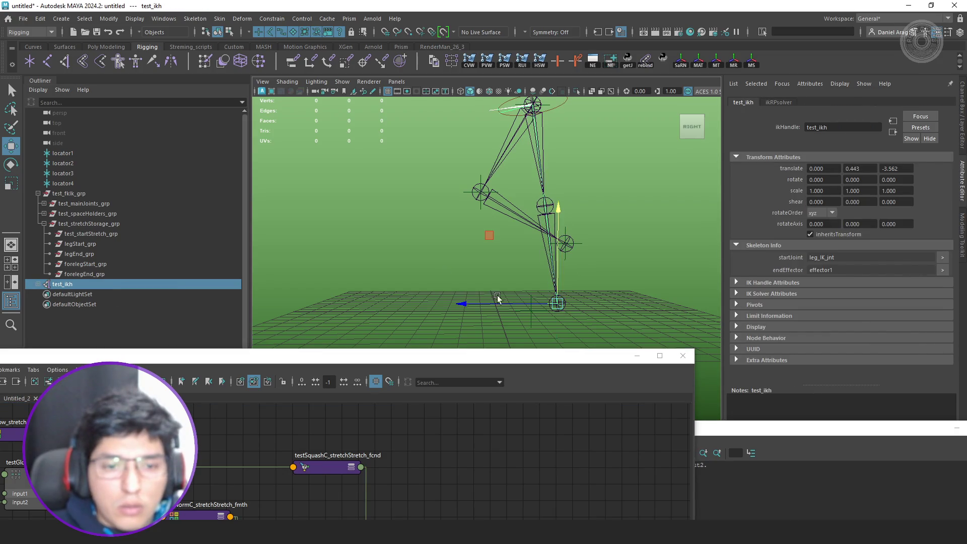
# - Bring the Node Editor back, reposition the testSquashC fcnd node, and maximize the graph
pyautogui.moveTo(483, 353); pyautogui.dragTo(718, 244)
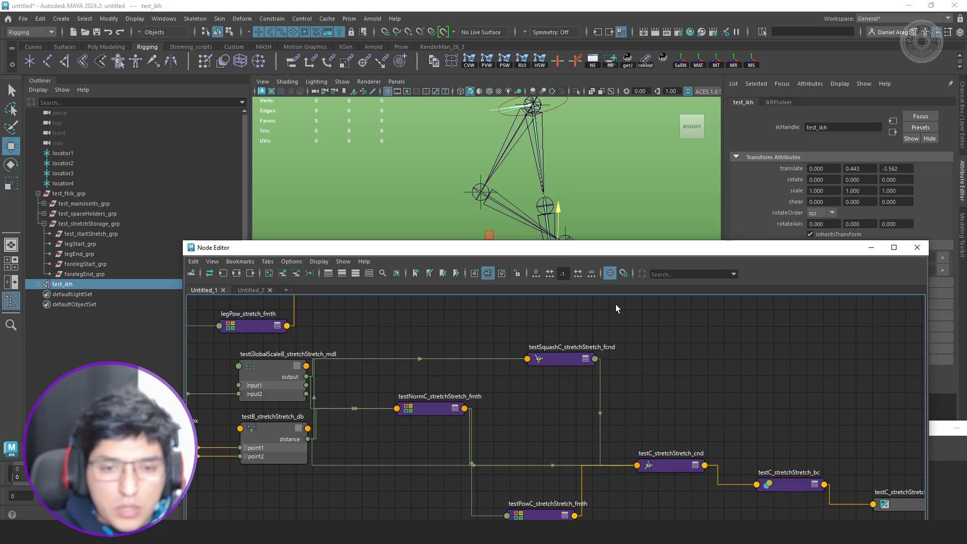
pyautogui.scroll(-1, 570, 322)
pyautogui.scroll(-1, 563, 338)
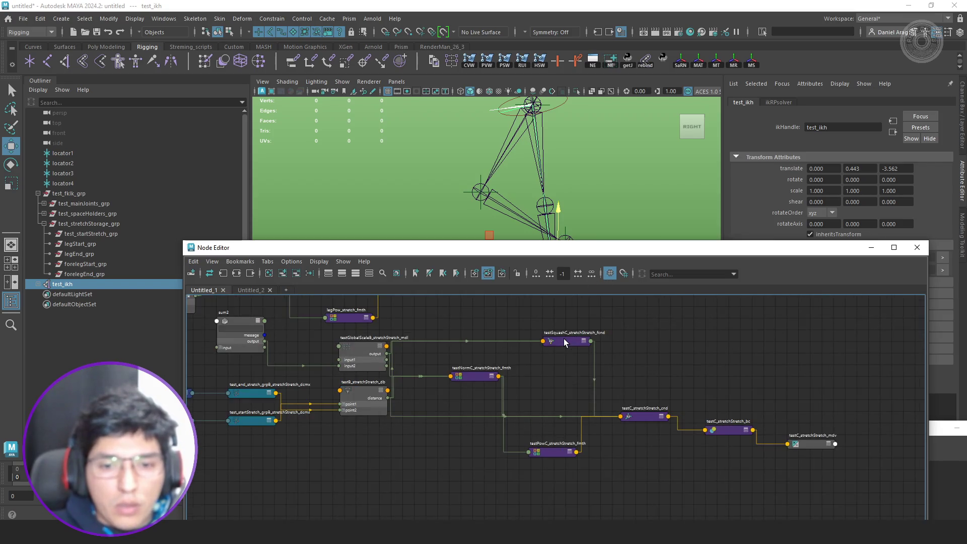
pyautogui.moveTo(571, 342); pyautogui.dragTo(519, 349)
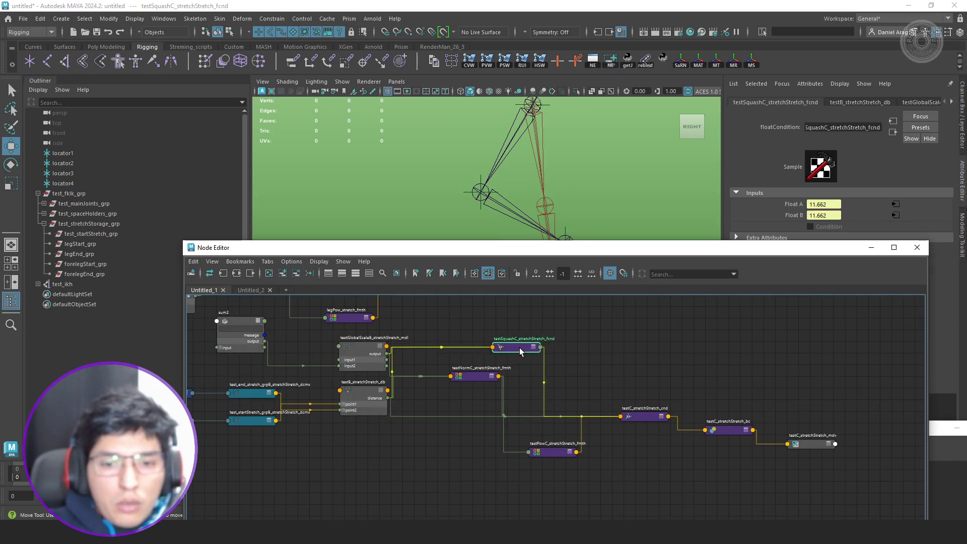
pyautogui.click(892, 247)
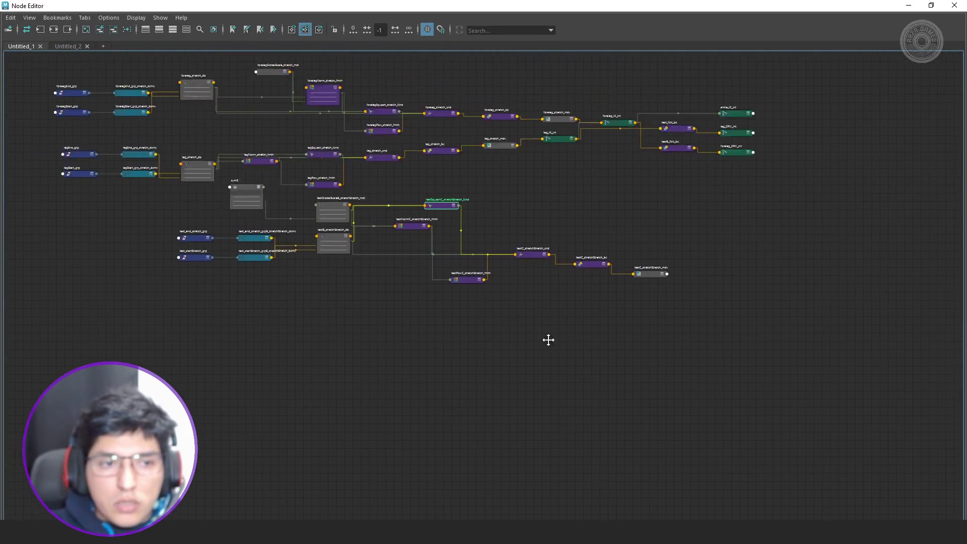
# - Move the test stretch nodes down-left and position testC_stretchStretch_cnd with its connections expanded
pyautogui.scroll(4, 548, 339)
pyautogui.scroll(-2, 392, 294)
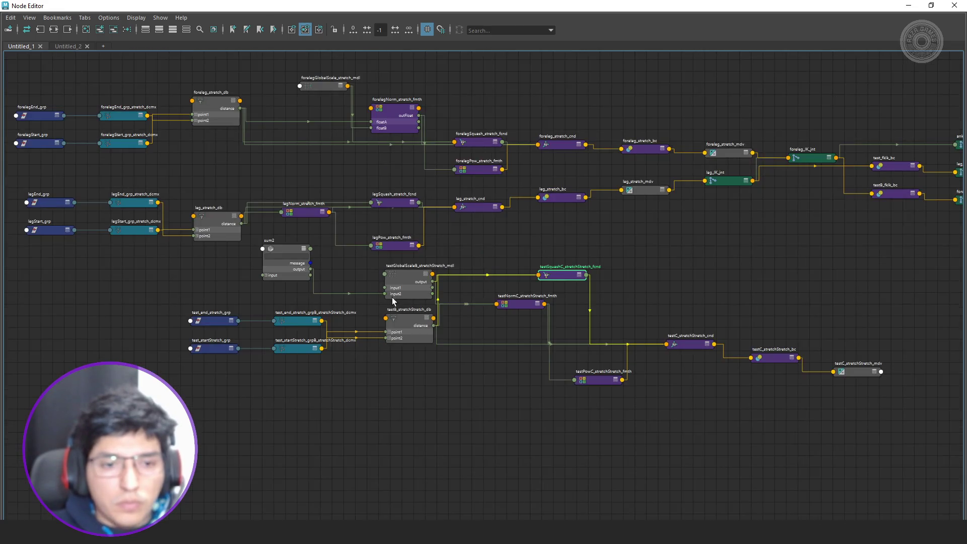
pyautogui.moveTo(666, 432)
pyautogui.mouseDown()
pyautogui.moveTo(366, 348)
pyautogui.moveTo(232, 268)
pyautogui.moveTo(84, 346)
pyautogui.moveTo(36, 335)
pyautogui.mouseUp()
pyautogui.click(421, 304)
pyautogui.moveTo(456, 414)
pyautogui.mouseDown()
pyautogui.moveTo(440, 325)
pyautogui.moveTo(392, 295)
pyautogui.mouseUp()
pyautogui.press('2')
pyautogui.scroll(5, 392, 297)
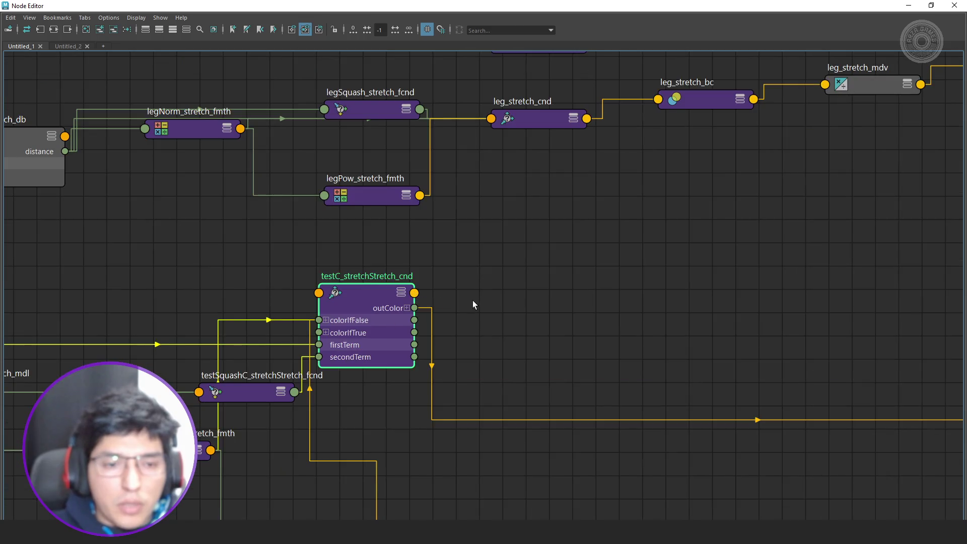
pyautogui.moveTo(484, 319); pyautogui.dragTo(686, 297)
pyautogui.scroll(-4, 675, 303)
pyautogui.moveTo(606, 349); pyautogui.dragTo(374, 323, button='middle')
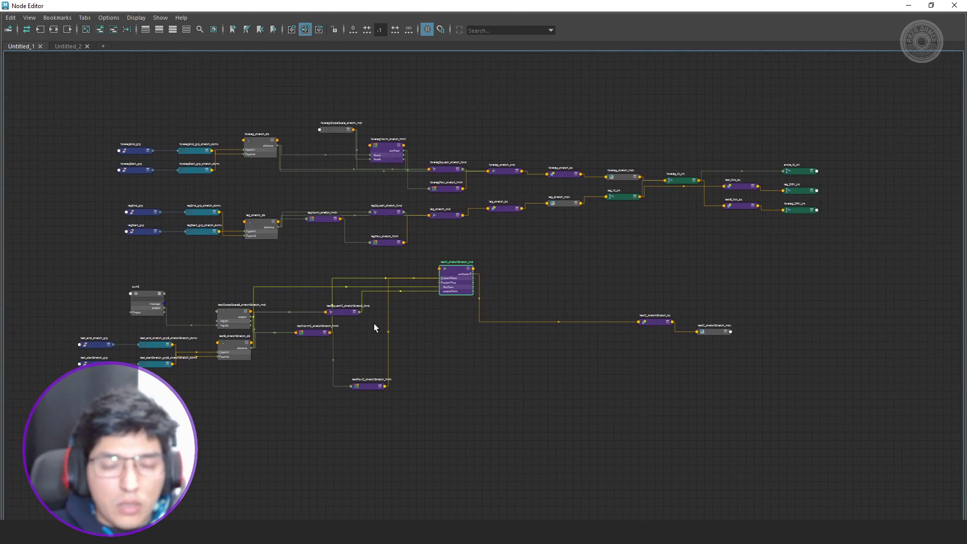
pyautogui.scroll(3, 616, 304)
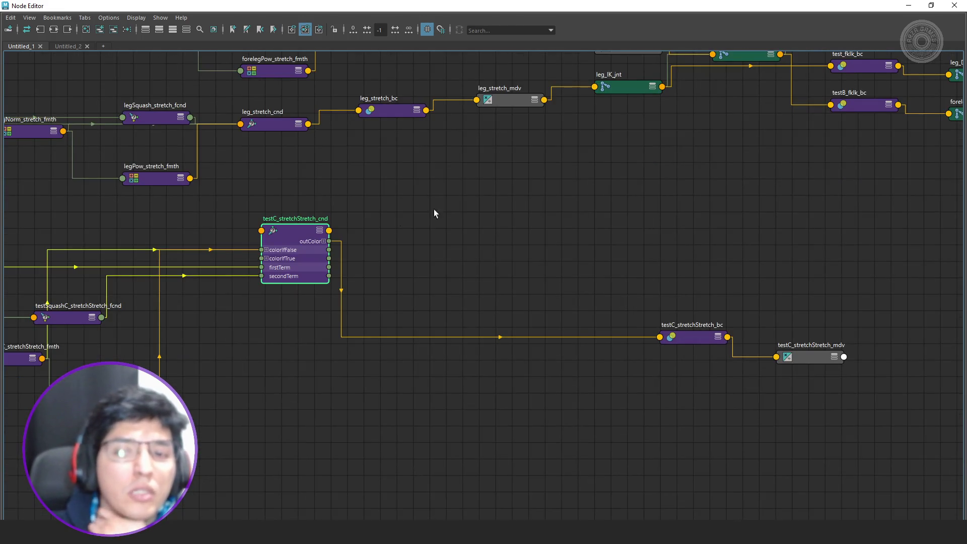
pyautogui.scroll(-4, 663, 259)
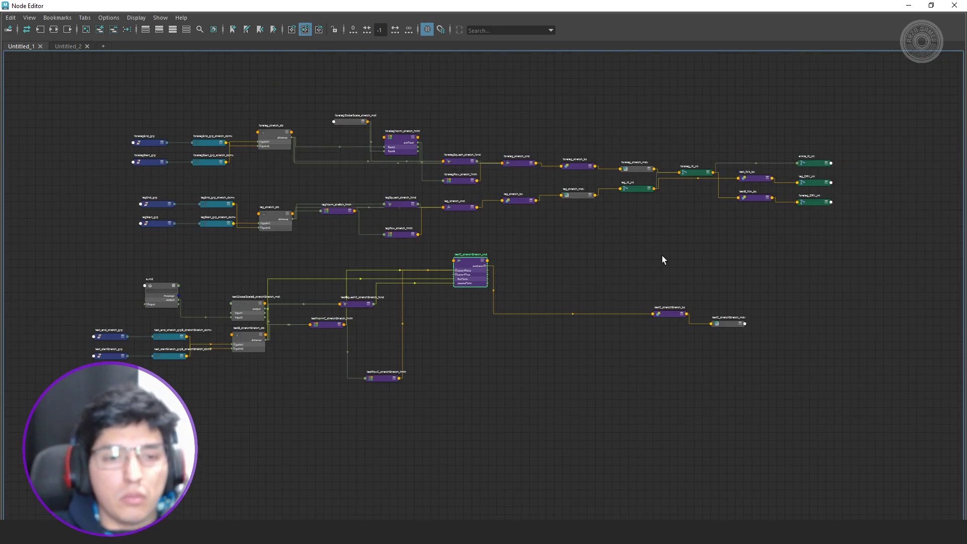
pyautogui.scroll(3, 665, 255)
# - Place testC_stretchStretch_bc and testC_stretchStretch_mdv beside the condition node and expand both
pyautogui.moveTo(670, 336); pyautogui.dragTo(498, 266)
pyautogui.press('2')
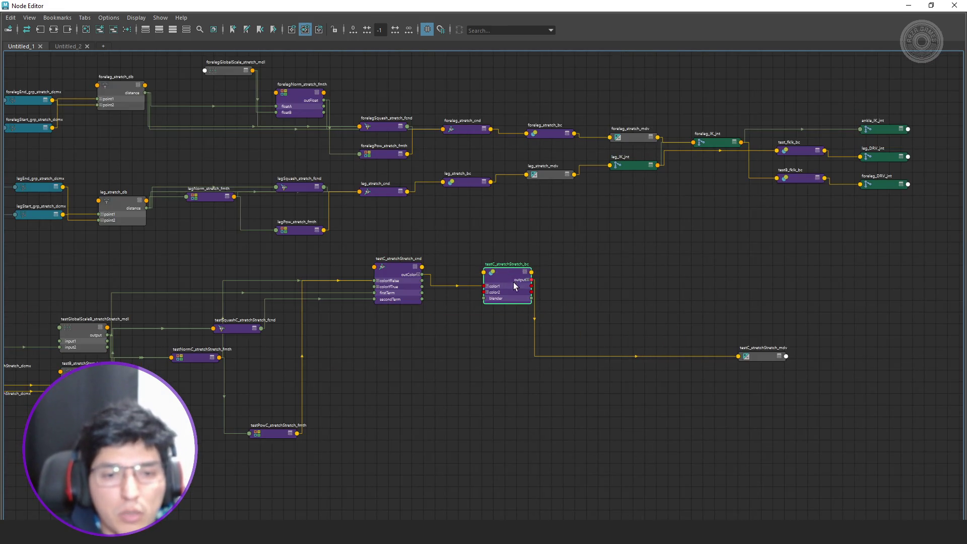
pyautogui.moveTo(733, 356); pyautogui.dragTo(598, 298)
pyautogui.press('2')
pyautogui.scroll(2, 598, 297)
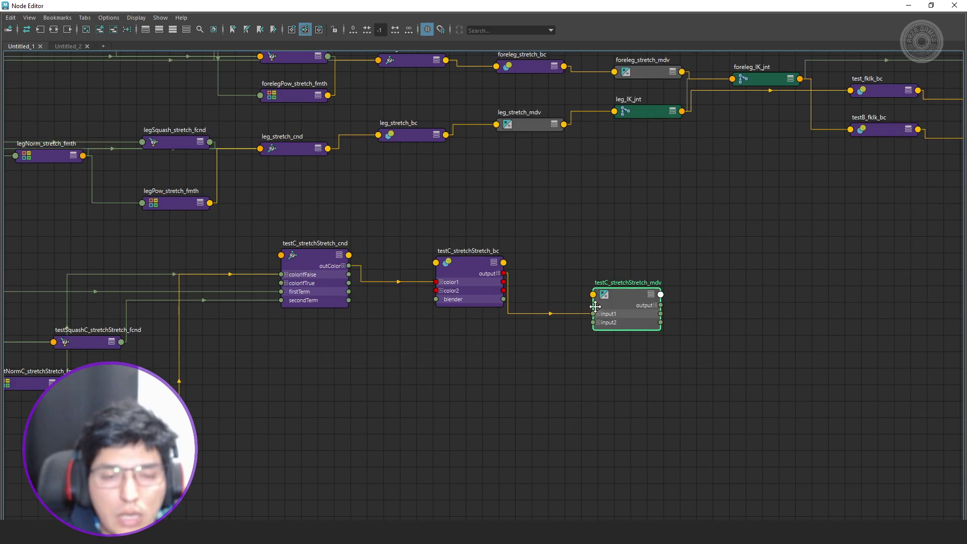
pyautogui.moveTo(594, 306); pyautogui.dragTo(741, 304, button='middle')
pyautogui.scroll(-2, 454, 335)
pyautogui.scroll(4, 562, 360)
# - Move testSquashC fcnd under the condition node, expand testNormC fmth, and restore the Node Editor size
pyautogui.moveTo(434, 322)
pyautogui.mouseDown()
pyautogui.moveTo(323, 303)
pyautogui.moveTo(654, 363)
pyautogui.moveTo(671, 440)
pyautogui.mouseUp()
pyautogui.moveTo(468, 378); pyautogui.dragTo(557, 335, button='middle')
pyautogui.click(418, 300)
pyautogui.press('2')
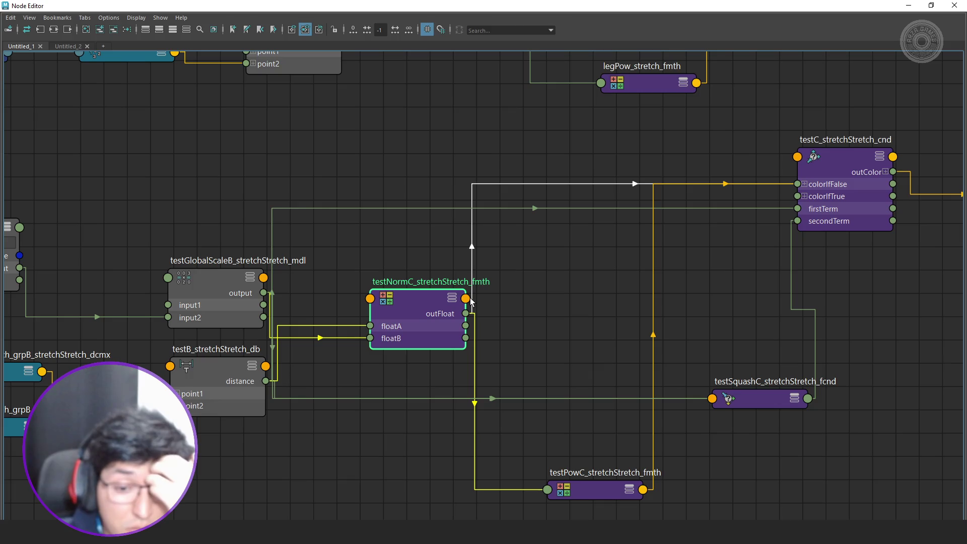
pyautogui.moveTo(424, 314); pyautogui.dragTo(393, 316)
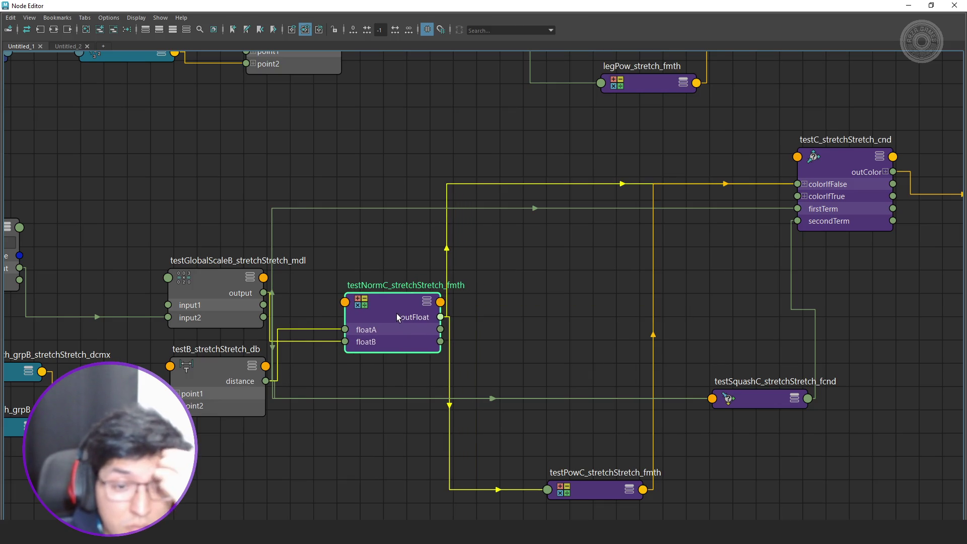
pyautogui.doubleClick(642, 8)
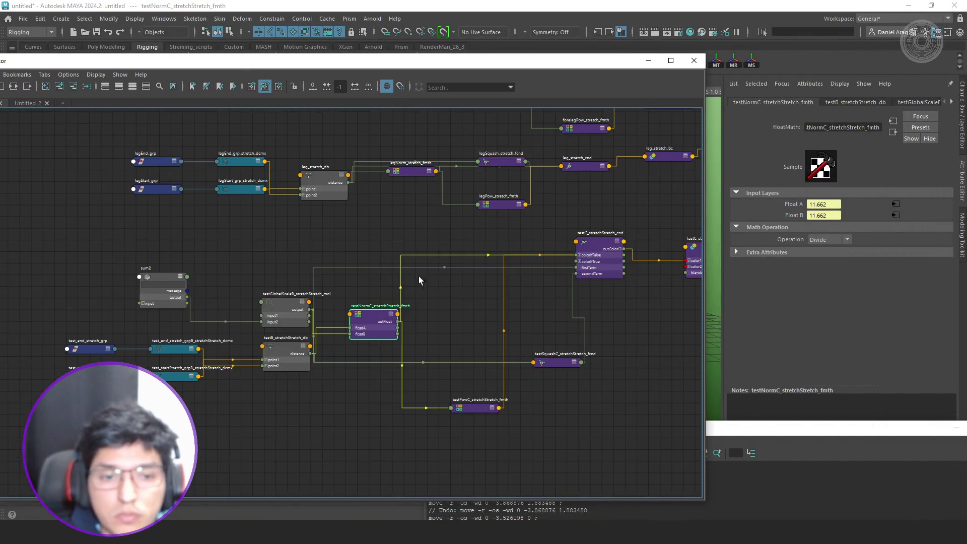
# - Inspect the testGlobalScaleB_stretchStretch_mdl and testNormC_stretchStretch_fmth attribute values
pyautogui.scroll(3, 250, 354)
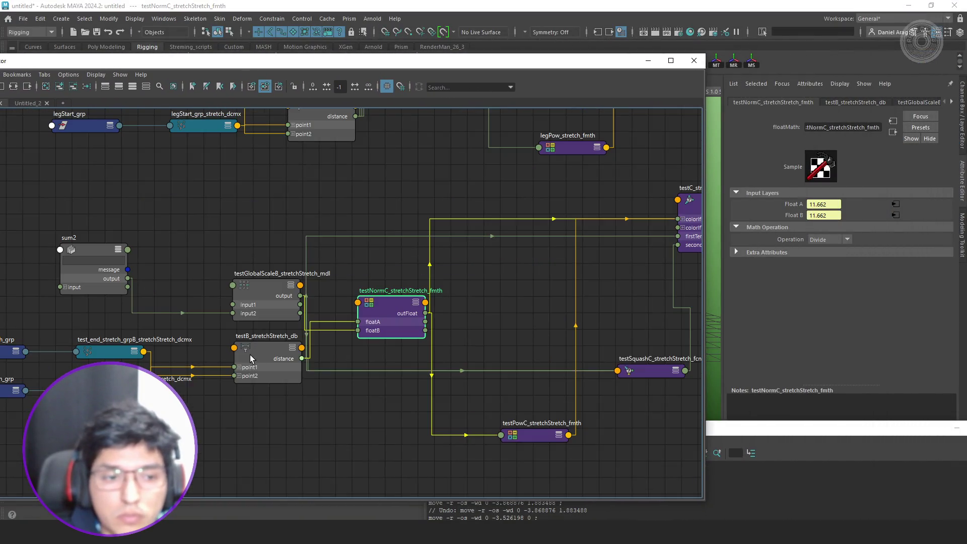
pyautogui.click(282, 305)
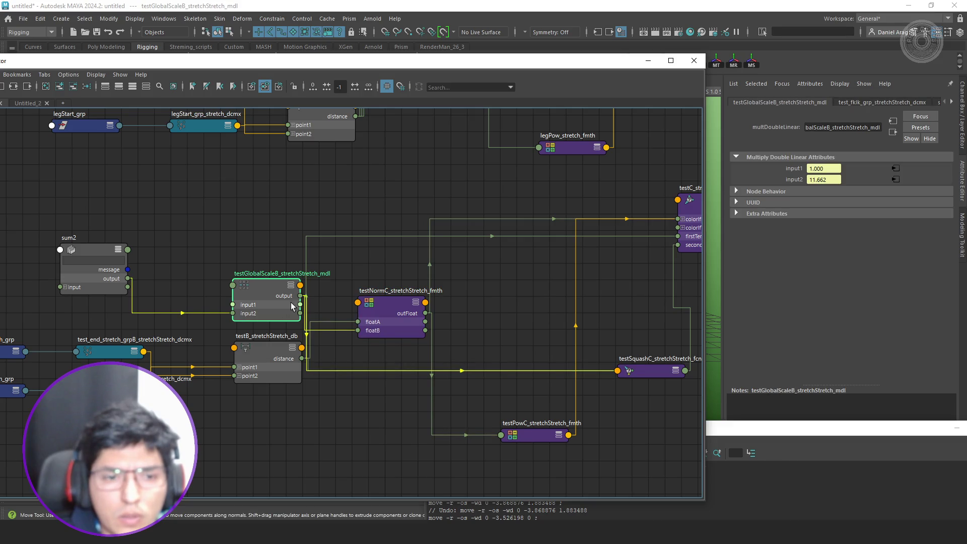
pyautogui.click(383, 321)
pyautogui.scroll(3, 249, 365)
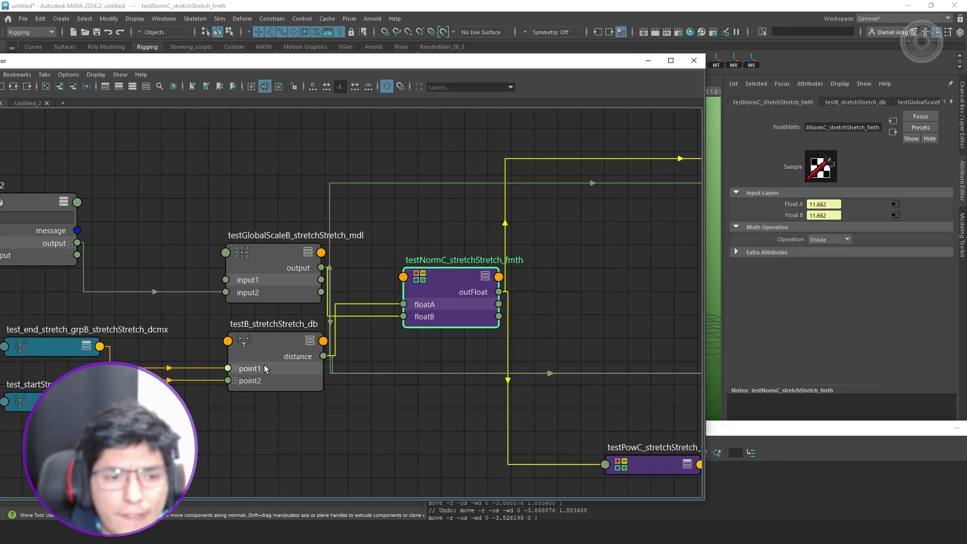
pyautogui.scroll(-3, 392, 345)
# - Nudge testGlobalScaleB mdl, check sum2's 5.831 + 5.831 inputs, and move the Node Editor aside
pyautogui.moveTo(370, 339); pyautogui.dragTo(445, 324, button='middle')
pyautogui.click(390, 285)
pyautogui.moveTo(388, 281); pyautogui.dragTo(382, 274)
pyautogui.click(215, 259)
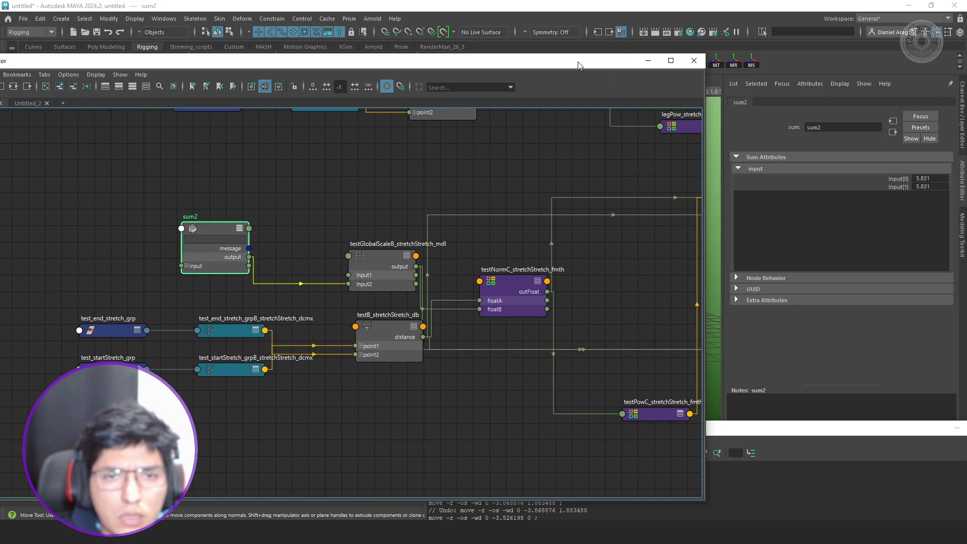
pyautogui.moveTo(578, 65); pyautogui.dragTo(227, 104)
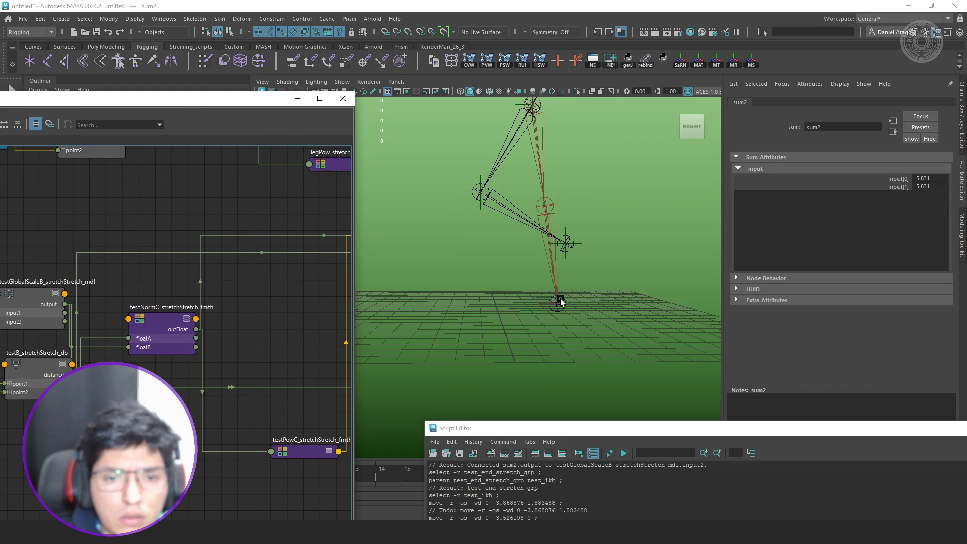
# - Drag test_ikh to bend the leg and push the Node Editor further left
pyautogui.click(548, 305)
pyautogui.moveTo(493, 235); pyautogui.dragTo(483, 263, button='middle')
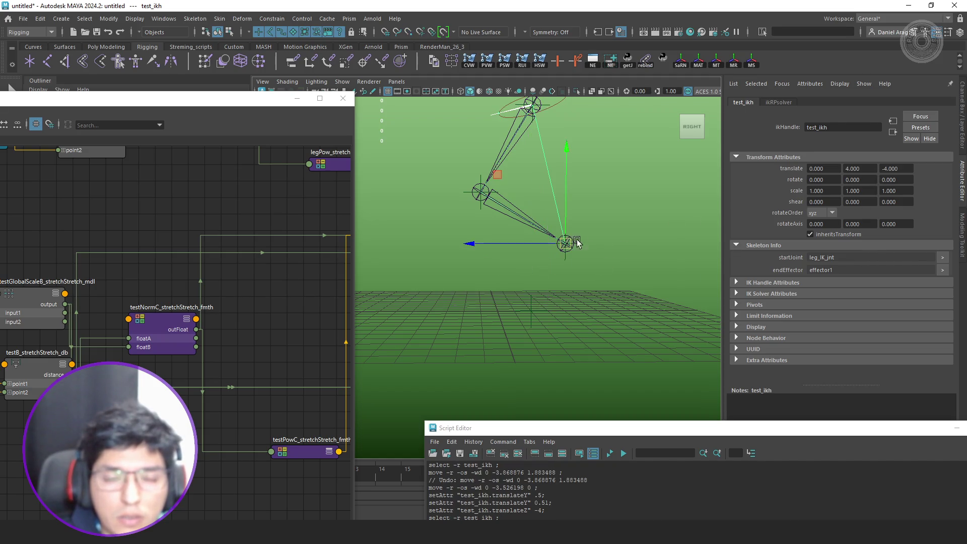
pyautogui.moveTo(267, 103)
pyautogui.mouseDown()
pyautogui.moveTo(191, 123)
pyautogui.moveTo(1, 125)
pyautogui.mouseUp()
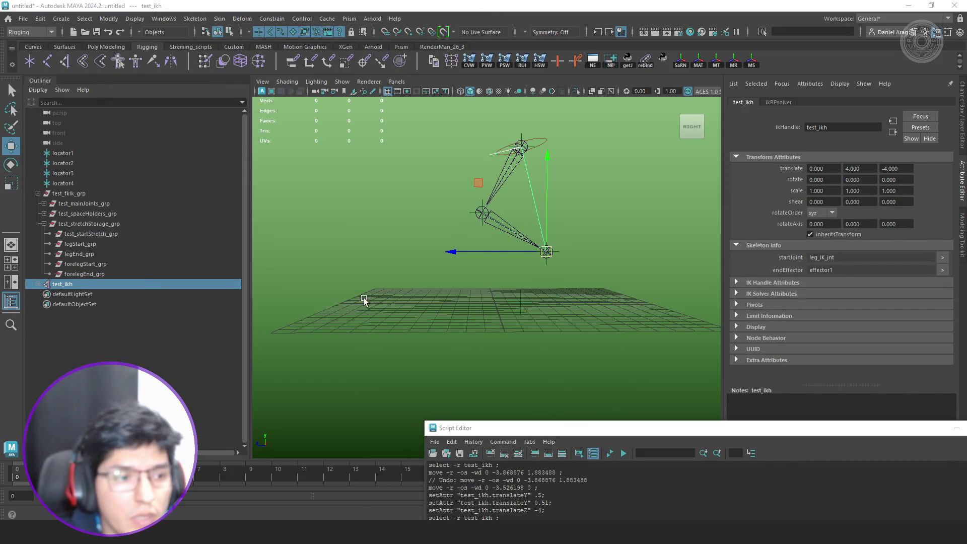
# - Group test_end_stretch_grp into top-level group1 and parent test_ikh under group1
pyautogui.click(39, 284)
pyautogui.click(98, 293)
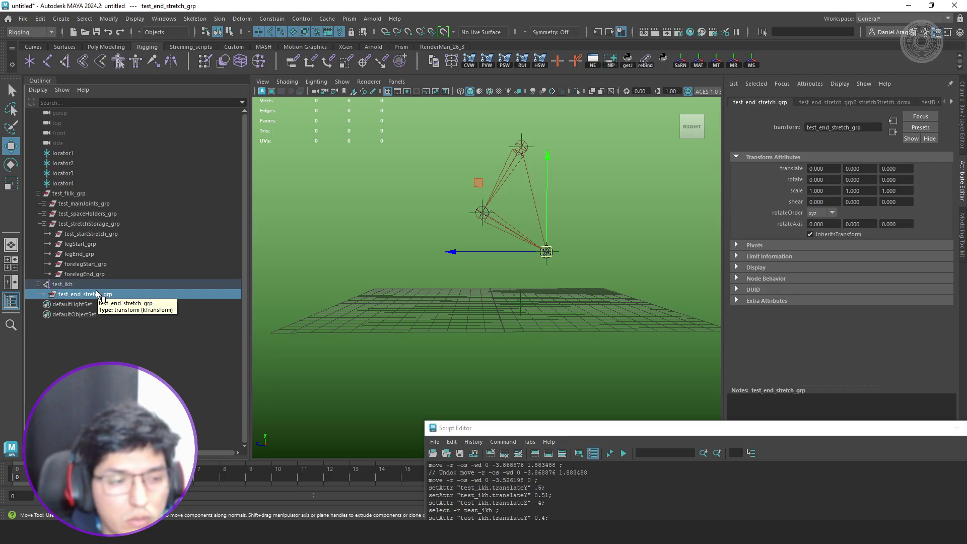
pyautogui.hotkey('ctrl', 'g')
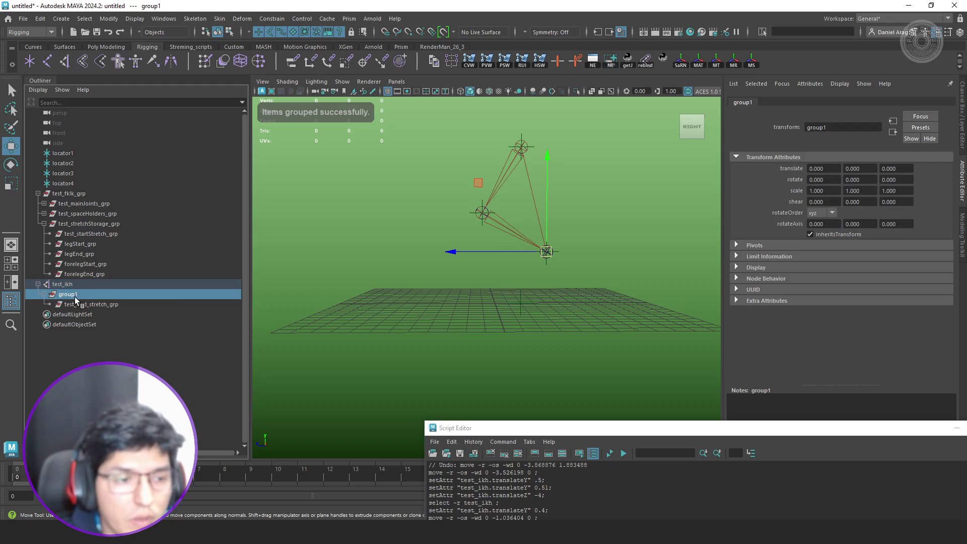
pyautogui.hotkey('shift', 'p')
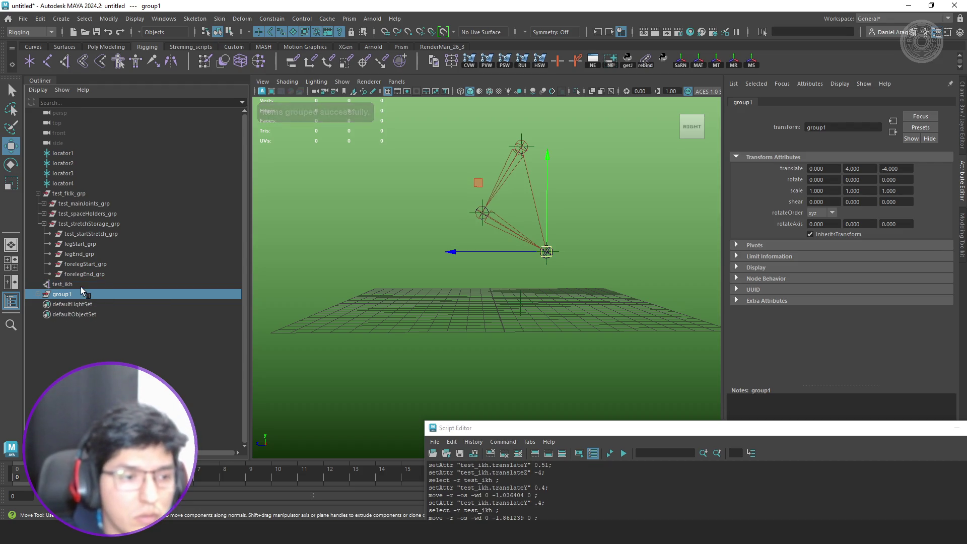
pyautogui.click(81, 285)
pyautogui.moveTo(78, 289); pyautogui.dragTo(74, 294)
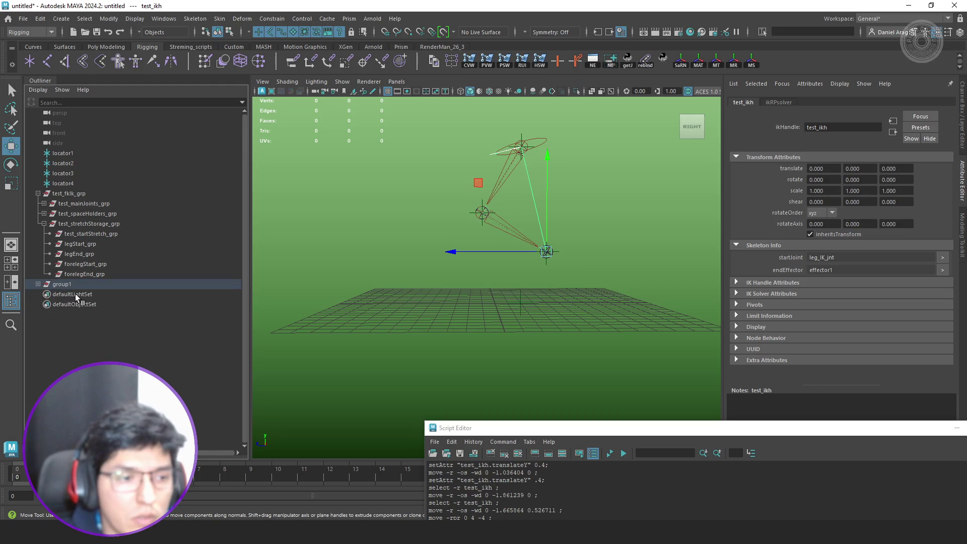
# - Snap-move group1 down to translate Y -1.051 and graph it in the Node Editor
pyautogui.click(67, 285)
pyautogui.press('v')
pyautogui.moveTo(482, 185); pyautogui.dragTo(480, 248)
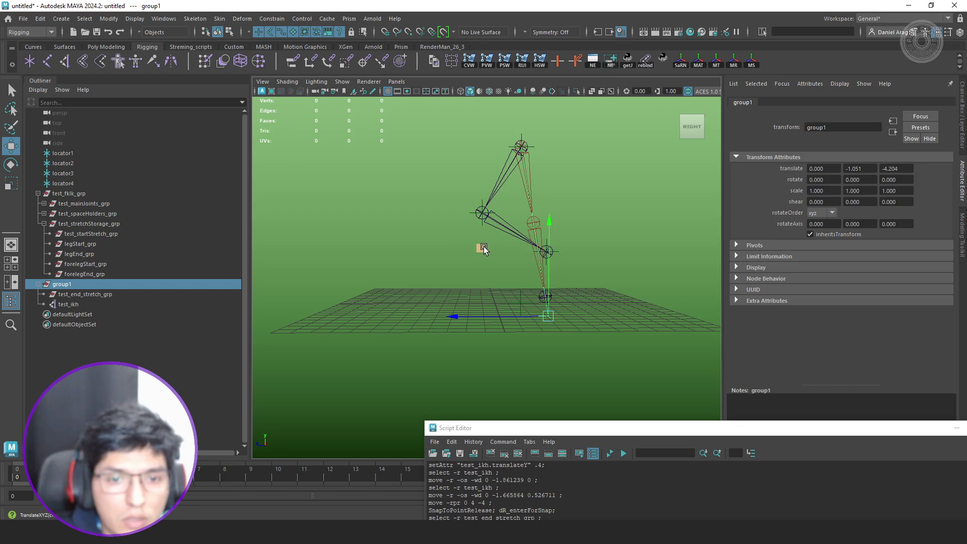
pyautogui.click(592, 61)
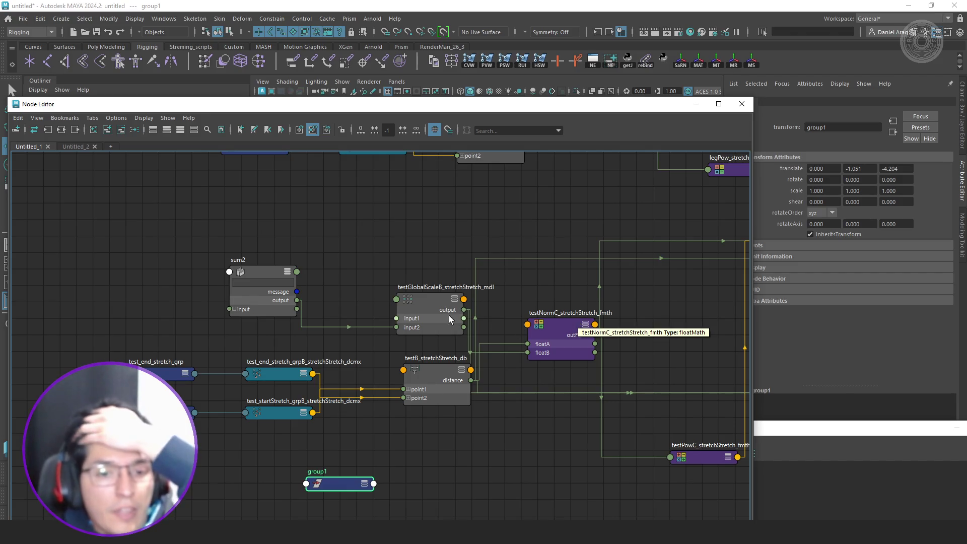
# - Check testNormC's 13.236 over 11.662 stretch and split testC_stretchStretch_cnd's colorIfFalse into R, G, B plugs
pyautogui.press('Left')
pyautogui.click(576, 334)
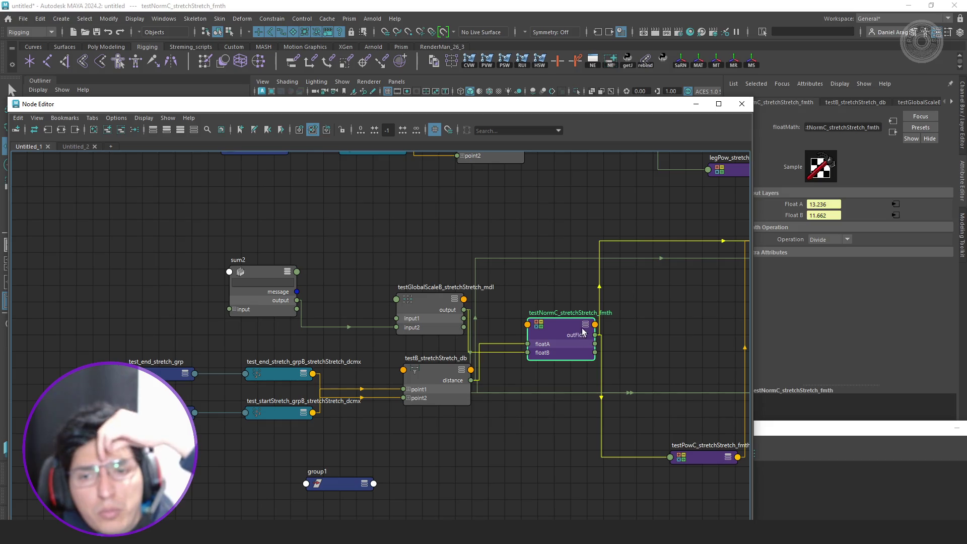
pyautogui.moveTo(665, 319)
pyautogui.mouseDown(button='middle')
pyautogui.moveTo(524, 324)
pyautogui.moveTo(486, 391)
pyautogui.moveTo(503, 396)
pyautogui.mouseUp(button='middle')
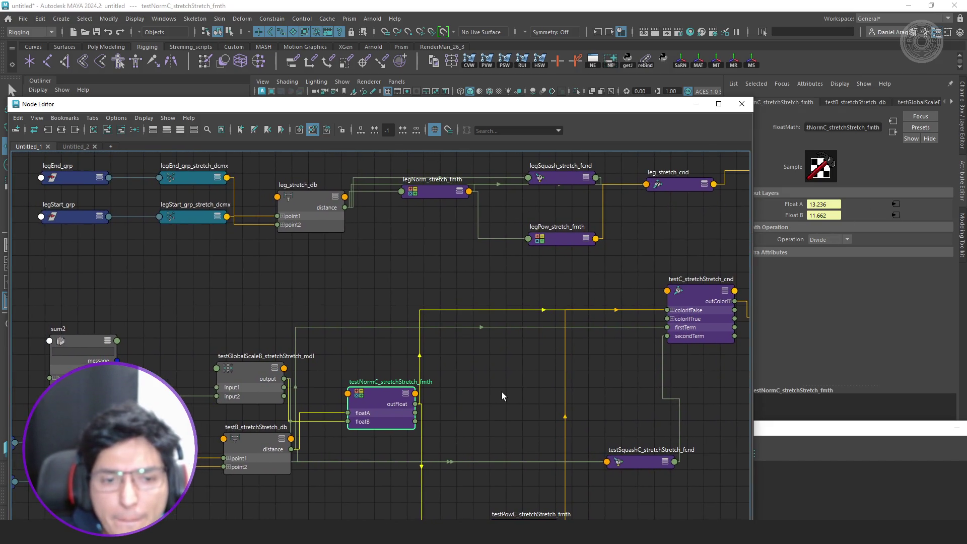
pyautogui.click(691, 335)
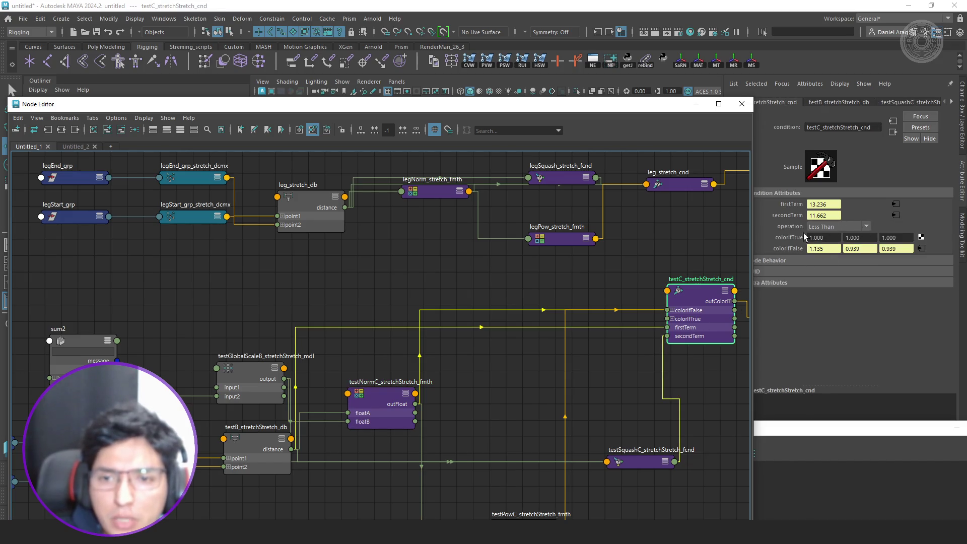
pyautogui.moveTo(391, 400); pyautogui.dragTo(388, 398)
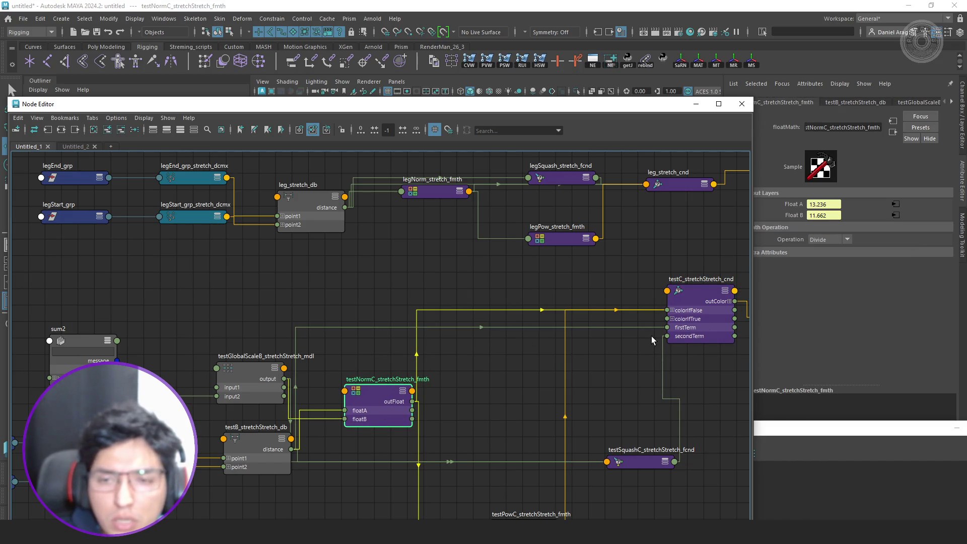
pyautogui.click(673, 310)
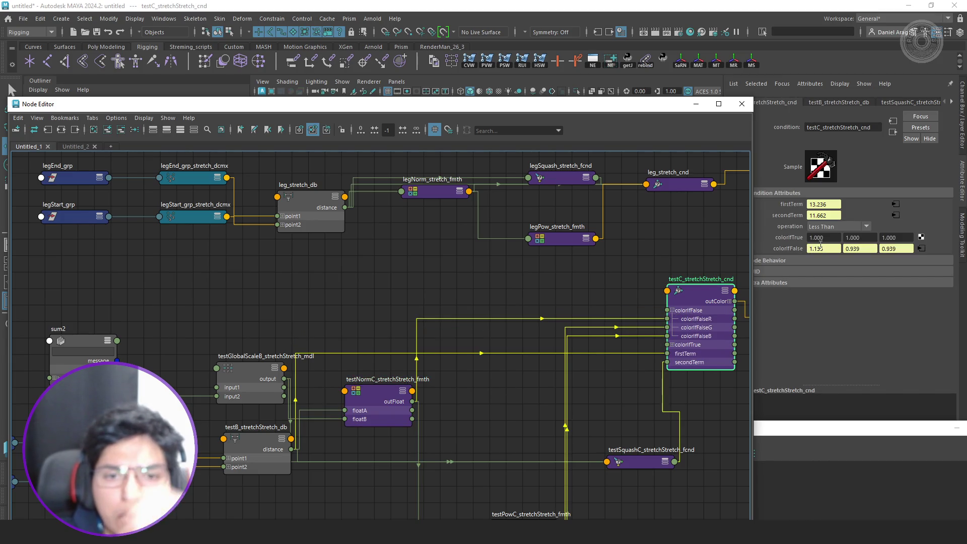
pyautogui.keyDown('alt'); pyautogui.moveTo(481, 284); pyautogui.dragTo(496, 321, button='middle'); pyautogui.keyUp('alt')
# - Move testNormC fmth up and rearrange the leg_stretch_db, legNorm, legSquash and legPow nodes
pyautogui.moveTo(403, 436); pyautogui.dragTo(396, 368)
pyautogui.moveTo(436, 307)
pyautogui.keyDown('alt'); pyautogui.mouseDown(button='middle')
pyautogui.moveTo(424, 420)
pyautogui.moveTo(443, 404)
pyautogui.mouseUp(button='middle'); pyautogui.keyUp('alt')
pyautogui.keyDown('alt'); pyautogui.moveTo(498, 370); pyautogui.dragTo(528, 342, button='middle'); pyautogui.keyUp('alt')
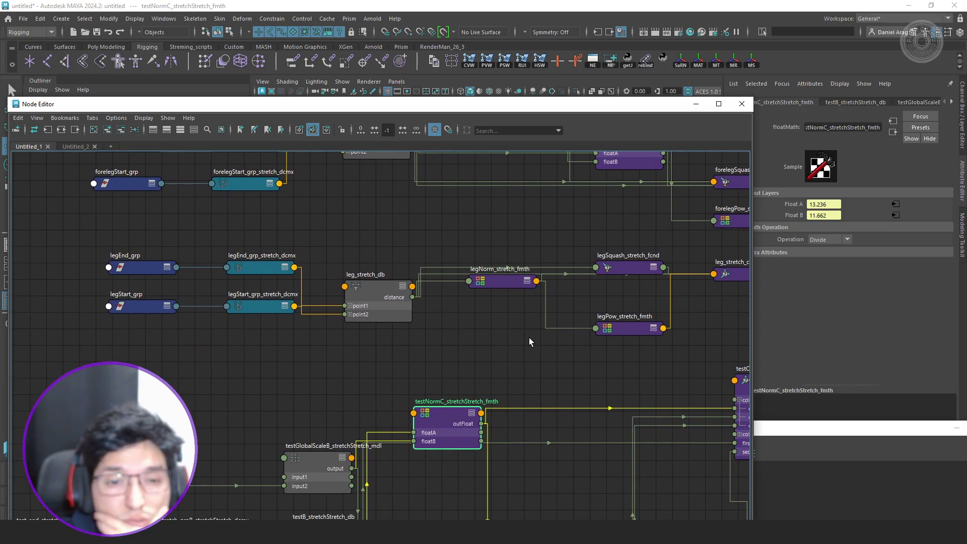
pyautogui.moveTo(386, 307); pyautogui.dragTo(387, 255)
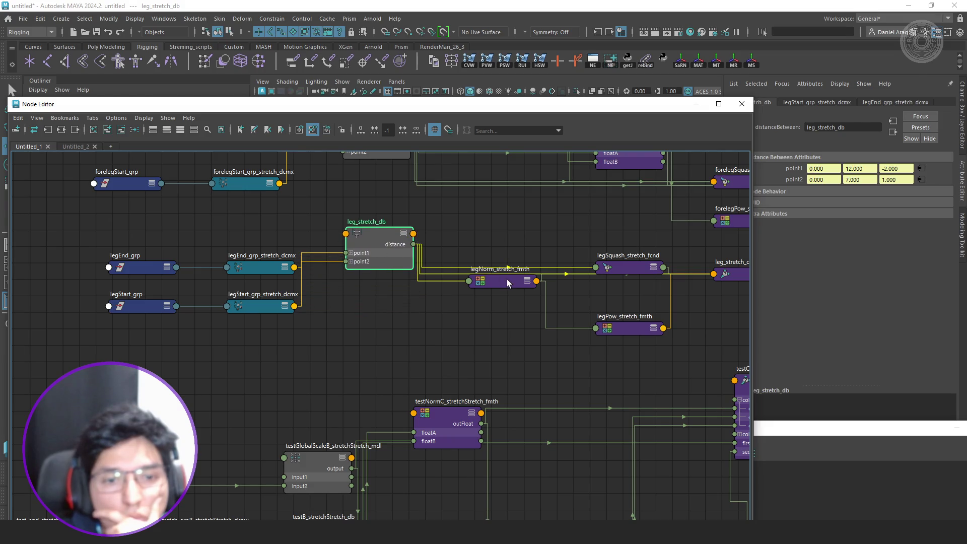
pyautogui.moveTo(507, 282); pyautogui.dragTo(502, 323)
pyautogui.keyDown('alt'); pyautogui.moveTo(506, 321); pyautogui.dragTo(399, 328, button='middle'); pyautogui.keyUp('alt')
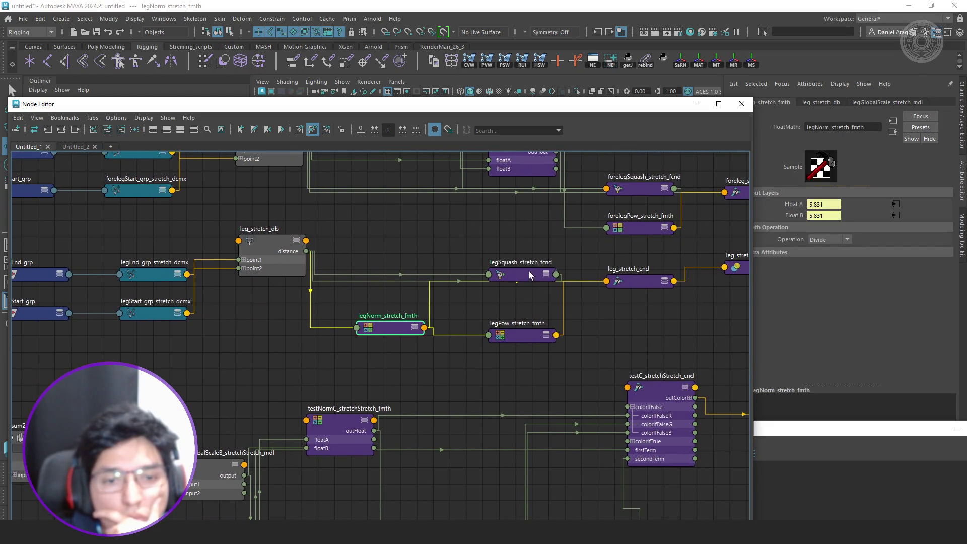
pyautogui.moveTo(530, 275); pyautogui.dragTo(521, 252)
pyautogui.click(542, 334)
pyautogui.moveTo(544, 334); pyautogui.dragTo(570, 328)
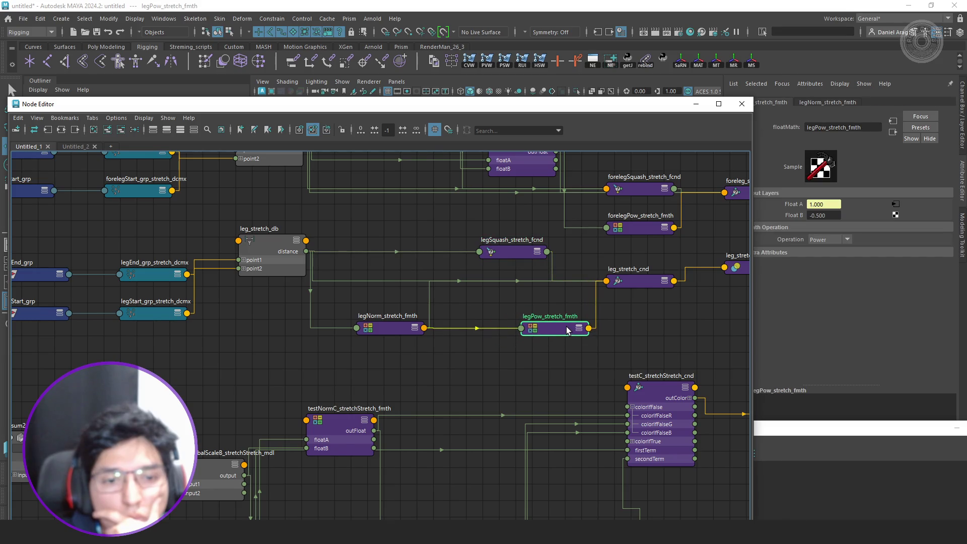
# - Line leg_stretch_cnd up with legSquash and legPow, splitting its colorIfFalse into R, G, B
pyautogui.moveTo(630, 278); pyautogui.dragTo(632, 272)
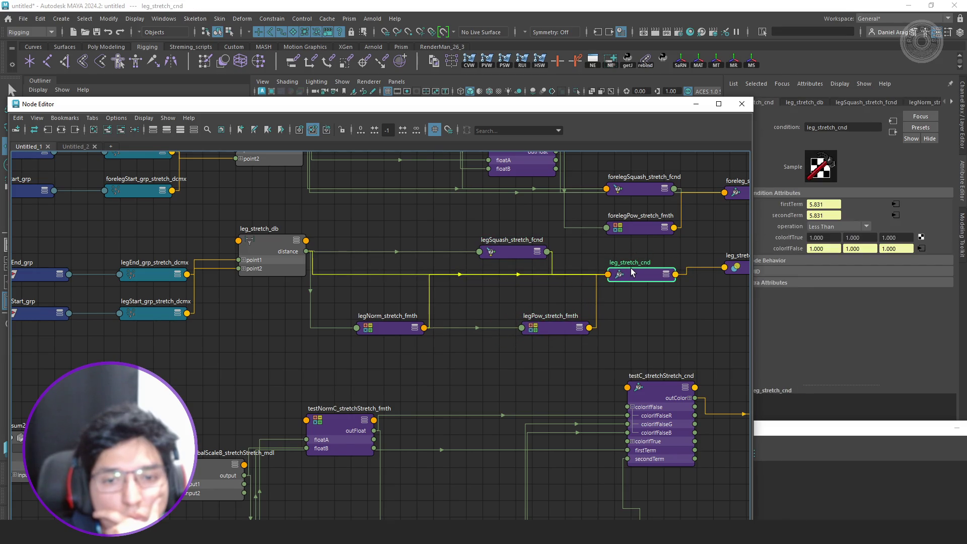
pyautogui.press('2')
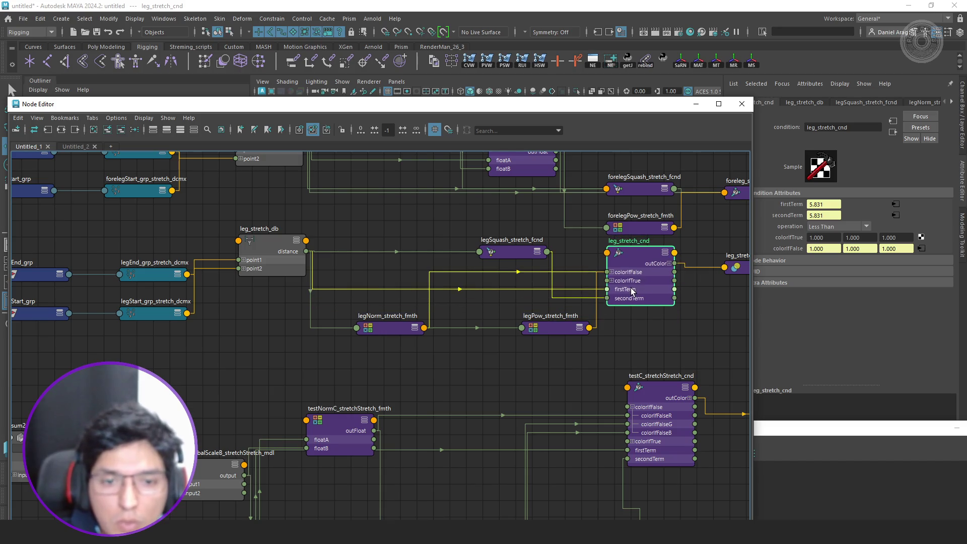
pyautogui.scroll(3, 629, 289)
pyautogui.moveTo(632, 291)
pyautogui.keyDown('alt'); pyautogui.mouseDown(button='middle')
pyautogui.moveTo(531, 352)
pyautogui.moveTo(428, 370)
pyautogui.moveTo(395, 356)
pyautogui.mouseUp(button='middle'); pyautogui.keyUp('alt')
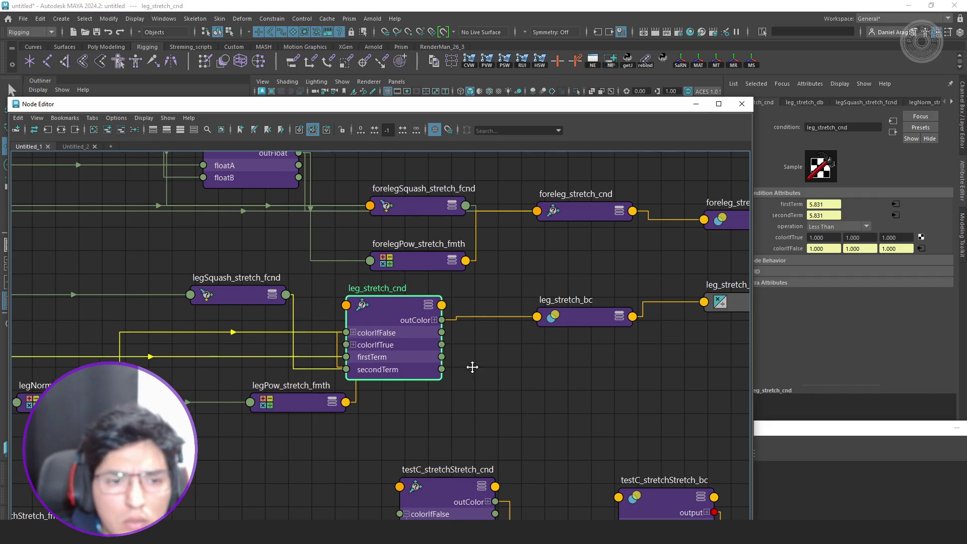
pyautogui.keyDown('alt'); pyautogui.moveTo(470, 367); pyautogui.dragTo(531, 363, button='middle'); pyautogui.keyUp('alt')
pyautogui.keyDown('alt'); pyautogui.moveTo(323, 296); pyautogui.dragTo(470, 289, button='middle'); pyautogui.keyUp('alt')
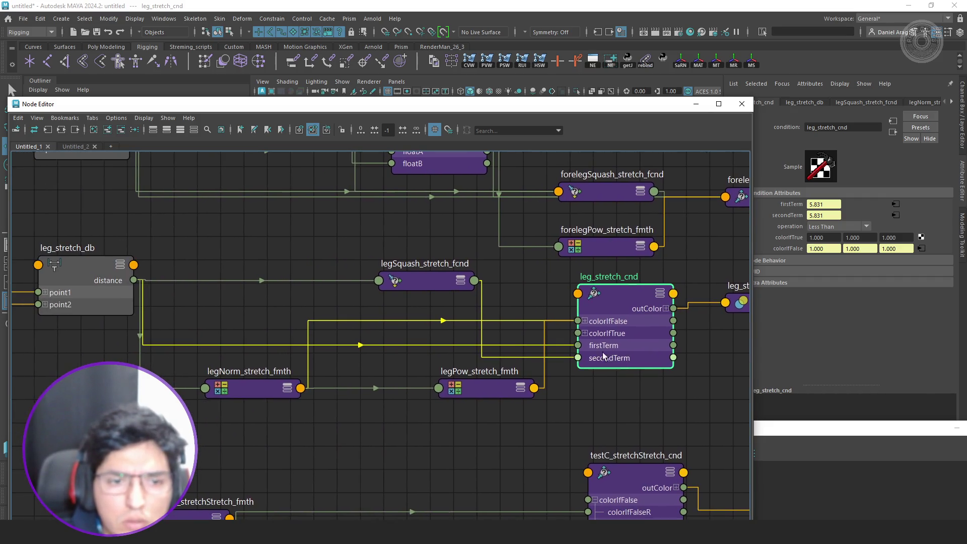
pyautogui.moveTo(470, 290)
pyautogui.mouseDown()
pyautogui.moveTo(183, 280)
pyautogui.moveTo(264, 246)
pyautogui.moveTo(256, 247)
pyautogui.mouseUp()
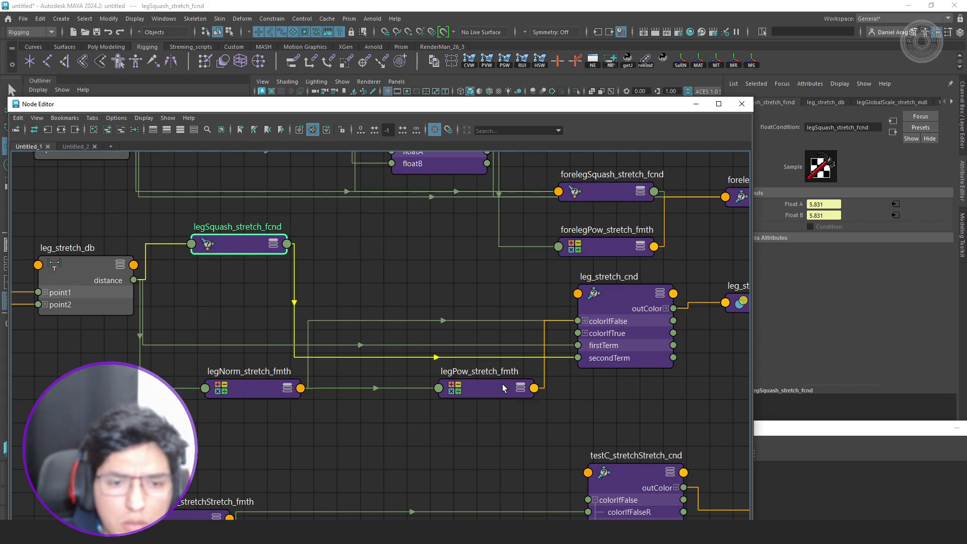
pyautogui.moveTo(503, 391)
pyautogui.keyDown('alt'); pyautogui.mouseDown(button='middle')
pyautogui.moveTo(523, 398)
pyautogui.moveTo(564, 383)
pyautogui.mouseUp(button='middle'); pyautogui.keyUp('alt')
pyautogui.moveTo(564, 382)
pyautogui.mouseDown()
pyautogui.moveTo(537, 346)
pyautogui.moveTo(536, 287)
pyautogui.mouseUp()
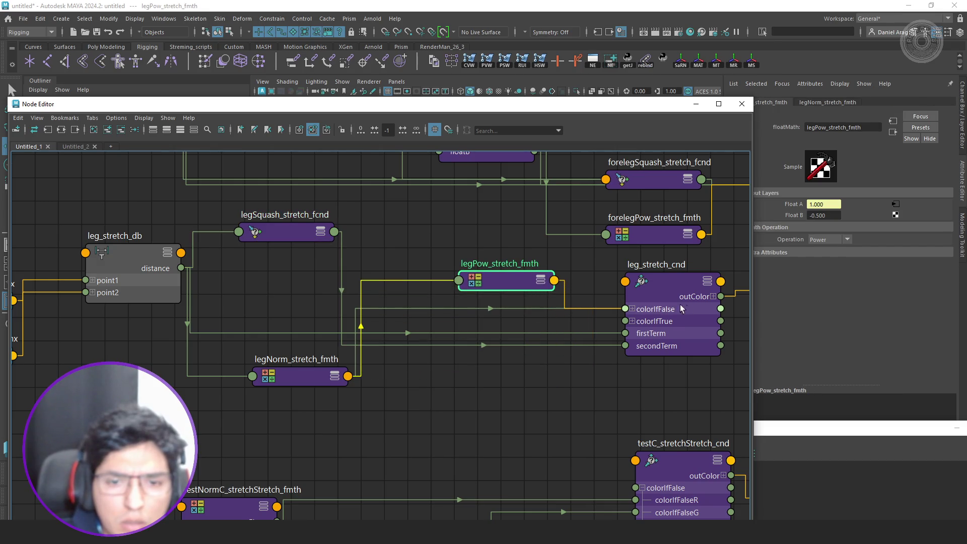
pyautogui.click(632, 309)
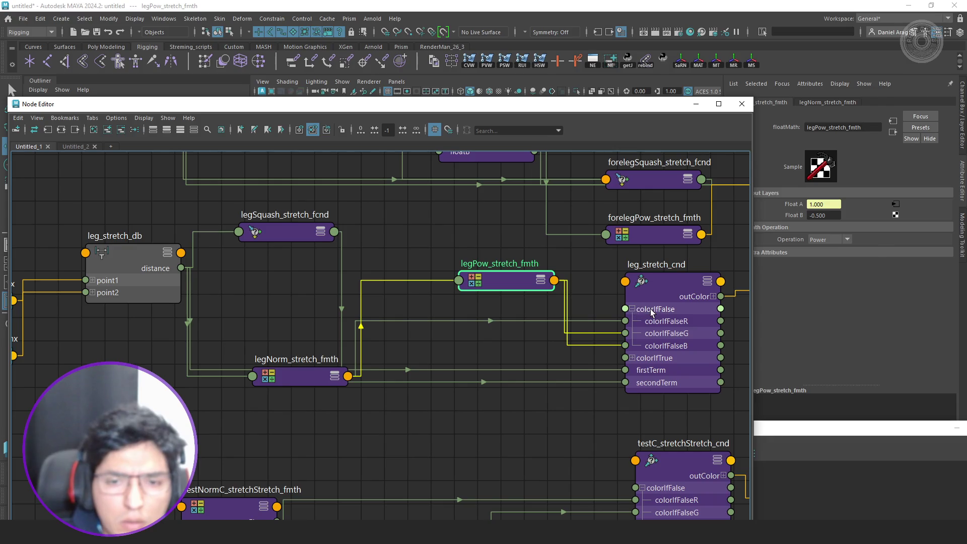
pyautogui.moveTo(651, 312); pyautogui.dragTo(621, 313)
pyautogui.keyDown('alt'); pyautogui.moveTo(621, 313); pyautogui.dragTo(400, 319, button='middle'); pyautogui.keyUp('alt')
pyautogui.press('1')
# - Reposition and expand leg_stretch_cnd, check leg_stretch_bc, move testC_stretchStretch_cnd down-right, and search 'floatm'
pyautogui.scroll(-2, 449, 328)
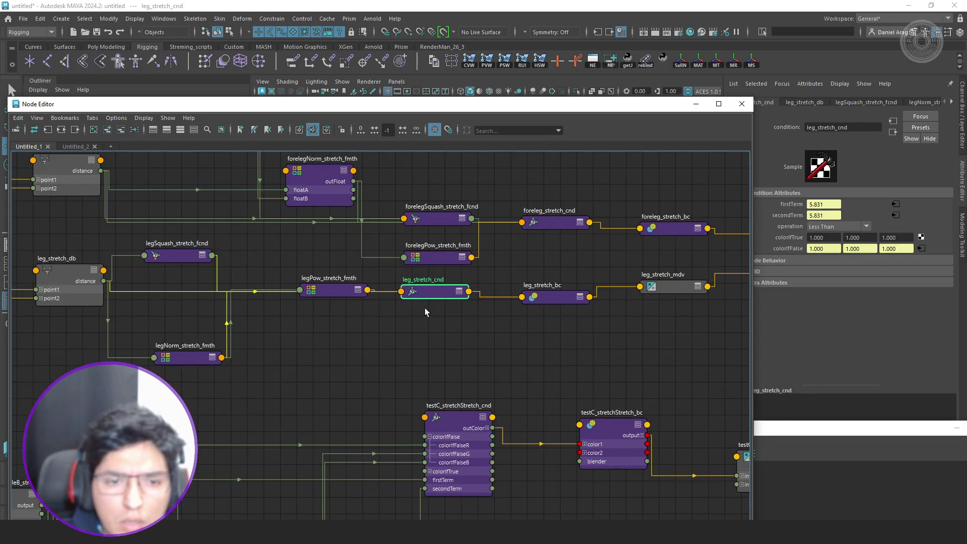
pyautogui.click(434, 310)
pyautogui.moveTo(446, 294); pyautogui.dragTo(416, 330)
pyautogui.press('2')
pyautogui.keyDown('alt'); pyautogui.moveTo(465, 350); pyautogui.dragTo(486, 302, button='middle'); pyautogui.keyUp('alt')
pyautogui.moveTo(433, 322); pyautogui.dragTo(388, 317)
pyautogui.click(479, 310)
pyautogui.click(584, 248)
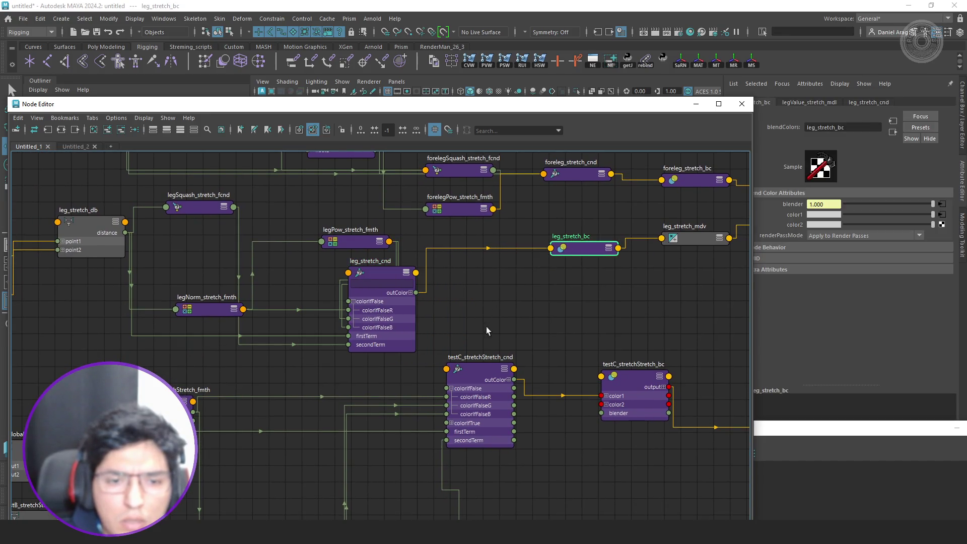
pyautogui.moveTo(481, 370); pyautogui.dragTo(529, 399)
pyautogui.moveTo(616, 366); pyautogui.dragTo(481, 353)
pyautogui.write('floatm')
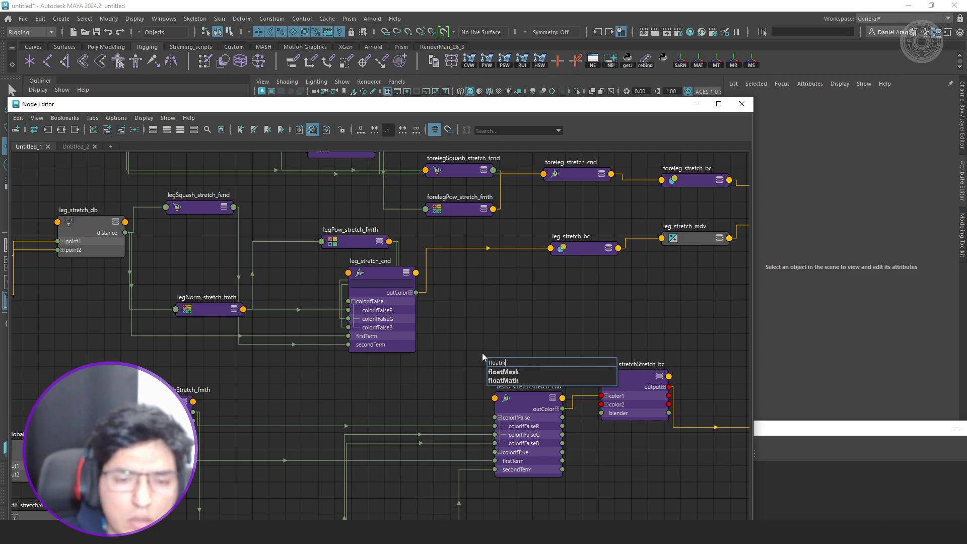
# - Create a multiplyDivide node and place it above testC_stretchStretch_cnd
pyautogui.press('BackSpace')
pyautogui.press('BackSpace')
pyautogui.press('BackSpace')
pyautogui.press('BackSpace')
pyautogui.press('BackSpace')
pyautogui.write('multD')
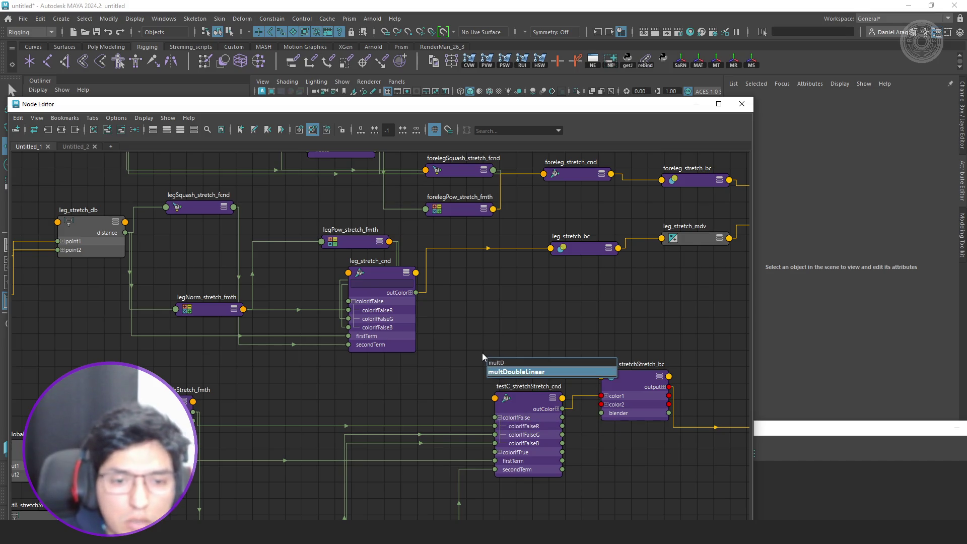
pyautogui.press('Return')
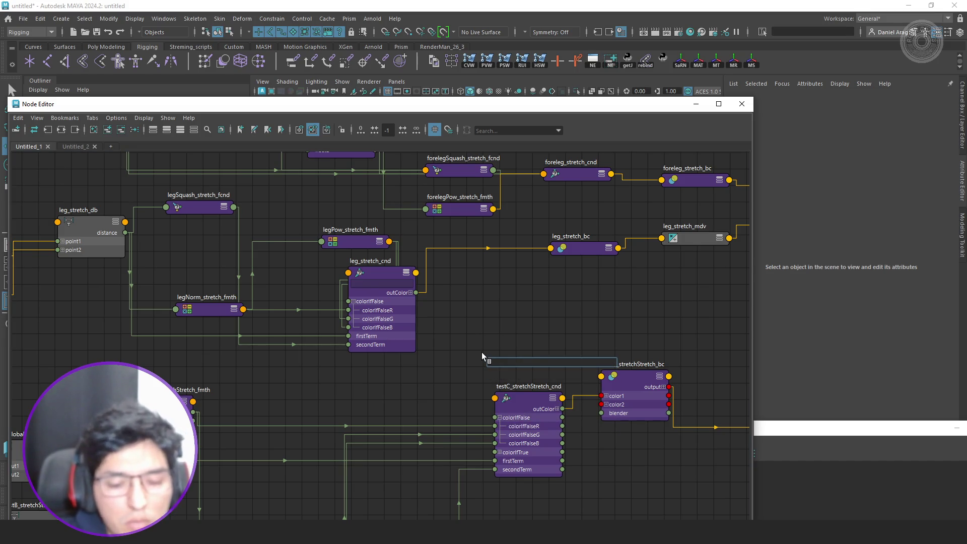
pyautogui.write('mult')
pyautogui.press('Down')
pyautogui.press('Down')
pyautogui.press('Down')
pyautogui.press('Return')
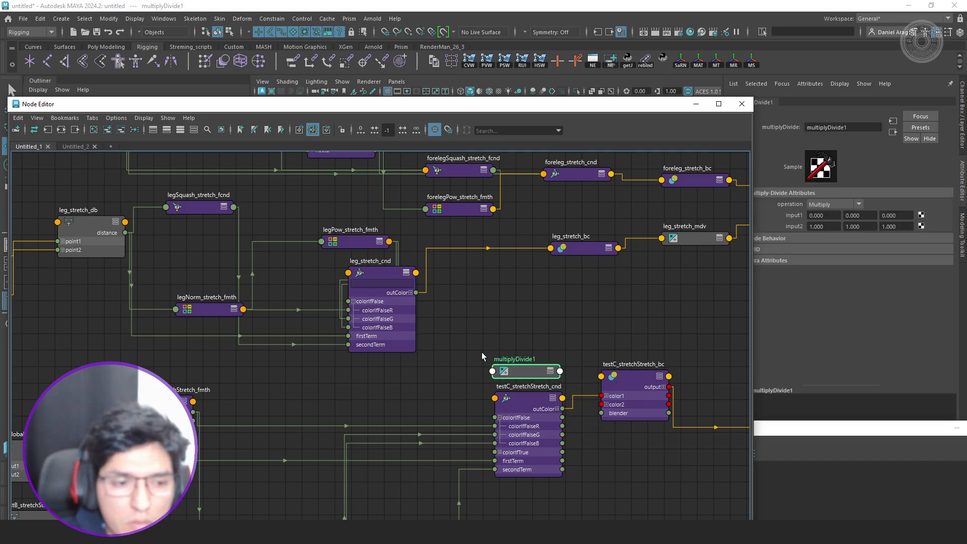
pyautogui.moveTo(533, 375); pyautogui.dragTo(516, 322)
pyautogui.scroll(2, 508, 319)
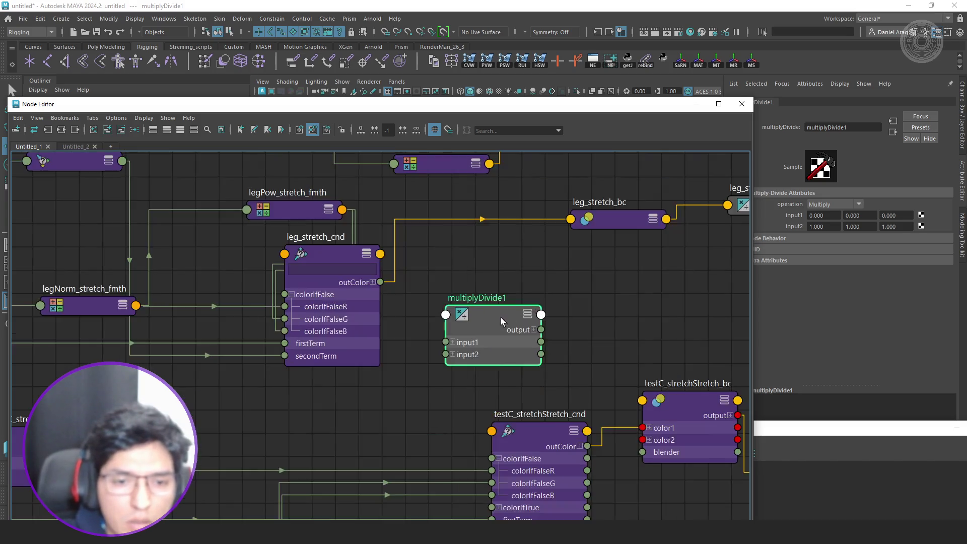
pyautogui.scroll(-2, 500, 317)
pyautogui.scroll(4, 247, 413)
# - Feed testNormC_stretchStretch_fmth's output into multiplyDivide1 input2X, input2Y and input2Z
pyautogui.moveTo(360, 405)
pyautogui.mouseDown()
pyautogui.moveTo(661, 308)
pyautogui.moveTo(638, 306)
pyautogui.moveTo(634, 324)
pyautogui.mouseUp()
pyautogui.moveTo(187, 451); pyautogui.dragTo(686, 339)
pyautogui.moveTo(186, 451)
pyautogui.mouseDown()
pyautogui.moveTo(649, 358)
pyautogui.moveTo(635, 359)
pyautogui.mouseUp()
# - Connect leg_stretch_cnd outColor to multiplyDivide1 input1 and its output to leg_stretch_bc color1
pyautogui.moveTo(544, 210)
pyautogui.keyDown('alt'); pyautogui.mouseDown(button='middle')
pyautogui.moveTo(467, 273)
pyautogui.moveTo(449, 307)
pyautogui.mouseUp(button='middle'); pyautogui.keyUp('alt')
pyautogui.moveTo(455, 313); pyautogui.dragTo(556, 384)
pyautogui.moveTo(626, 384); pyautogui.dragTo(581, 368)
pyautogui.moveTo(575, 346)
pyautogui.keyDown('alt'); pyautogui.mouseDown(button='middle')
pyautogui.moveTo(408, 379)
pyautogui.moveTo(357, 404)
pyautogui.mouseUp(button='middle'); pyautogui.keyUp('alt')
pyautogui.moveTo(539, 275); pyautogui.dragTo(560, 274)
pyautogui.press('3')
pyautogui.moveTo(408, 412); pyautogui.dragTo(520, 309)
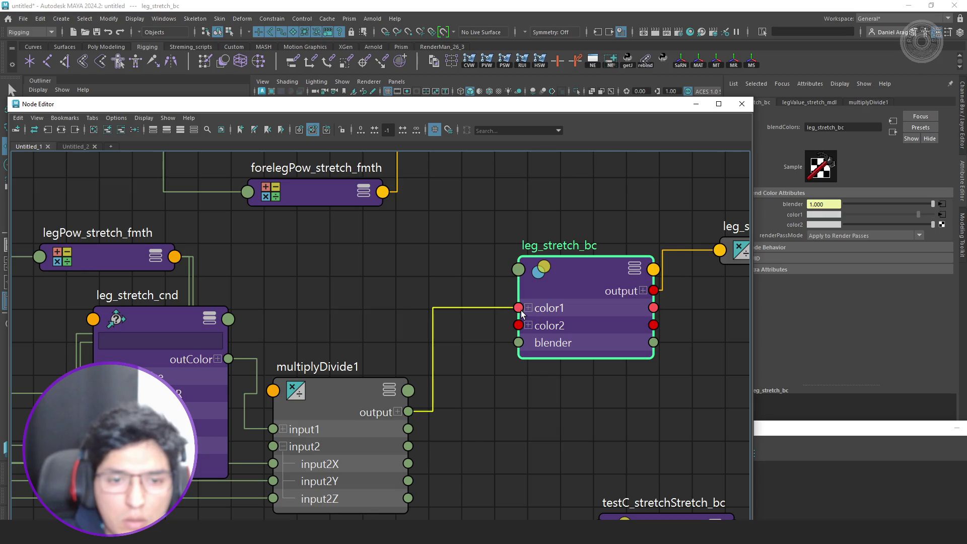
# - Close the Node Editor, inspect leg_IK_jnt in the viewport, and graph foreleg_IK_jnt's network
pyautogui.click(696, 103)
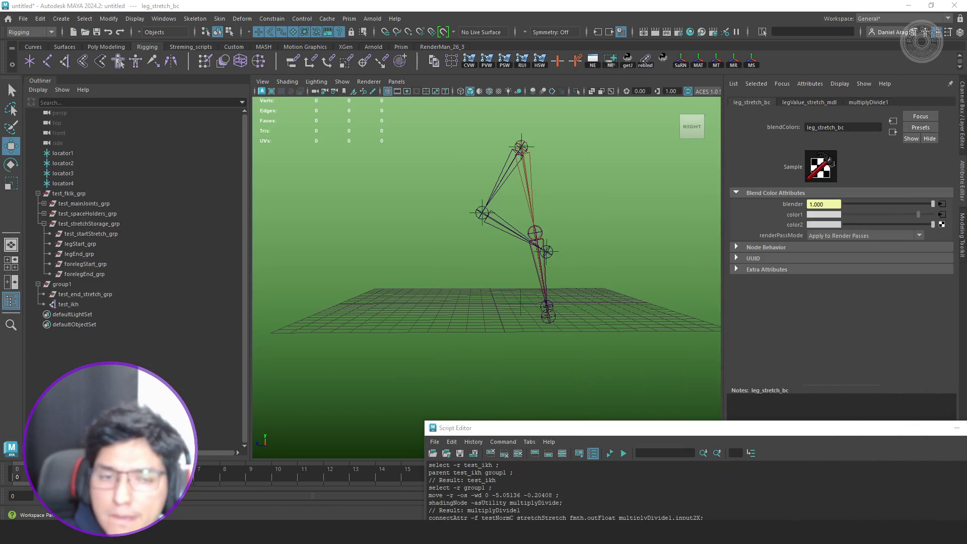
pyautogui.keyDown('alt'); pyautogui.moveTo(577, 311); pyautogui.dragTo(564, 302); pyautogui.keyUp('alt')
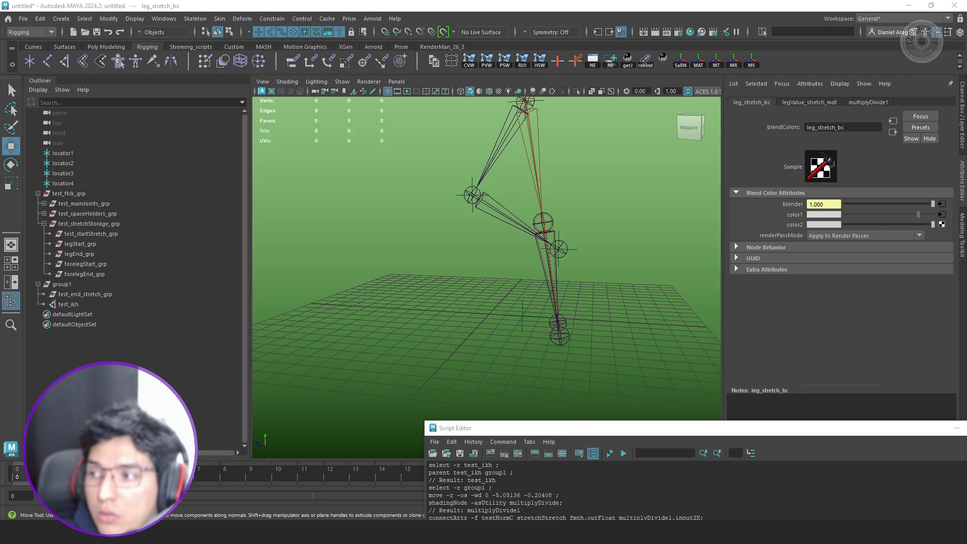
pyautogui.click(534, 166)
pyautogui.keyDown('alt'); pyautogui.moveTo(480, 259); pyautogui.dragTo(522, 206); pyautogui.keyUp('alt')
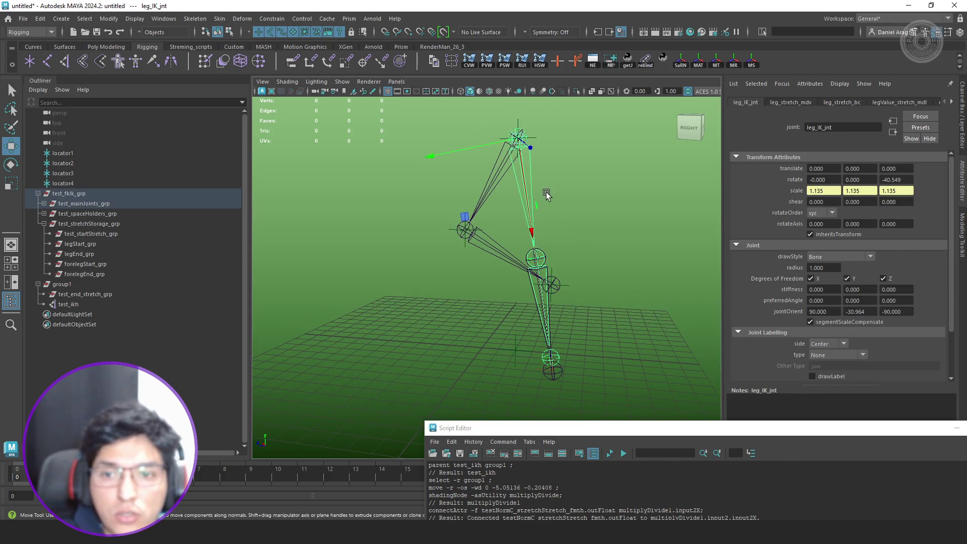
pyautogui.press('f')
pyautogui.click(50, 233)
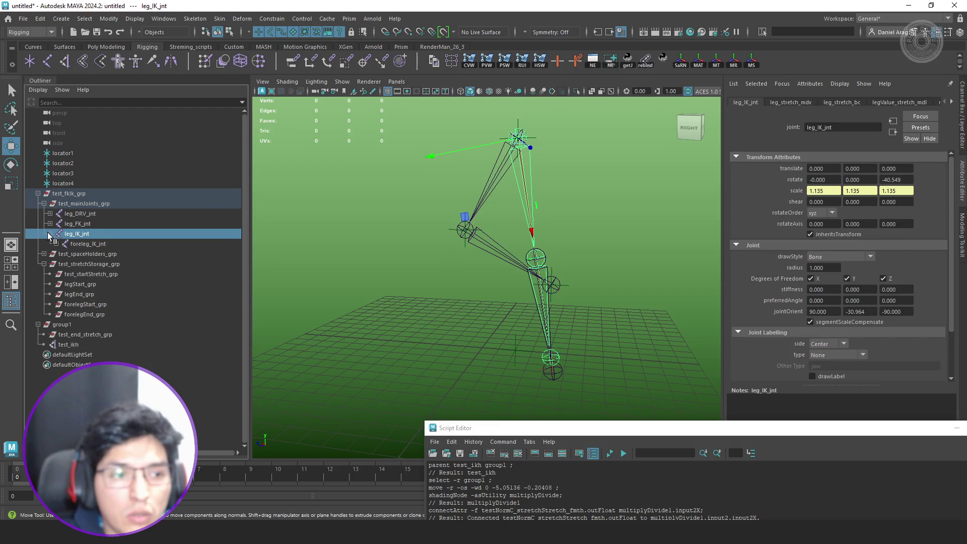
pyautogui.click(96, 245)
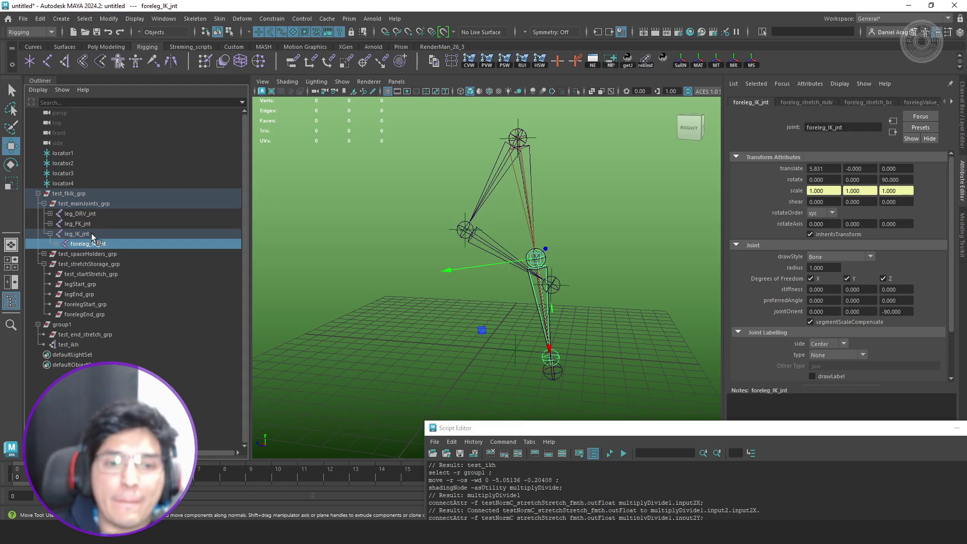
pyautogui.hotkey('alt', 'n')
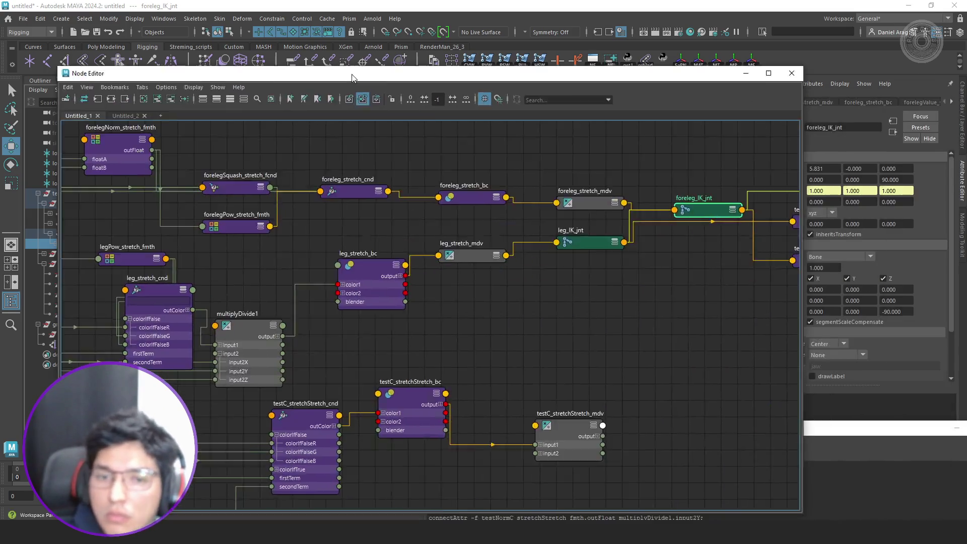
# - Duplicate multiplyDivide1 as multiplyDivide2 and place it below leg_stretch_cnd
pyautogui.scroll(-2, 591, 332)
pyautogui.scroll(2, 511, 324)
pyautogui.scroll(2, 512, 324)
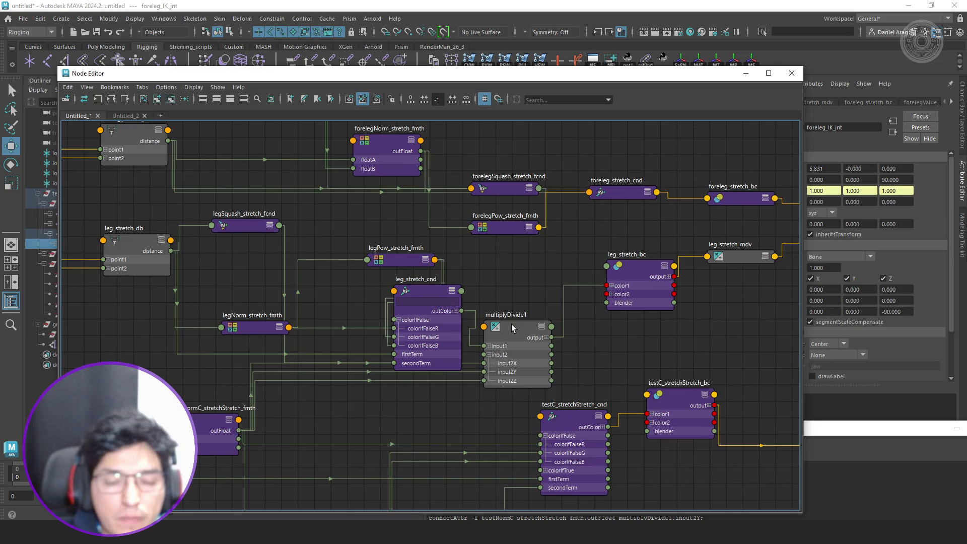
pyautogui.click(515, 334)
pyautogui.hotkey('ctrl', 'd')
pyautogui.moveTo(402, 452)
pyautogui.mouseDown()
pyautogui.moveTo(468, 399)
pyautogui.moveTo(538, 267)
pyautogui.mouseUp()
pyautogui.moveTo(527, 342); pyautogui.dragTo(536, 372)
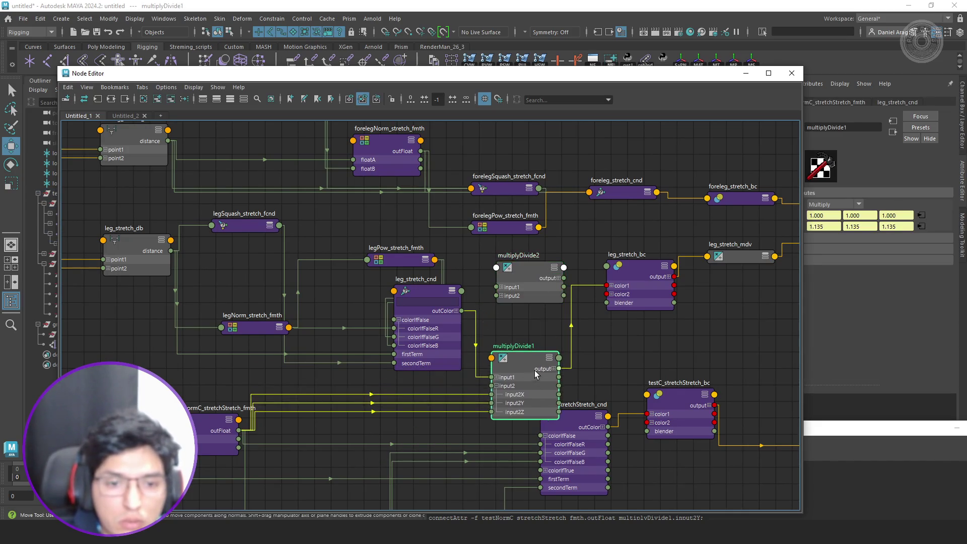
pyautogui.press('1')
pyautogui.moveTo(536, 288); pyautogui.dragTo(388, 404)
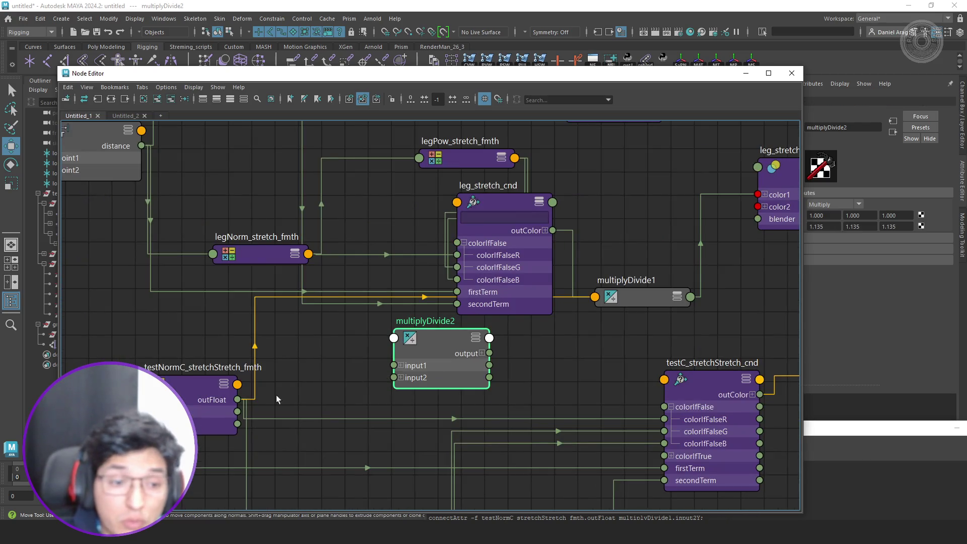
# - Connect testNormC_stretchStretch_fmth outFloat to multiplyDivide2 input2X, input2Y and input2Z
pyautogui.click(400, 377)
pyautogui.moveTo(414, 375); pyautogui.dragTo(439, 367)
pyautogui.moveTo(241, 398); pyautogui.dragTo(420, 383)
pyautogui.moveTo(256, 401); pyautogui.dragTo(420, 395)
pyautogui.moveTo(237, 399)
pyautogui.mouseDown()
pyautogui.moveTo(419, 407)
pyautogui.moveTo(496, 241)
pyautogui.moveTo(504, 196)
pyautogui.mouseUp()
# - Connect foreleg_stretch_cnd outColor to multiplyDivide2 input1, placed above foreleg_stretch_bc
pyautogui.scroll(-5, 452, 409)
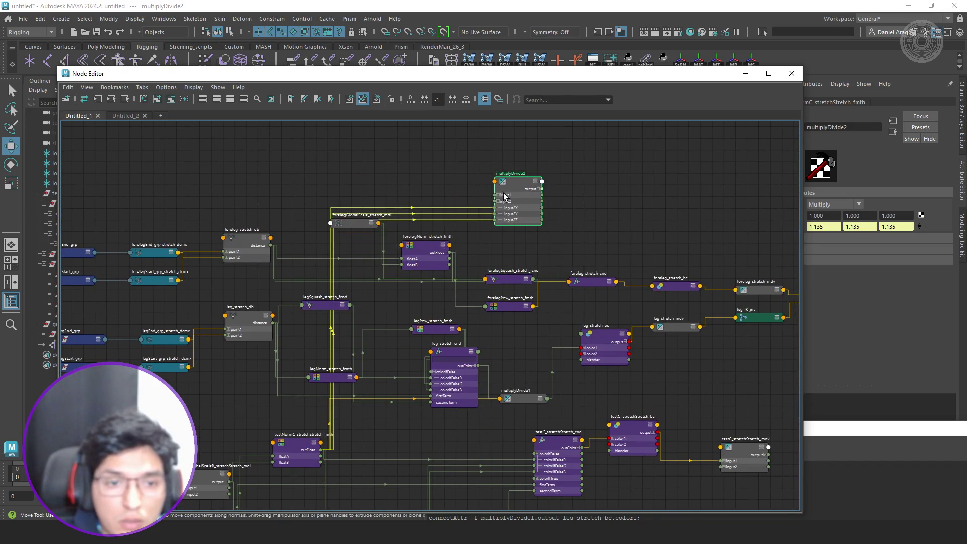
pyautogui.scroll(5, 504, 196)
pyautogui.scroll(-3, 521, 274)
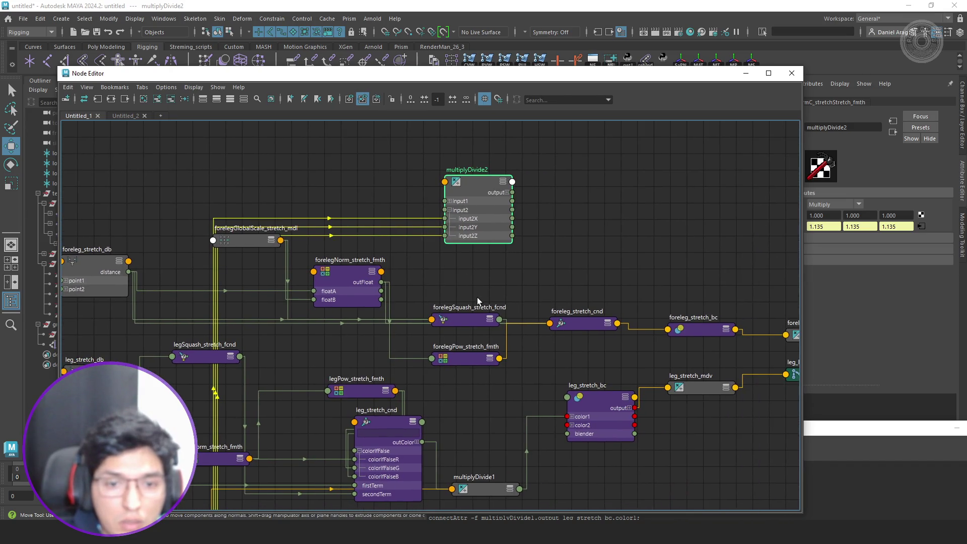
pyautogui.keyDown('alt'); pyautogui.moveTo(507, 353); pyautogui.dragTo(352, 367, button='middle'); pyautogui.keyUp('alt')
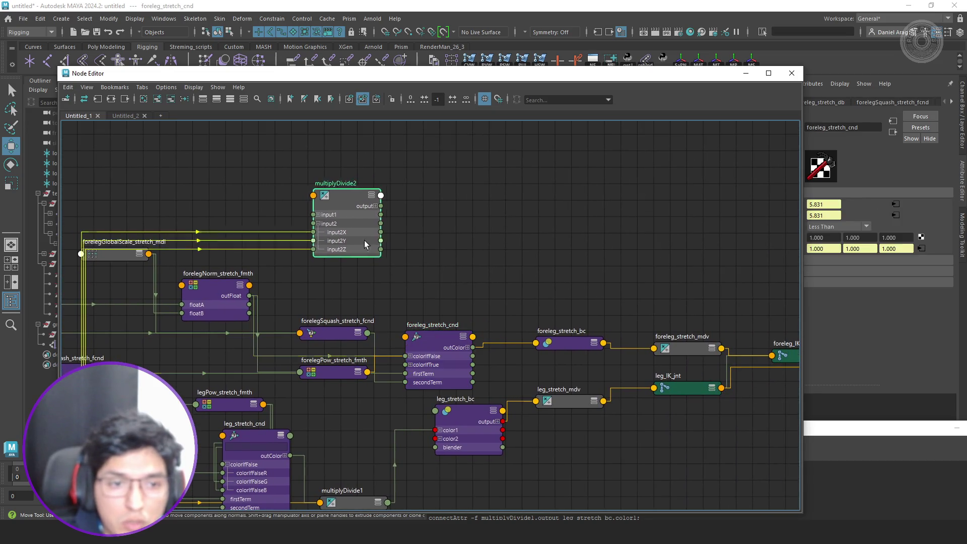
pyautogui.moveTo(364, 240); pyautogui.dragTo(569, 261)
pyautogui.scroll(2, 517, 320)
pyautogui.moveTo(445, 361); pyautogui.dragTo(508, 201)
# - Feed multiplyDivide2 output into foreleg_stretch_bc color1 and close the Node Editor
pyautogui.moveTo(553, 176); pyautogui.dragTo(502, 171)
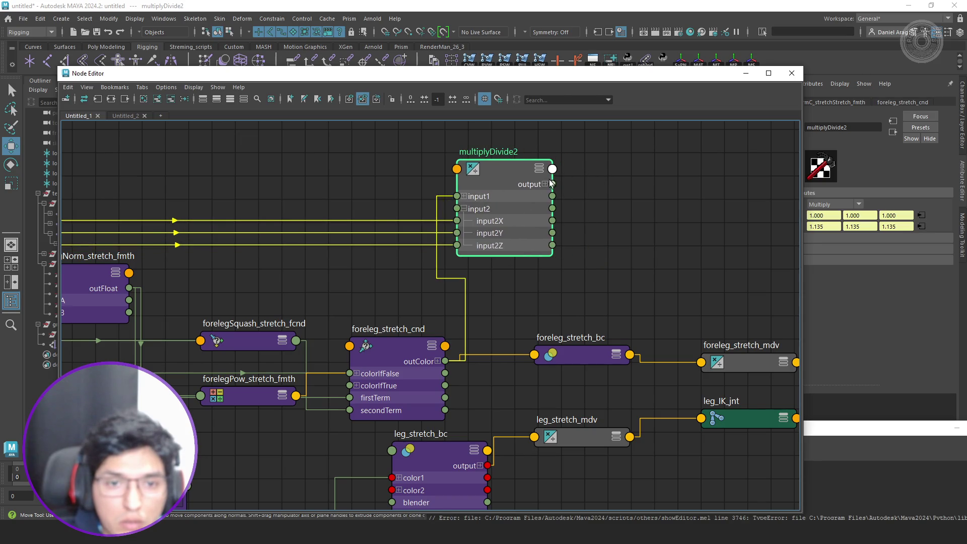
pyautogui.moveTo(565, 345); pyautogui.dragTo(629, 308)
pyautogui.press('4')
pyautogui.moveTo(552, 184)
pyautogui.mouseDown()
pyautogui.moveTo(592, 290)
pyautogui.moveTo(597, 334)
pyautogui.moveTo(581, 332)
pyautogui.mouseUp()
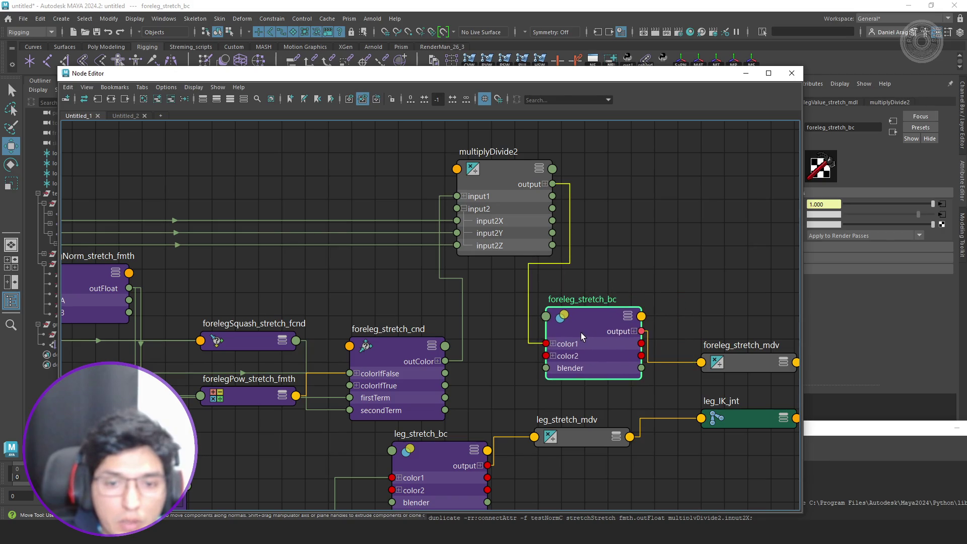
pyautogui.click(700, 125)
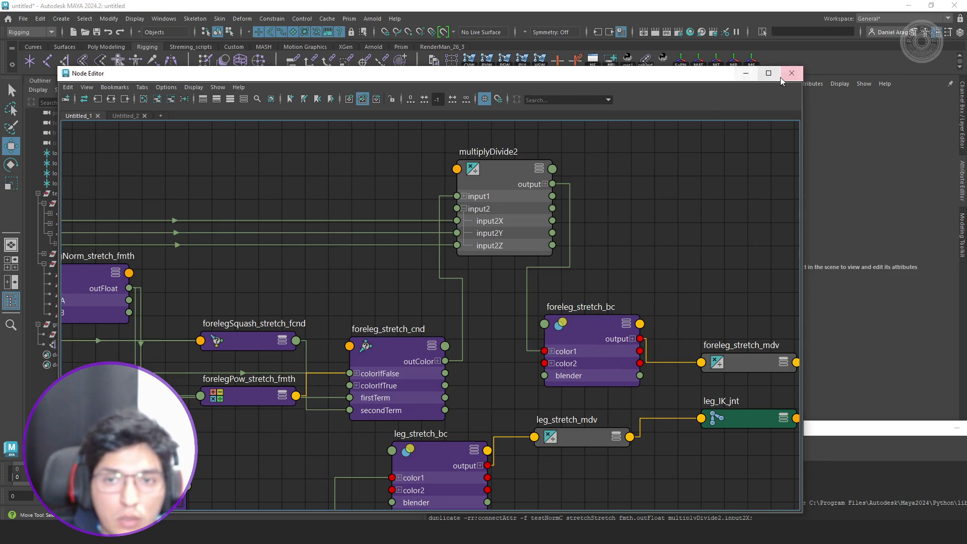
pyautogui.click(791, 73)
# - Toggle segmentScaleCompensate off and back on for foreleg_IK_jnt
pyautogui.keyDown('alt'); pyautogui.moveTo(599, 283); pyautogui.dragTo(610, 300); pyautogui.keyUp('alt')
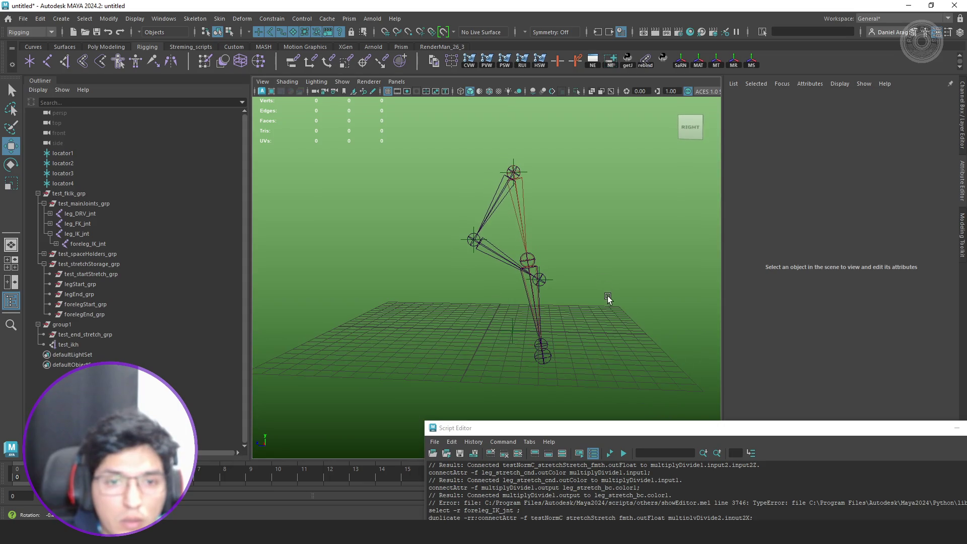
pyautogui.click(86, 244)
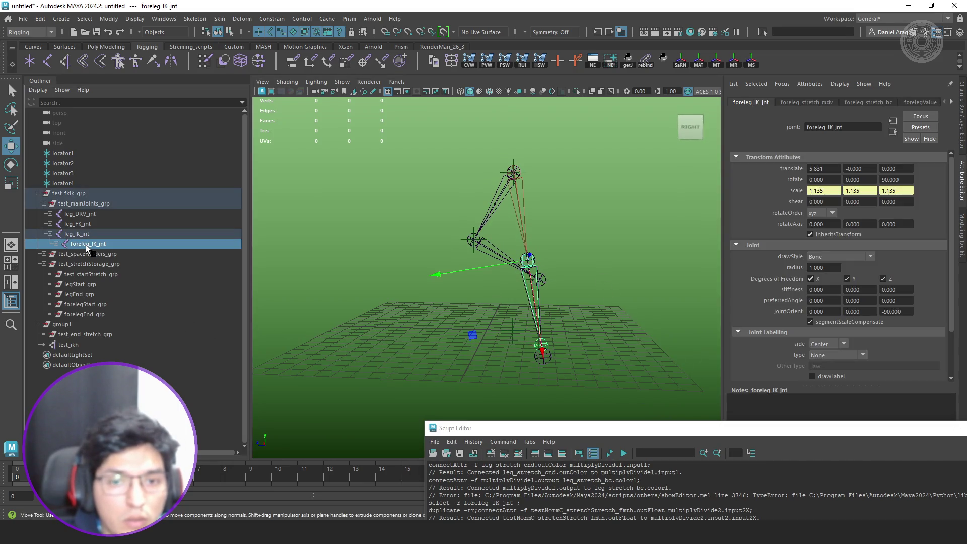
pyautogui.moveTo(86, 245); pyautogui.dragTo(91, 235)
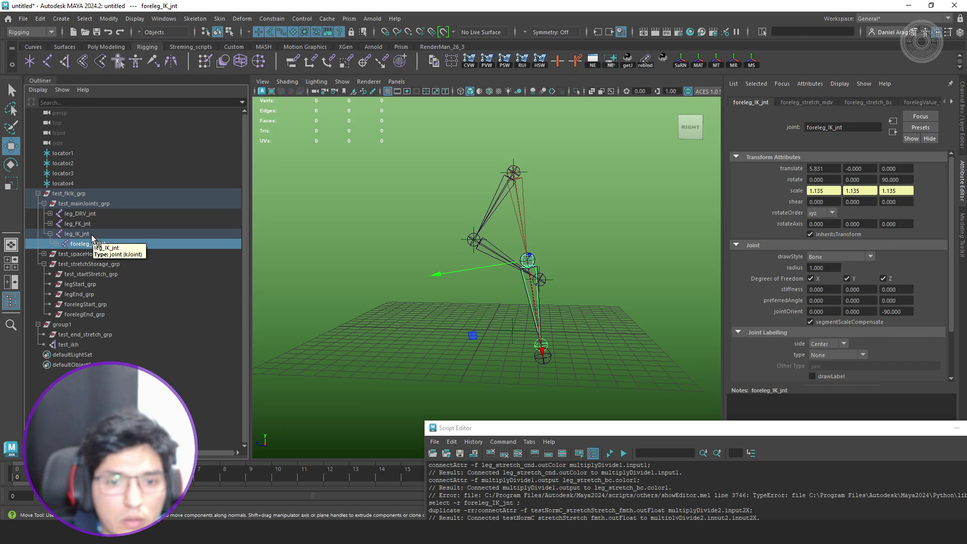
pyautogui.click(91, 234)
pyautogui.click(104, 244)
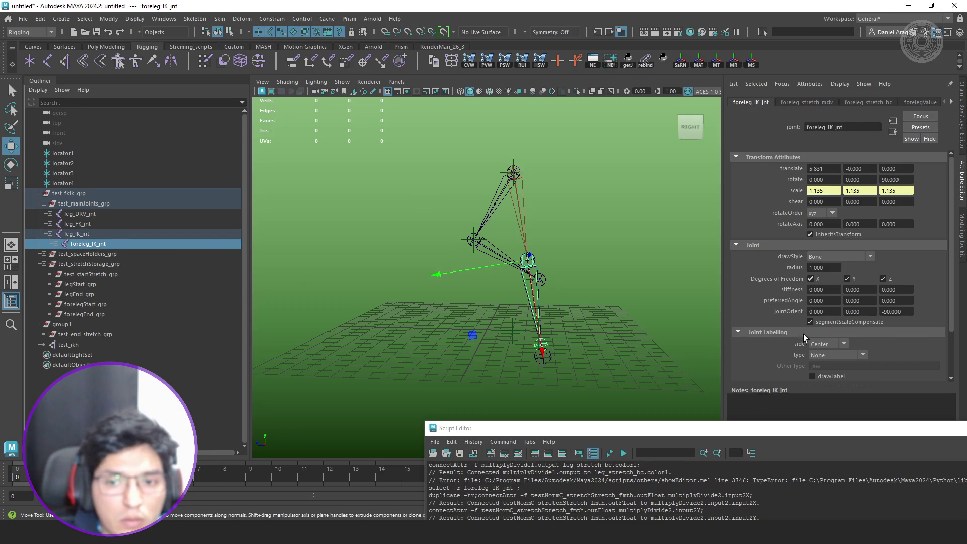
pyautogui.click(822, 328)
pyautogui.click(828, 323)
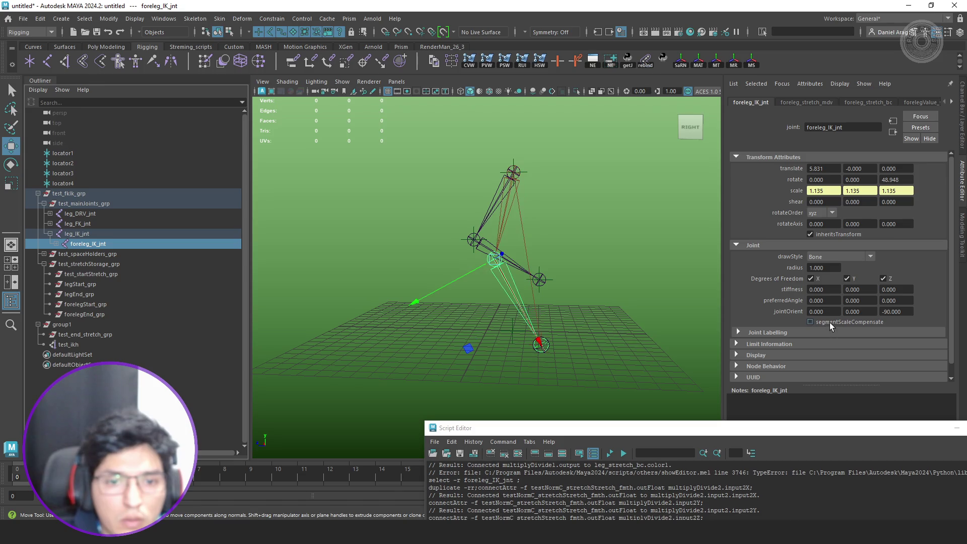
pyautogui.click(829, 322)
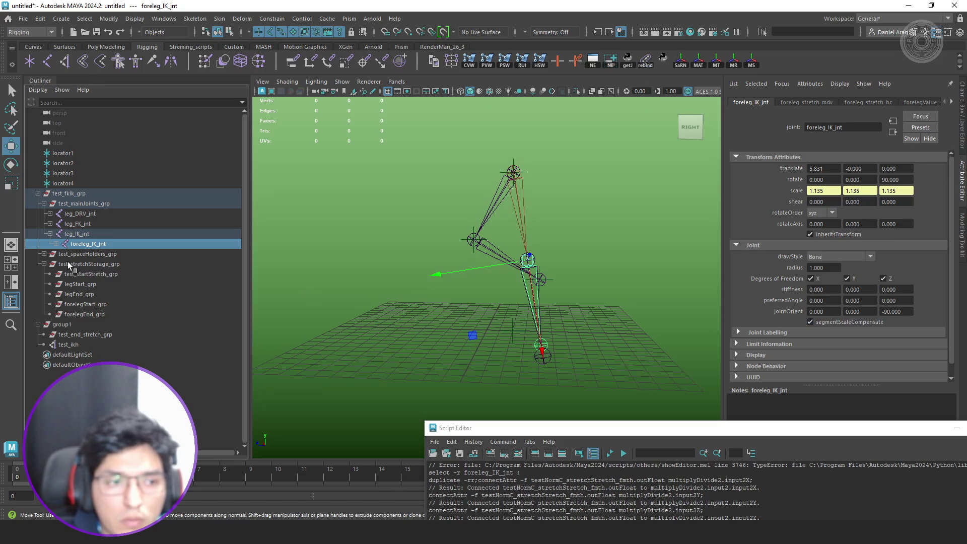
# - Move test_end_stretch_grp to test the leg stretch, then select group1 and foreleg_DRV_jnt
pyautogui.click(55, 244)
pyautogui.press('Up')
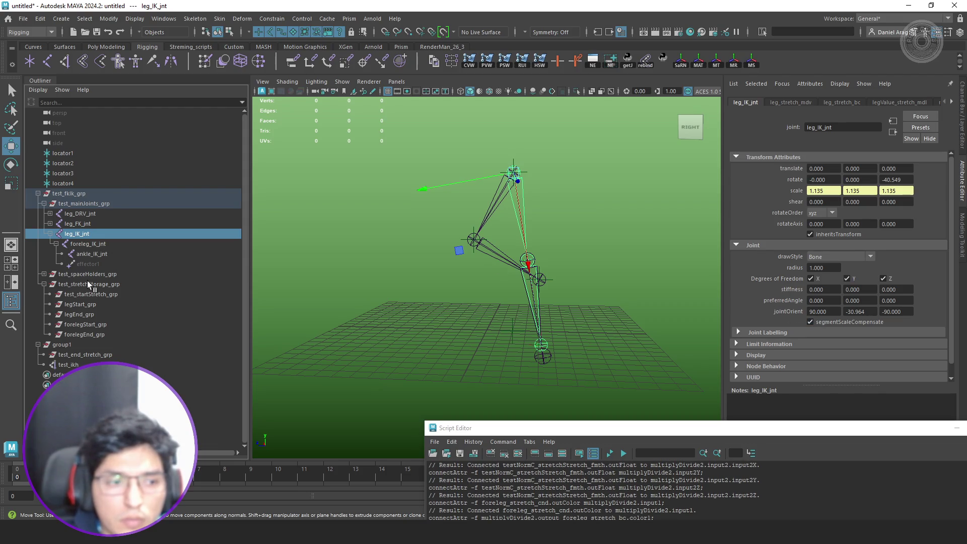
pyautogui.click(85, 354)
pyautogui.moveTo(473, 281)
pyautogui.mouseDown()
pyautogui.moveTo(464, 309)
pyautogui.moveTo(423, 298)
pyautogui.moveTo(351, 312)
pyautogui.moveTo(309, 272)
pyautogui.moveTo(312, 281)
pyautogui.mouseUp()
pyautogui.click(61, 344)
pyautogui.press('q')
pyautogui.click(446, 283)
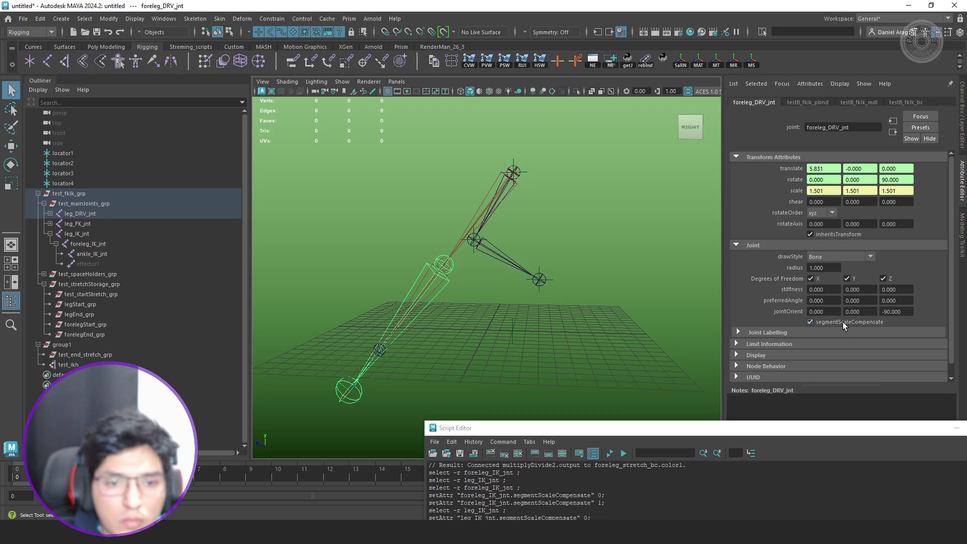
# - Inspect leg_DRV_jnt, leg_IK_jnt, foreleg_IK_jnt and the test_startStretch, legStart and legEnd groups
pyautogui.keyDown('alt'); pyautogui.moveTo(558, 301); pyautogui.dragTo(536, 285, button='middle'); pyautogui.keyUp('alt')
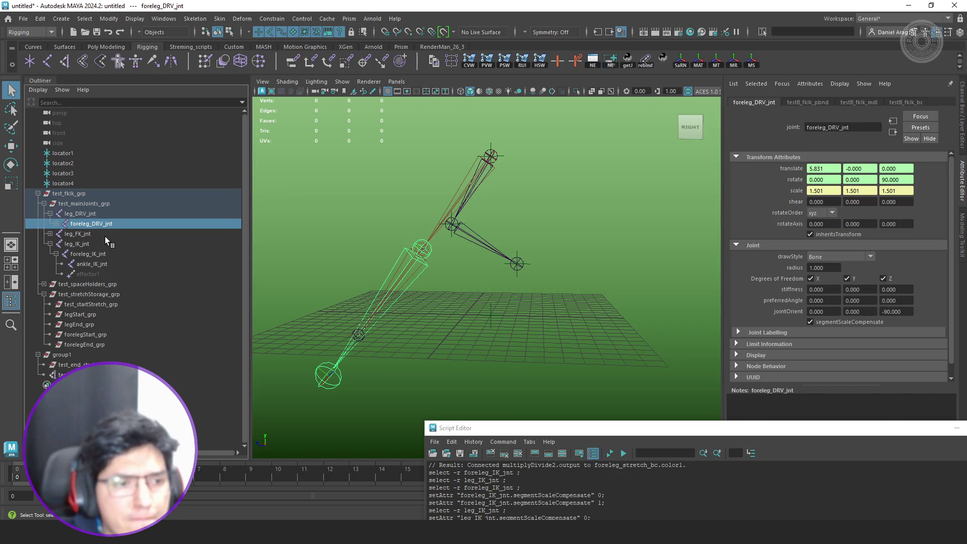
pyautogui.click(108, 214)
pyautogui.click(80, 245)
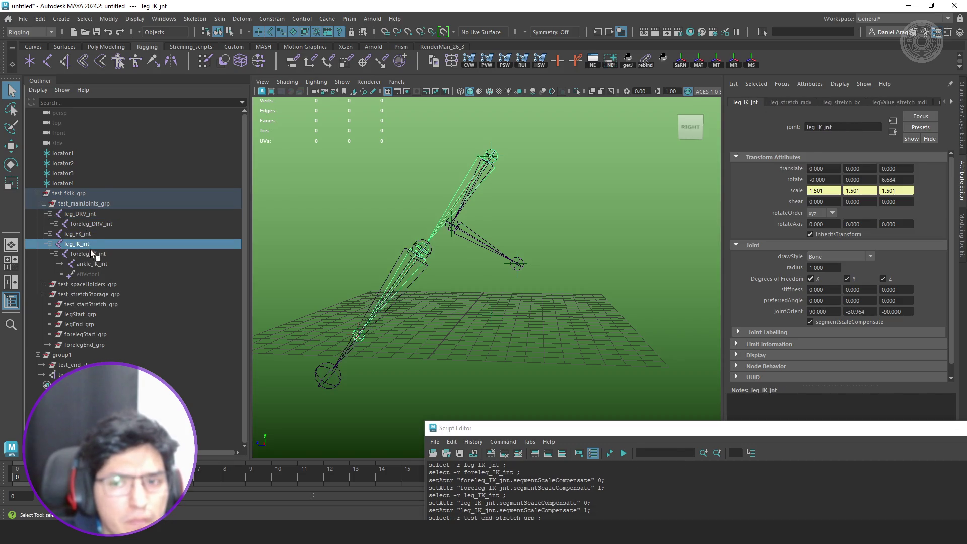
pyautogui.click(93, 253)
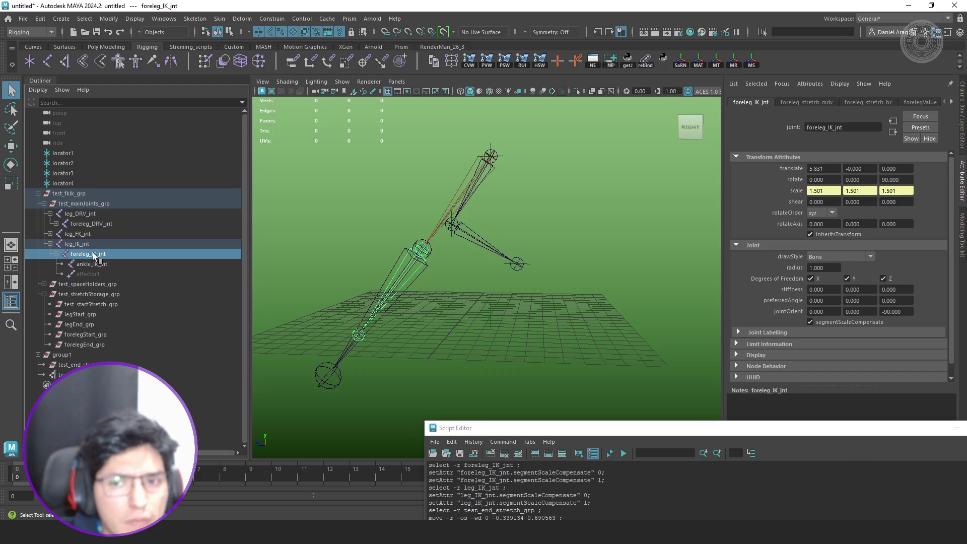
pyautogui.click(98, 304)
pyautogui.click(92, 314)
pyautogui.click(103, 324)
pyautogui.press('w')
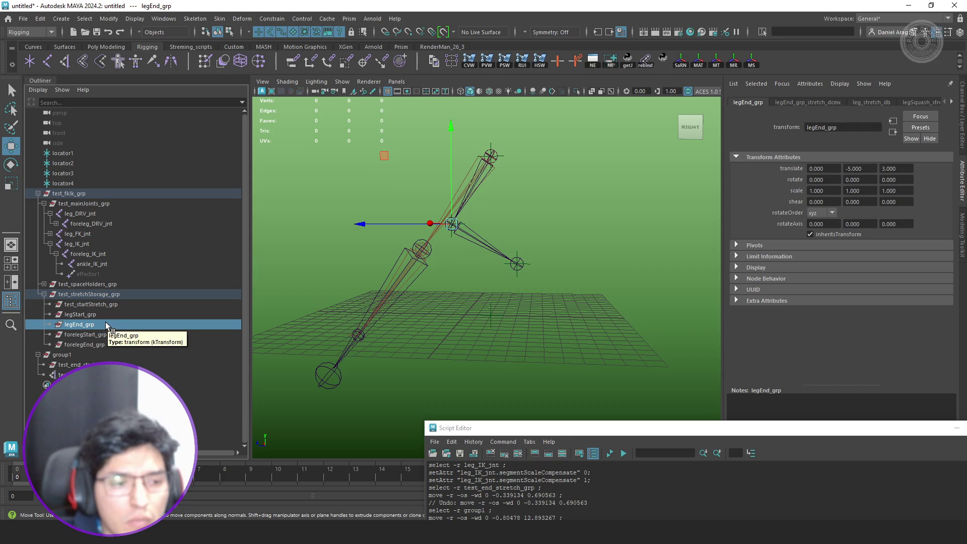
# - Return group1 to translate 0, 4, -4 and bring the command log to mid-screen
pyautogui.click(72, 355)
pyautogui.click(90, 365)
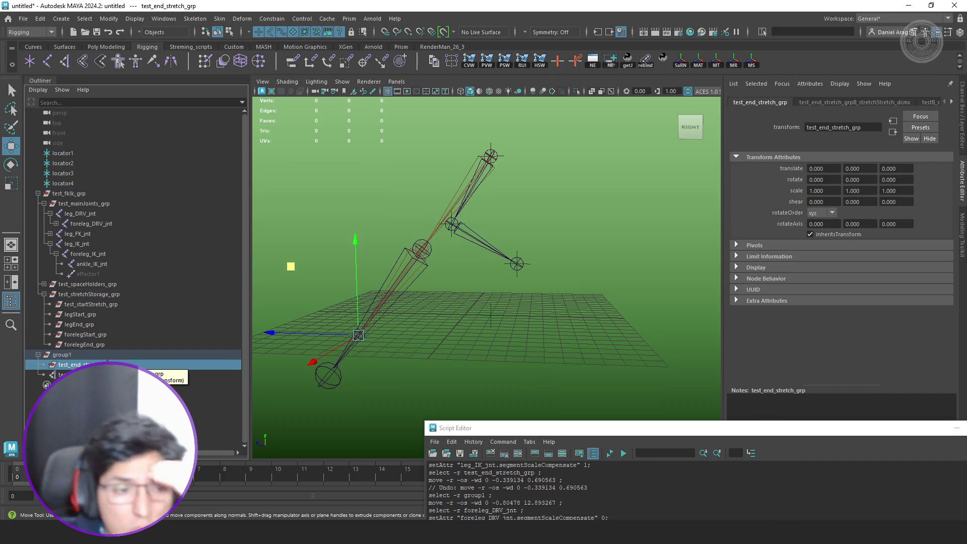
pyautogui.click(89, 356)
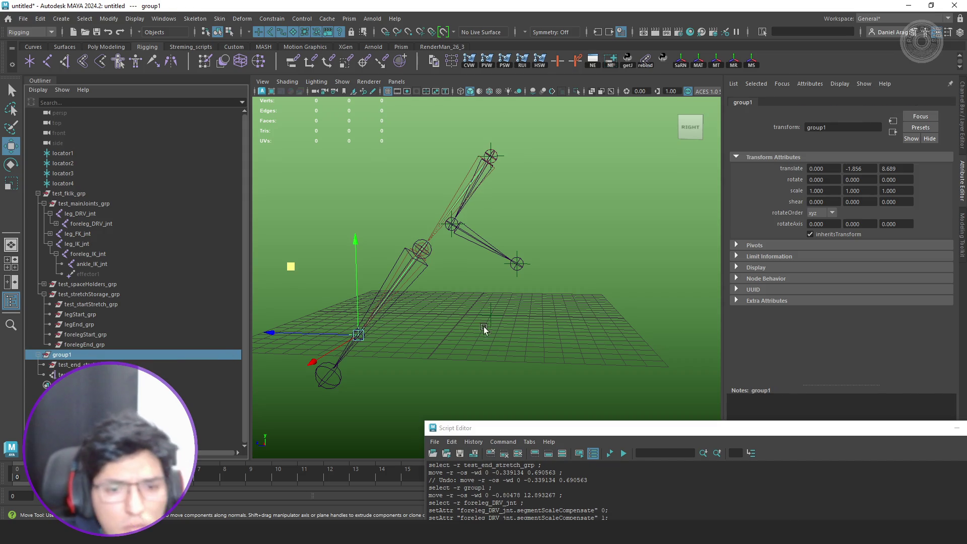
pyautogui.keyDown('alt'); pyautogui.moveTo(548, 292); pyautogui.dragTo(539, 301, button='middle'); pyautogui.keyUp('alt')
pyautogui.hotkey('ctrl', 'z')
pyautogui.hotkey('ctrl', 'z')
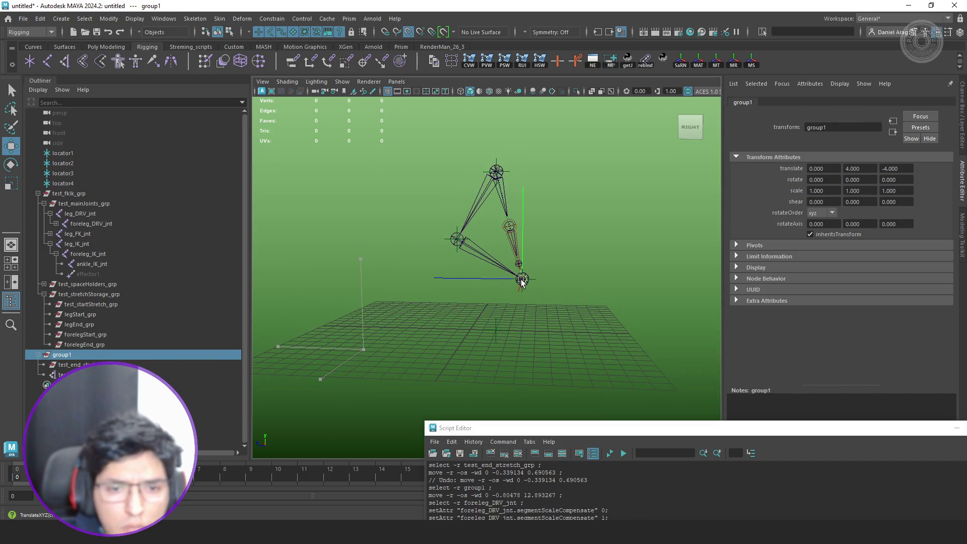
pyautogui.keyDown('alt'); pyautogui.moveTo(563, 291); pyautogui.dragTo(568, 286); pyautogui.keyUp('alt')
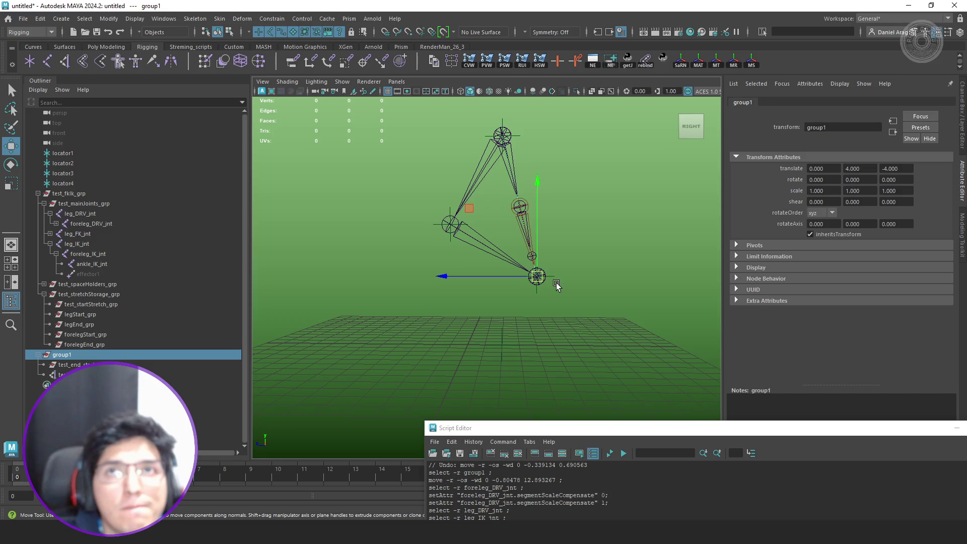
pyautogui.moveTo(783, 427)
pyautogui.mouseDown()
pyautogui.moveTo(619, 295)
pyautogui.moveTo(646, 256)
pyautogui.mouseUp()
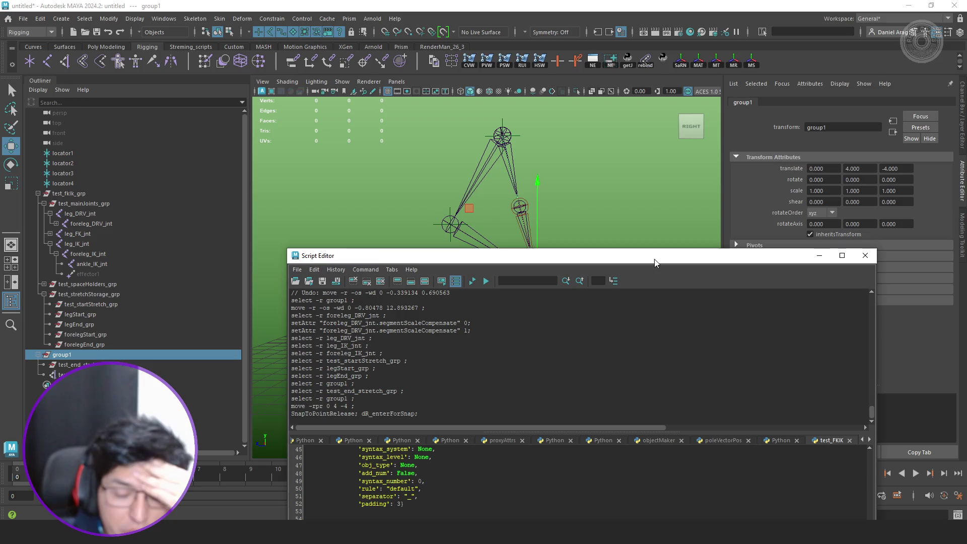
# - In fk_ik.py, select the split-stretch code block on lines 597–635
pyautogui.click(865, 255)
pyautogui.hotkey('alt', 'Tab')
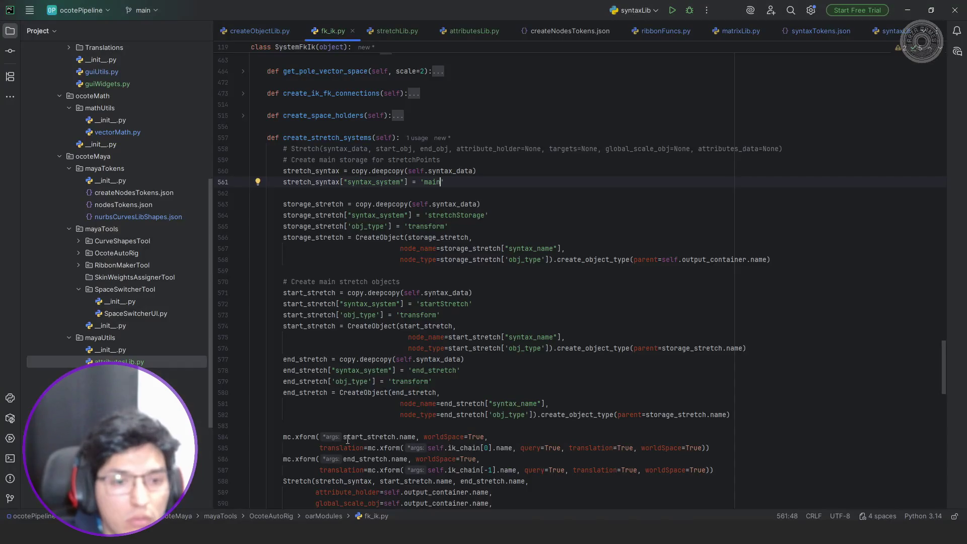
pyautogui.scroll(-7, 504, 301)
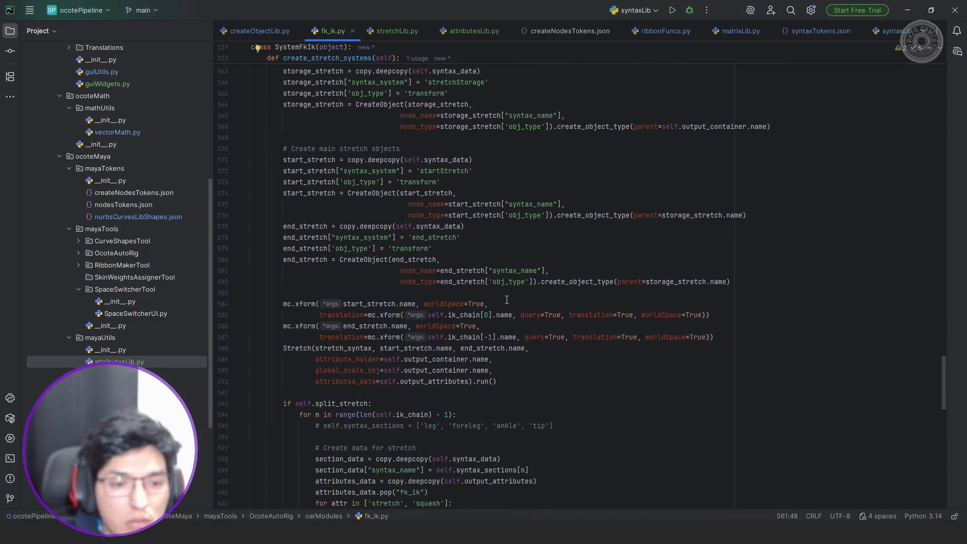
pyautogui.scroll(-4, 511, 296)
pyautogui.scroll(-10, 511, 296)
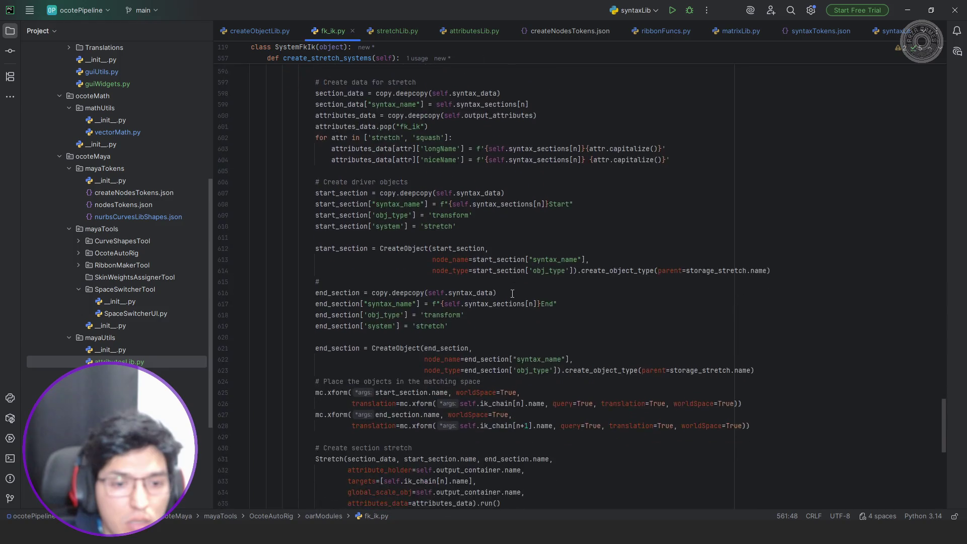
pyautogui.click(529, 305)
pyautogui.scroll(1, 530, 305)
pyautogui.scroll(12, 529, 305)
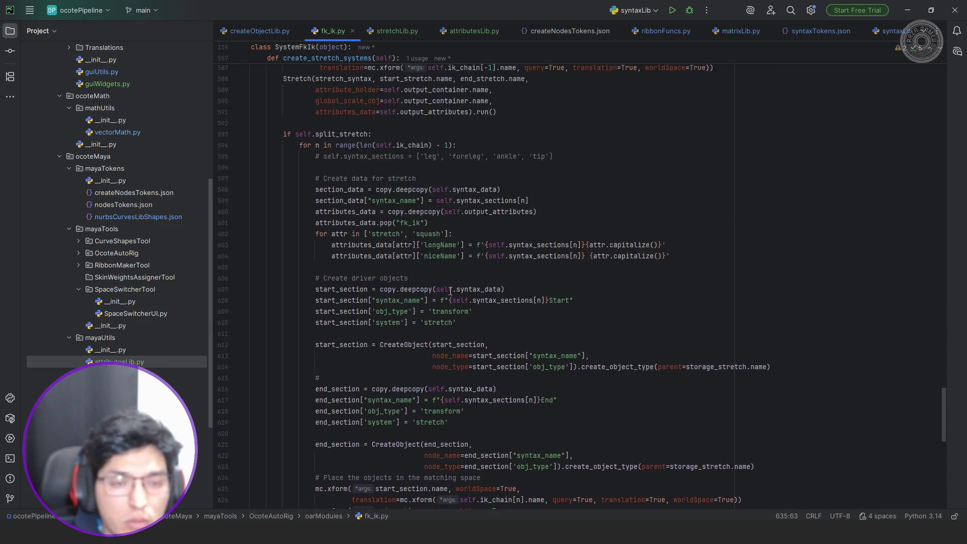
pyautogui.keyDown('shift'); pyautogui.click(317, 313); pyautogui.keyUp('shift')
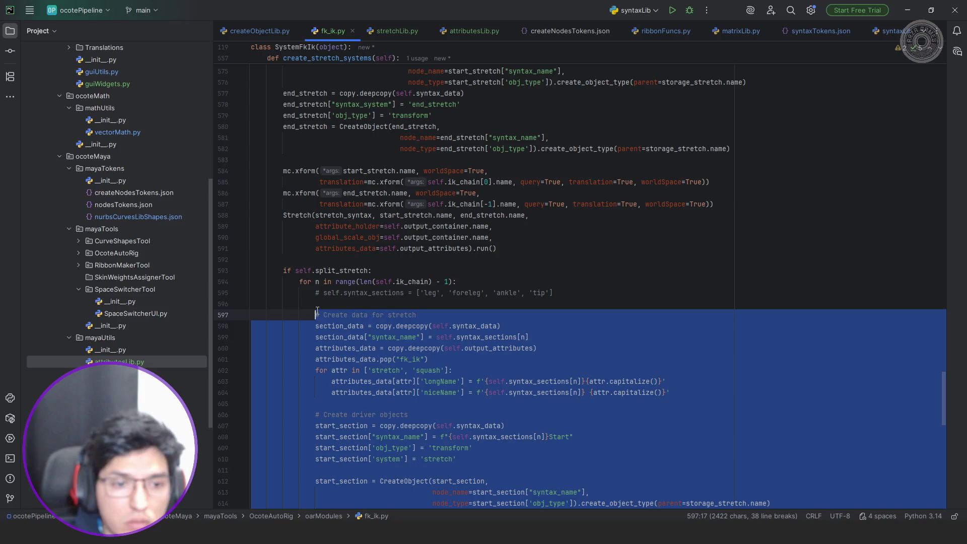
pyautogui.write("'''")
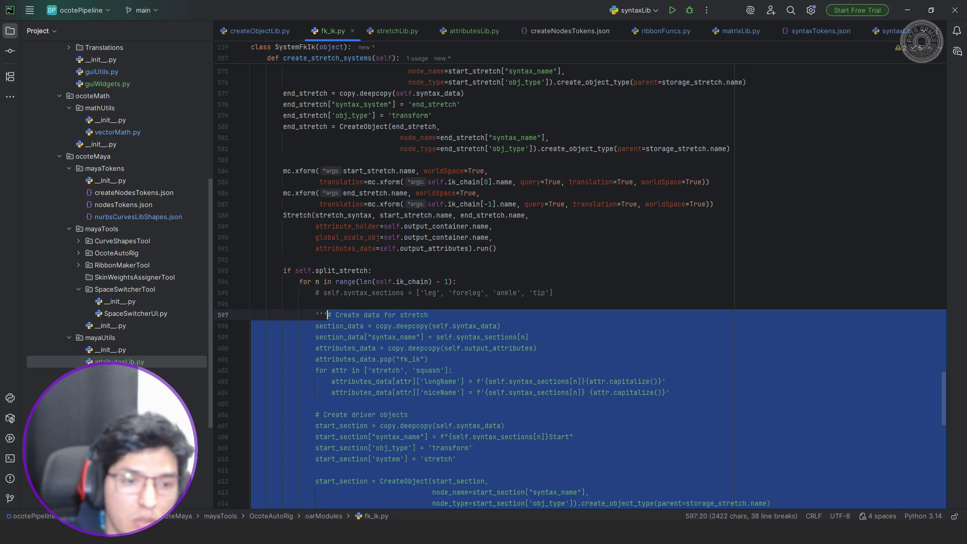
pyautogui.write('zz')
pyautogui.hotkey('ctrl', 'z')
pyautogui.hotkey('ctrl', 'z')
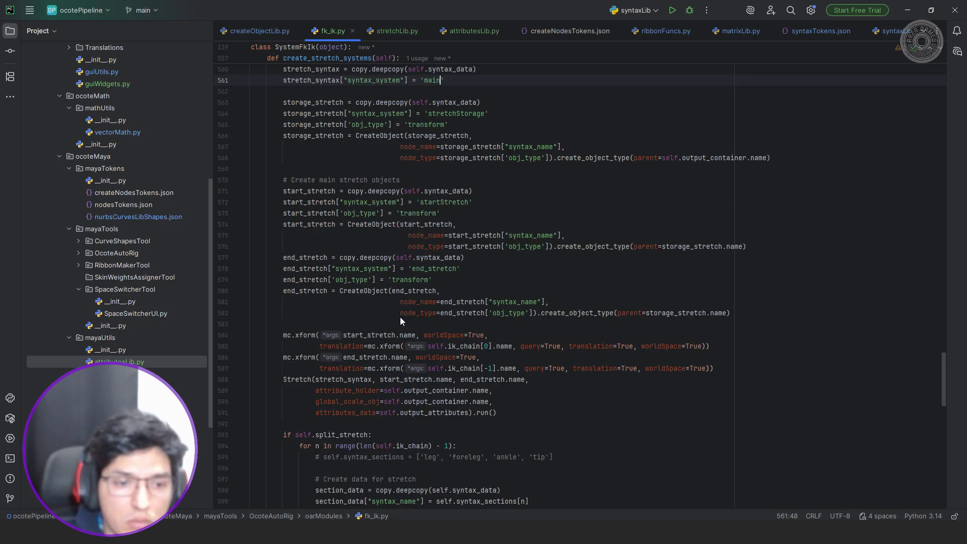
# - Comment out lines 597–635, delete the for-loop line and dedent the commented block
pyautogui.click(317, 212)
pyautogui.scroll(-10, 317, 211)
pyautogui.keyDown('shift'); pyautogui.click(514, 304); pyautogui.keyUp('shift')
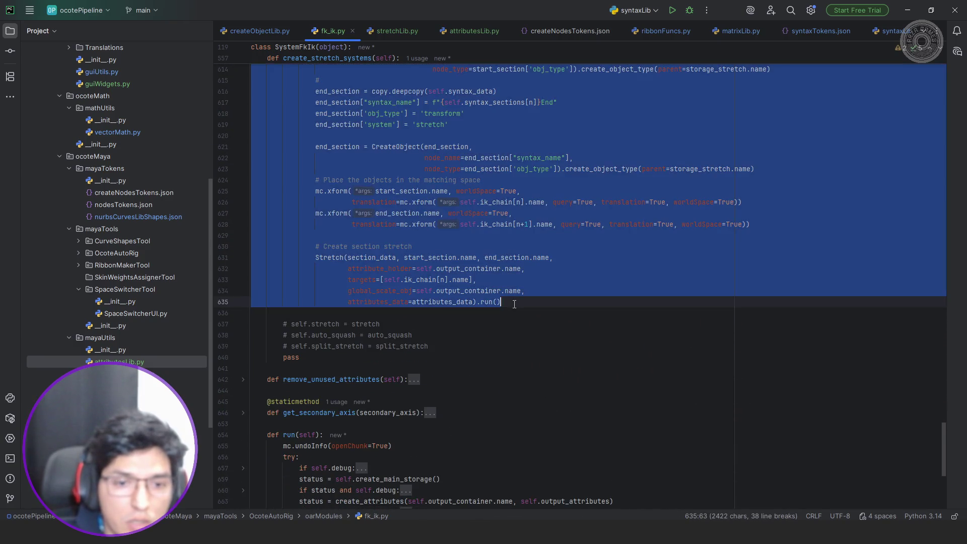
pyautogui.hotkey('ctrl', '/')
pyautogui.scroll(10, 503, 298)
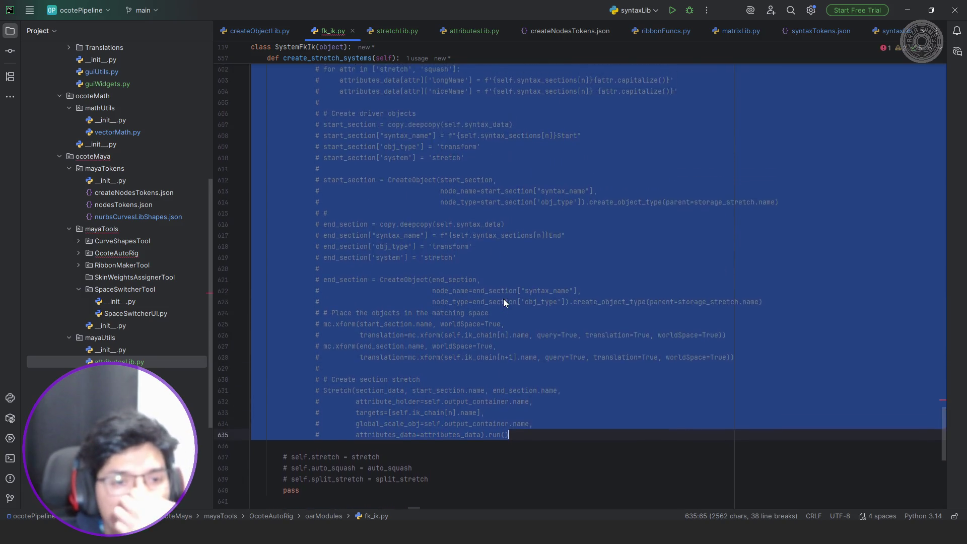
pyautogui.scroll(3, 502, 297)
pyautogui.click(502, 282)
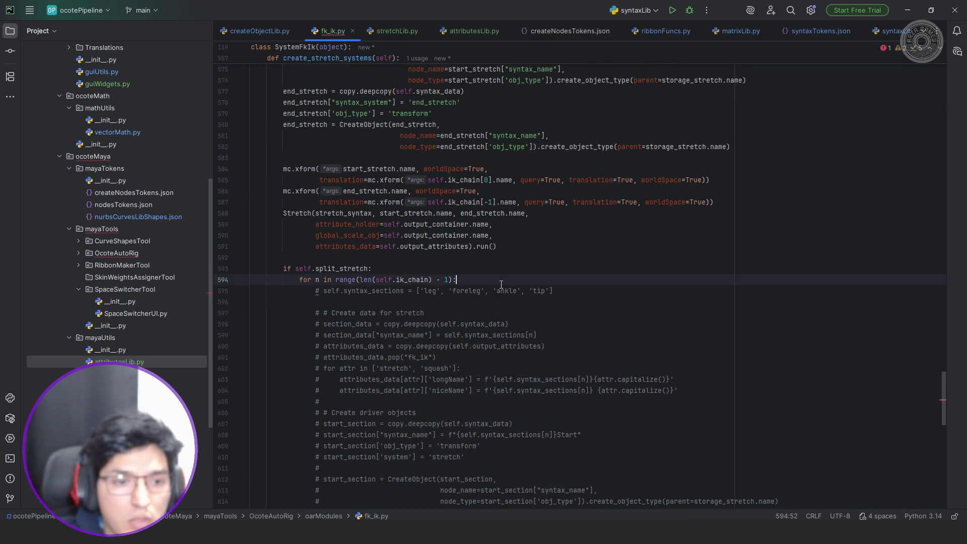
pyautogui.hotkey('shift', 'Home')
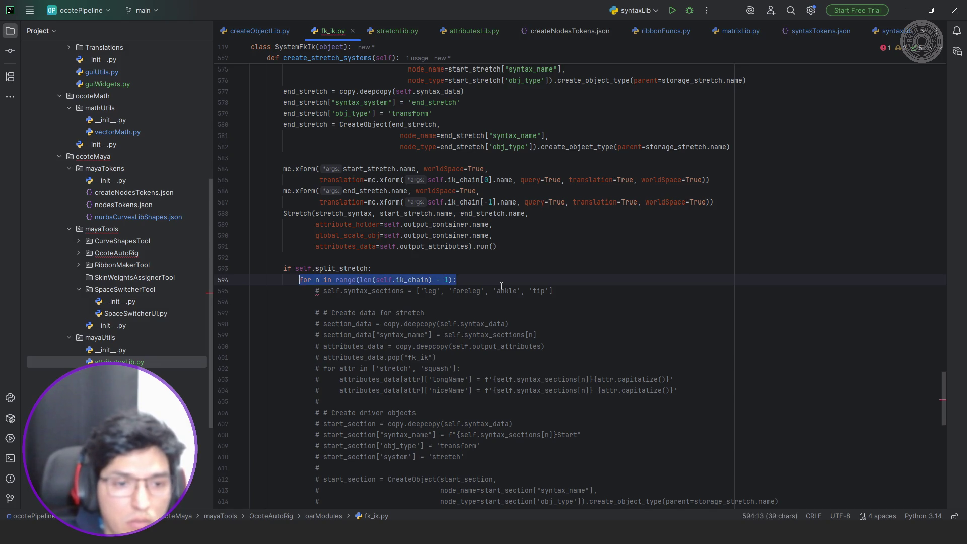
pyautogui.hotkey('shift', 'Home')
pyautogui.press('BackSpace')
pyautogui.press('BackSpace')
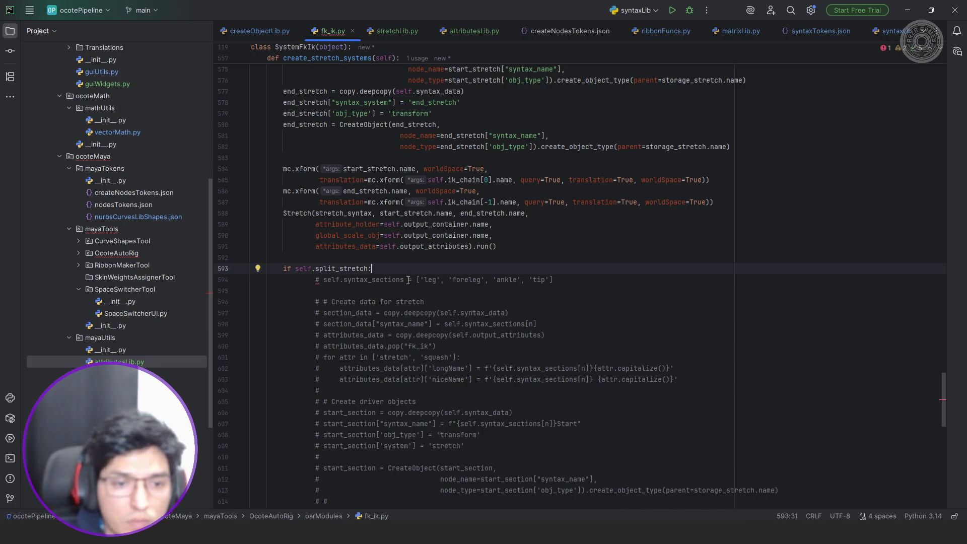
pyautogui.press('Down')
pyautogui.scroll(-10, 499, 289)
pyautogui.keyDown('shift'); pyautogui.click(416, 357); pyautogui.keyUp('shift')
pyautogui.hotkey('shift', 'Tab')
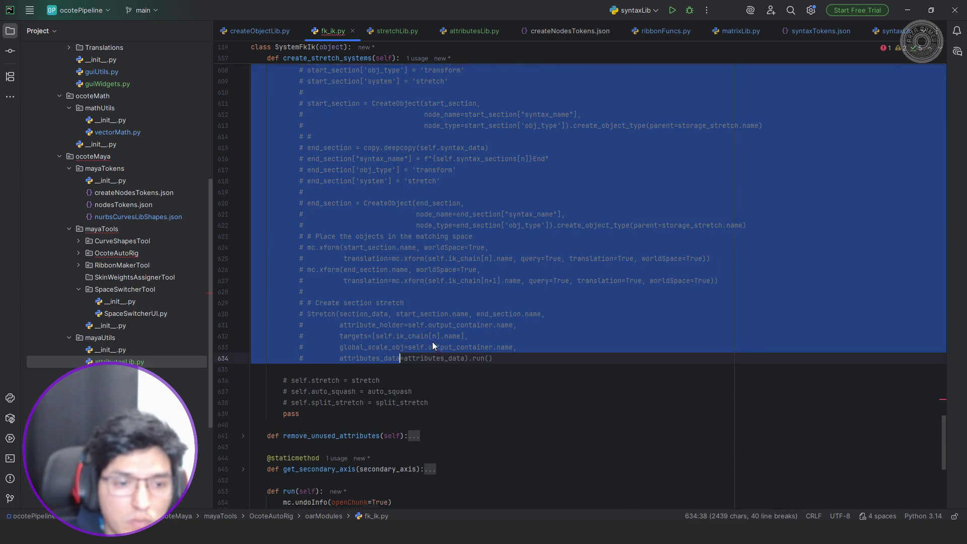
# - Add print("functionality not implemented, yet! wait for it") under if self.split_stretch and fold it
pyautogui.scroll(10, 385, 291)
pyautogui.click(398, 235)
pyautogui.press('Return')
pyautogui.write('print("functional')
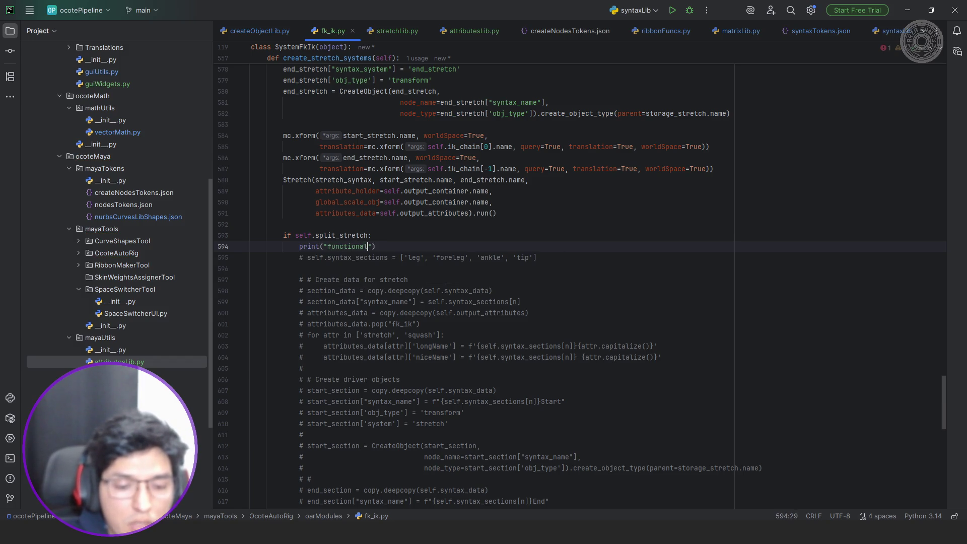
pyautogui.write('men')
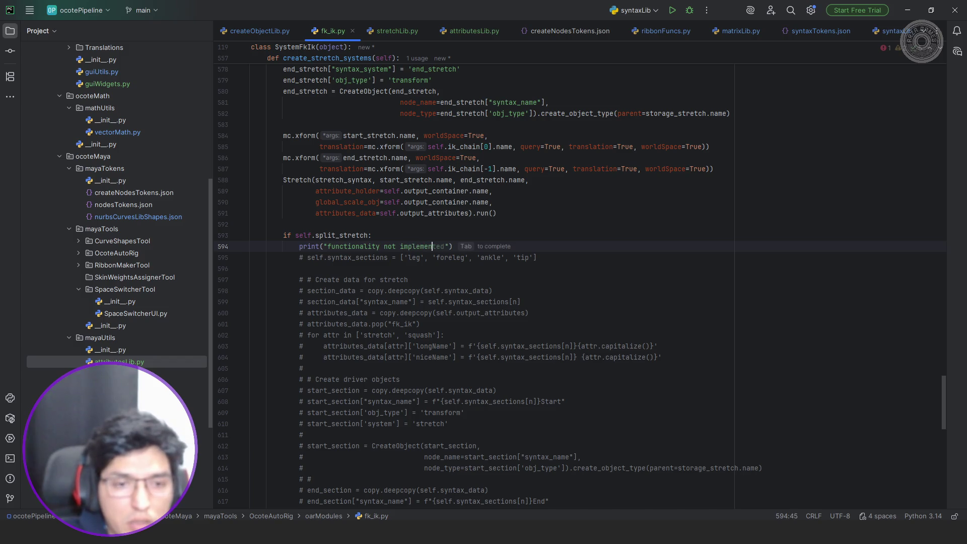
pyautogui.press('Tab')
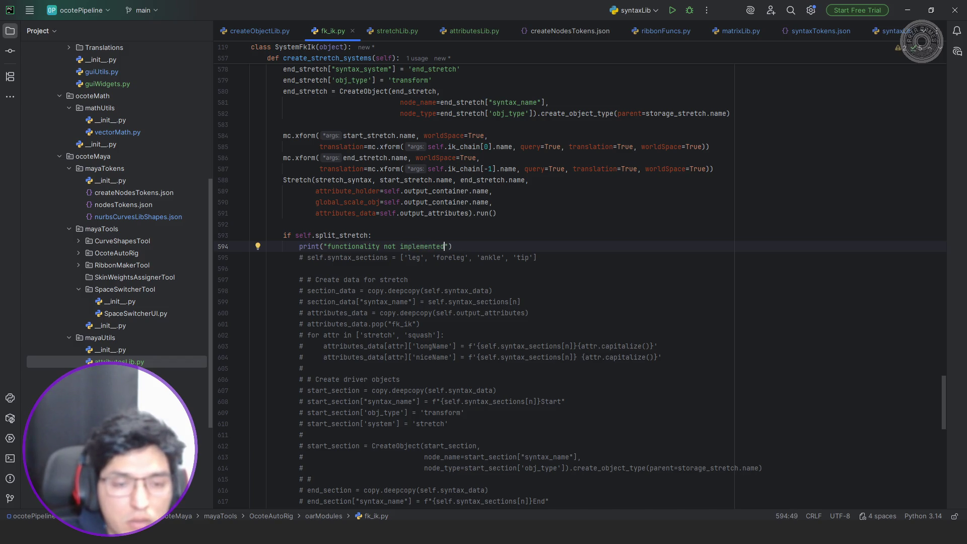
pyautogui.write(', yet! wait for it')
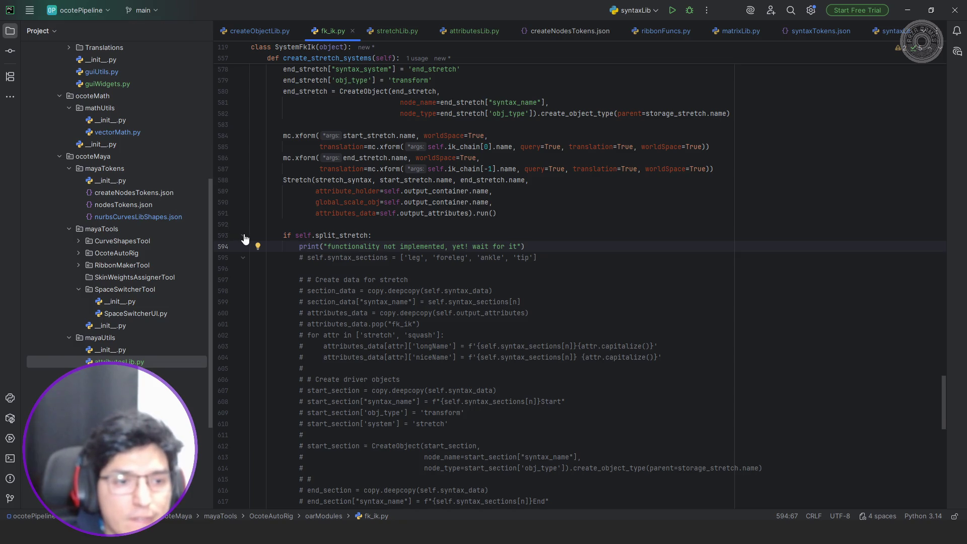
pyautogui.click(243, 236)
pyautogui.hotkey('alt', 'Tab')
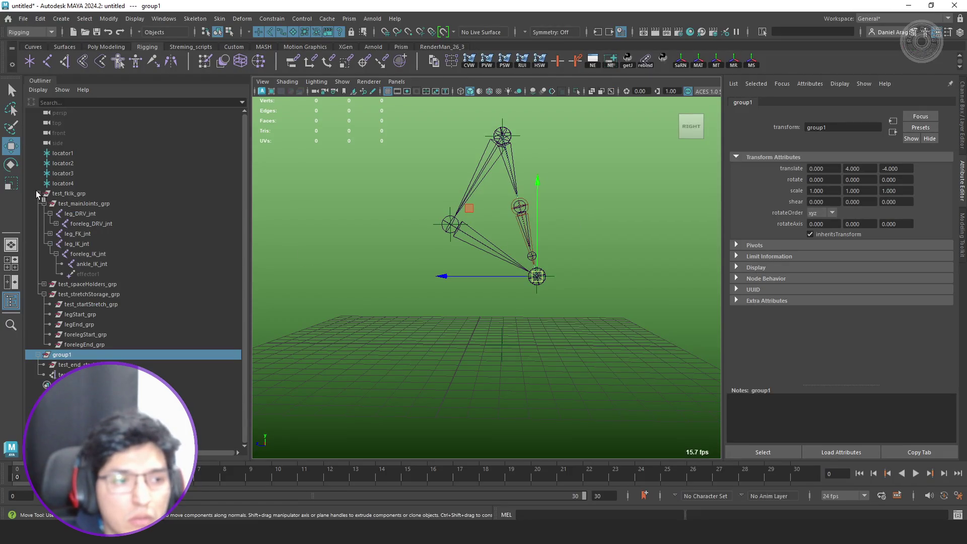
# - Delete test_fkIk_grp and group1 from the Outliner, leaving only the four locators
pyautogui.click(38, 193)
pyautogui.keyDown('ctrl'); pyautogui.click(88, 194); pyautogui.keyUp('ctrl')
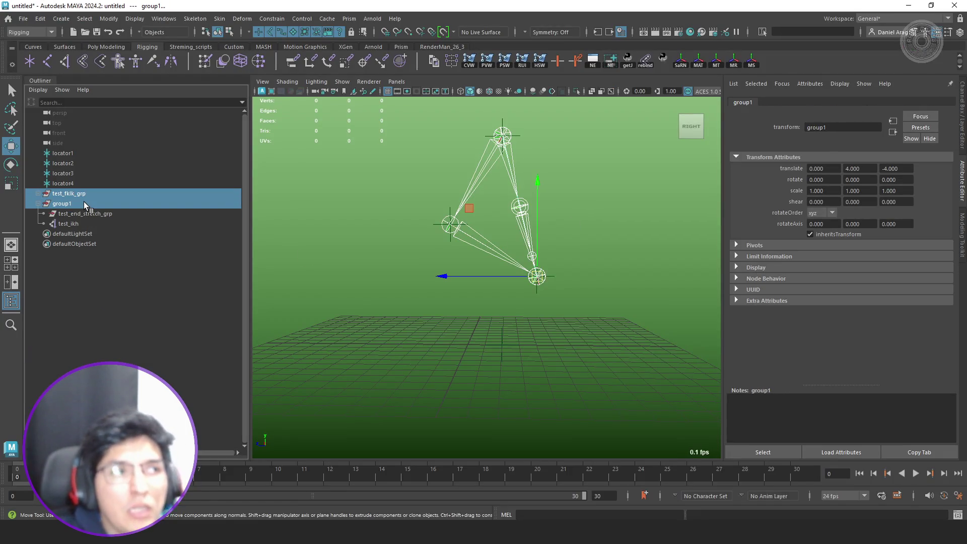
pyautogui.press('Delete')
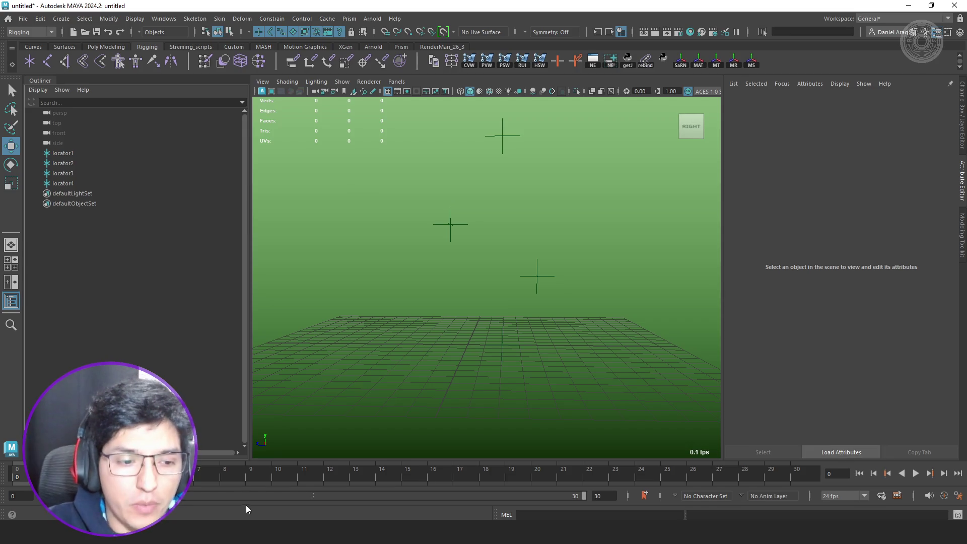
pyautogui.hotkey('alt', 'Tab')
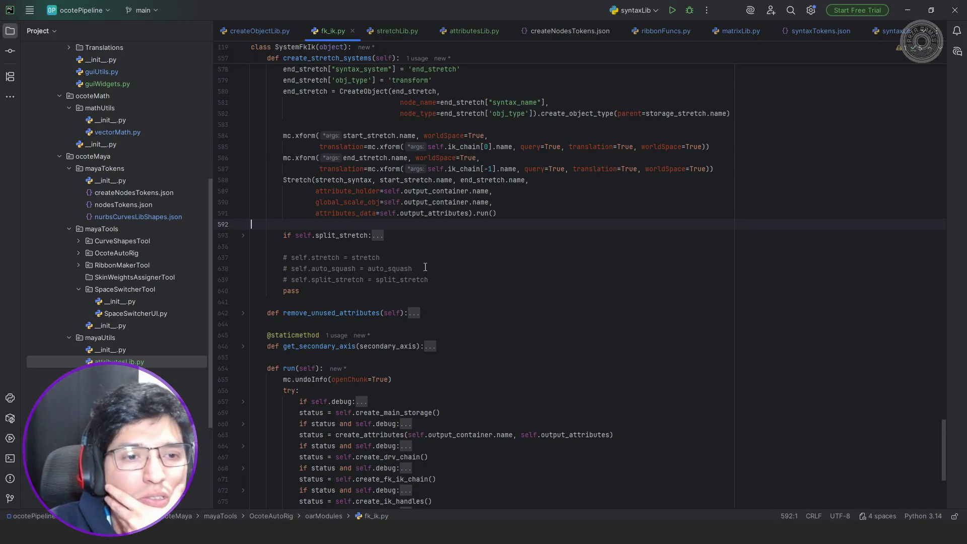
# - Copy the commented targets argument into the Stretch call after global_scale_obj
pyautogui.click(380, 238)
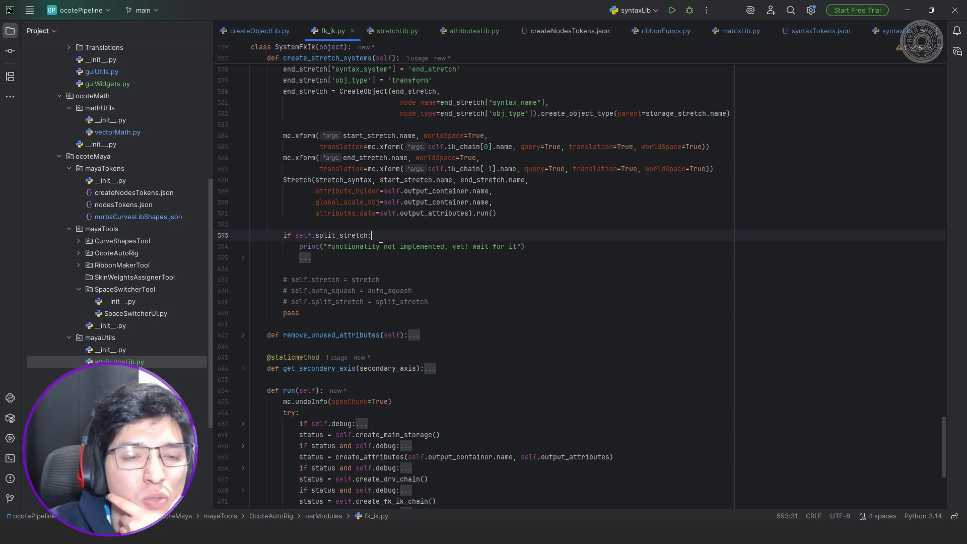
pyautogui.scroll(-5, 381, 238)
pyautogui.scroll(5, 388, 233)
pyautogui.scroll(4, 388, 233)
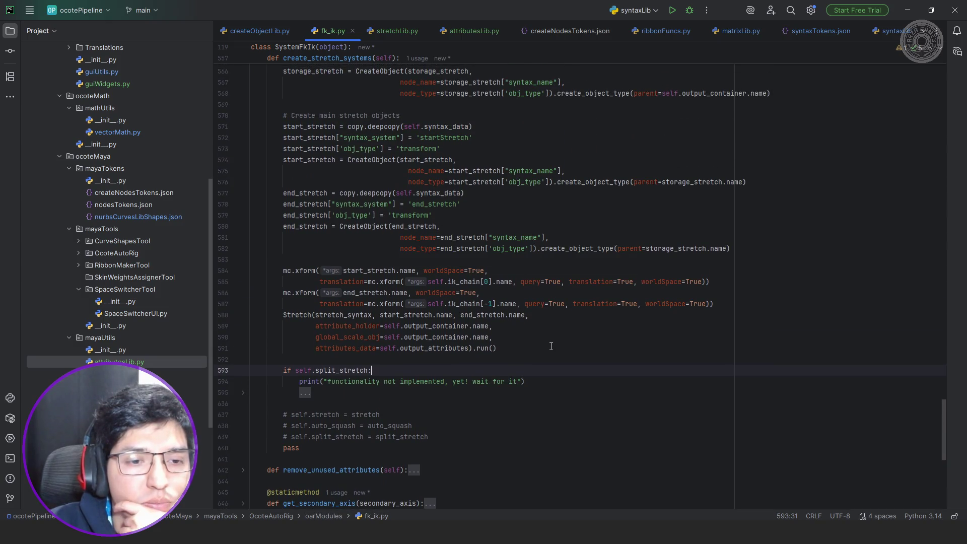
pyautogui.click(305, 392)
pyautogui.scroll(-3, 501, 359)
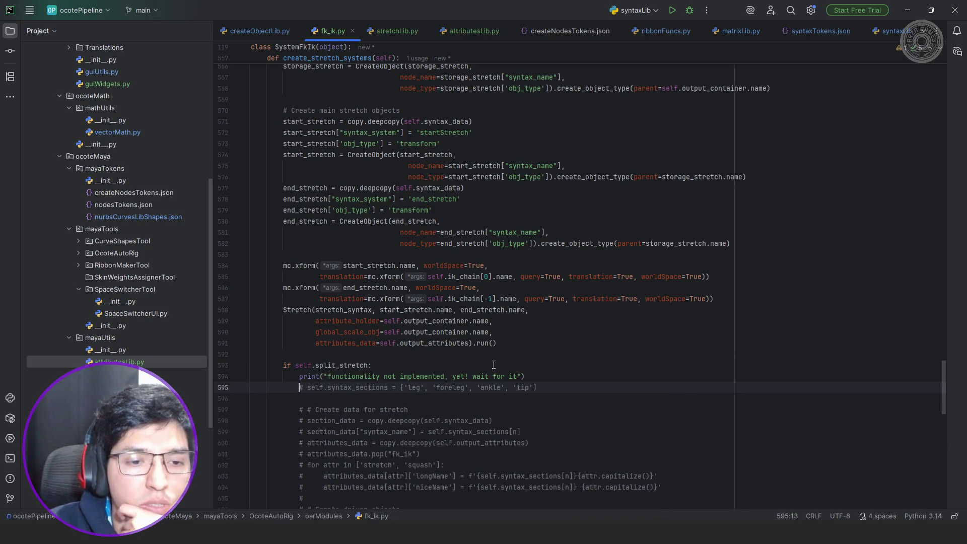
pyautogui.scroll(-9, 519, 271)
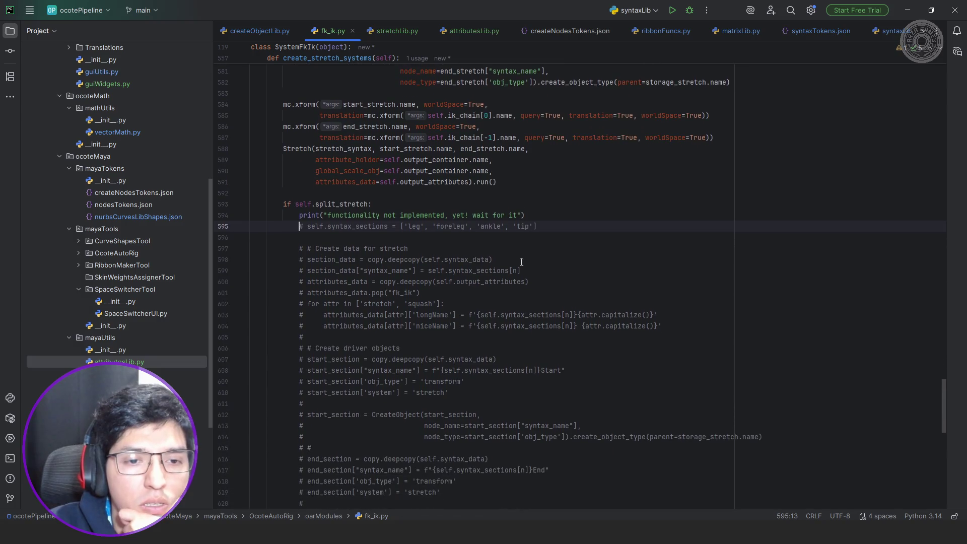
pyautogui.scroll(-5, 521, 263)
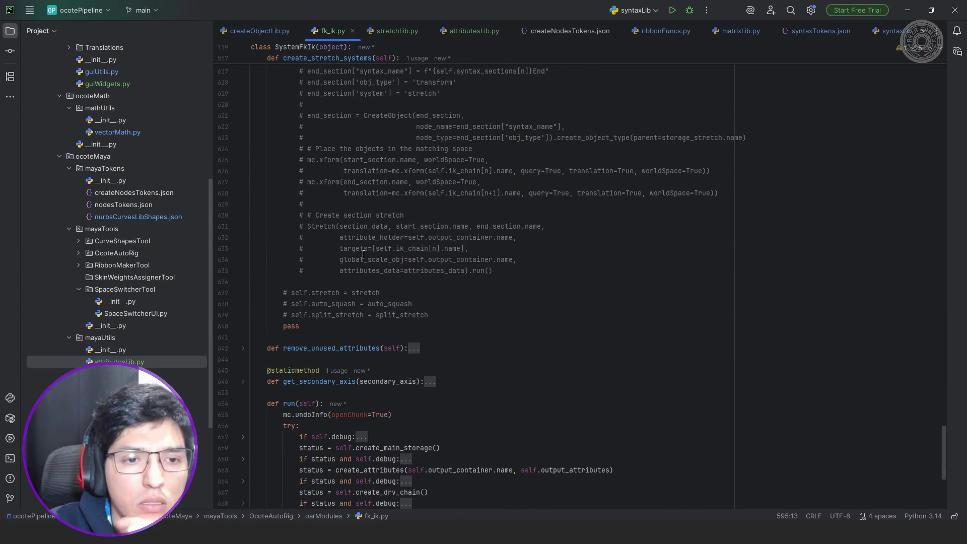
pyautogui.click(341, 249)
pyautogui.hotkey('shift', 'End')
pyautogui.hotkey('ctrl', 'c')
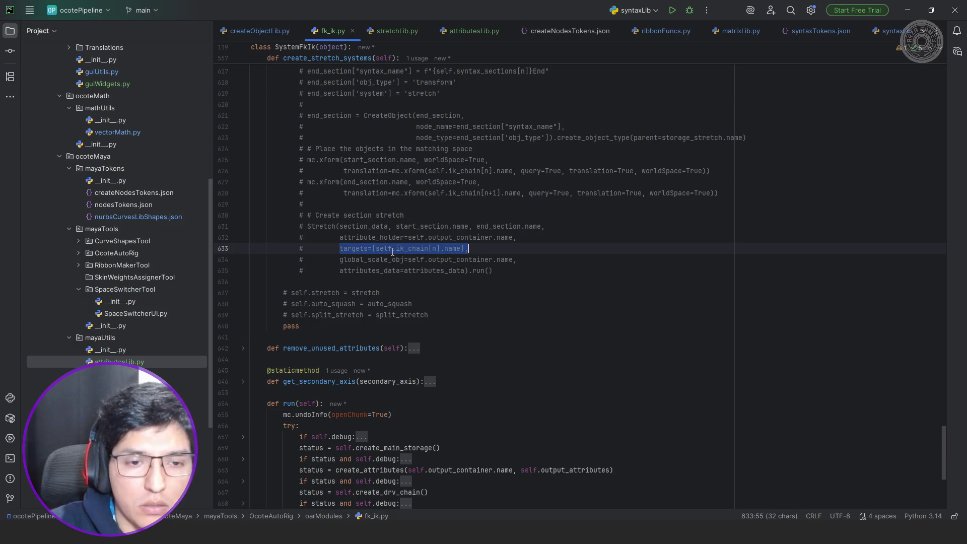
pyautogui.scroll(14, 420, 252)
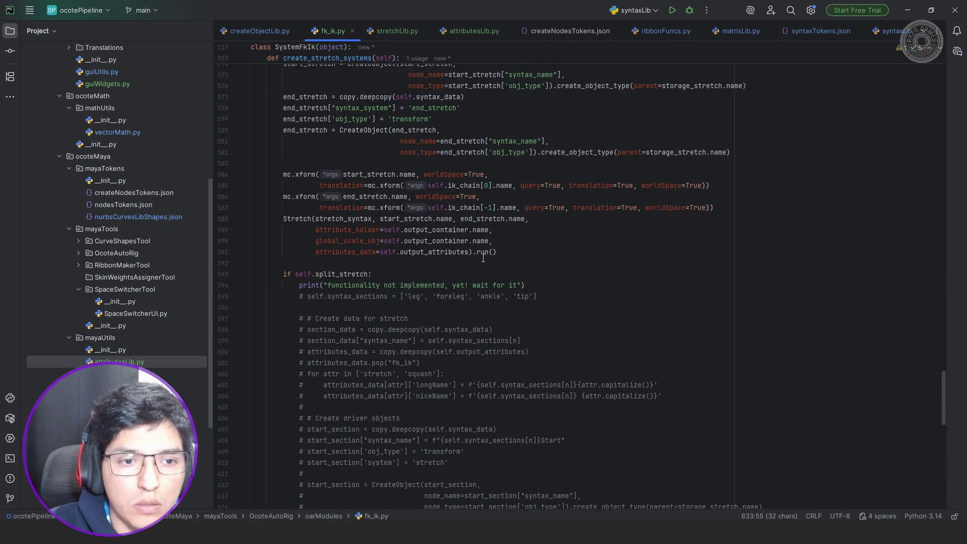
pyautogui.scroll(1, 421, 252)
pyautogui.click(492, 270)
pyautogui.press('Return')
pyautogui.hotkey('ctrl', 'v')
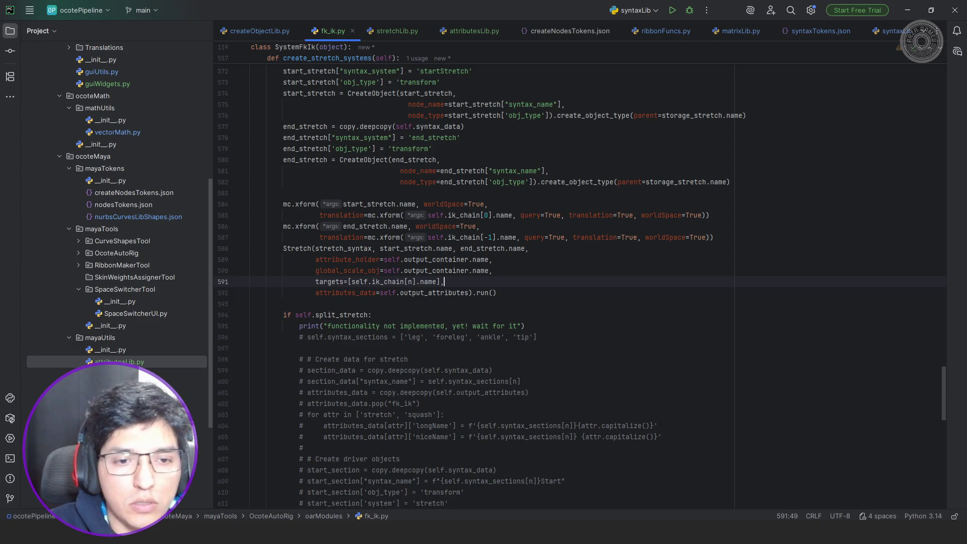
# - Rewrite targets as a list comprehension looping over the whole ik_chain
pyautogui.hotkey('ctrl', 'shift', 'Left')
pyautogui.hotkey('ctrl', 'shift', 'Left')
pyautogui.press('Left')
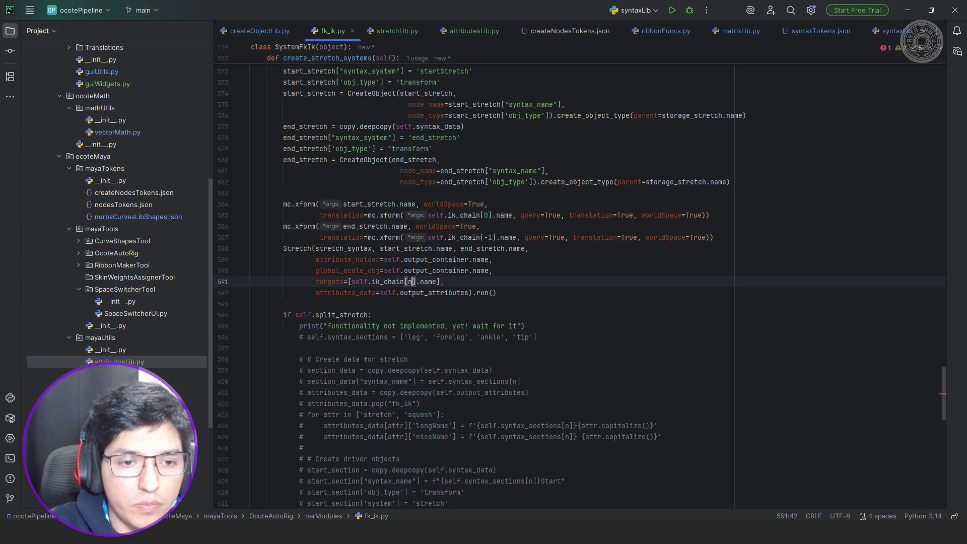
pyautogui.click(351, 281)
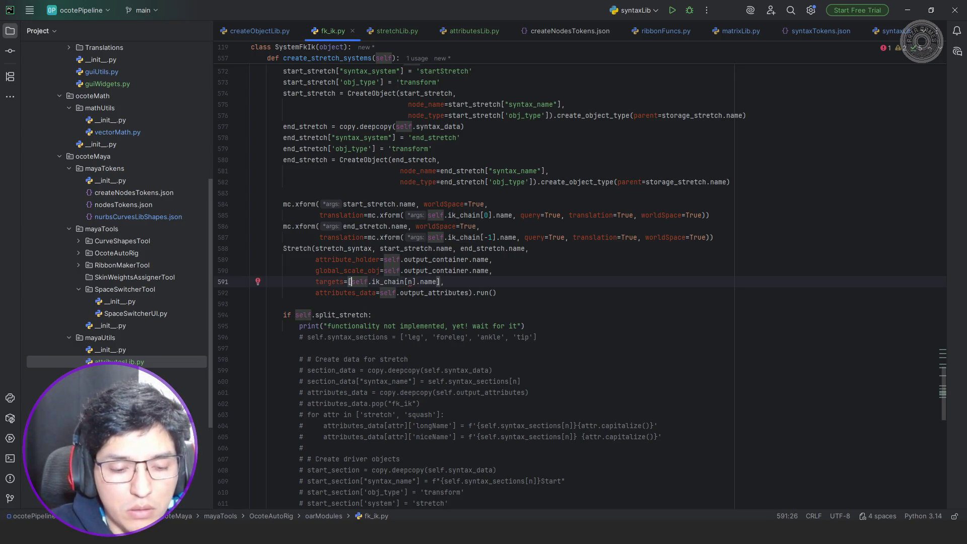
pyautogui.write('tgt fo')
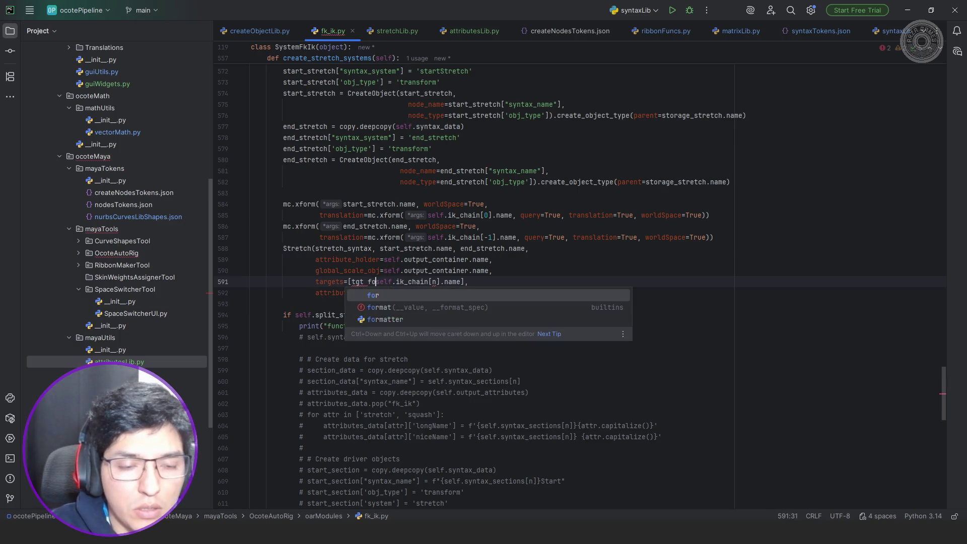
pyautogui.write('r tgt')
pyautogui.write(' i')
pyautogui.write('ame in')
pyautogui.press('End')
pyautogui.press('Left')
pyautogui.press('Left')
pyautogui.hotkey('ctrl', 'shift', 'Left')
pyautogui.hotkey('ctrl', 'shift', 'Left')
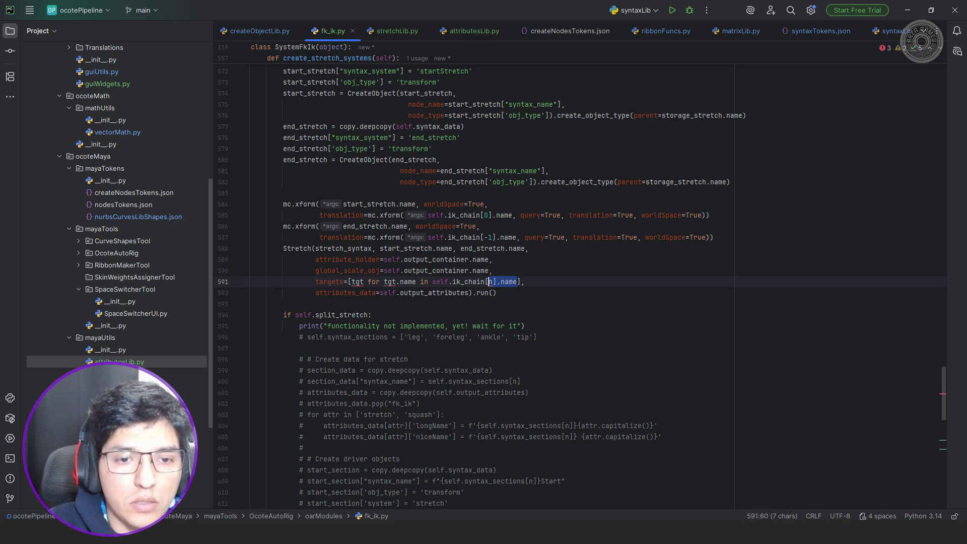
pyautogui.press('BackSpace')
pyautogui.press('BackSpace')
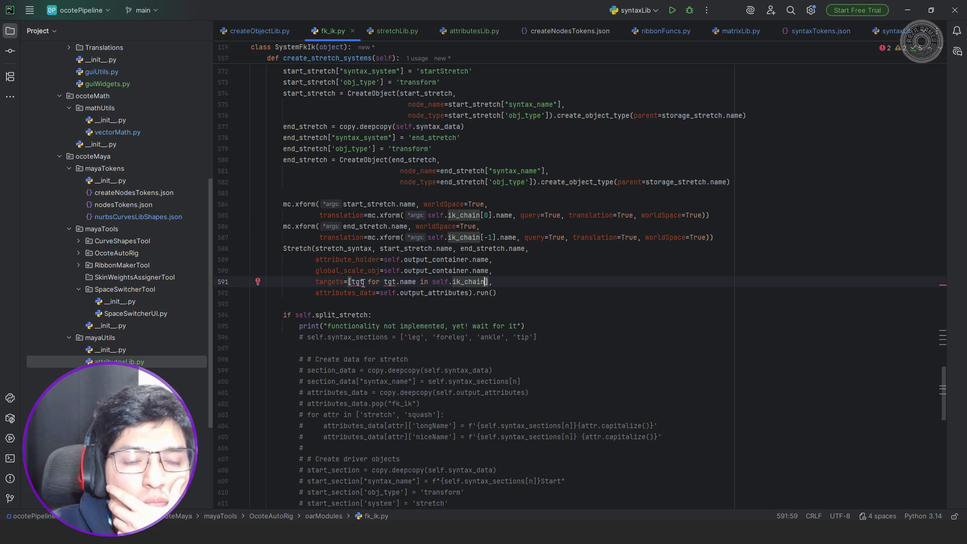
pyautogui.moveTo(362, 283)
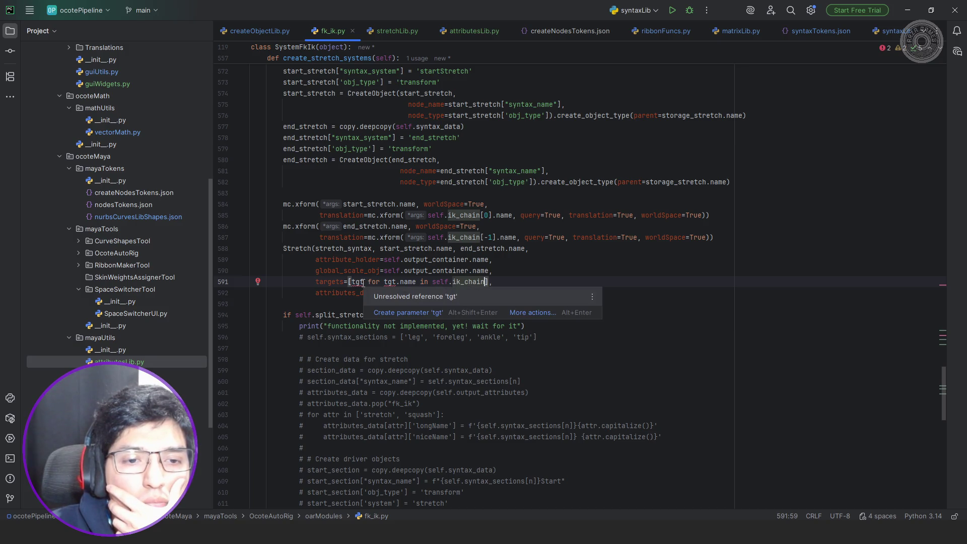
pyautogui.press('Escape')
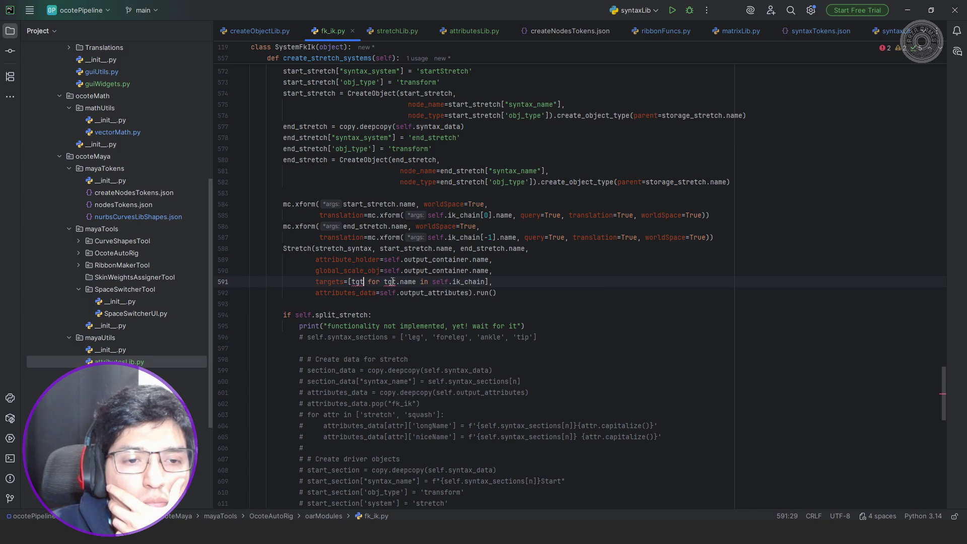
pyautogui.moveTo(393, 281)
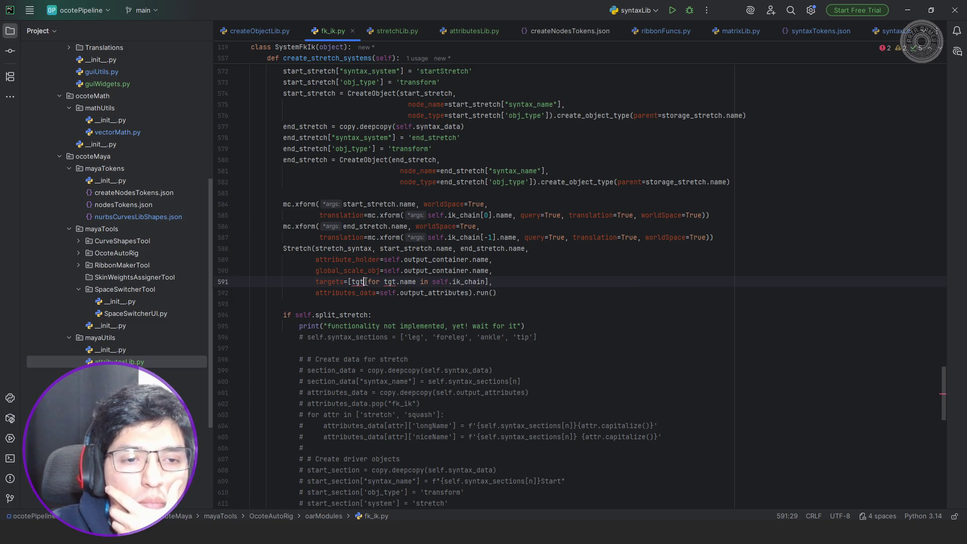
pyautogui.write('.n')
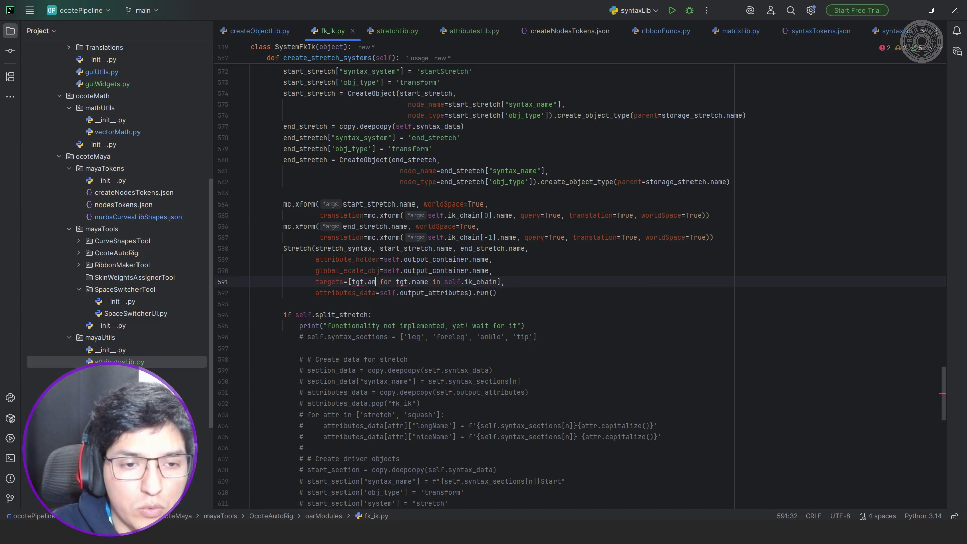
pyautogui.write('ame')
pyautogui.click(415, 282)
pyautogui.press('Delete')
pyautogui.press('Delete')
pyautogui.press('Delete')
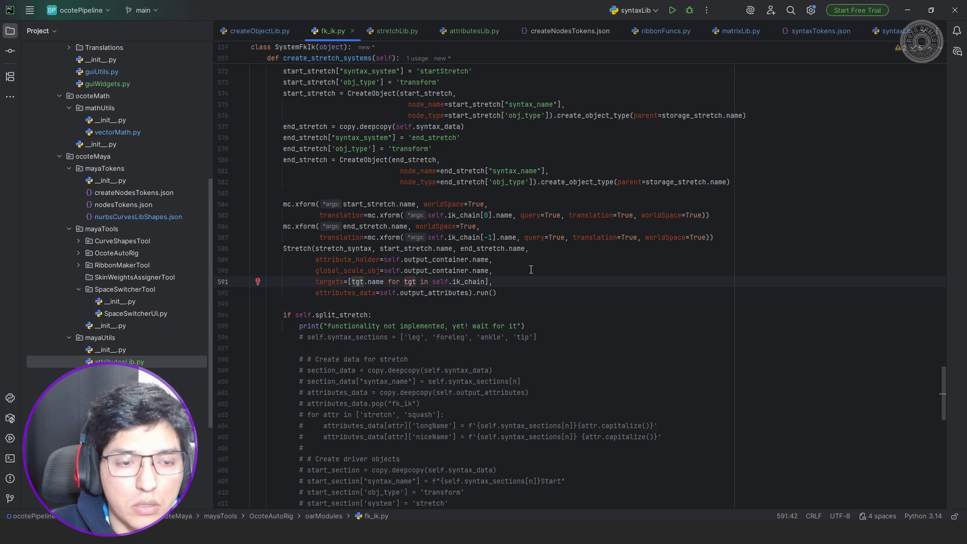
# - Replace the pass ending create_stretch_systems with return True
pyautogui.click(245, 315)
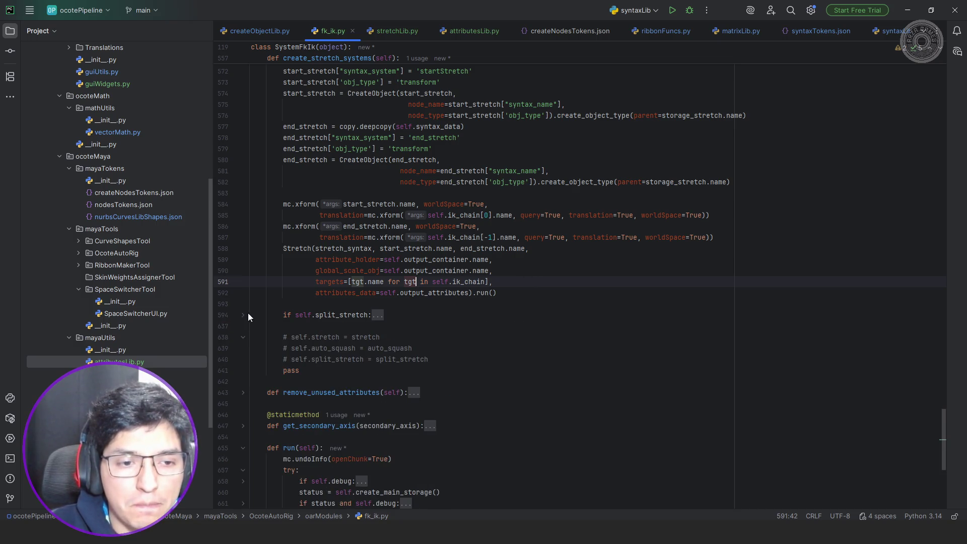
pyautogui.doubleClick(319, 370)
pyautogui.write('return True')
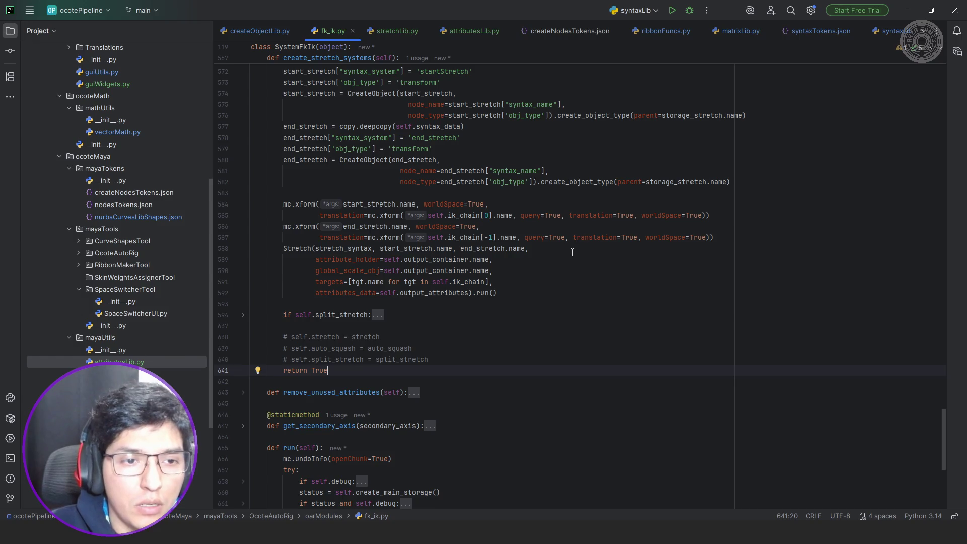
pyautogui.hotkey('alt', 'Tab')
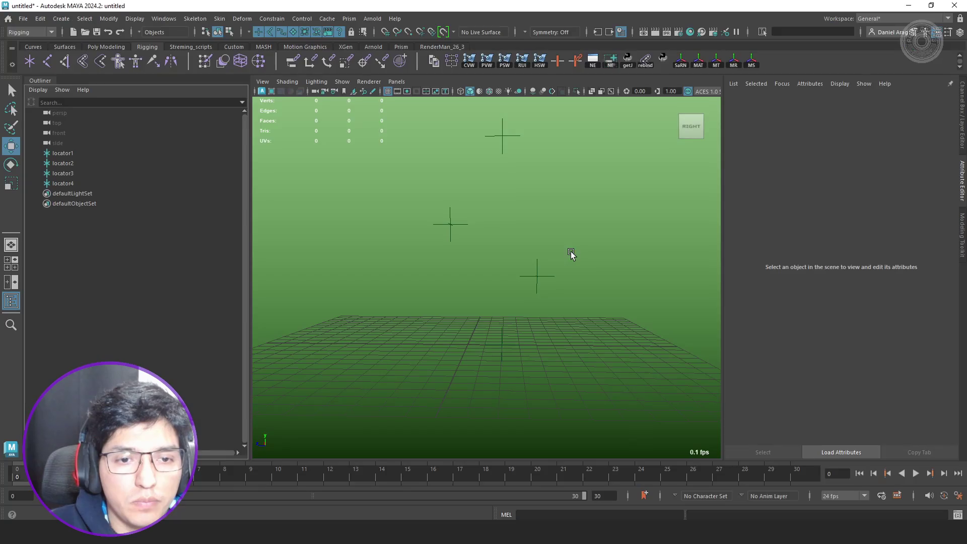
pyautogui.hotkey('alt', 'Tab')
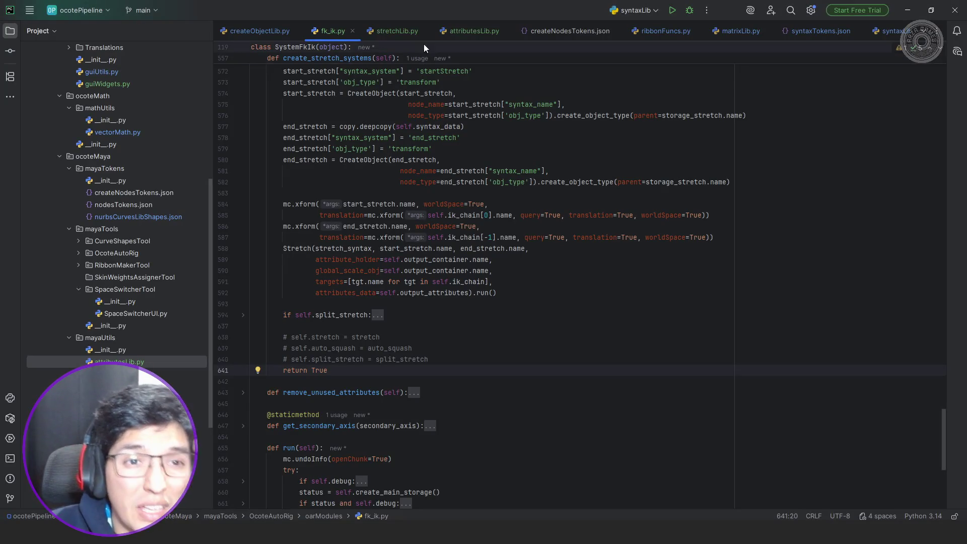
pyautogui.scroll(-3, 532, 214)
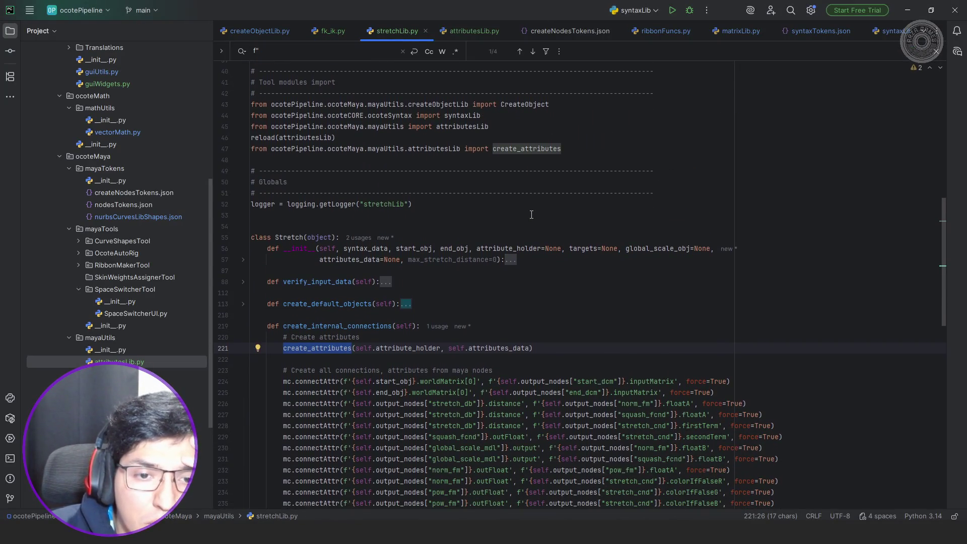
# - Scroll through stretchLib.py and highlight every use of squash_fcnd
pyautogui.scroll(-5, 531, 215)
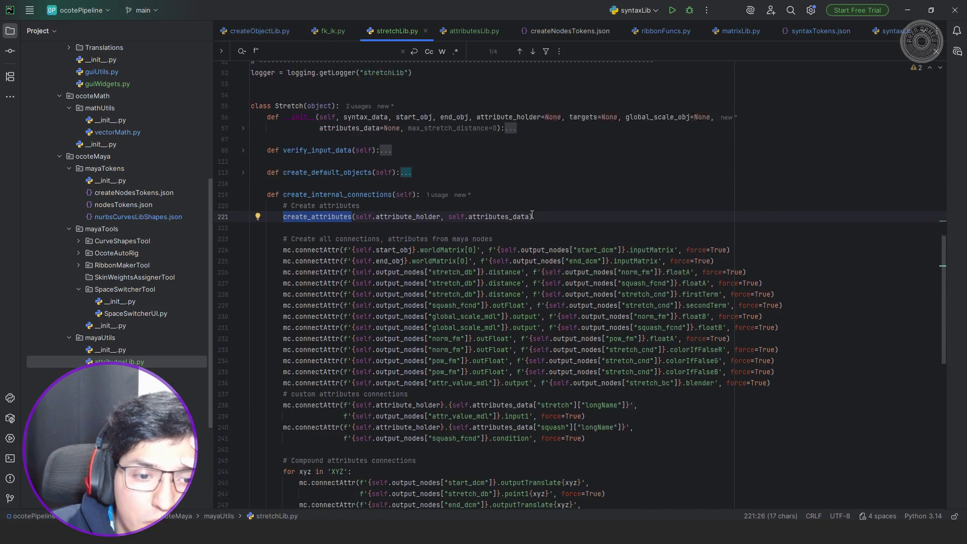
pyautogui.scroll(-2, 531, 214)
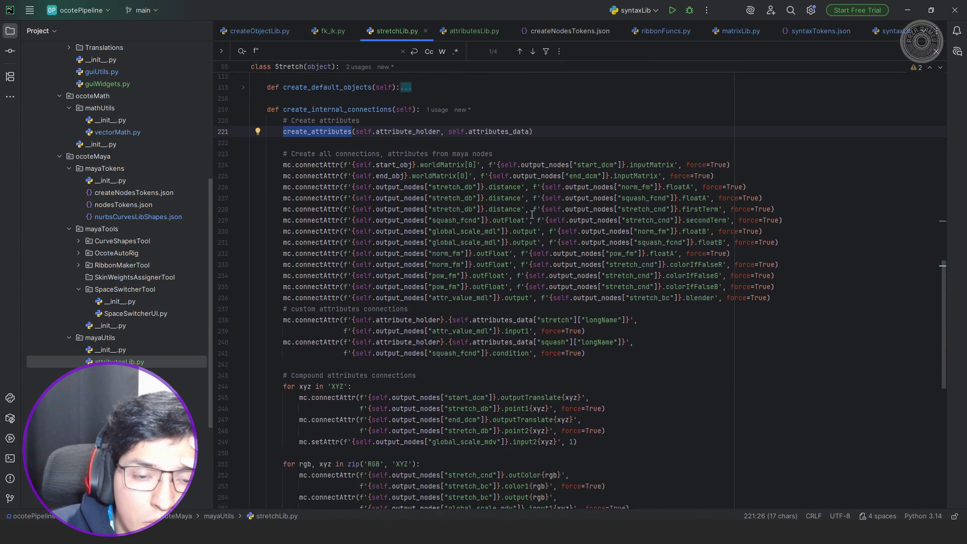
pyautogui.scroll(-2, 531, 214)
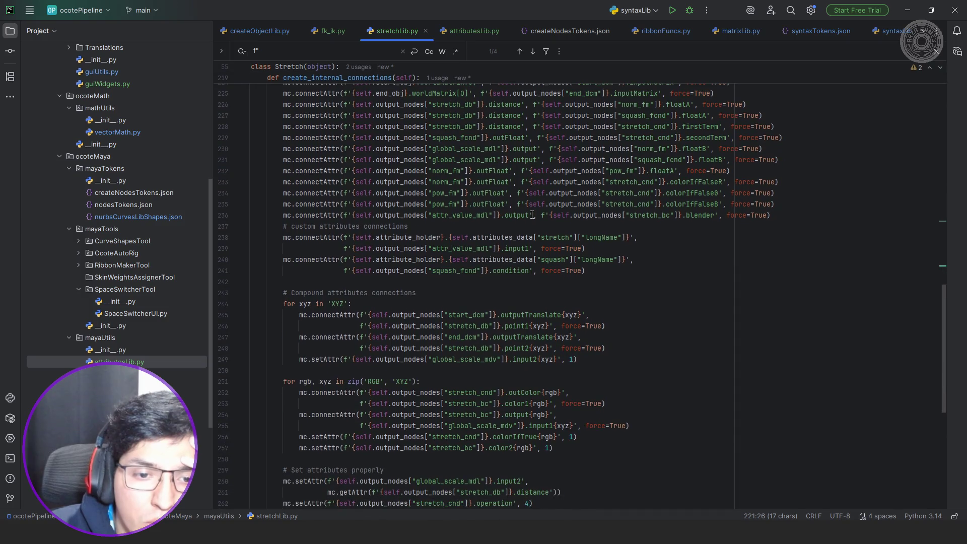
pyautogui.scroll(1, 532, 215)
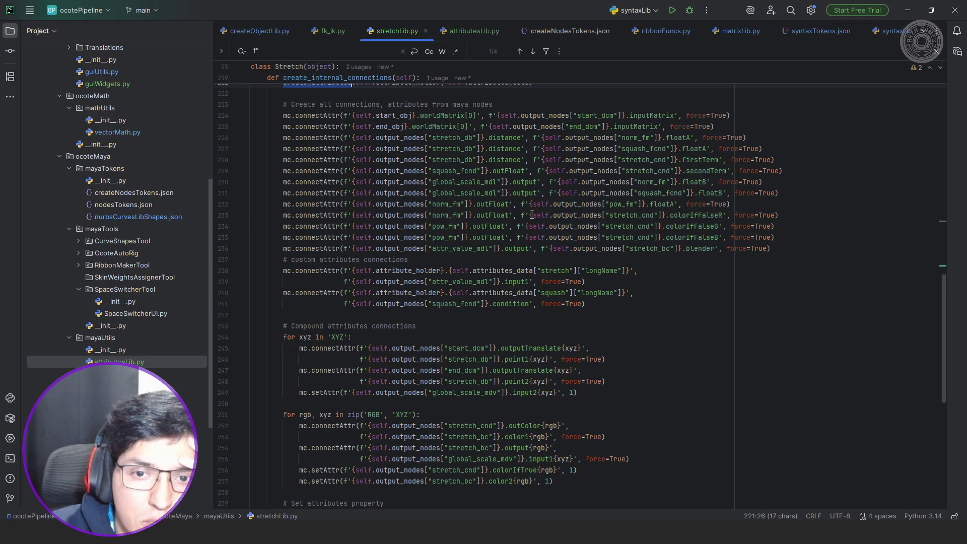
pyautogui.scroll(1, 531, 215)
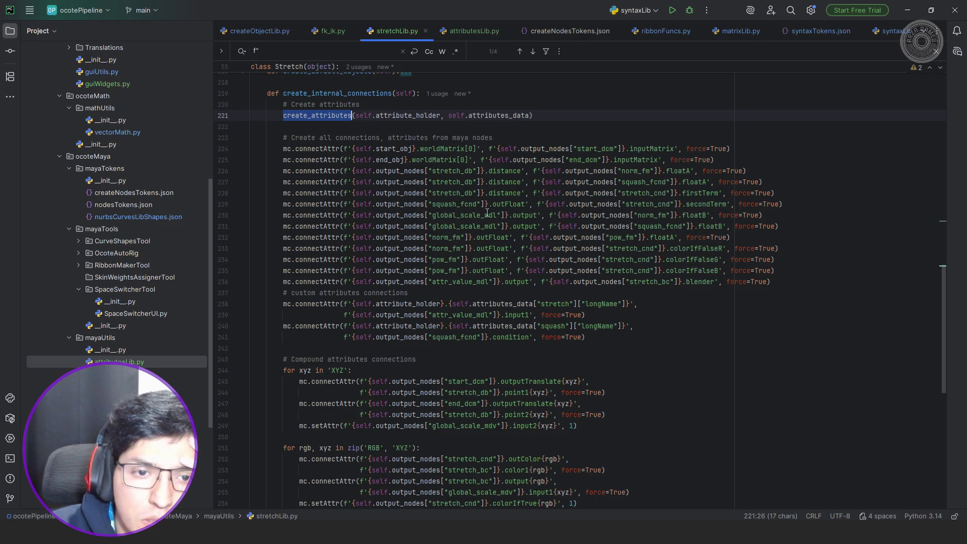
pyautogui.doubleClick(464, 205)
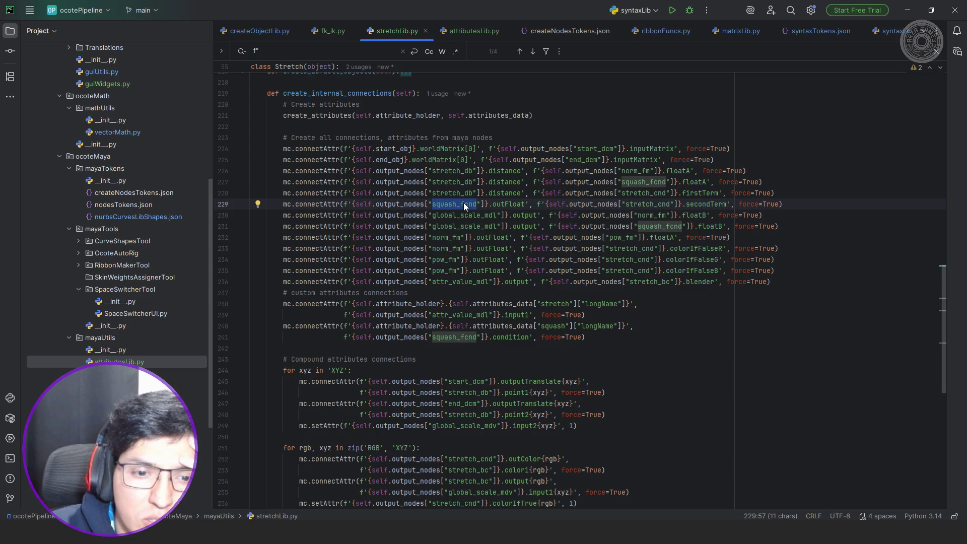
pyautogui.scroll(-8, 463, 205)
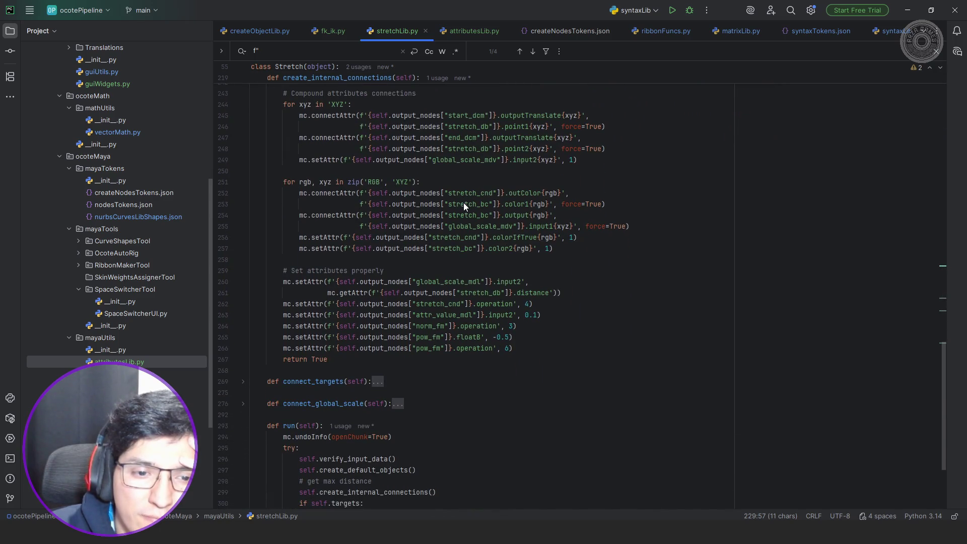
pyautogui.scroll(5, 463, 203)
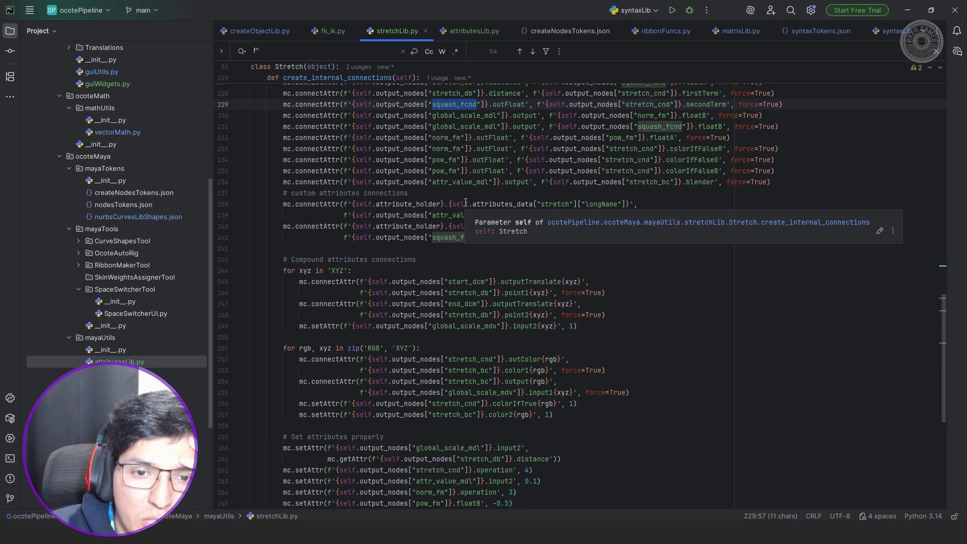
pyautogui.scroll(2, 465, 203)
pyautogui.scroll(2, 465, 202)
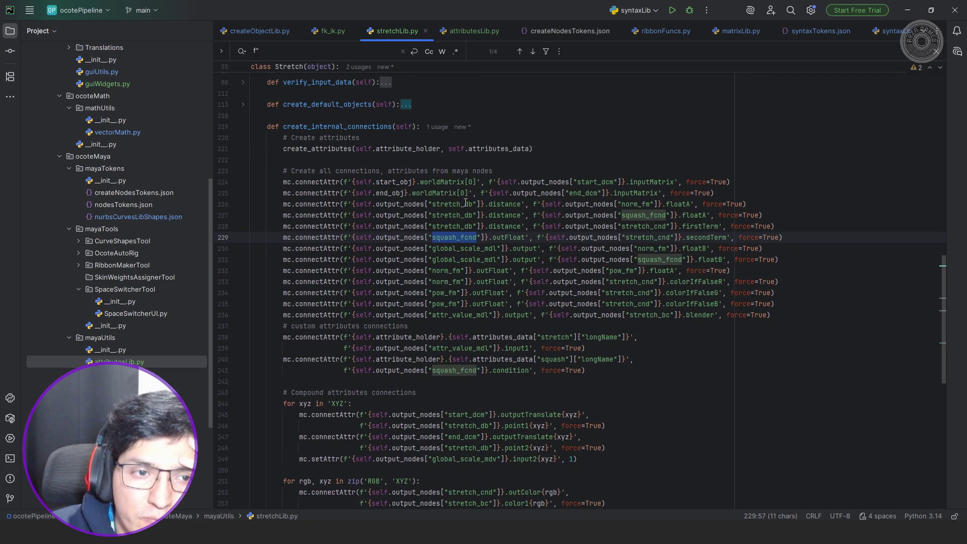
pyautogui.scroll(2, 465, 202)
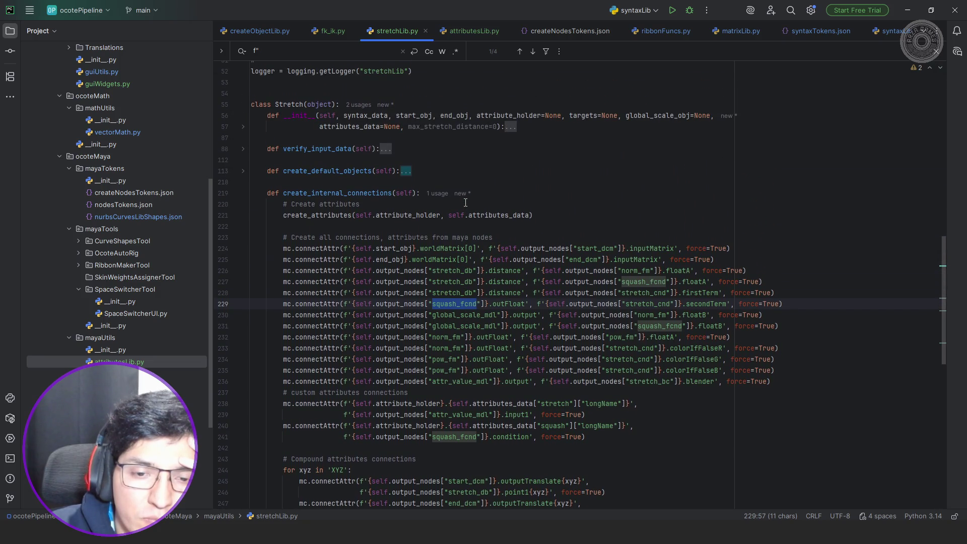
# - Review create_default_objects, then fold it and create_internal_connections
pyautogui.click(405, 172)
pyautogui.scroll(-6, 451, 186)
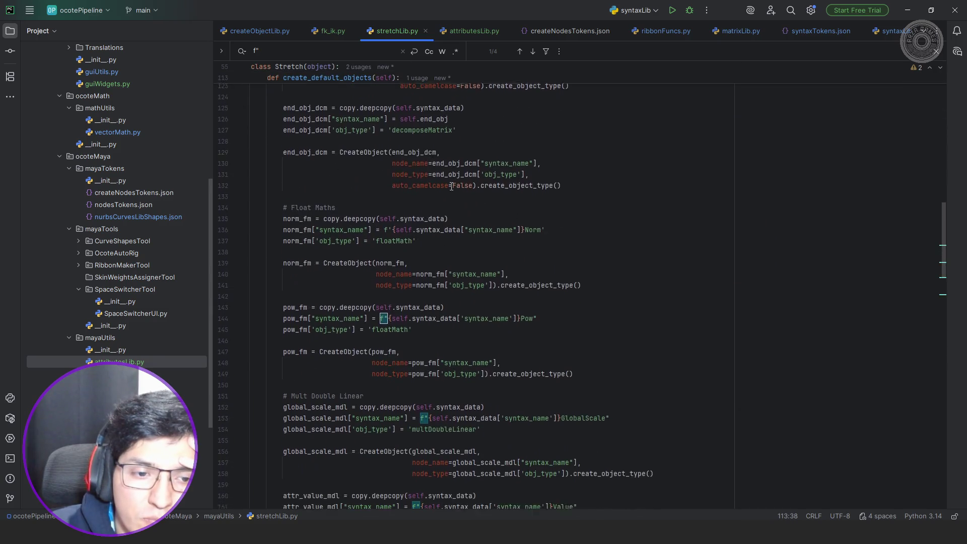
pyautogui.scroll(-2, 451, 187)
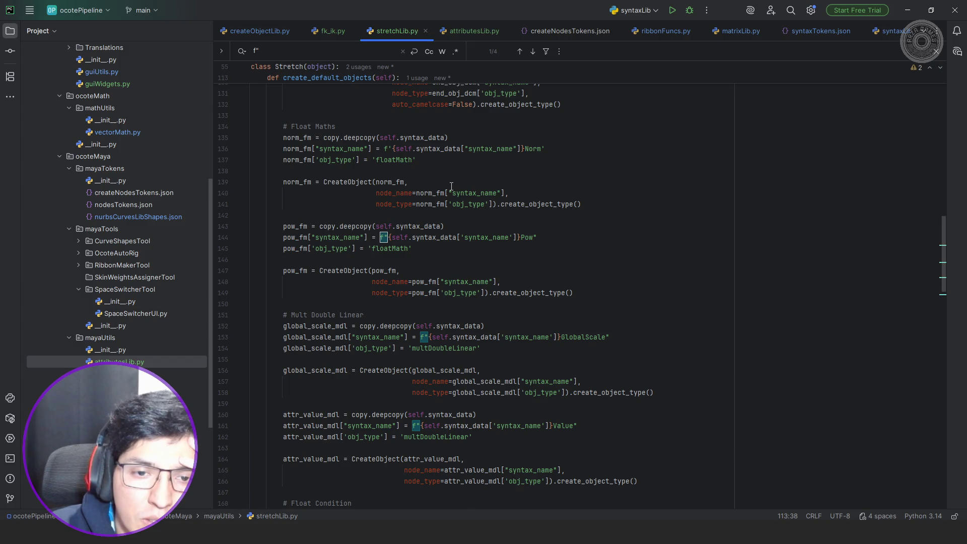
pyautogui.scroll(3, 451, 186)
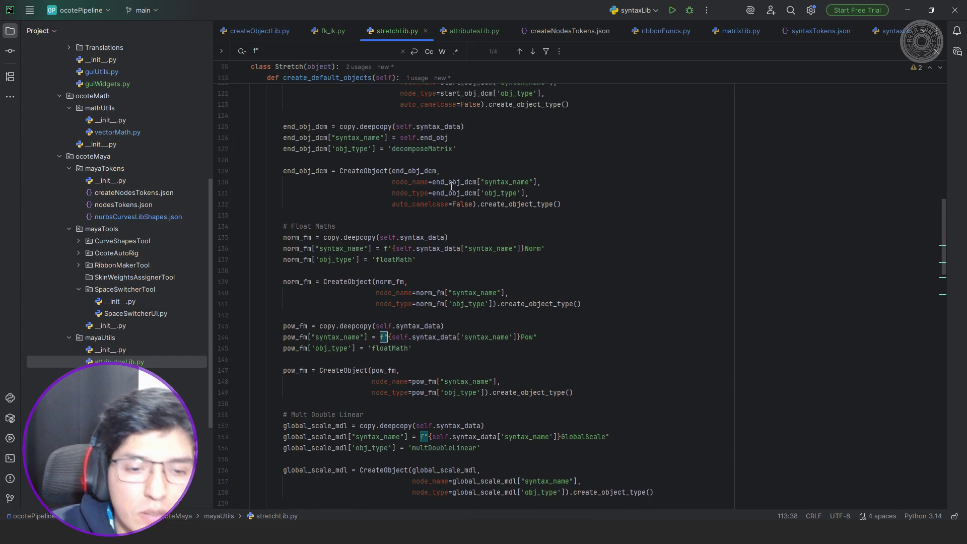
pyautogui.press('Escape')
pyautogui.scroll(4, 417, 222)
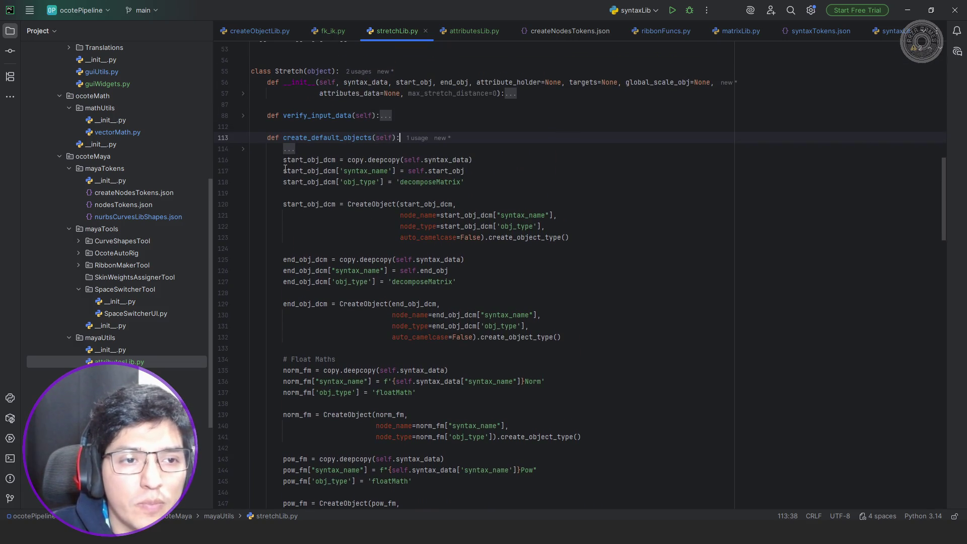
pyautogui.click(243, 138)
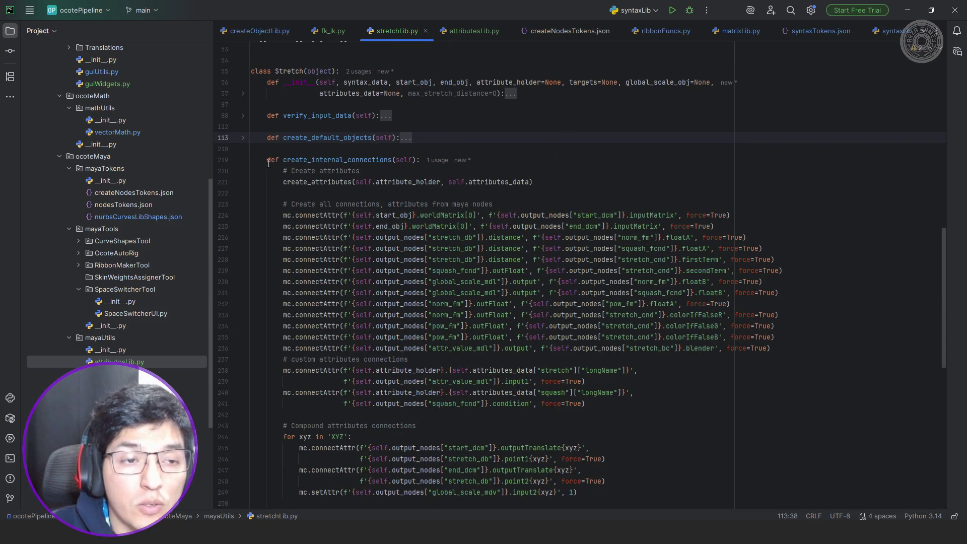
pyautogui.click(243, 160)
pyautogui.scroll(2, 248, 161)
pyautogui.scroll(3, 384, 217)
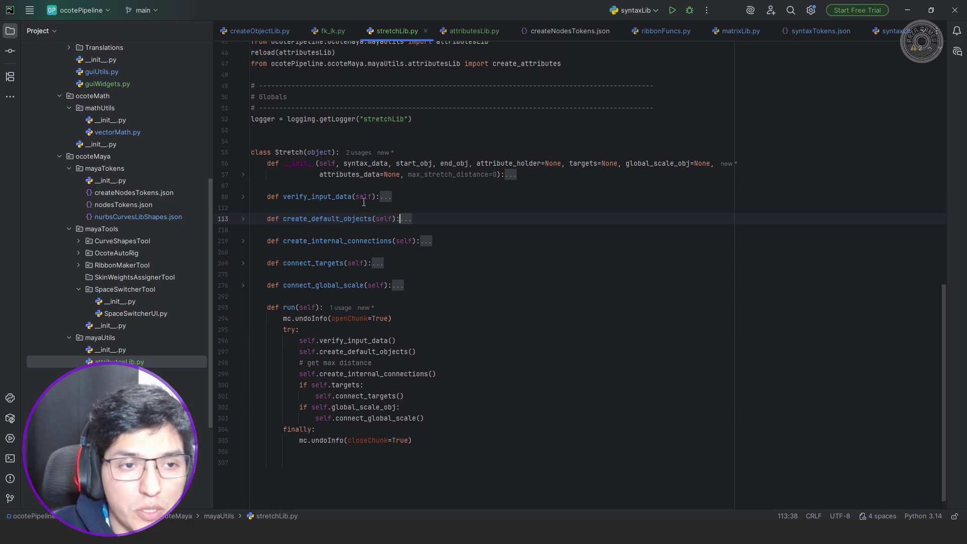
# - Add '# TODO: clean and allow to remove auto squash' above the Stretch class and return to Maya
pyautogui.click(388, 226)
pyautogui.write('# ')
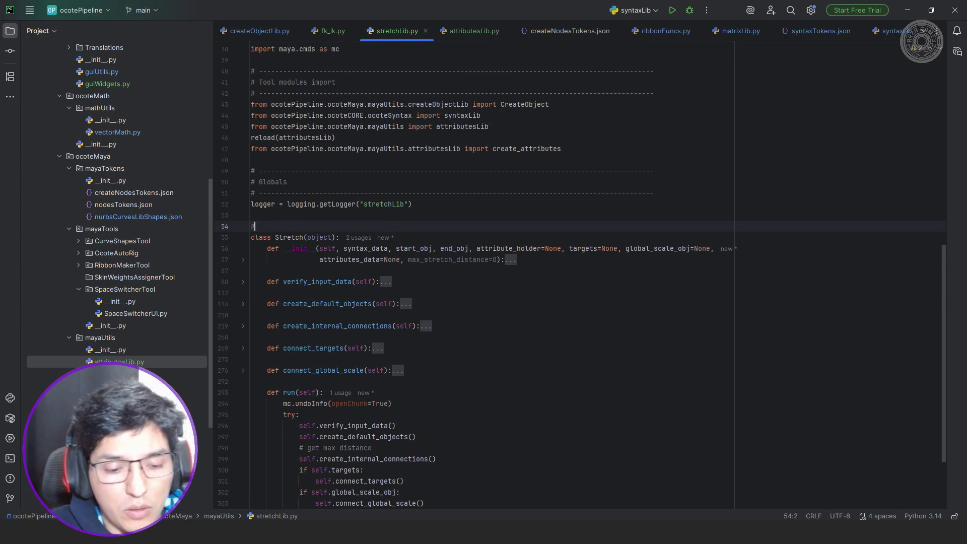
pyautogui.write('TODO: clean and allow n')
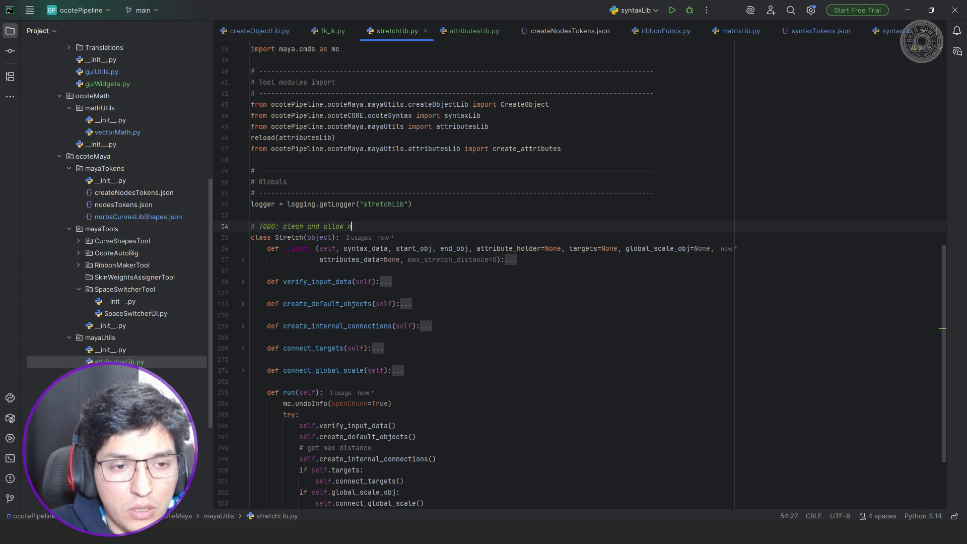
pyautogui.press('BackSpace')
pyautogui.write('to remove auto squash')
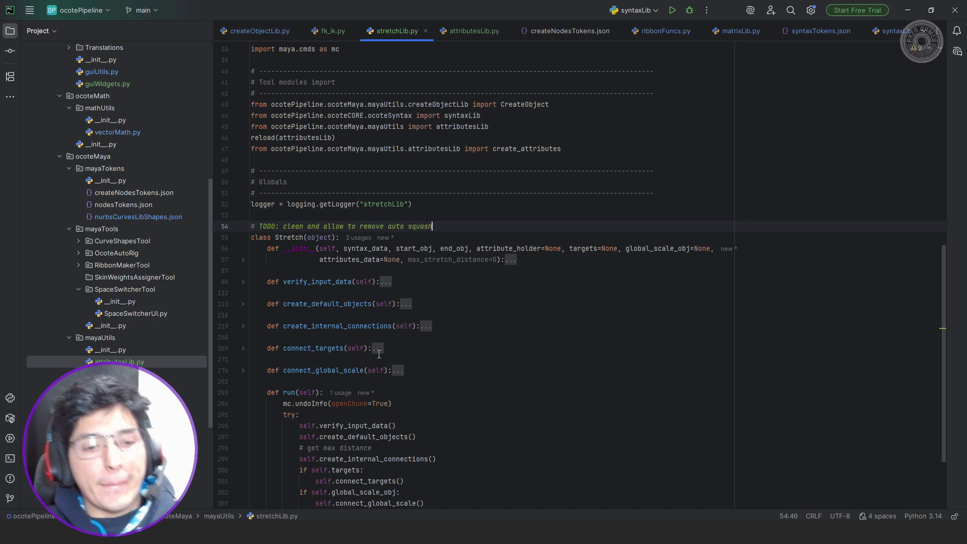
pyautogui.hotkey('alt', 'Tab')
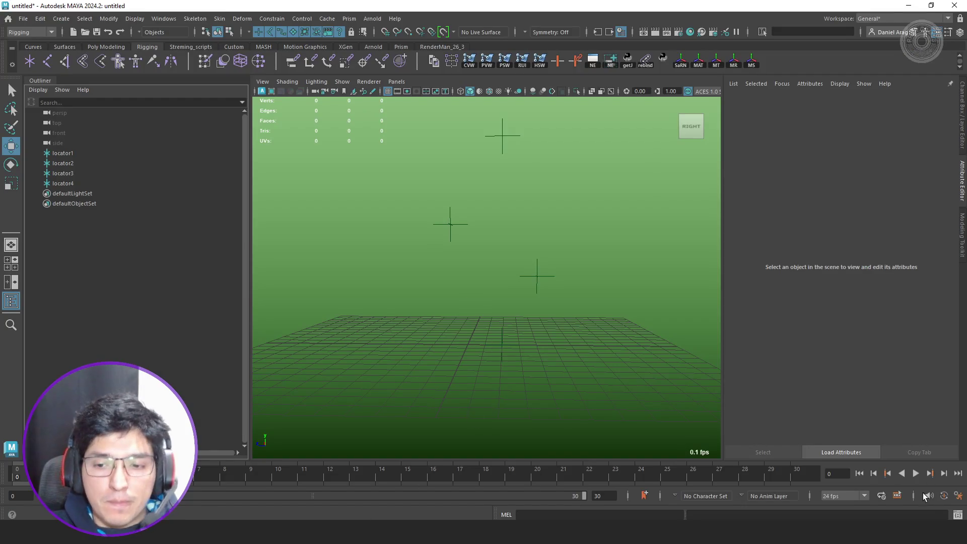
# - Run the test script to build the rig and expand test_fkIk_grp down to test_end_stretch_grp
pyautogui.click(956, 516)
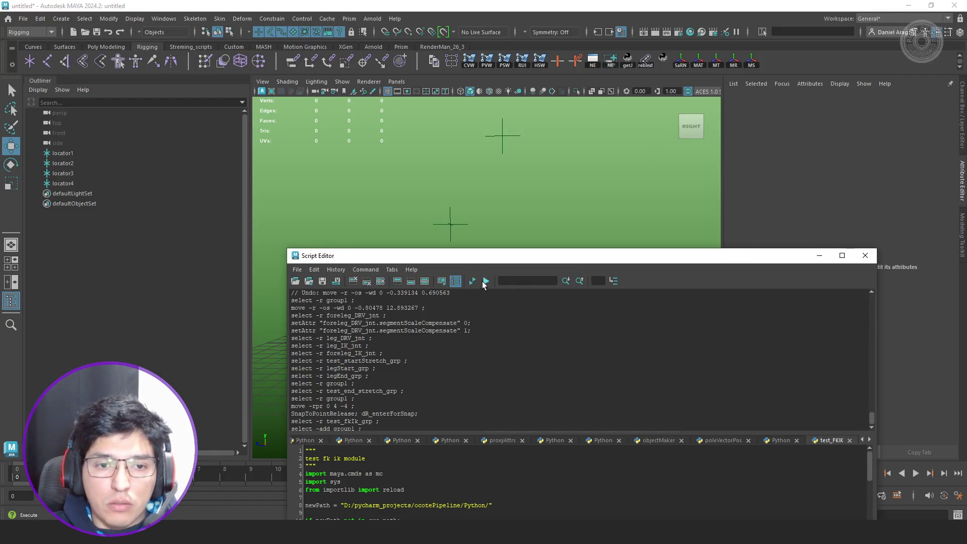
pyautogui.click(479, 285)
pyautogui.moveTo(509, 259); pyautogui.dragTo(588, 455)
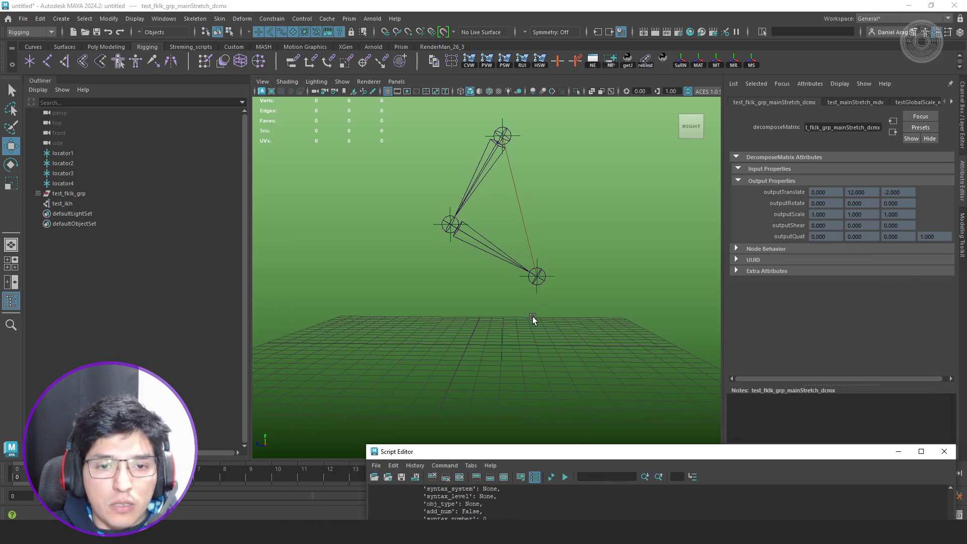
pyautogui.click(38, 193)
pyautogui.click(43, 223)
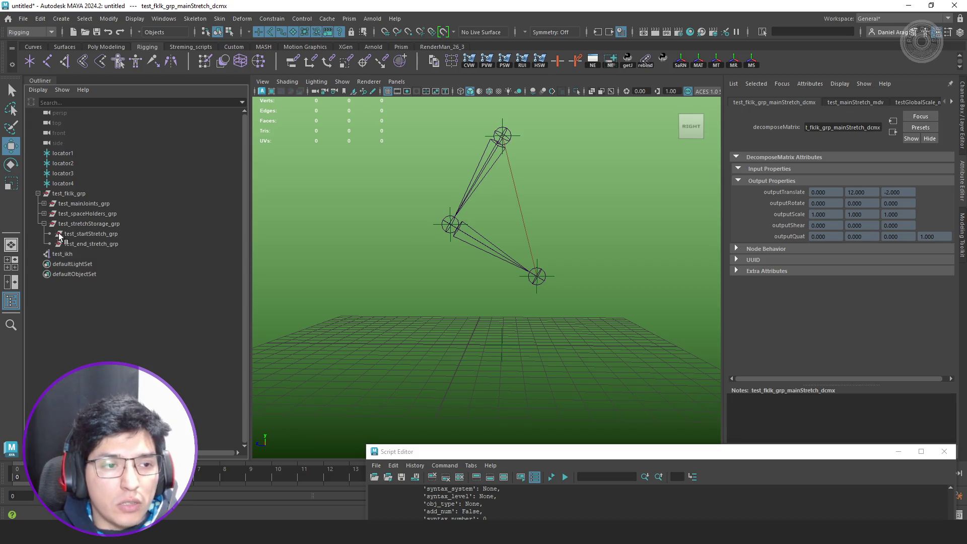
pyautogui.click(114, 245)
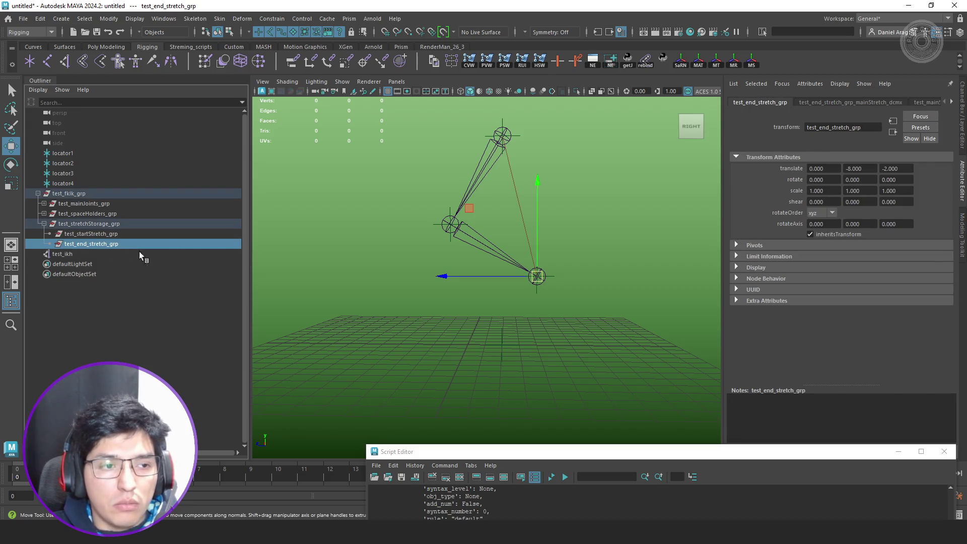
# - Create an empty group null1 at the lower joint and parent test_end_stretch_grp and test_ikh under it
pyautogui.click(373, 322)
pyautogui.hotkey('ctrl', 'g')
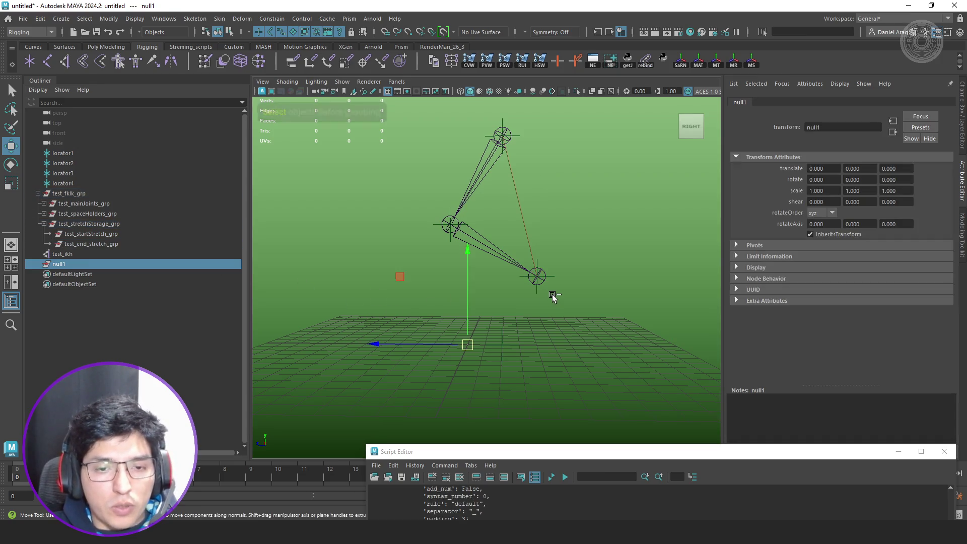
pyautogui.moveTo(539, 277); pyautogui.dragTo(537, 276, button='middle')
pyautogui.click(86, 244)
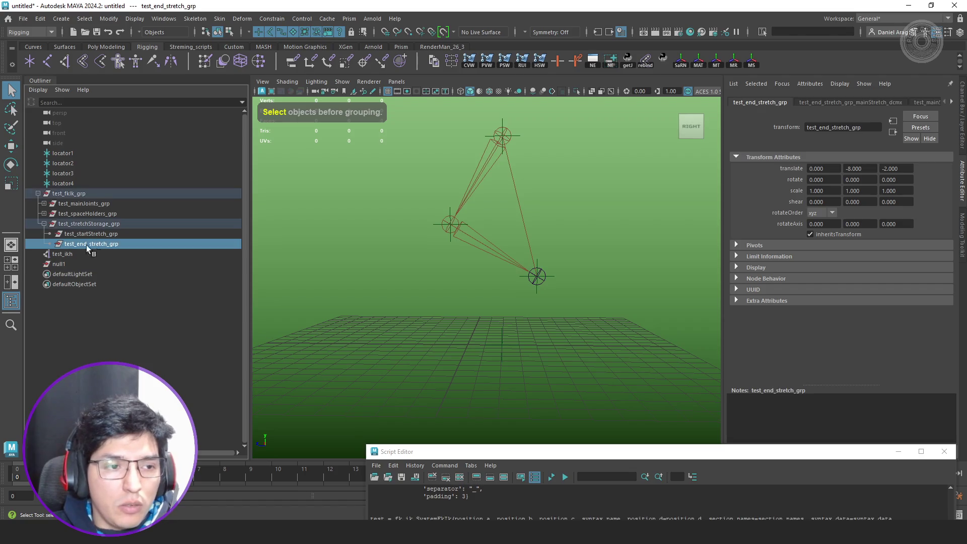
pyautogui.keyDown('ctrl'); pyautogui.click(62, 254); pyautogui.keyUp('ctrl')
pyautogui.press('q')
pyautogui.keyDown('ctrl'); pyautogui.click(71, 264); pyautogui.keyUp('ctrl')
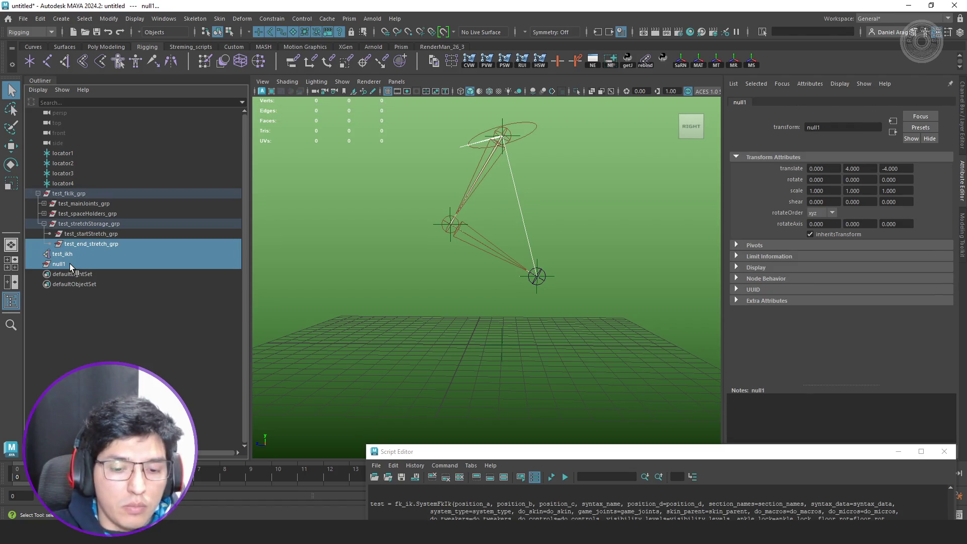
pyautogui.press('p')
# - Move null1 away to test that the leg stretches
pyautogui.click(55, 245)
pyautogui.press('w')
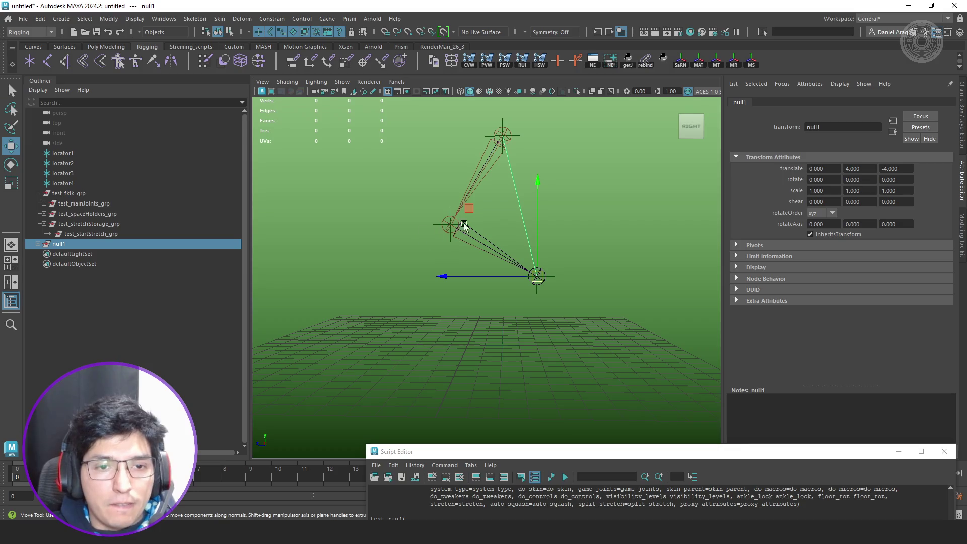
pyautogui.moveTo(468, 209)
pyautogui.mouseDown()
pyautogui.moveTo(470, 259)
pyautogui.moveTo(436, 335)
pyautogui.moveTo(373, 388)
pyautogui.moveTo(538, 281)
pyautogui.moveTo(460, 345)
pyautogui.moveTo(407, 262)
pyautogui.moveTo(546, 234)
pyautogui.mouseUp()
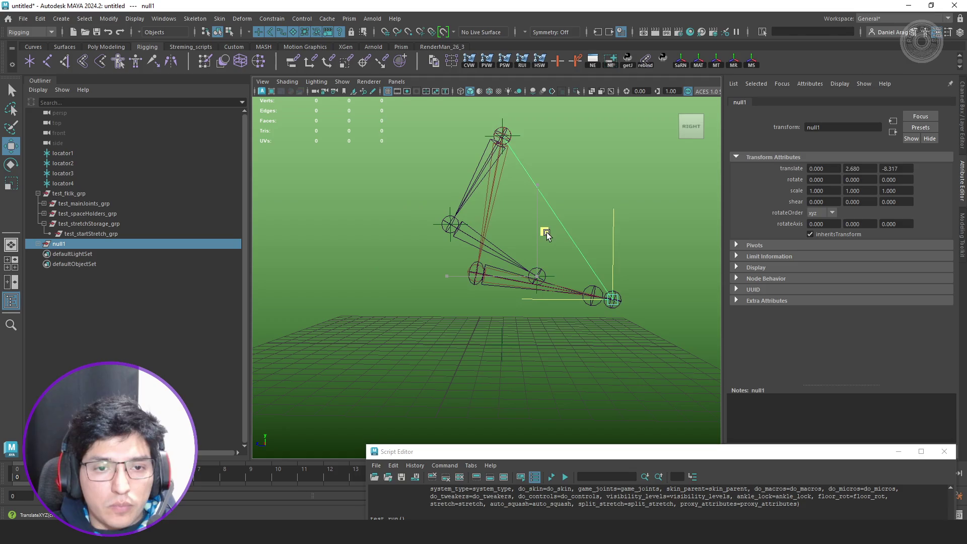
# - Undo the stretch test, parenting and null1 group, then go back to stretchLib.py
pyautogui.hotkey('ctrl', 'z')
pyautogui.moveTo(550, 190)
pyautogui.mouseDown()
pyautogui.moveTo(540, 188)
pyautogui.moveTo(540, 300)
pyautogui.moveTo(544, 190)
pyautogui.mouseUp()
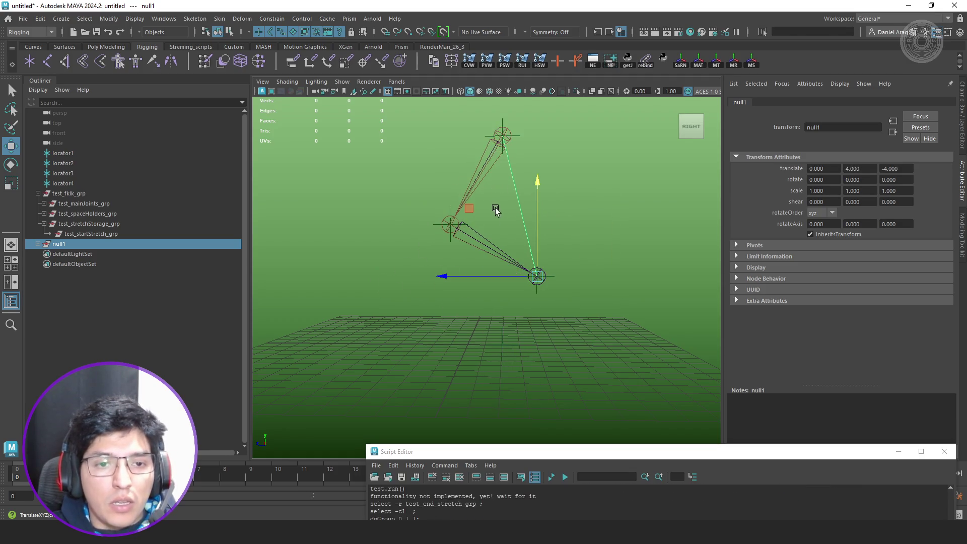
pyautogui.moveTo(558, 284)
pyautogui.mouseDown()
pyautogui.moveTo(222, 222)
pyautogui.moveTo(292, 225)
pyautogui.mouseUp()
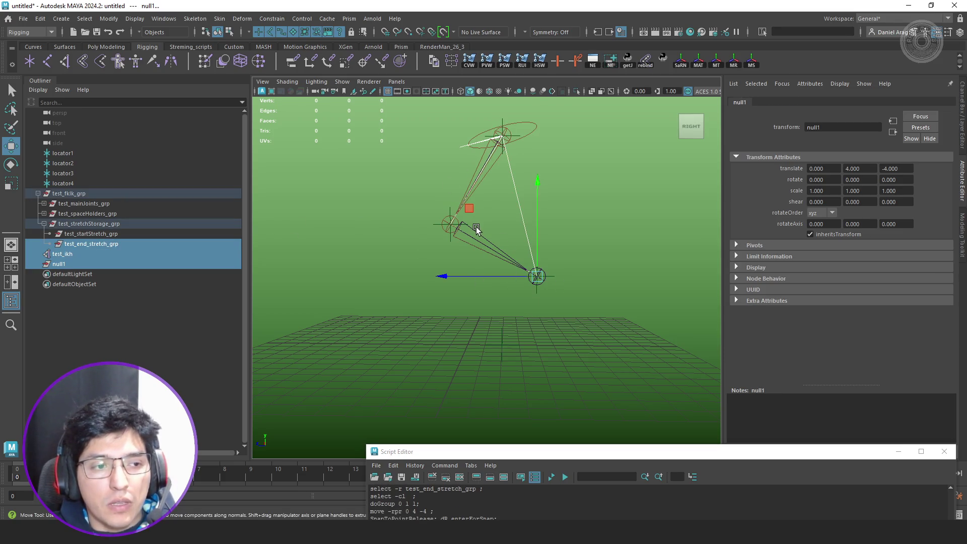
pyautogui.press('p')
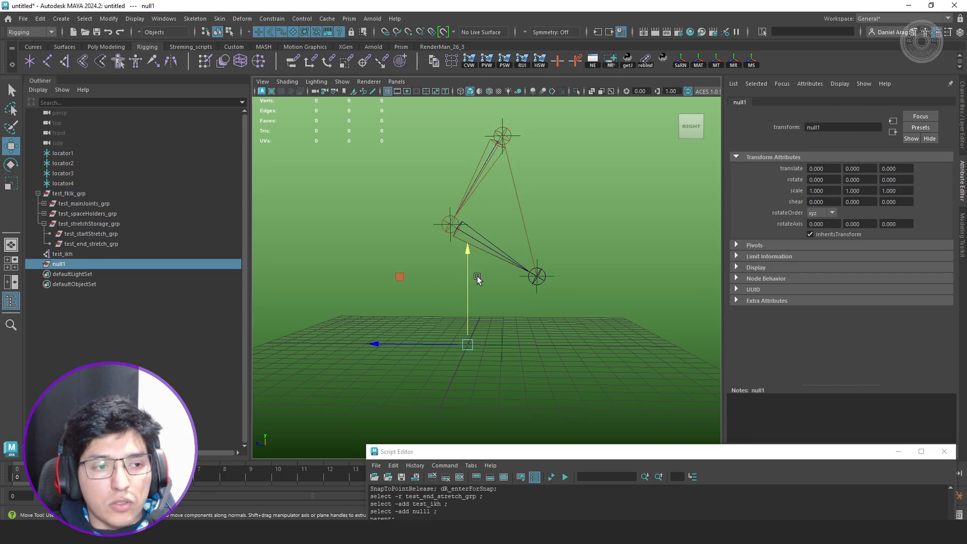
pyautogui.hotkey('ctrl', 'z')
pyautogui.hotkey('ctrl', 'z')
pyautogui.hotkey('ctrl', 'z')
pyautogui.moveTo(681, 456); pyautogui.dragTo(567, 231)
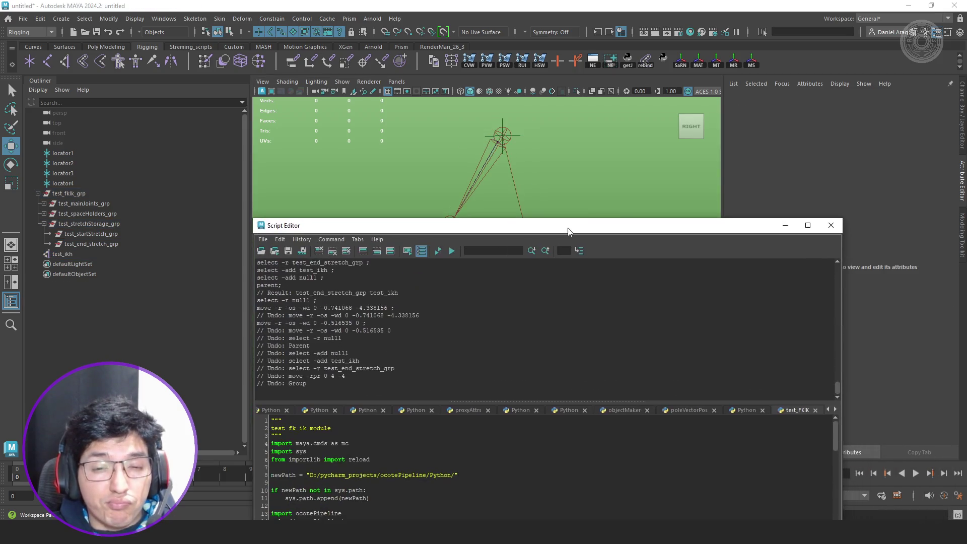
pyautogui.hotkey('alt', 'Tab')
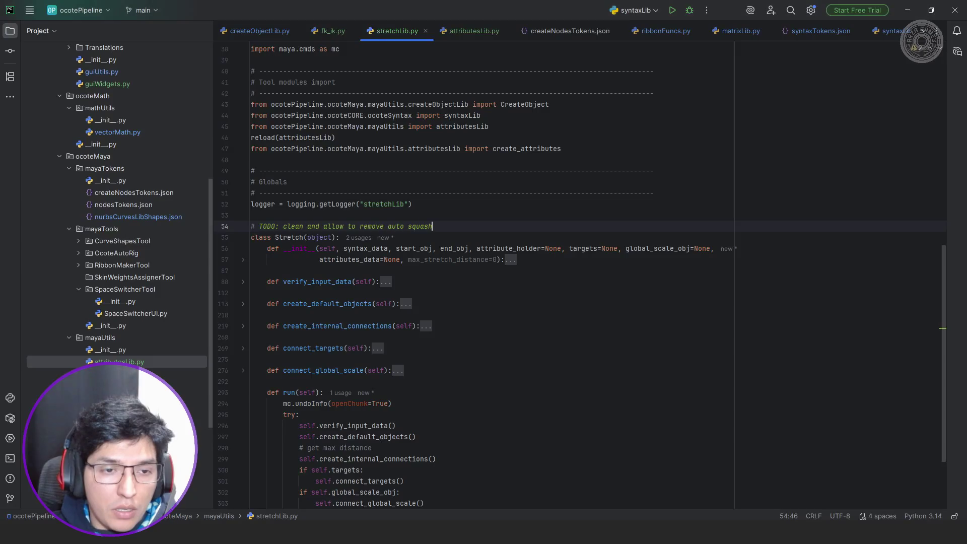
pyautogui.scroll(-3, 443, 113)
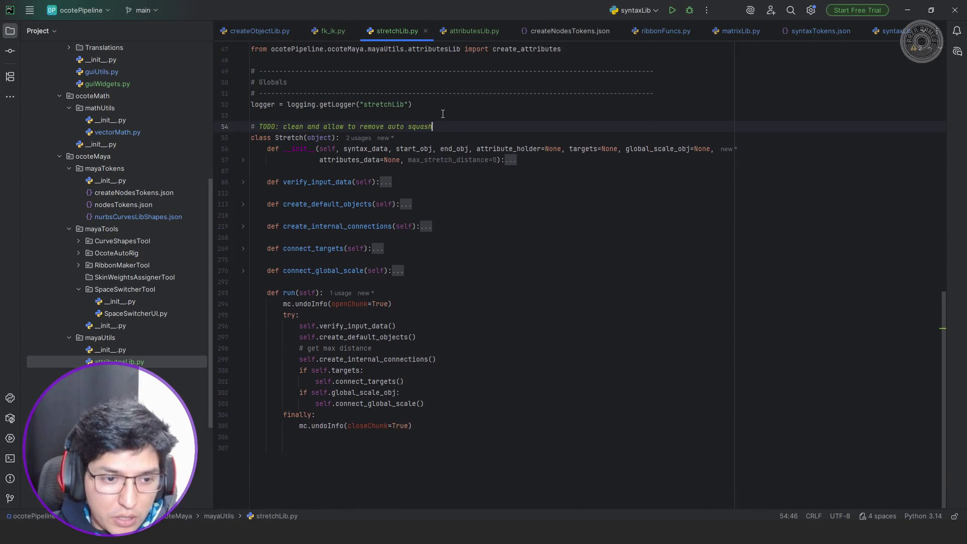
# - Check the distance and max_stretch_distance names, then bring up fk_ik.py
pyautogui.doubleClick(356, 348)
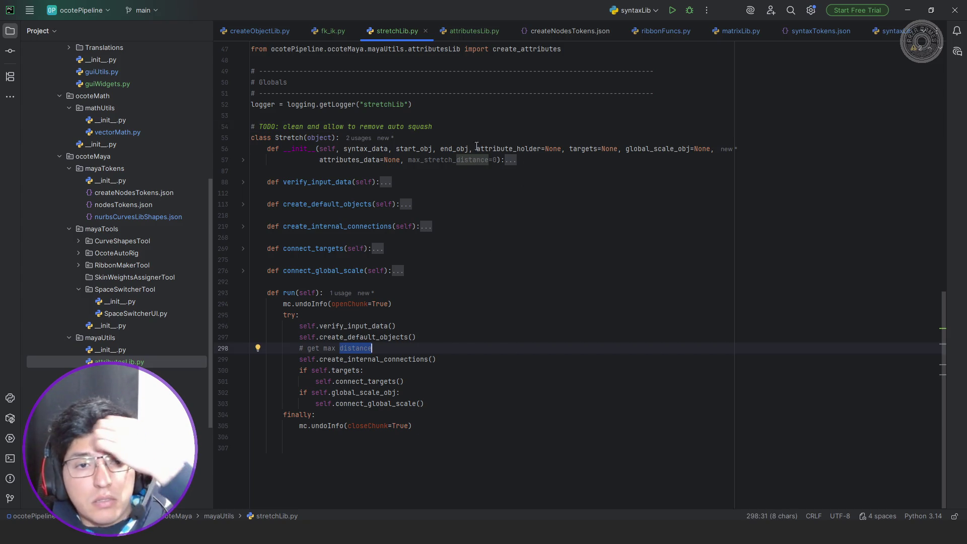
pyautogui.doubleClick(457, 160)
pyautogui.click(329, 31)
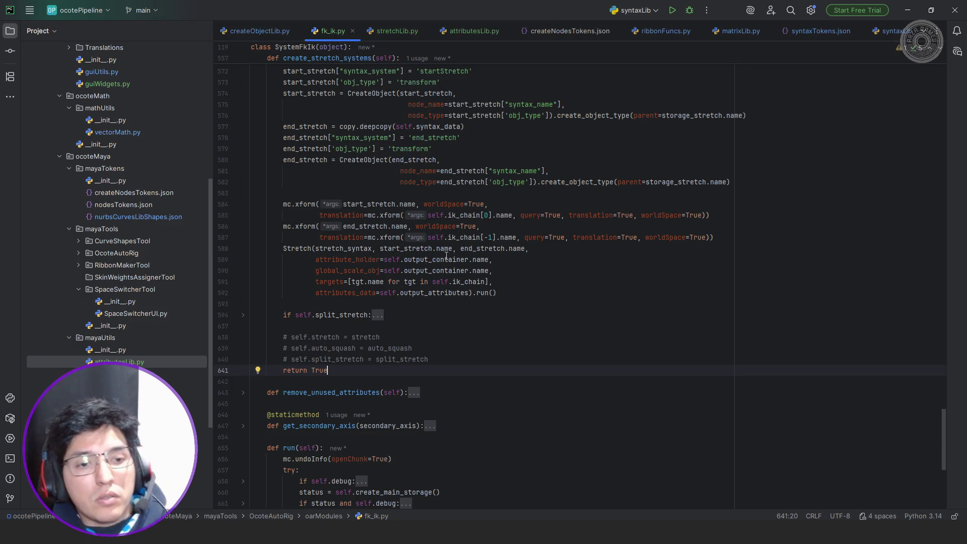
pyautogui.scroll(1, 445, 262)
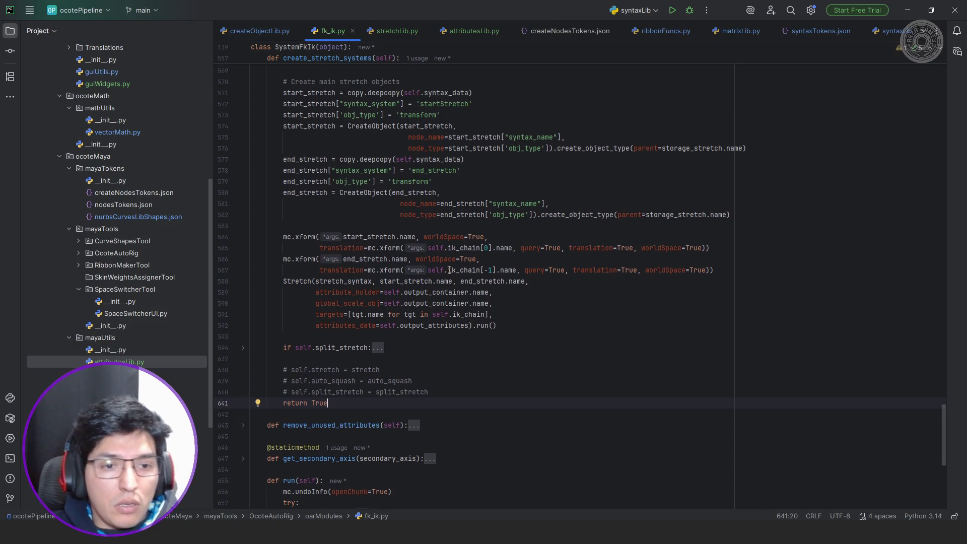
# - Add an all_points=[self.point_a], argument after targets in the Stretch call
pyautogui.click(508, 315)
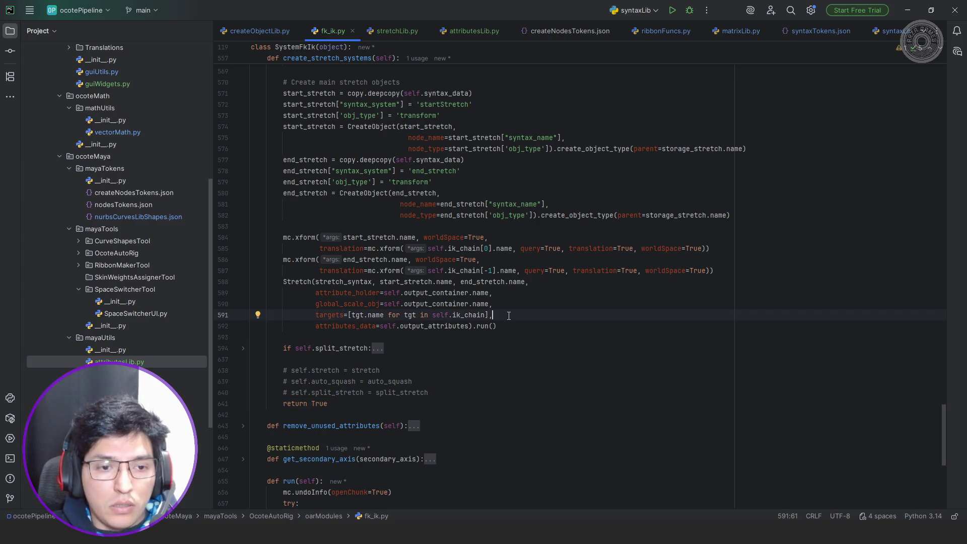
pyautogui.press('Return')
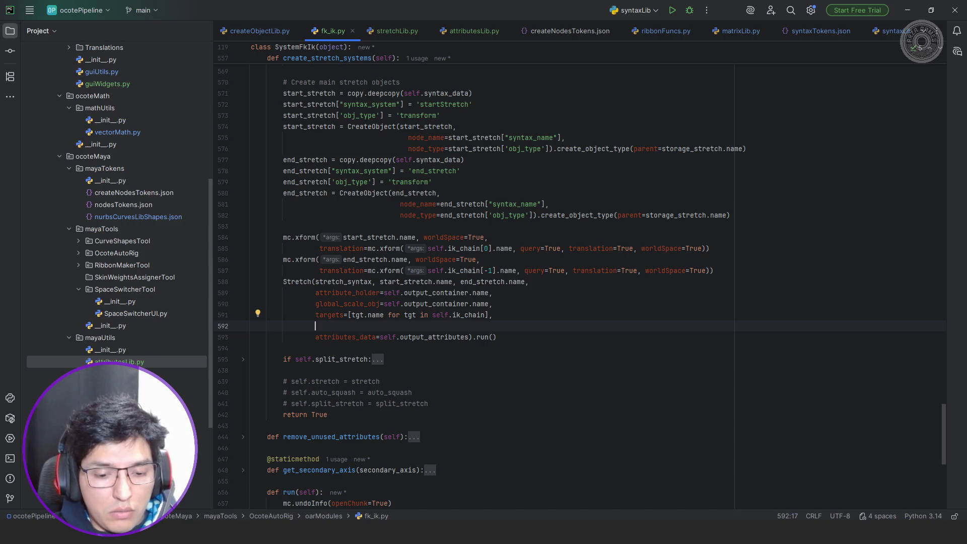
pyautogui.write('all_points_')
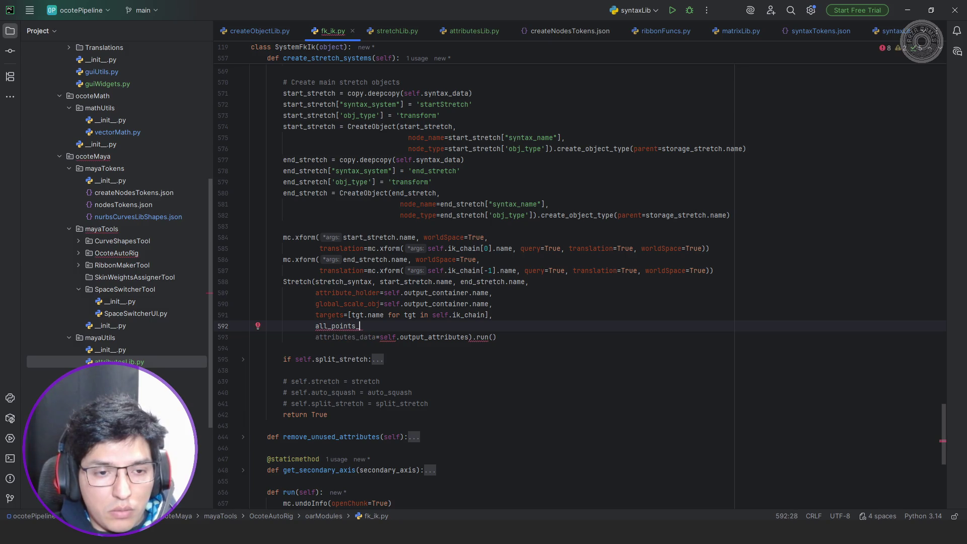
pyautogui.press('BackSpace')
pyautogui.write('=[')
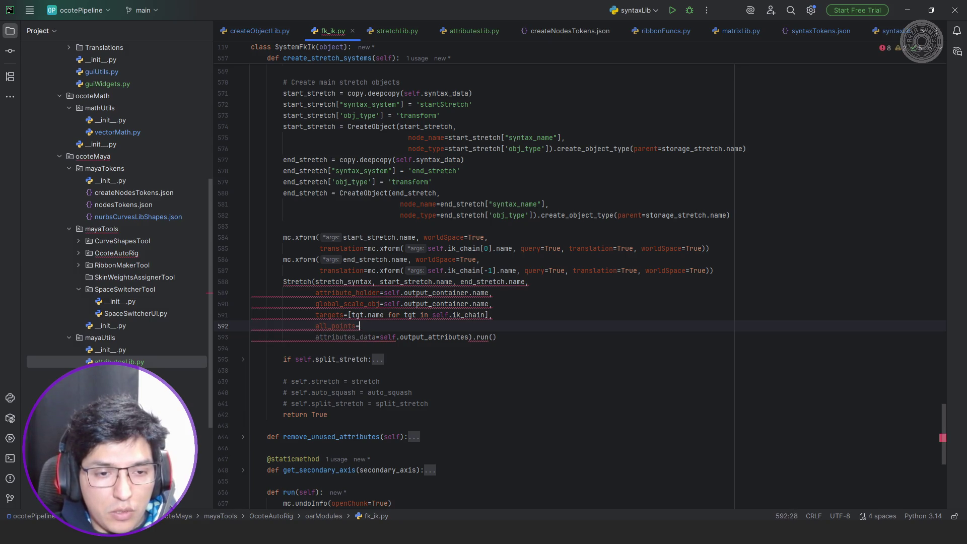
pyautogui.press('Right')
pyautogui.write(',')
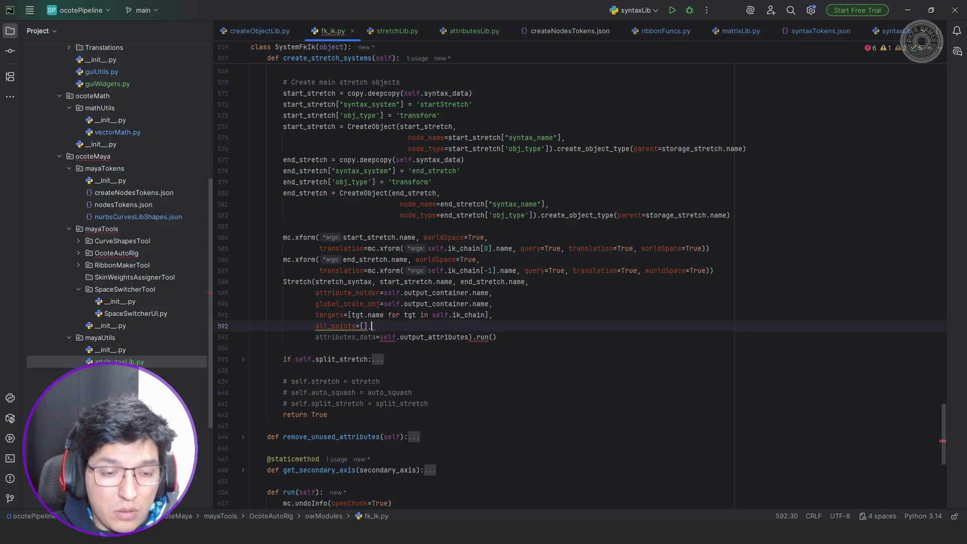
pyautogui.press('Left')
pyautogui.press('Left')
pyautogui.write('self.')
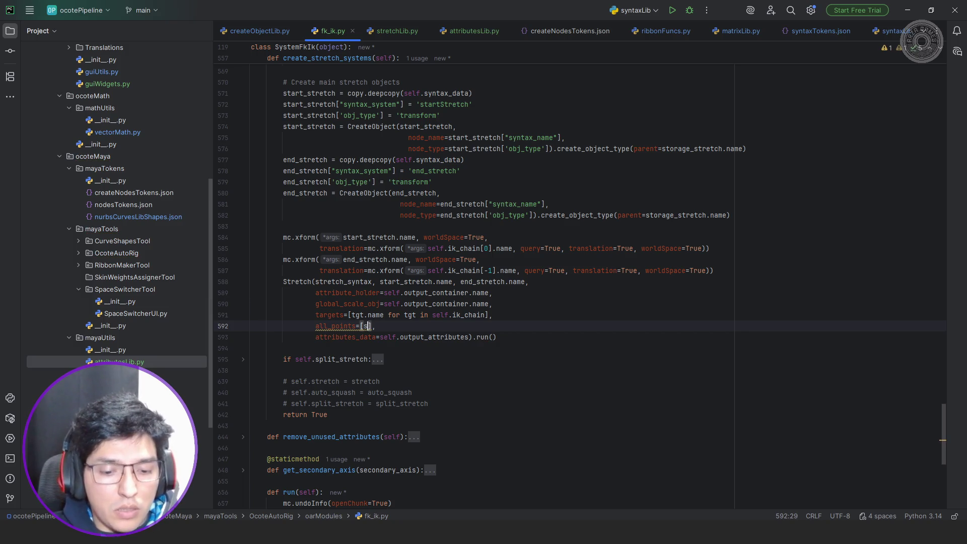
pyautogui.write('point')
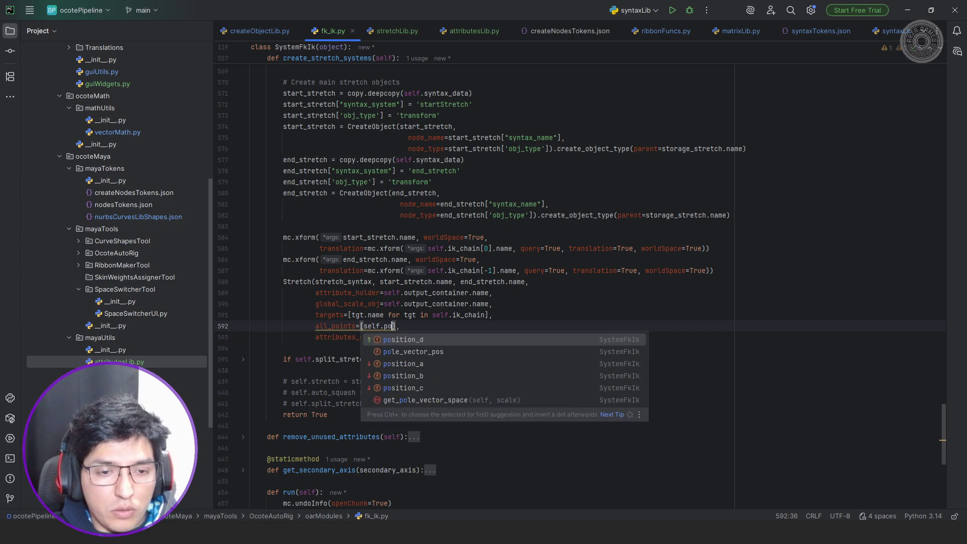
pyautogui.write('_a')
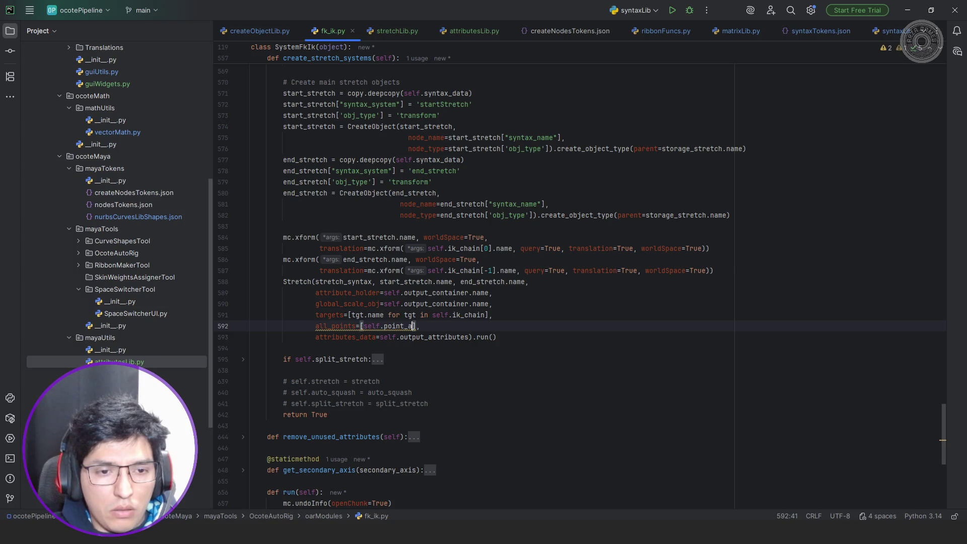
pyautogui.scroll(20, 423, 219)
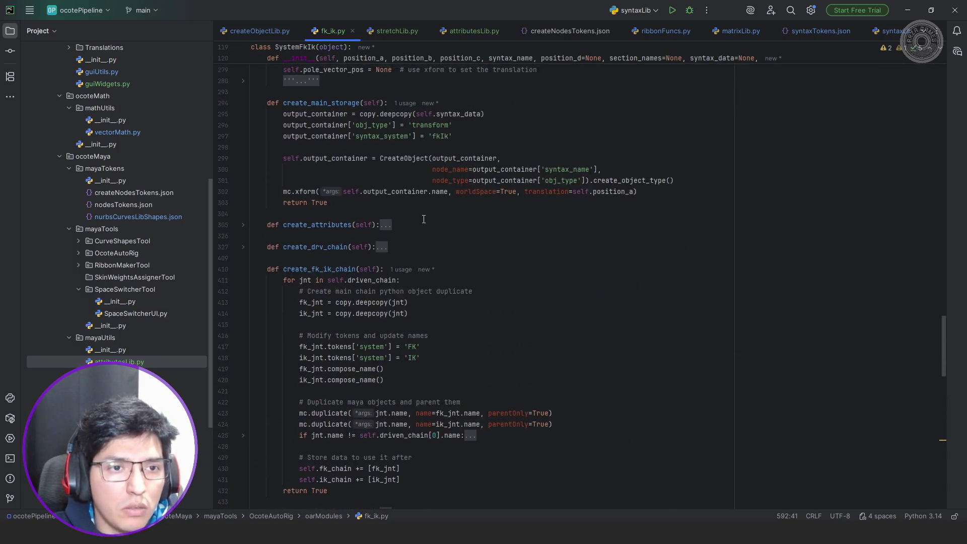
# - Replace the misnamed point_a with self.position_a in the all_points list
pyautogui.scroll(11, 424, 219)
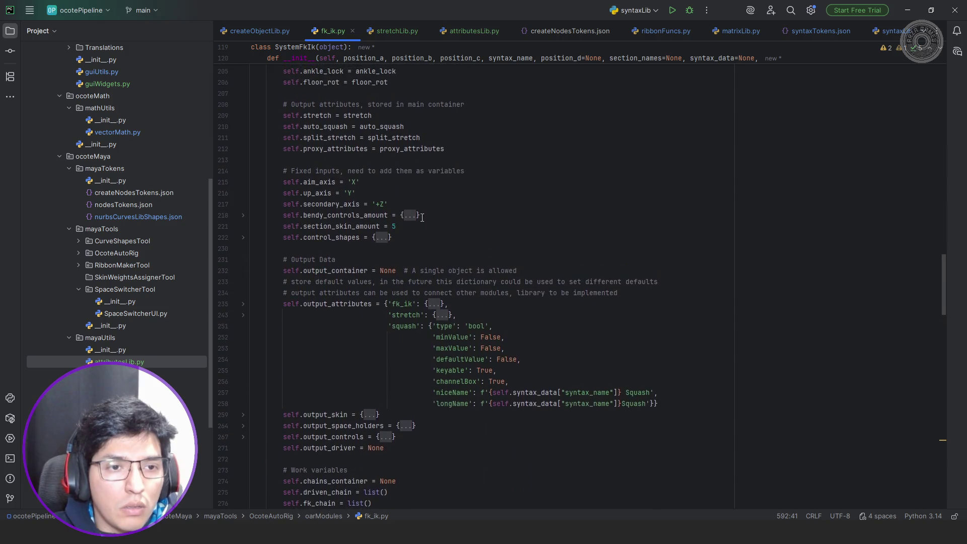
pyautogui.scroll(10, 421, 218)
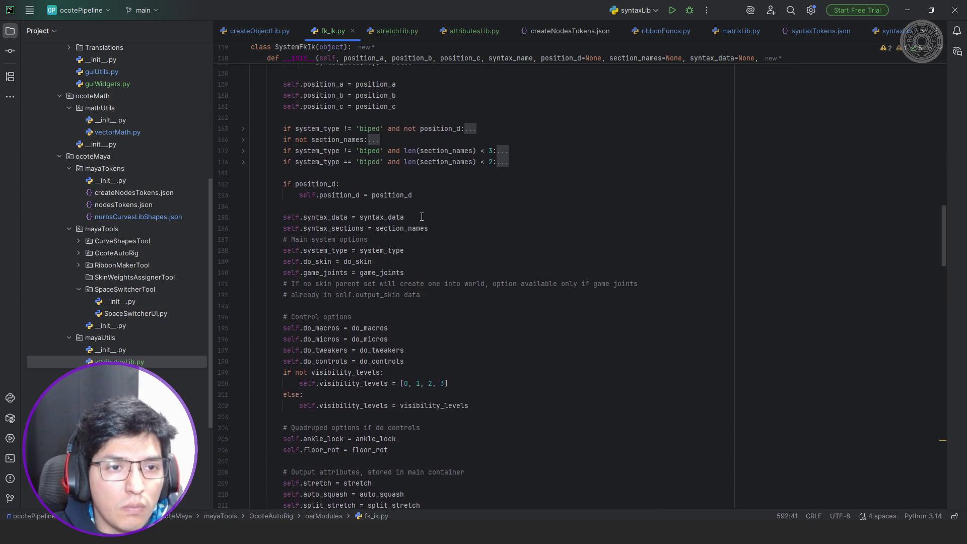
pyautogui.scroll(1, 422, 216)
pyautogui.doubleClick(323, 248)
pyautogui.hotkey('ctrl', 'c')
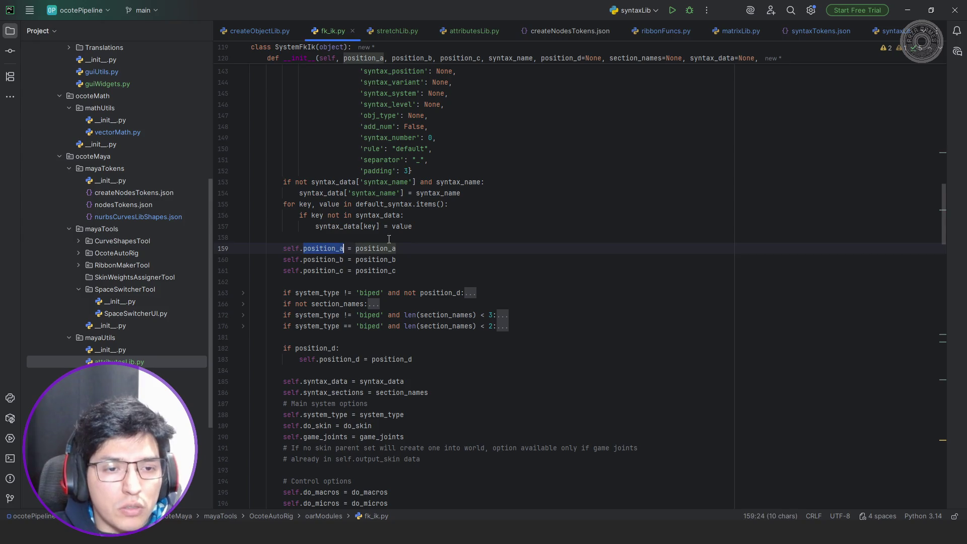
pyautogui.scroll(-20, 424, 243)
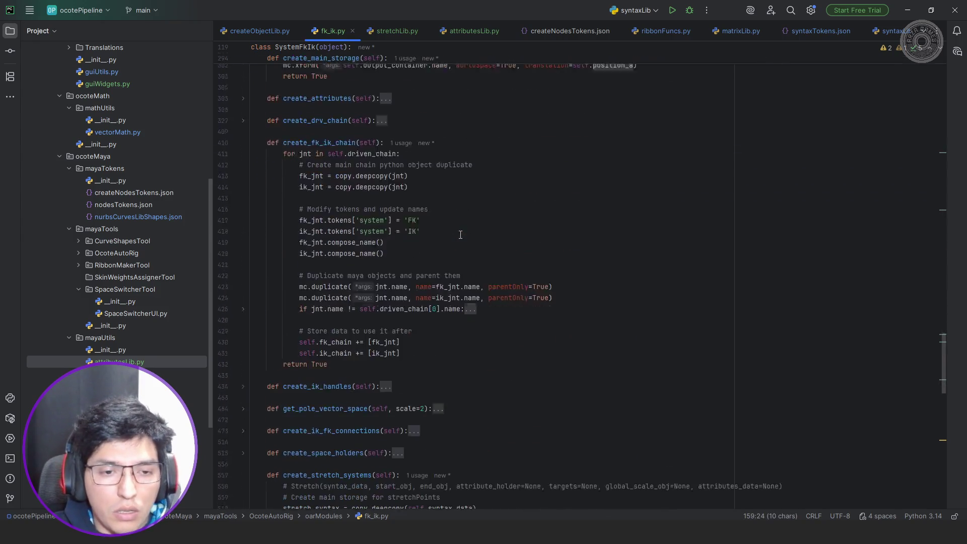
pyautogui.scroll(-9, 456, 243)
pyautogui.click(401, 293)
pyautogui.hotkey('ctrl', 'v')
# - Extend the all_points list with self.position_b, self.position_c and self.position_d
pyautogui.write(', ')
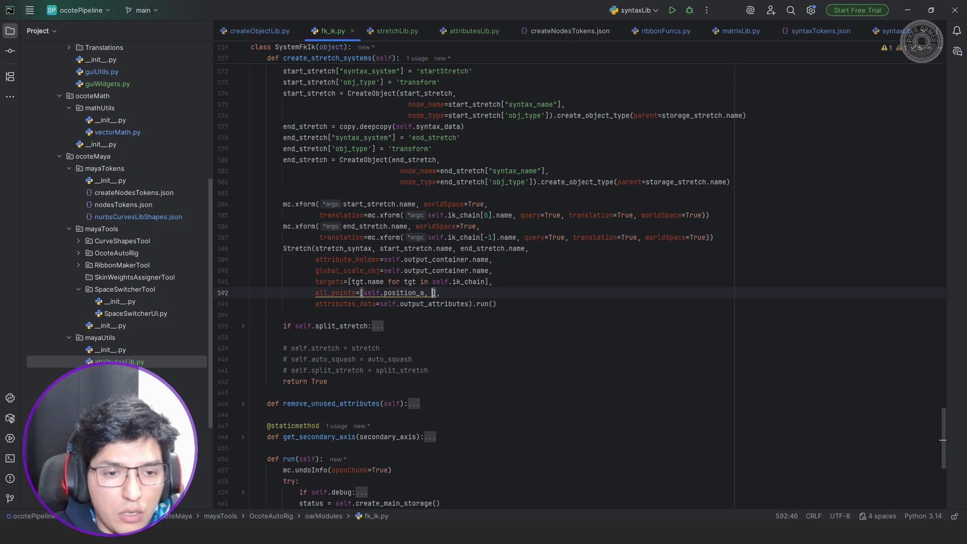
pyautogui.write('self.')
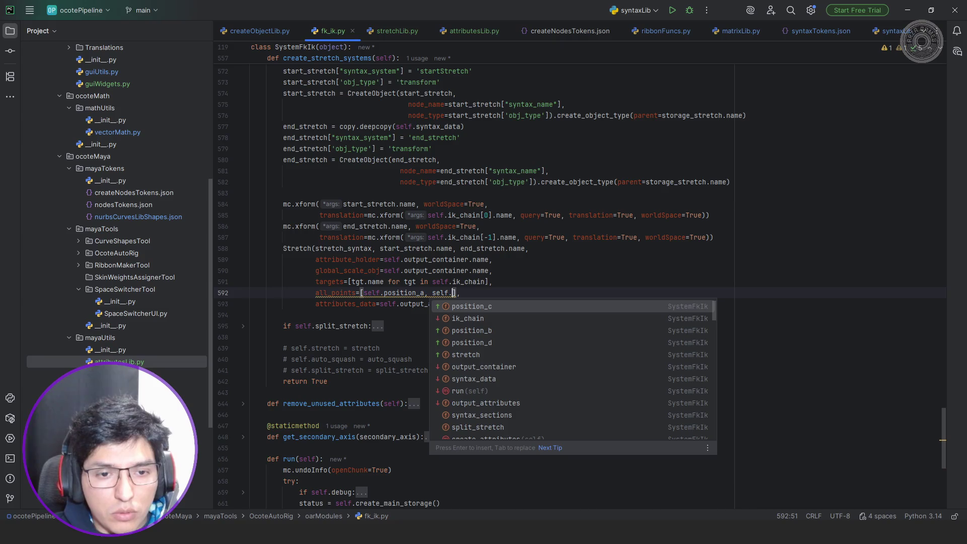
pyautogui.press('Down')
pyautogui.press('Down')
pyautogui.press('Down')
pyautogui.press('Up')
pyautogui.press('Return')
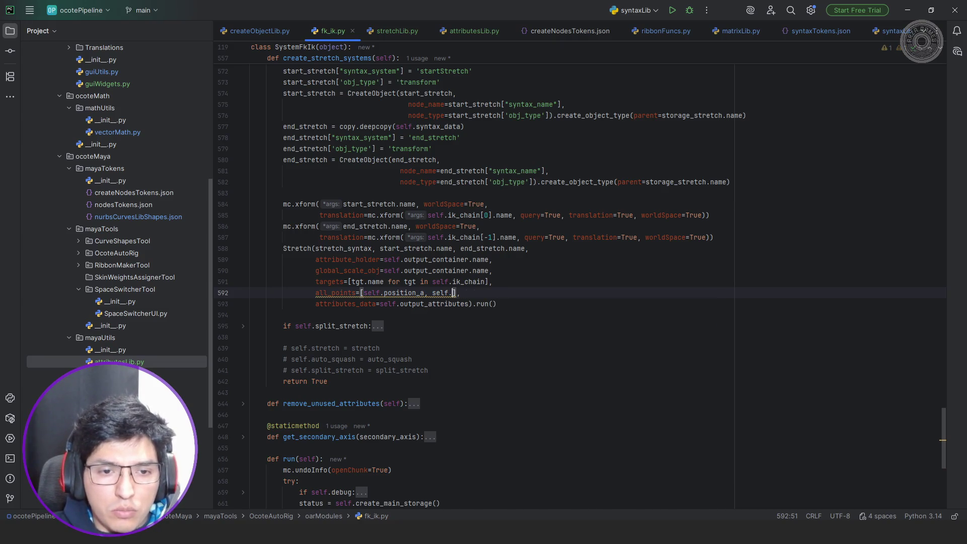
pyautogui.write(', se')
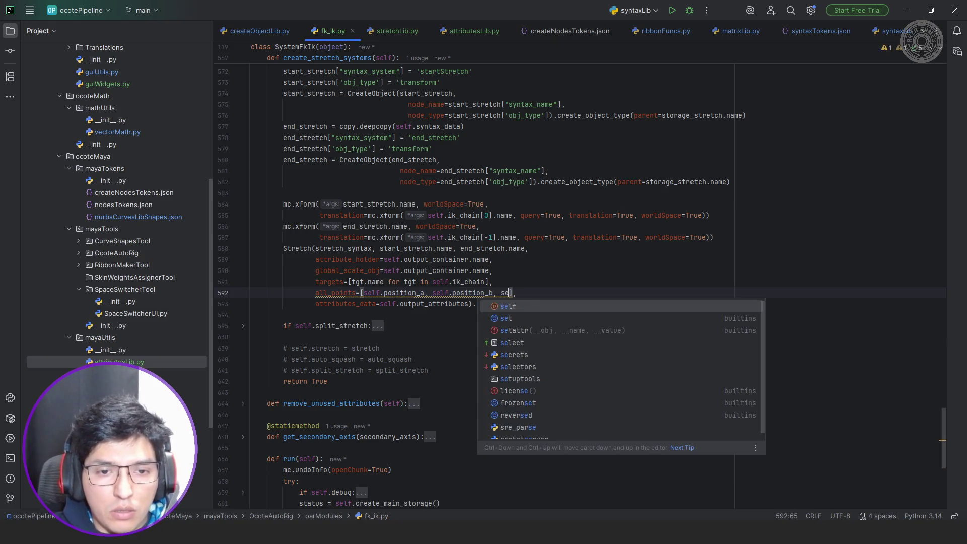
pyautogui.write('lf.')
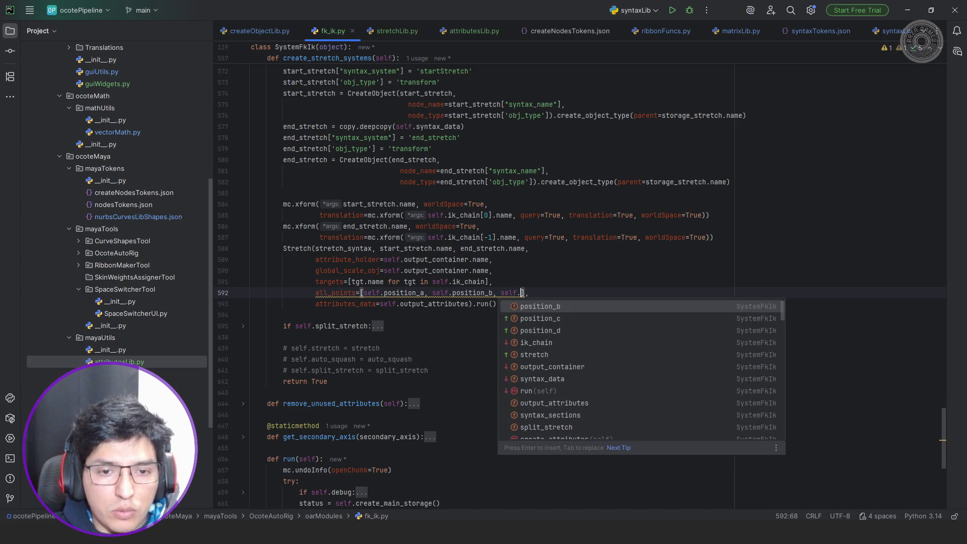
pyautogui.press('Down')
pyautogui.press('Return')
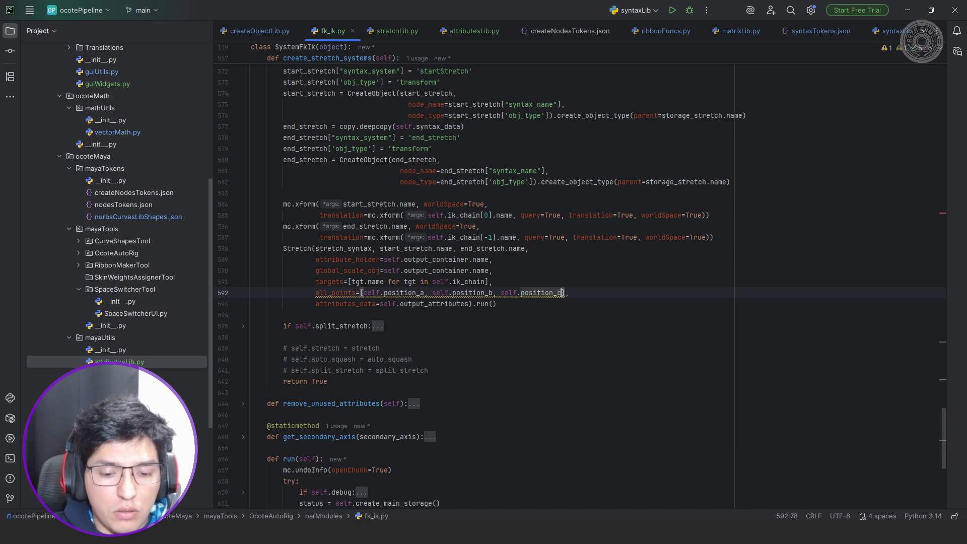
pyautogui.write(', sel')
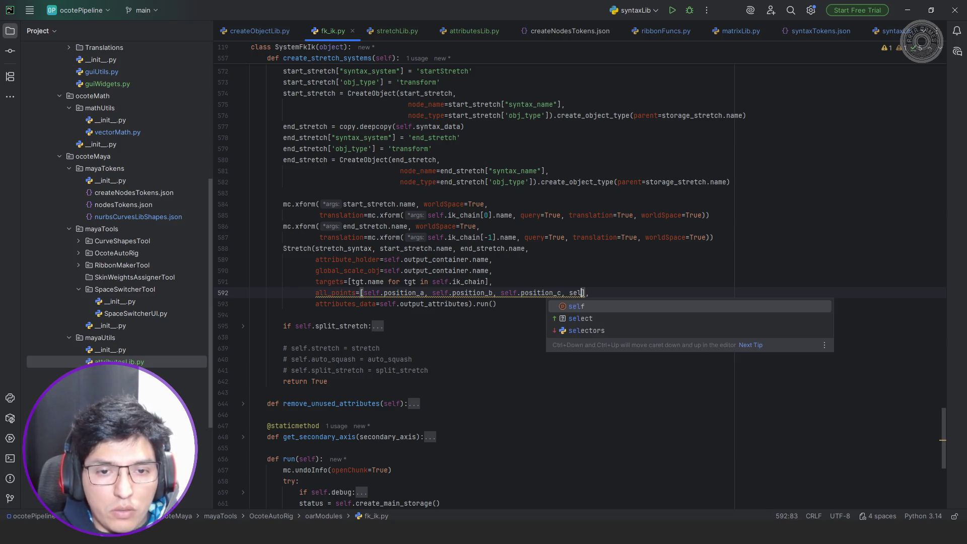
pyautogui.write('f.pos')
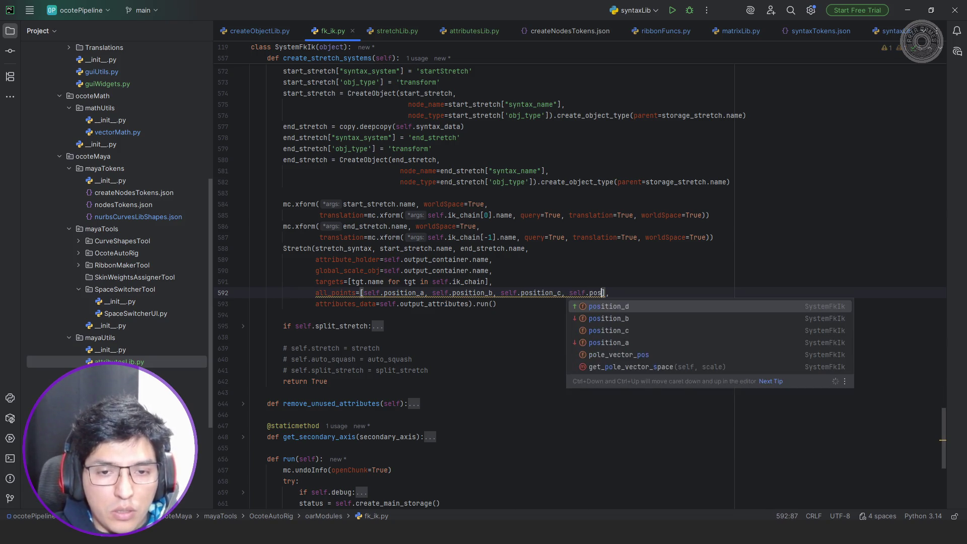
pyautogui.press('Return')
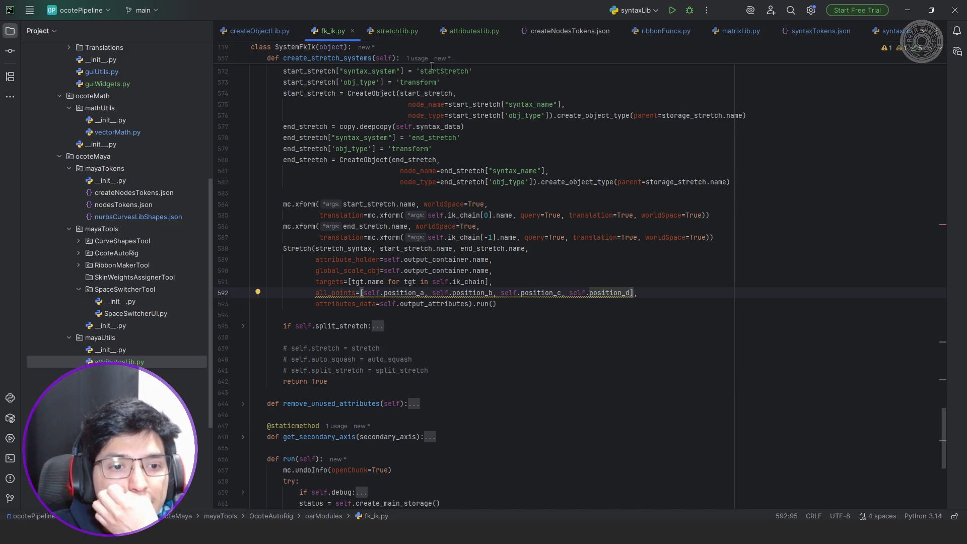
pyautogui.click(385, 30)
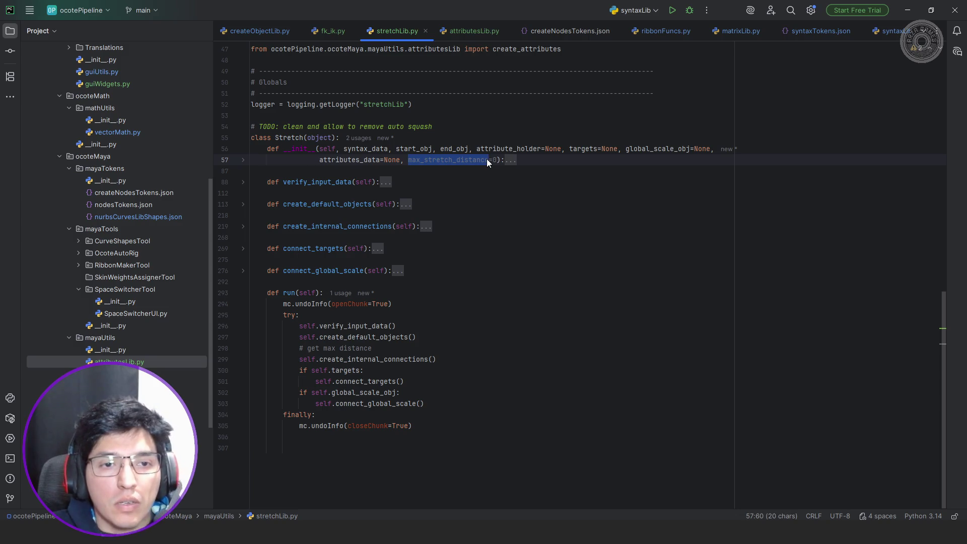
# - Rename the max_stretch_distance parameter to all_points with a default of None
pyautogui.moveTo(487, 160)
pyautogui.write('all_points')
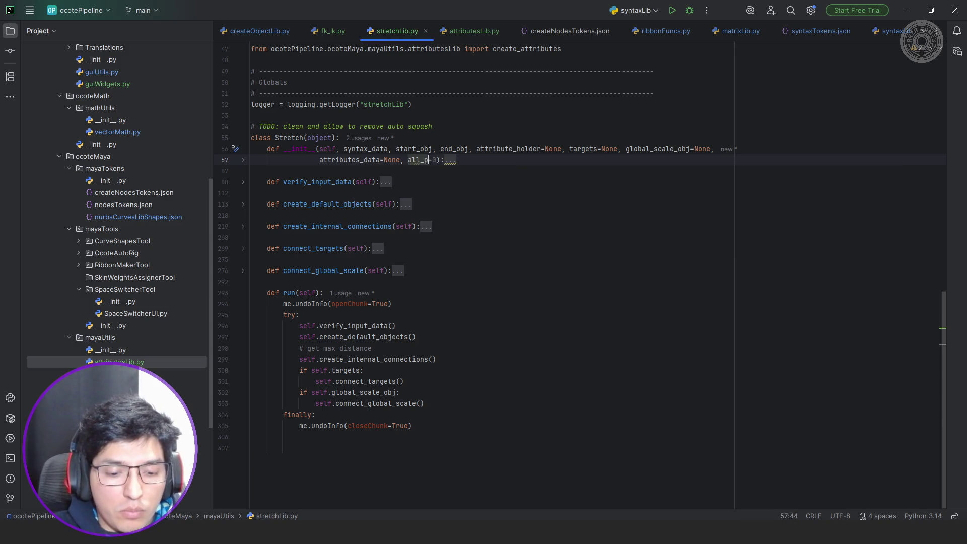
pyautogui.press('Escape')
pyautogui.press('Right')
pyautogui.hotkey('shift', 'Right')
pyautogui.write('None')
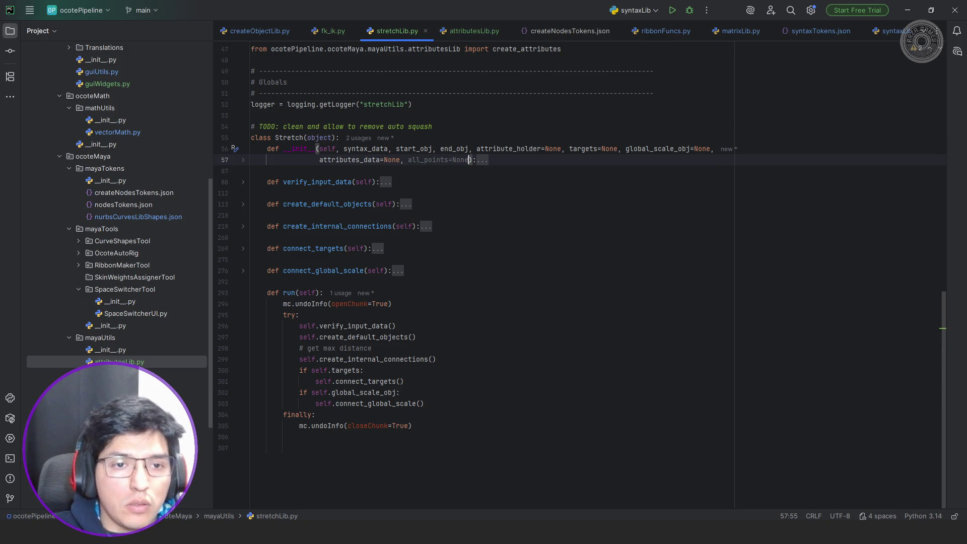
# - Below attributes_data, start an 'if not all_points:' block assigning all_points = [
pyautogui.click(482, 160)
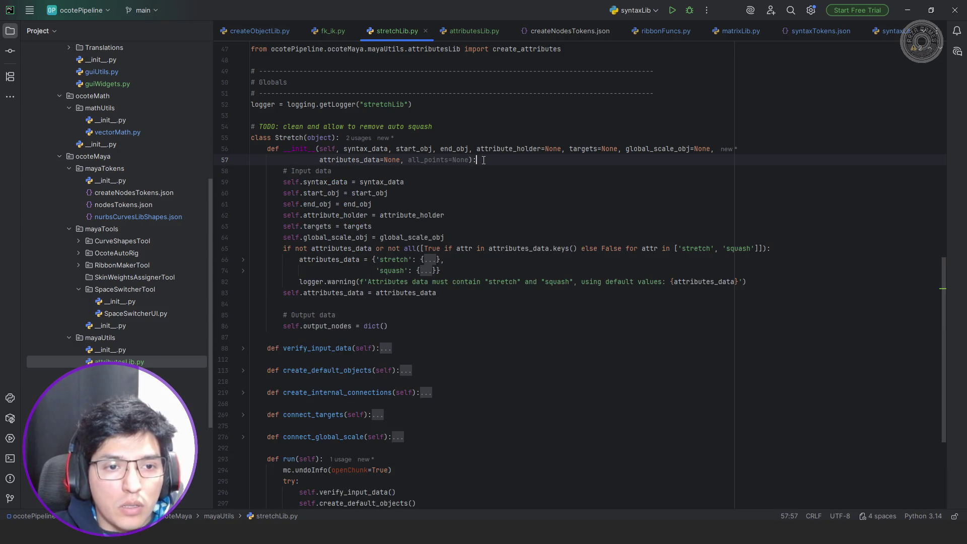
pyautogui.click(469, 293)
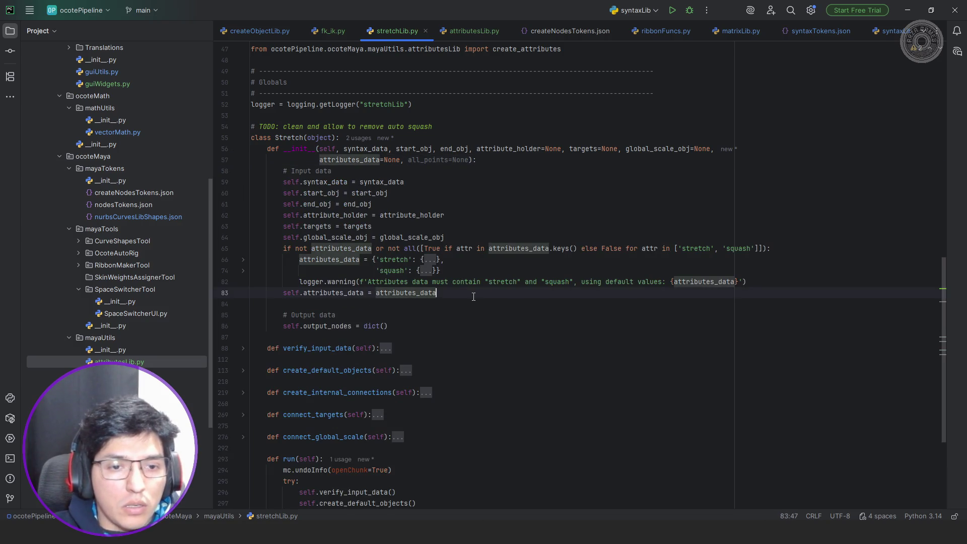
pyautogui.press('Return')
pyautogui.write('if not ')
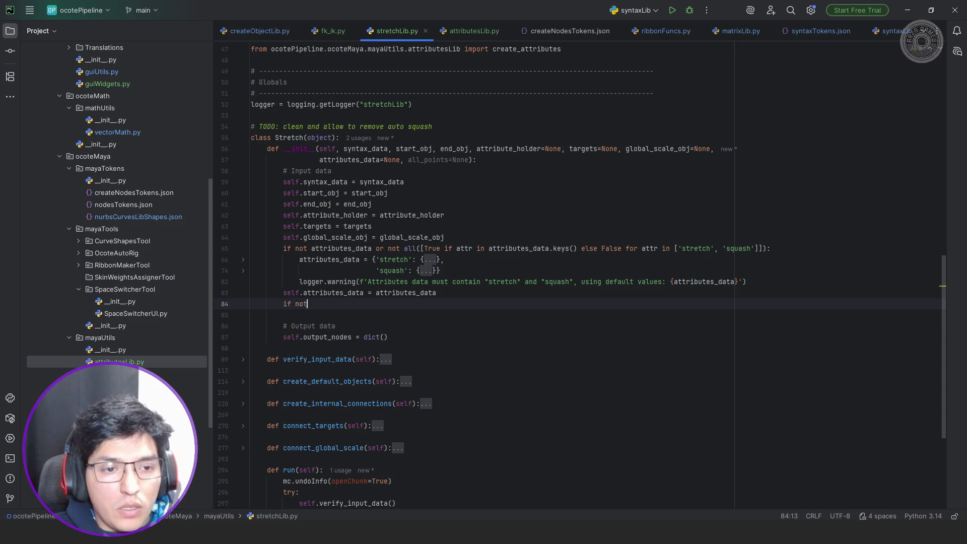
pyautogui.write('all')
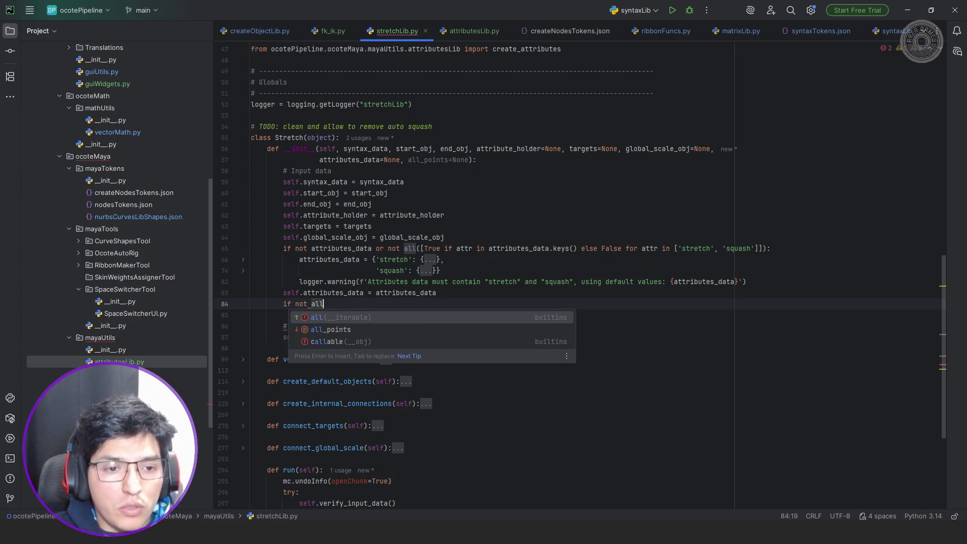
pyautogui.press('Return')
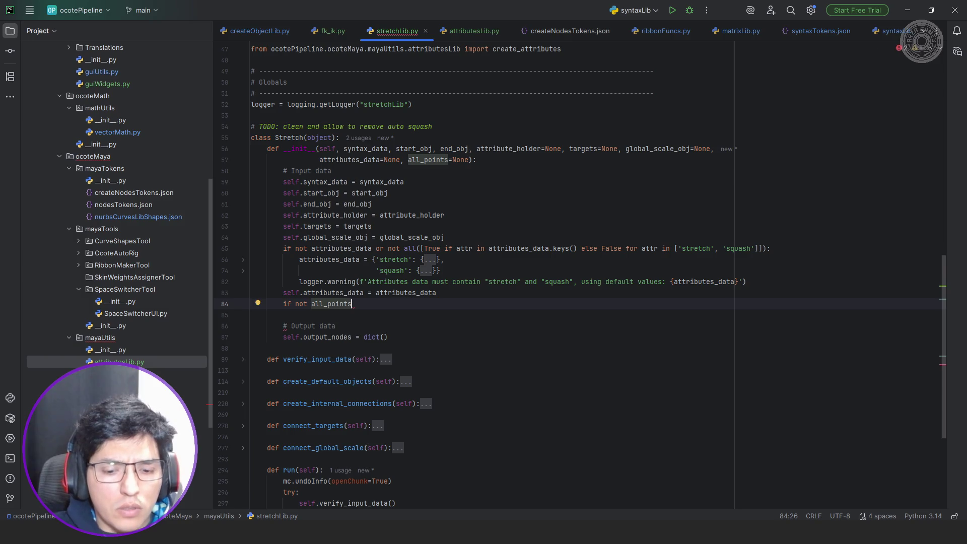
pyautogui.write(':')
pyautogui.press('Return')
pyautogui.write('all')
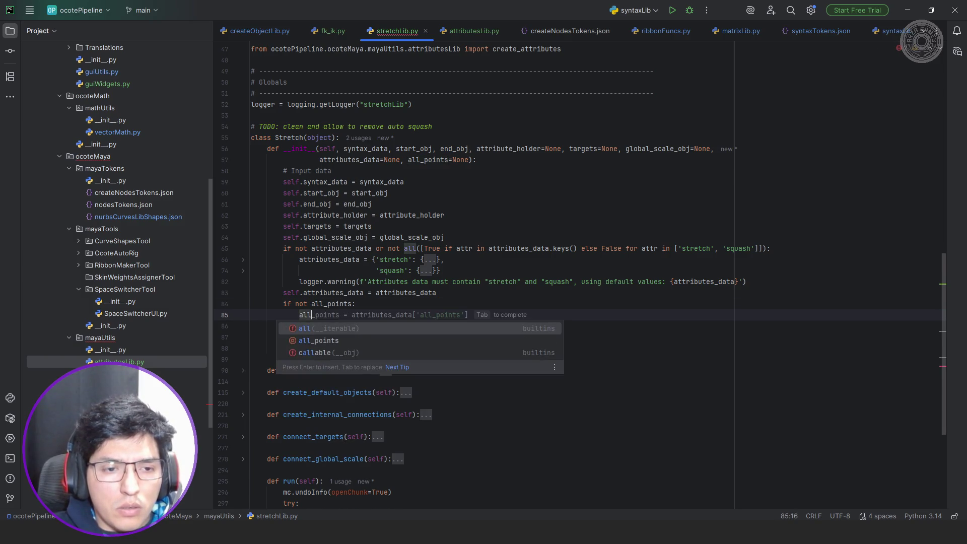
pyautogui.press('BackSpace')
pyautogui.press('BackSpace')
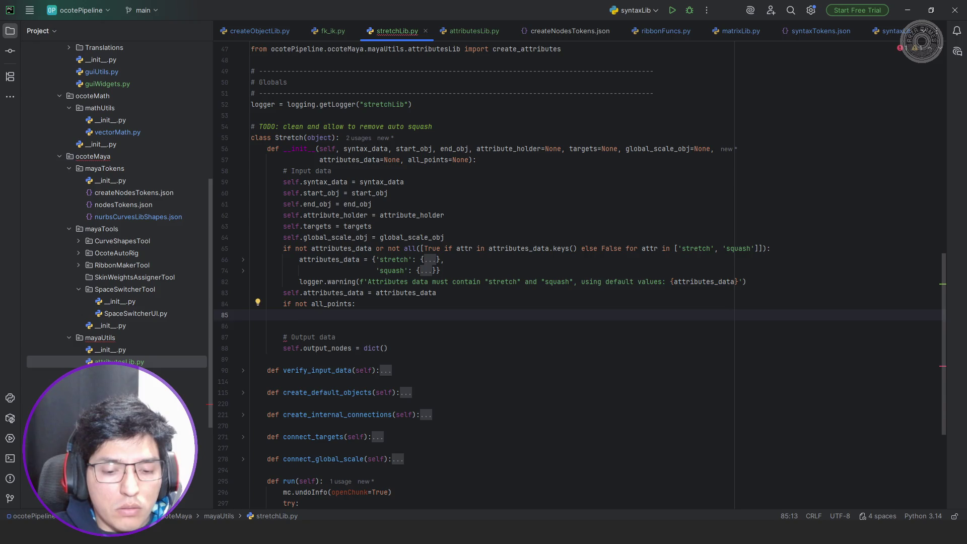
pyautogui.write('all')
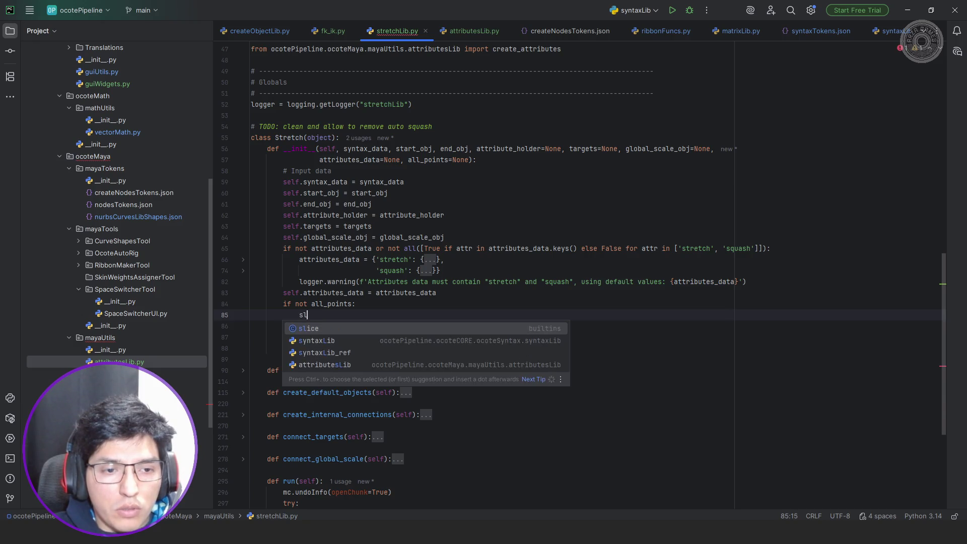
pyautogui.write('_points')
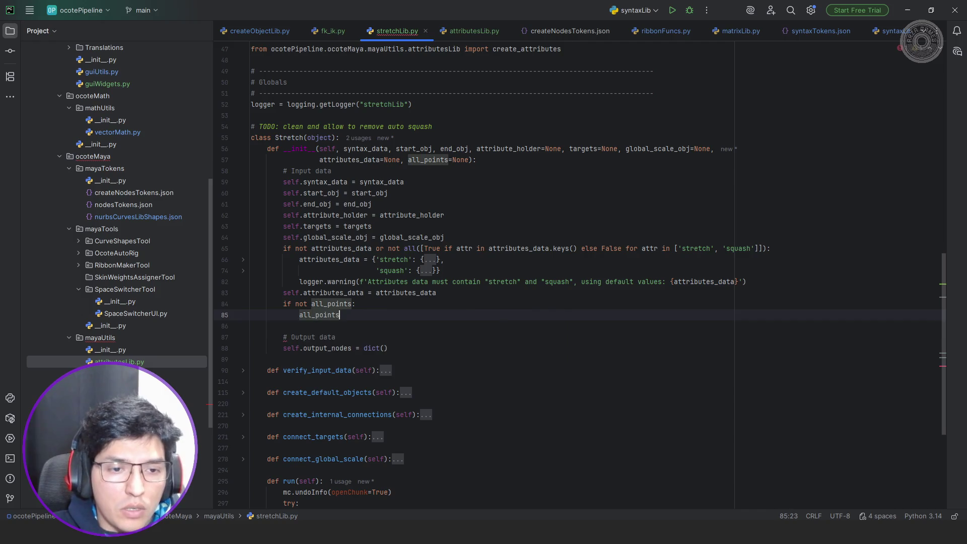
pyautogui.write(' = [')
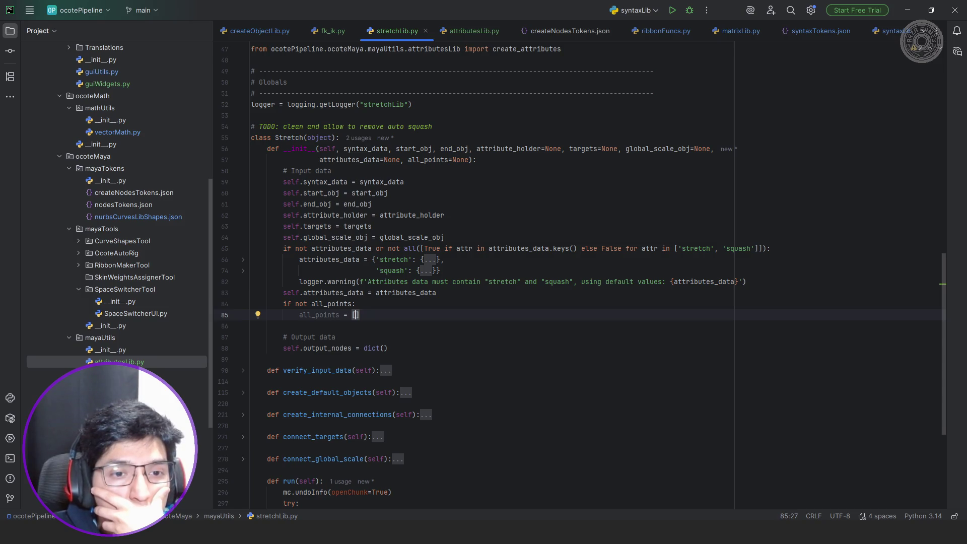
# - Look up existing mc uses in the file and put an mc.xform call in the list
pyautogui.hotkey('ctrl', 'f')
pyautogui.write('mc')
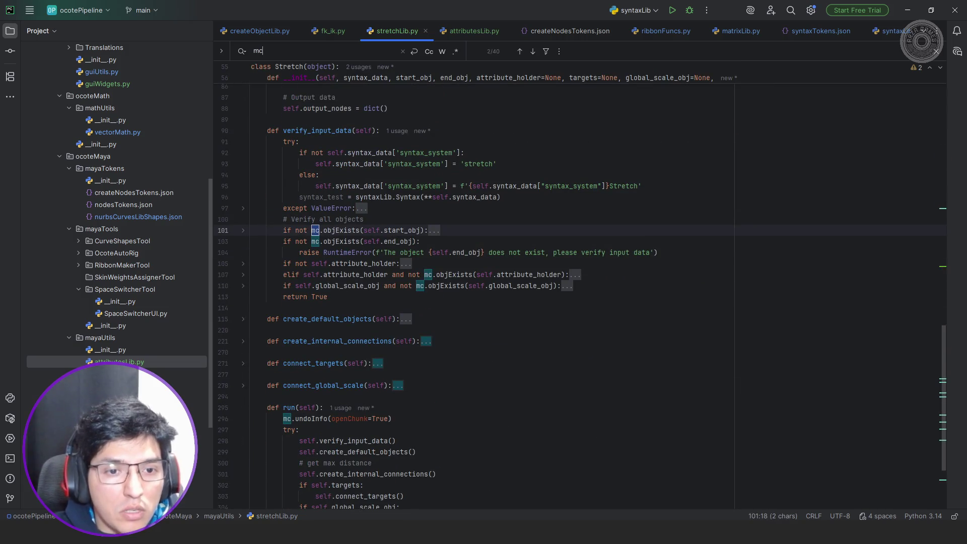
pyautogui.scroll(15, 539, 290)
pyautogui.press('Escape')
pyautogui.click(355, 374)
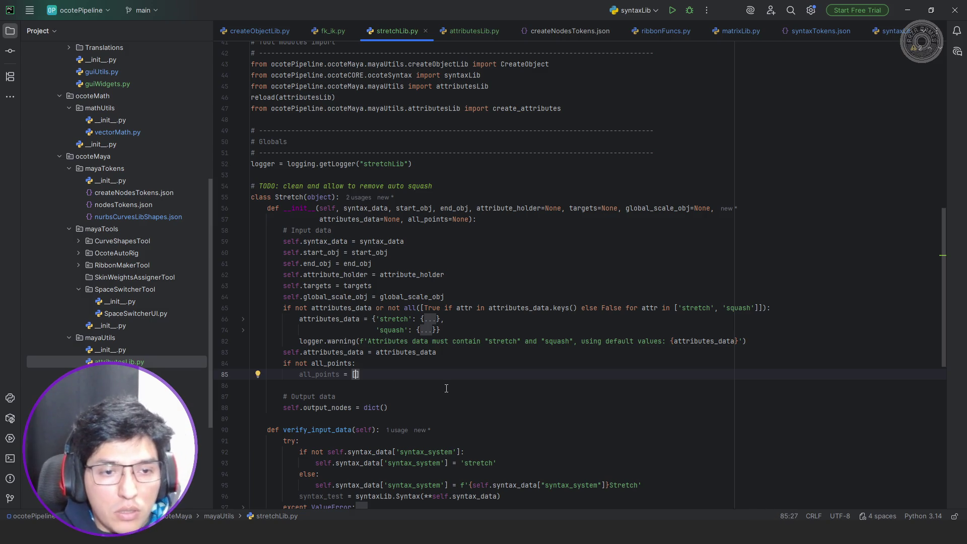
pyautogui.write('mc.star')
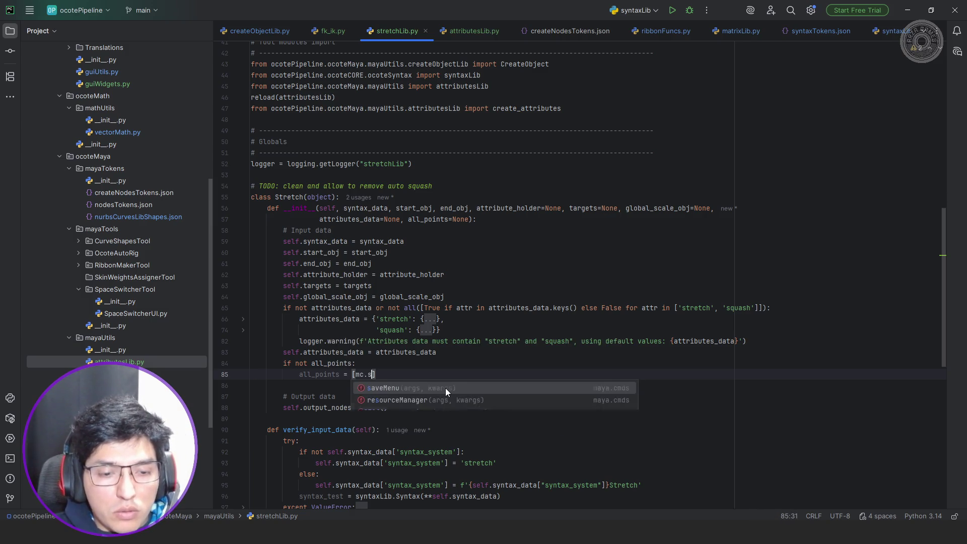
pyautogui.press('BackSpace')
pyautogui.press('BackSpace')
pyautogui.press('BackSpace')
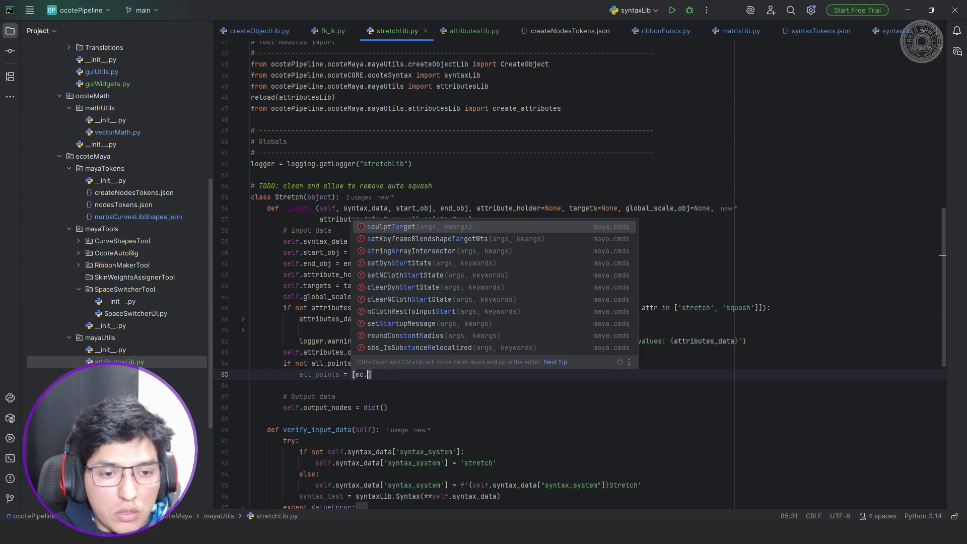
pyautogui.write('xform')
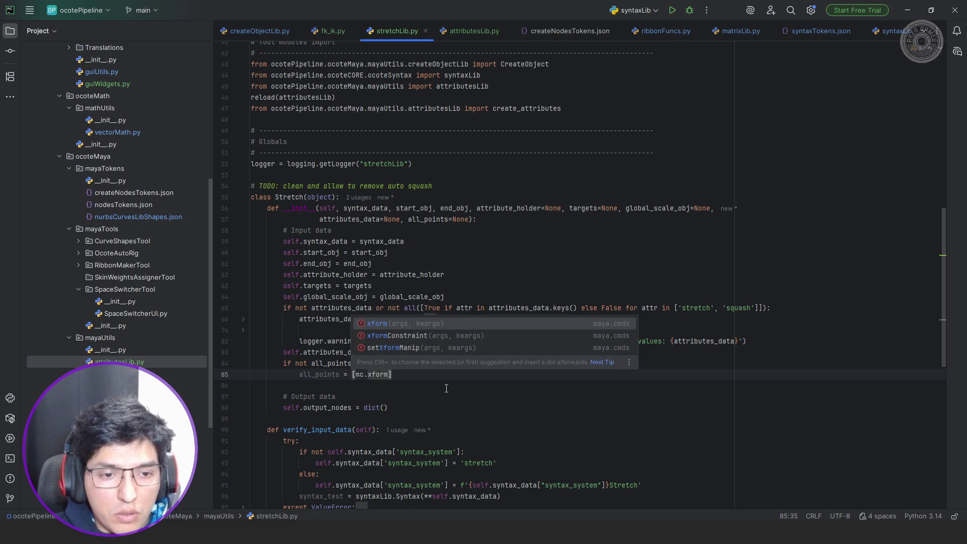
pyautogui.press('Return')
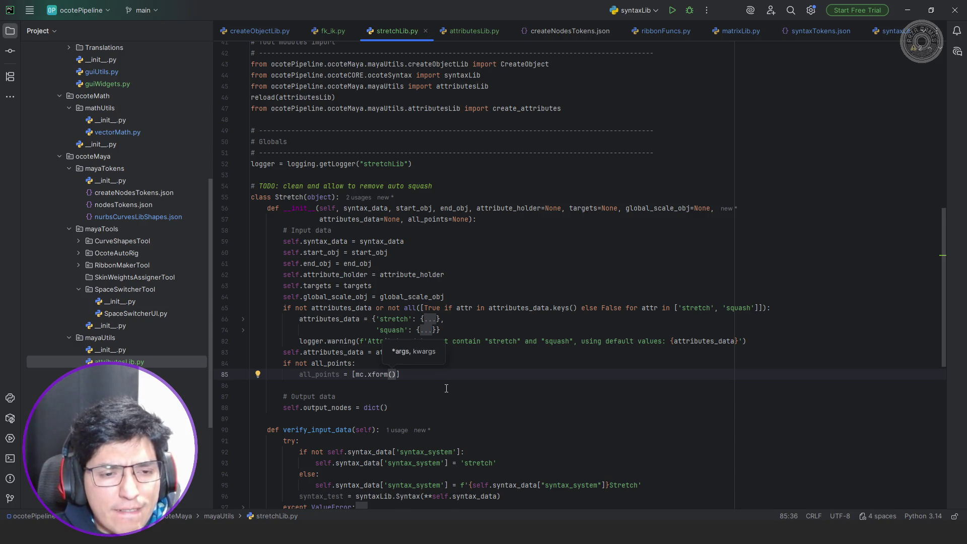
# - Replace the if block with a self.all_points = all_points assignment
pyautogui.hotkey('ctrl', 'w')
pyautogui.hotkey('ctrl', 'w')
pyautogui.hotkey('ctrl', 'w')
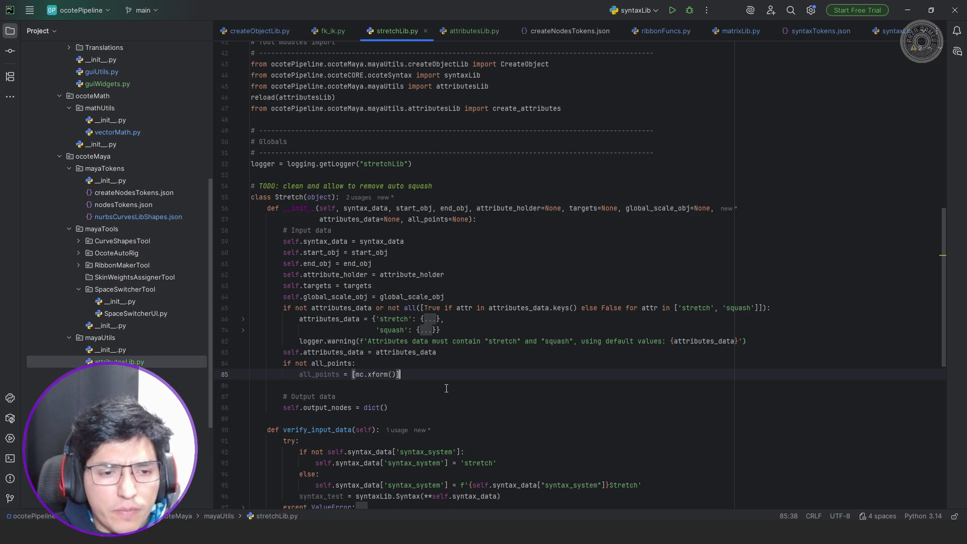
pyautogui.press('BackSpace')
pyautogui.write('self.all')
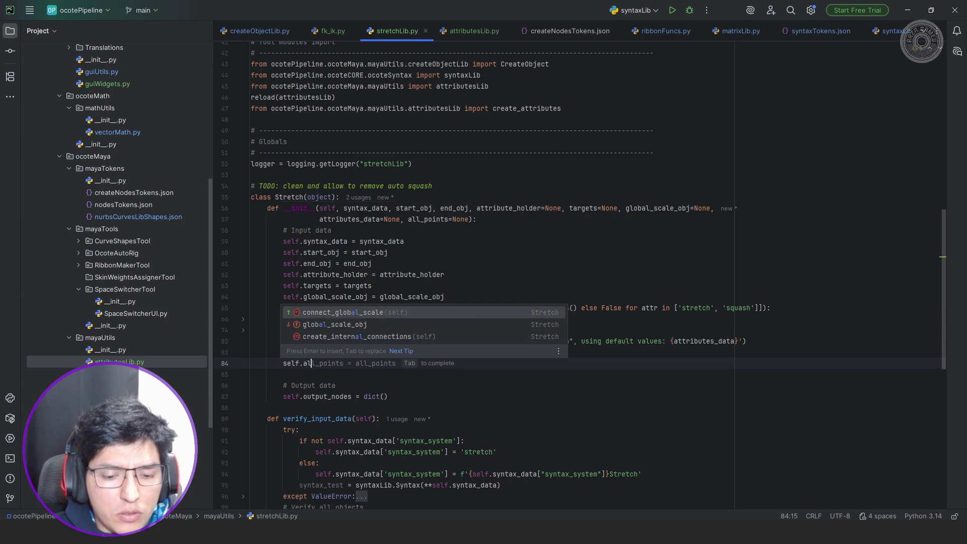
pyautogui.press('Tab')
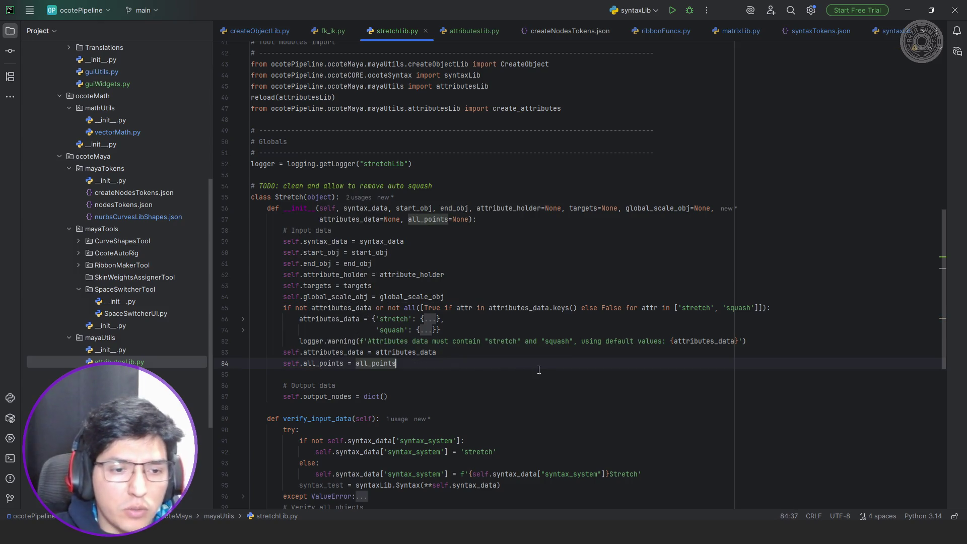
pyautogui.scroll(-7, 486, 269)
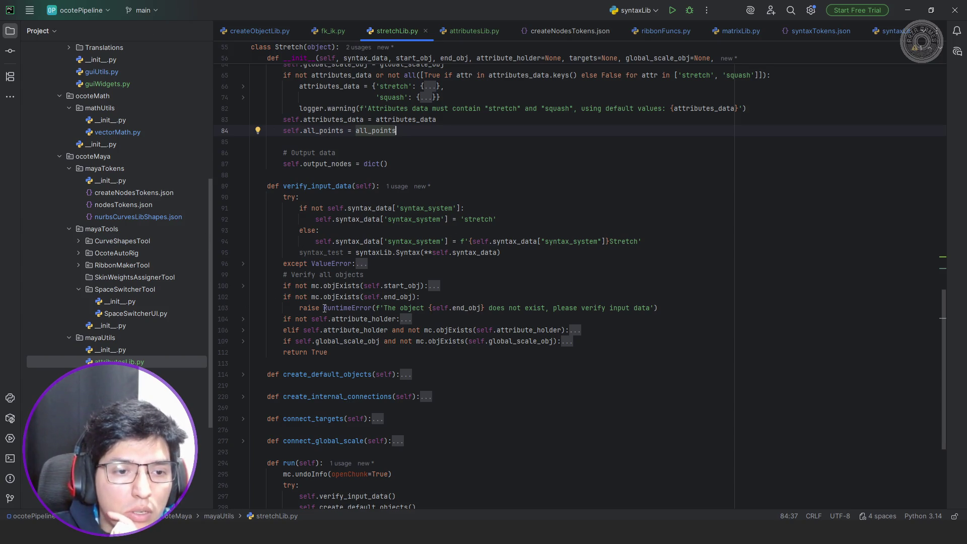
pyautogui.click(669, 308)
# - Add an 'if not self.all_points:' check on line 104, with an indented self.all_points line beneath it
pyautogui.press('Return')
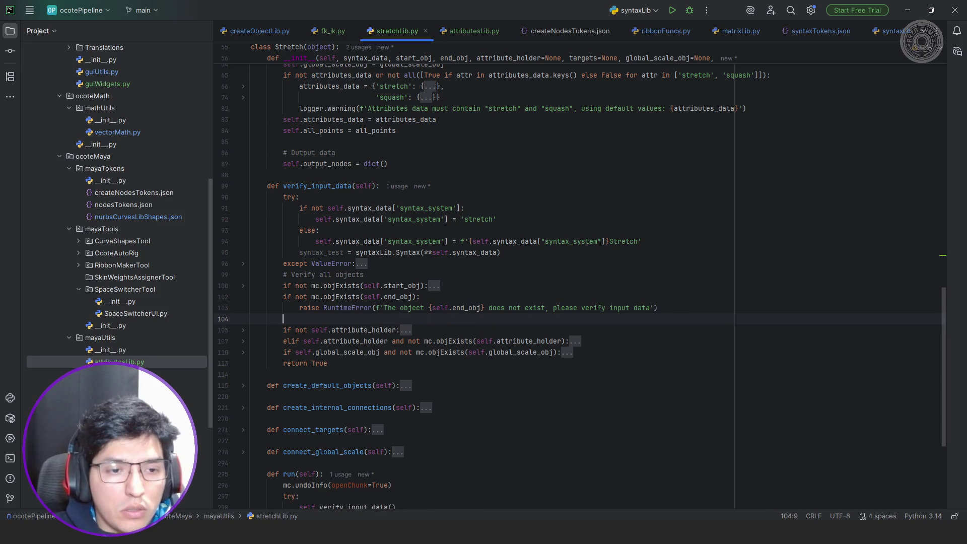
pyautogui.write('if not sel')
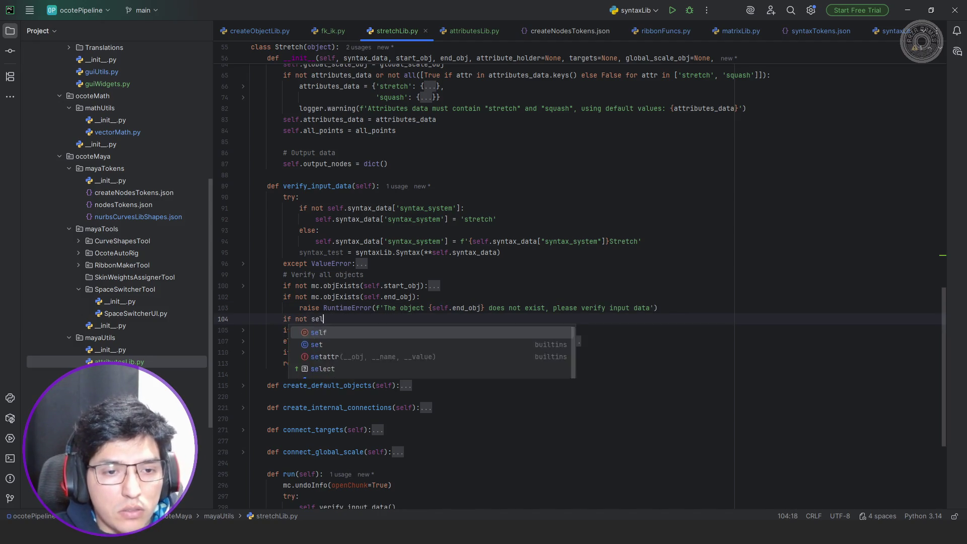
pyautogui.write('f.al')
pyautogui.press('Return')
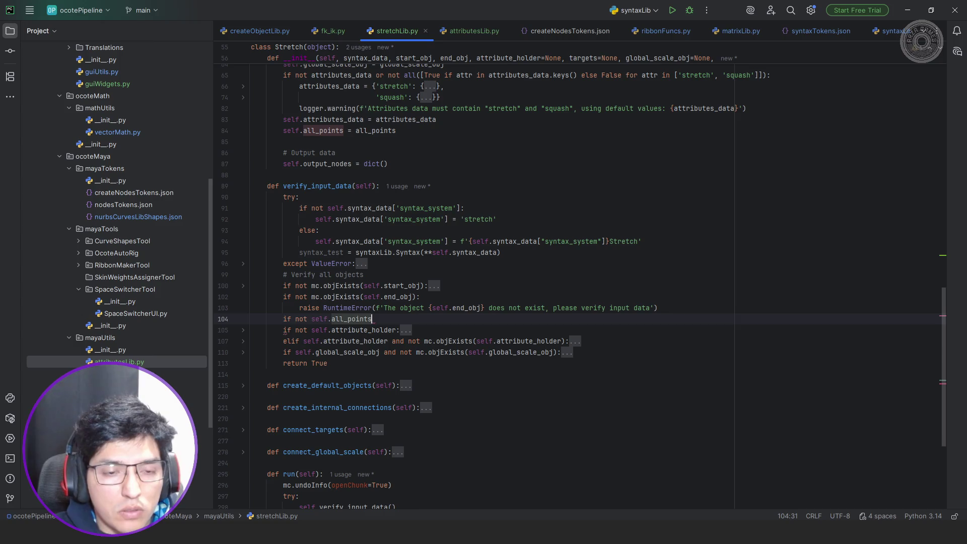
pyautogui.write(' or')
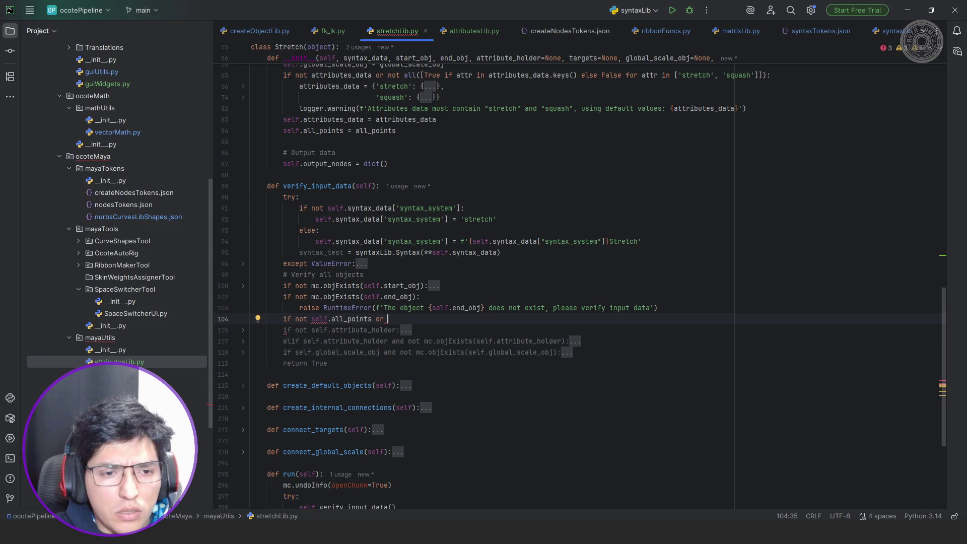
pyautogui.press('BackSpace')
pyautogui.press('BackSpace')
pyautogui.press('BackSpace')
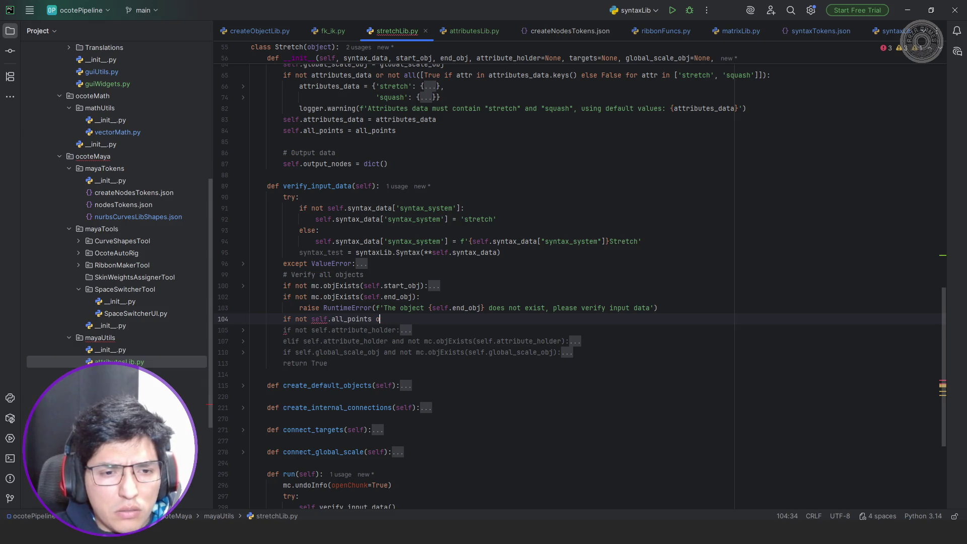
pyautogui.write(':')
pyautogui.press('Return')
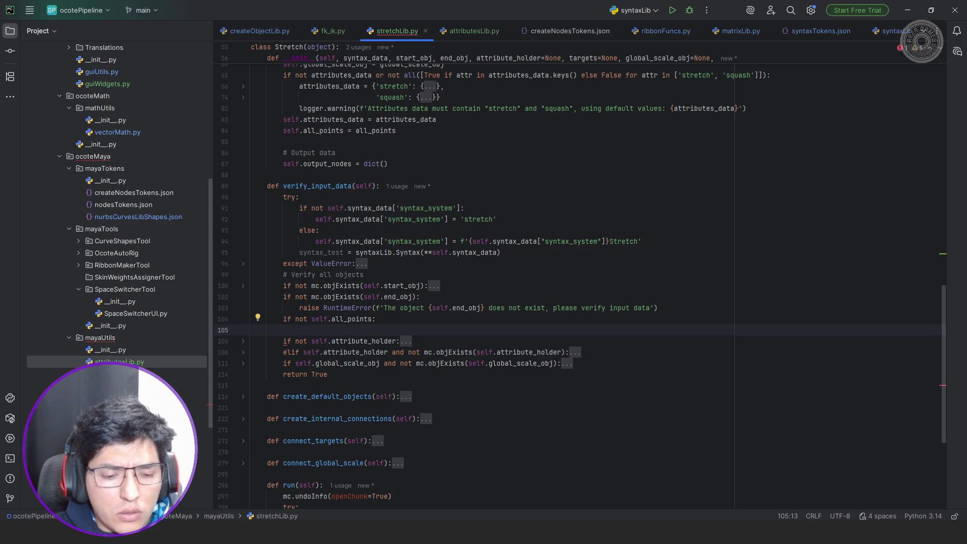
pyautogui.write('self.al')
pyautogui.press('Return')
# - Assign self.all_points a list holding an mc.xform query of start_obj with translation=True
pyautogui.write('= ')
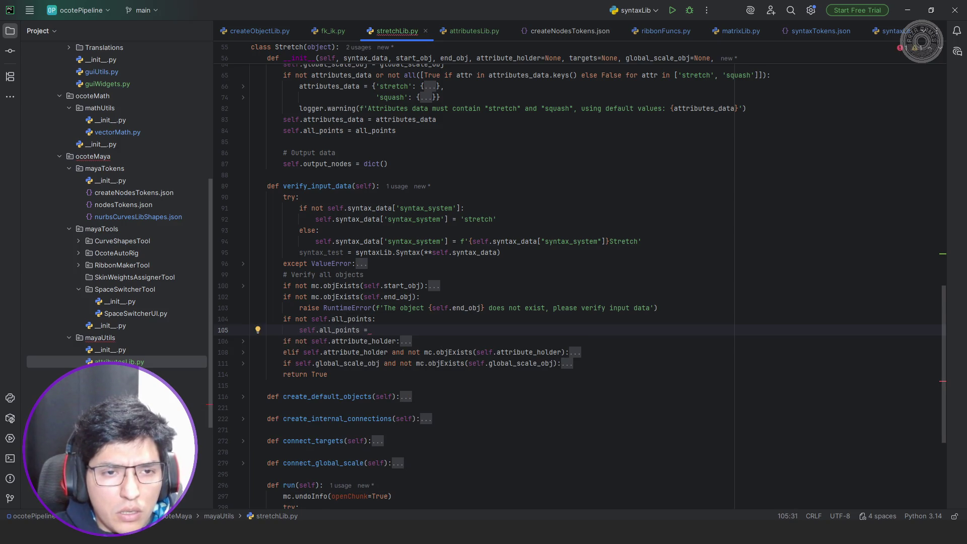
pyautogui.write('[')
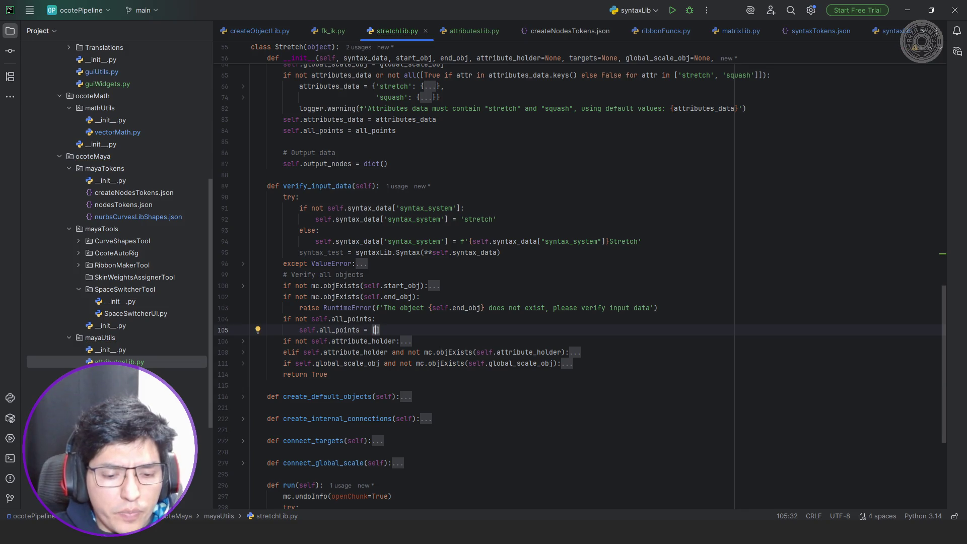
pyautogui.write('mc.xform')
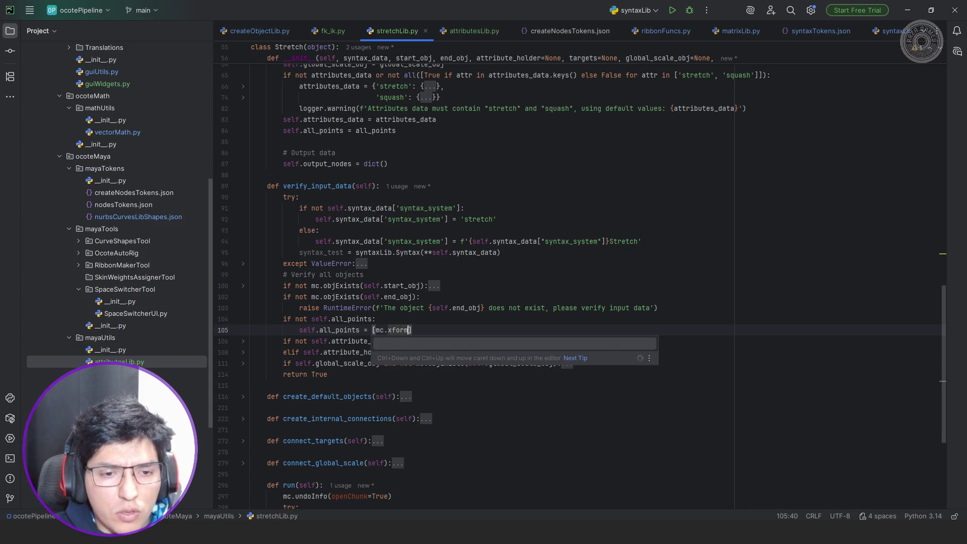
pyautogui.press('Return')
pyautogui.write('self.')
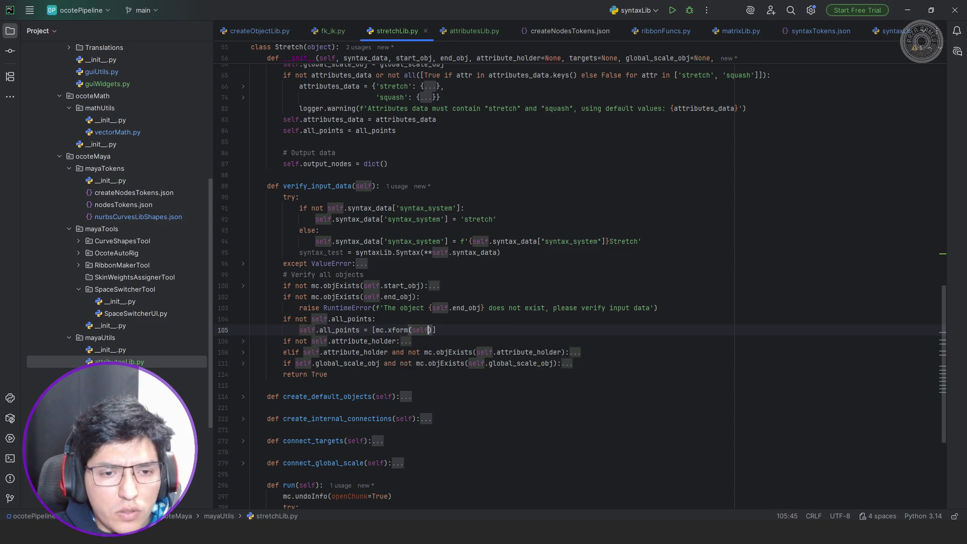
pyautogui.write('s')
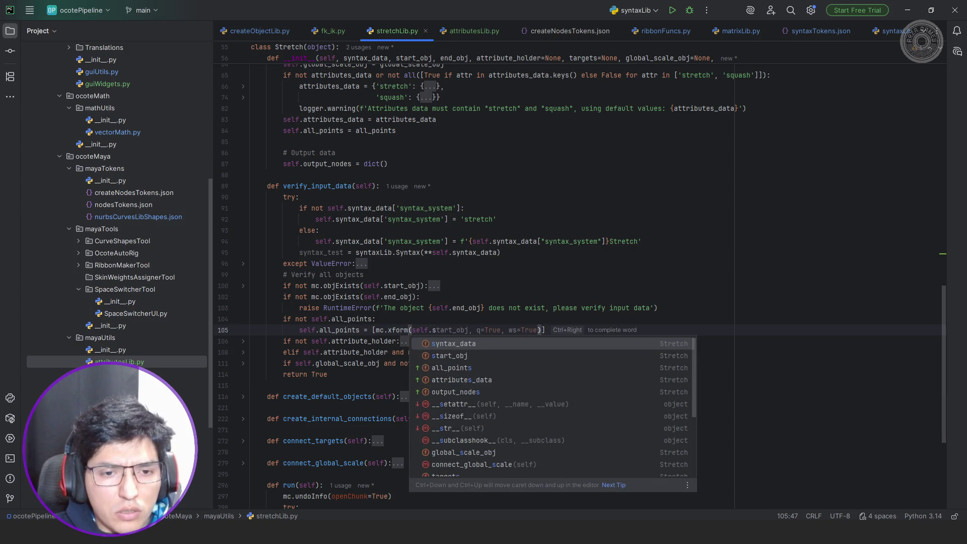
pyautogui.press('Escape')
pyautogui.press('Tab')
pyautogui.write(',')
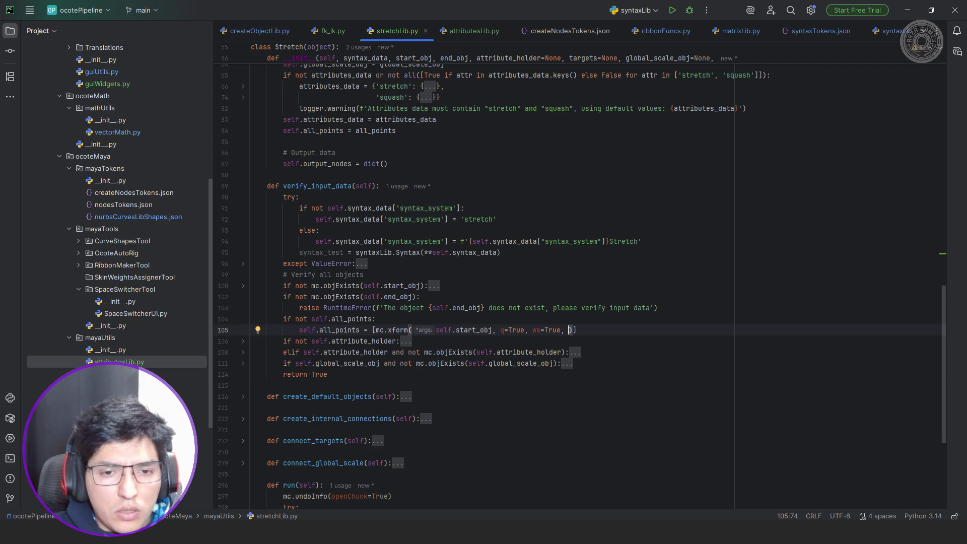
pyautogui.press('BackSpace')
pyautogui.write('t')
pyautogui.write('ranslation')
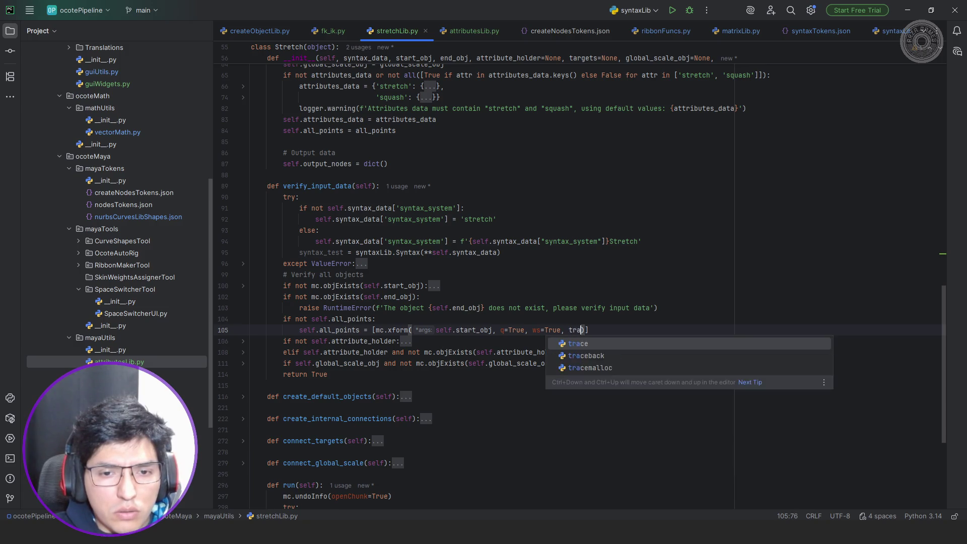
pyautogui.write('=True')
# - Spell out the xform flags as worldSpace and query, and replace self.start_obj with obj
pyautogui.press('Escape')
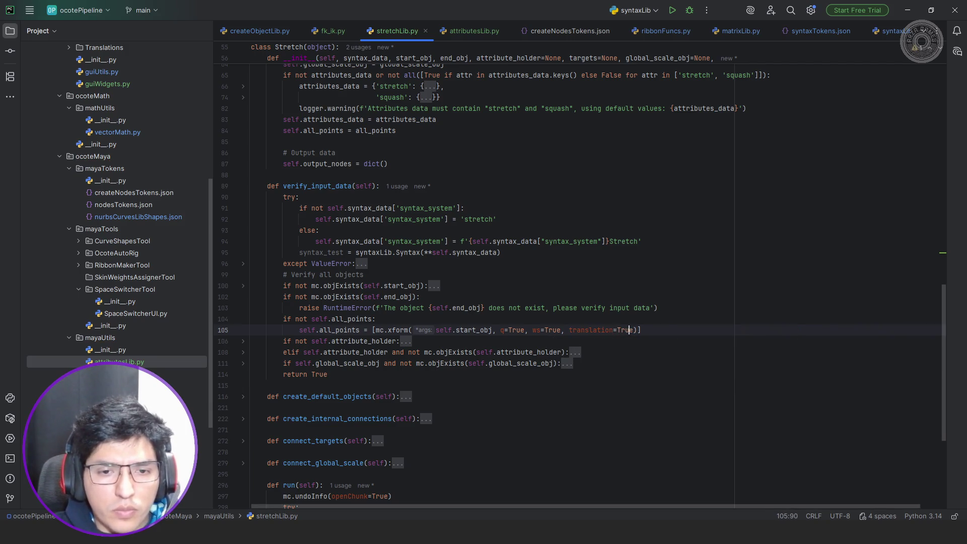
pyautogui.doubleClick(536, 329)
pyautogui.write('worl')
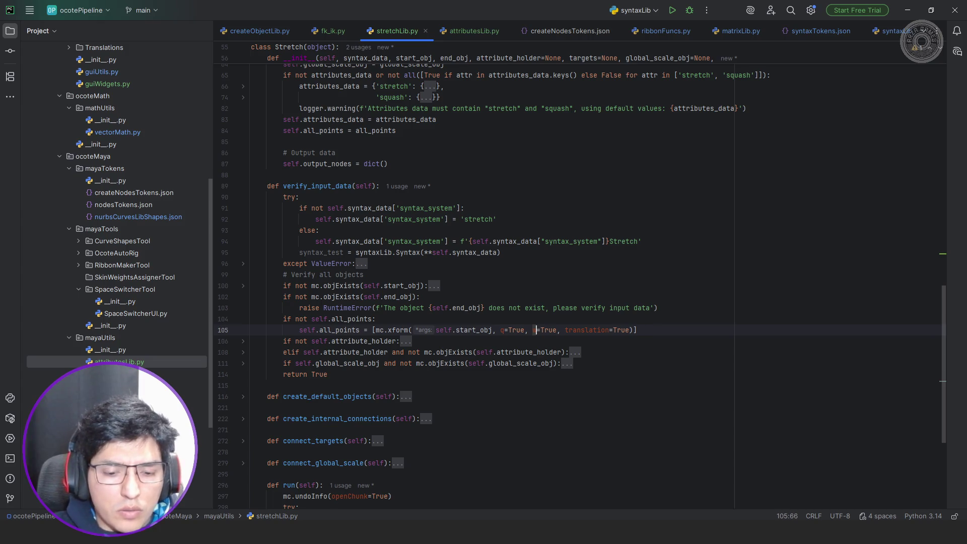
pyautogui.write('dSpaace')
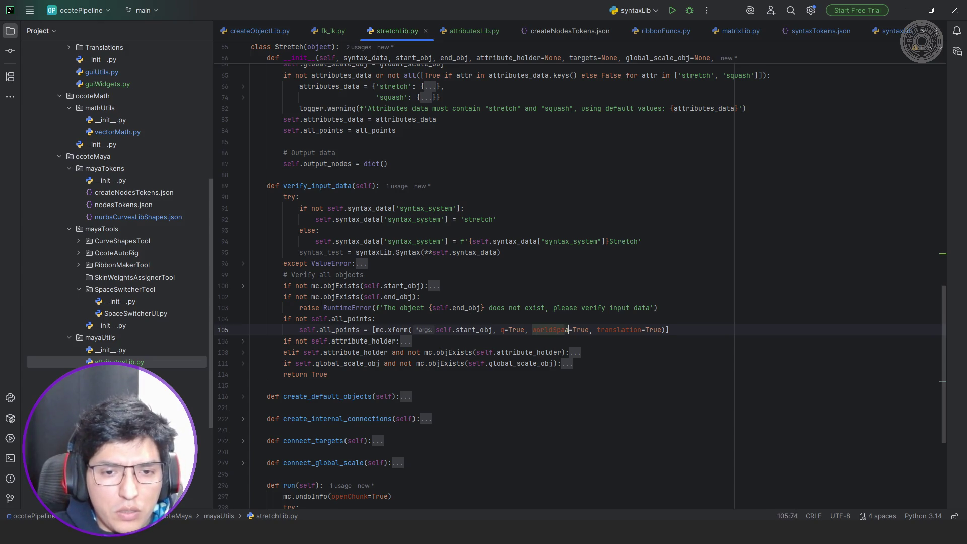
pyautogui.press('Left')
pyautogui.press('Left')
pyautogui.press('BackSpace')
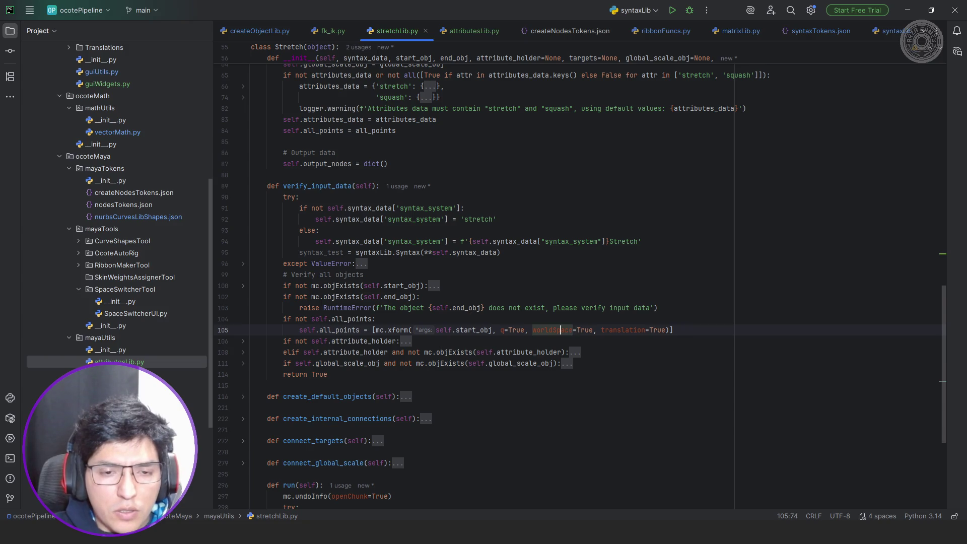
pyautogui.click(504, 330)
pyautogui.write('uery')
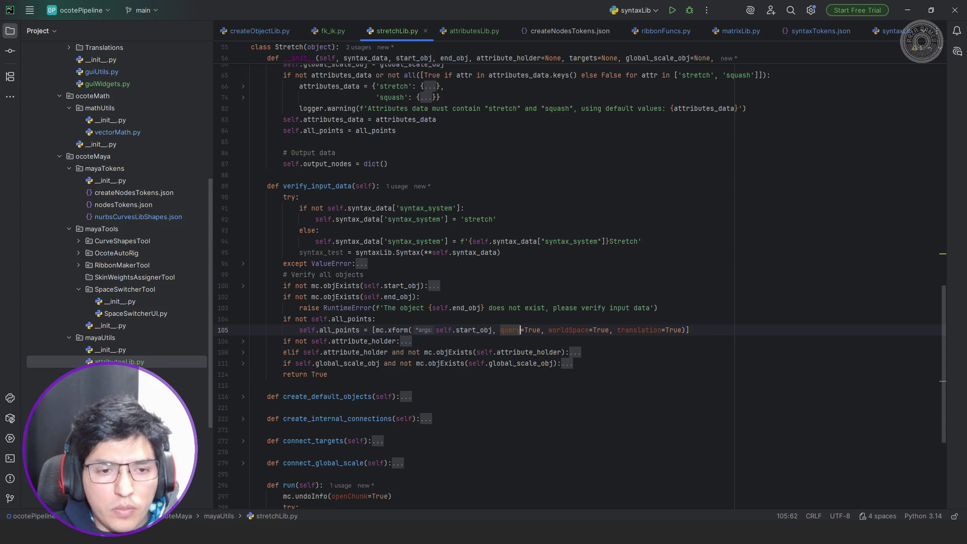
pyautogui.click(479, 330)
pyautogui.moveTo(492, 330); pyautogui.dragTo(435, 330)
pyautogui.write('obj')
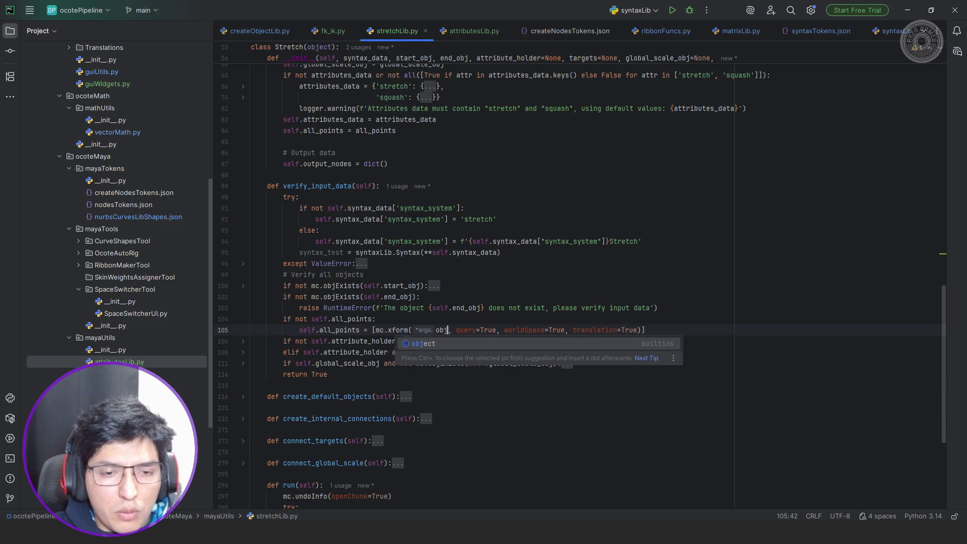
# - Complete the comprehension with 'for obj in [self.start_obj, self.end_obj]'
pyautogui.click(642, 330)
pyautogui.write('for')
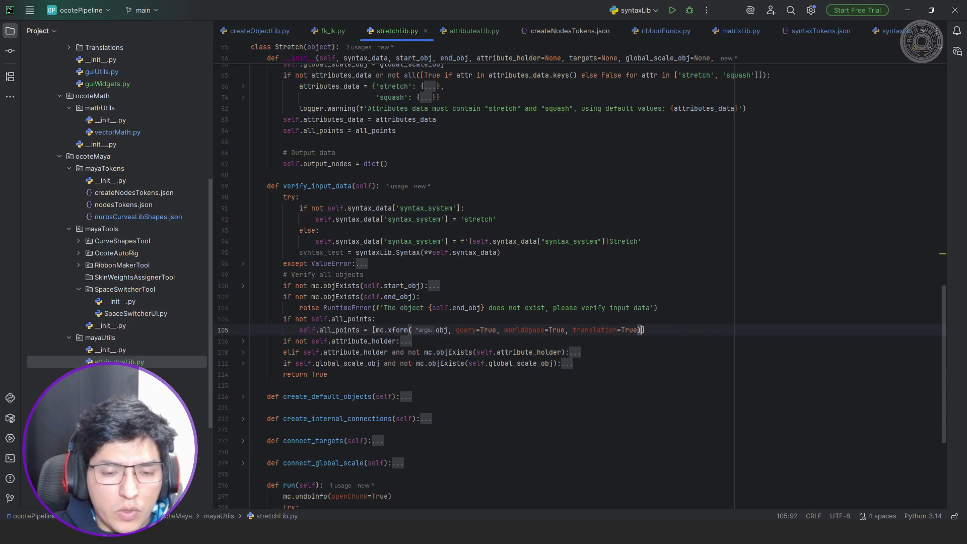
pyautogui.write(' obj i')
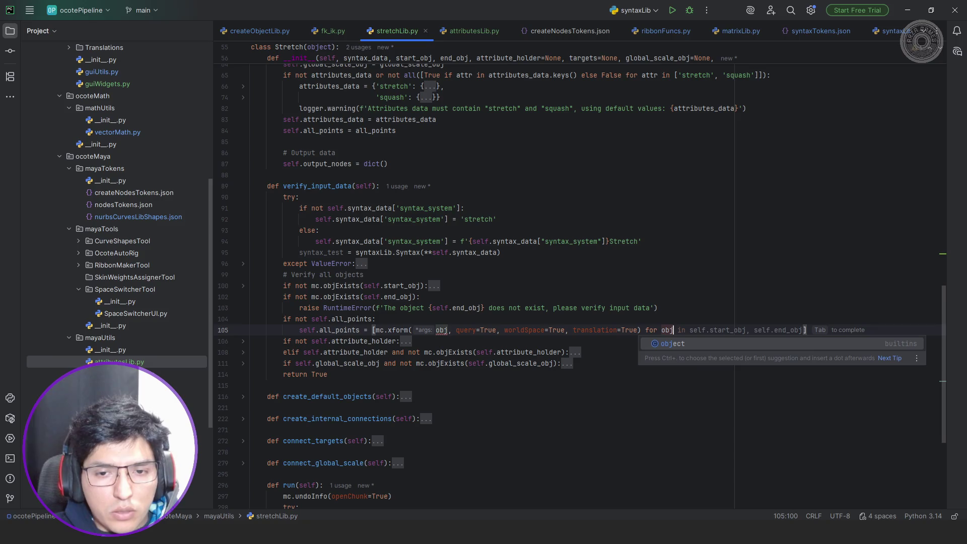
pyautogui.write('n')
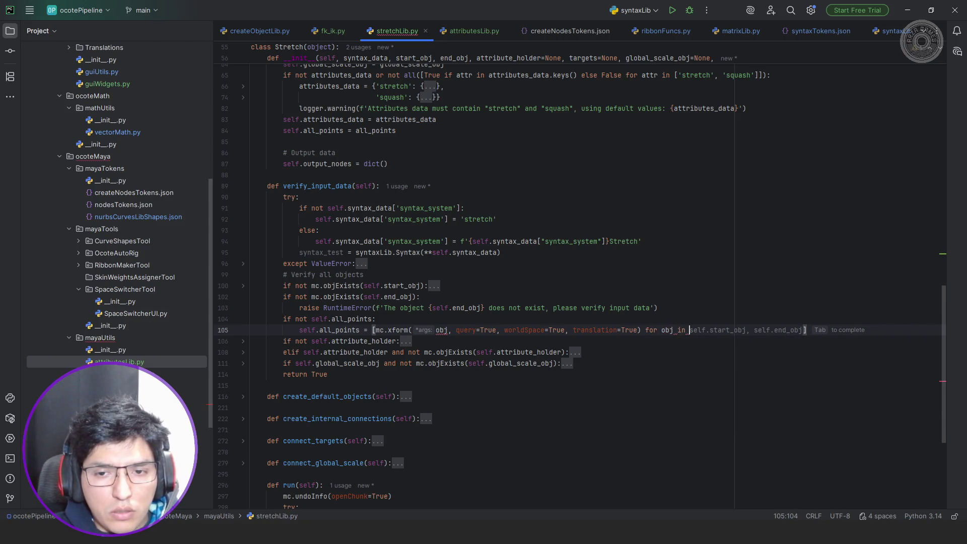
pyautogui.press('Tab')
pyautogui.hotkey('ctrl', 'shift', 'Left')
pyautogui.hotkey('ctrl', 'shift', 'Left')
pyautogui.hotkey('ctrl', 'shift', 'Left')
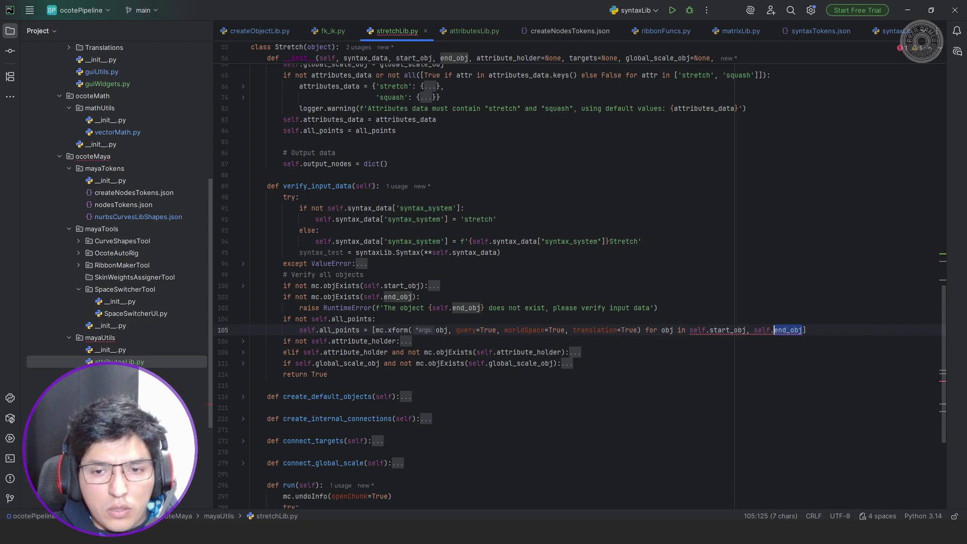
pyautogui.hotkey('ctrl', 'shift', 'Left')
pyautogui.hotkey('ctrl', 'shift', 'Left')
pyautogui.write('[')
pyautogui.press('Left')
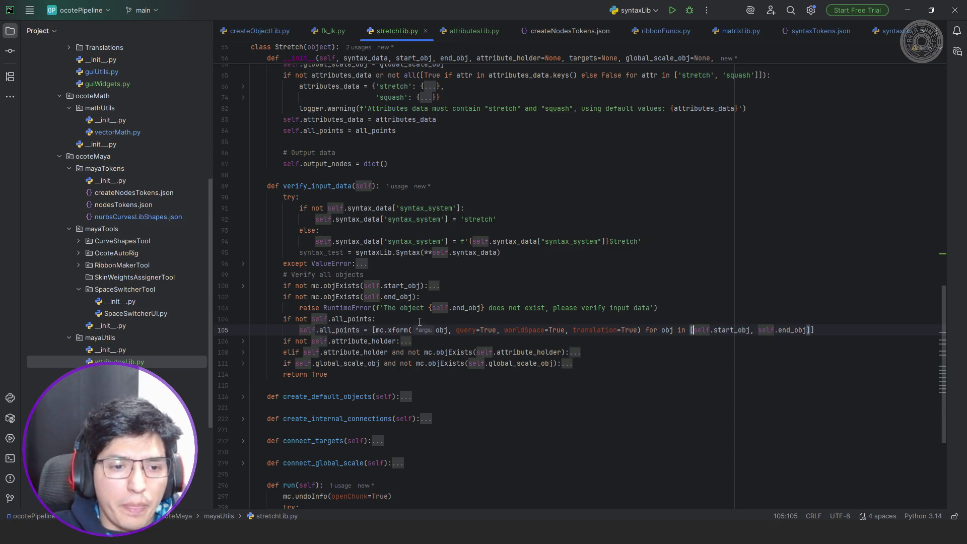
pyautogui.scroll(-2, 439, 320)
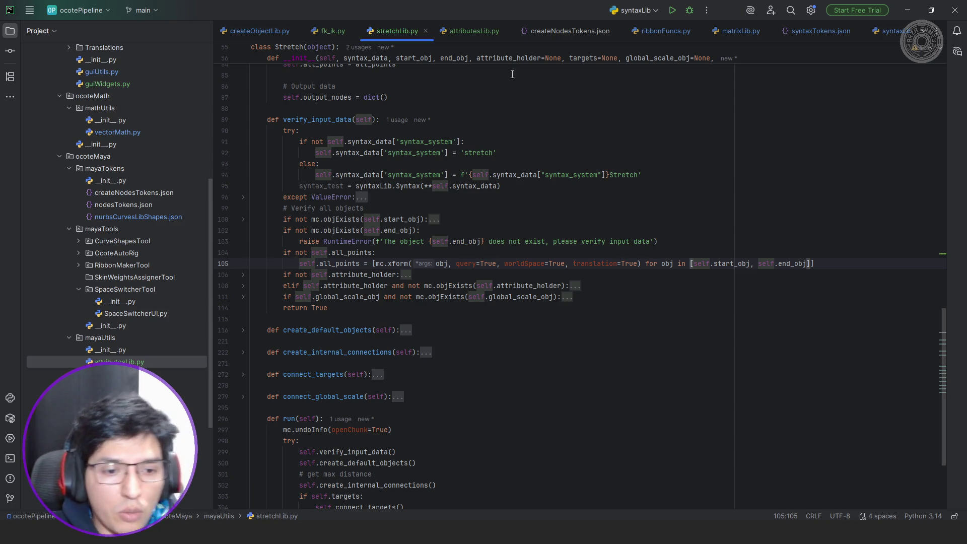
# - Write 'def get_max_distance(self):' below the folded create_default_objects and start its body line
pyautogui.scroll(-3, 456, 277)
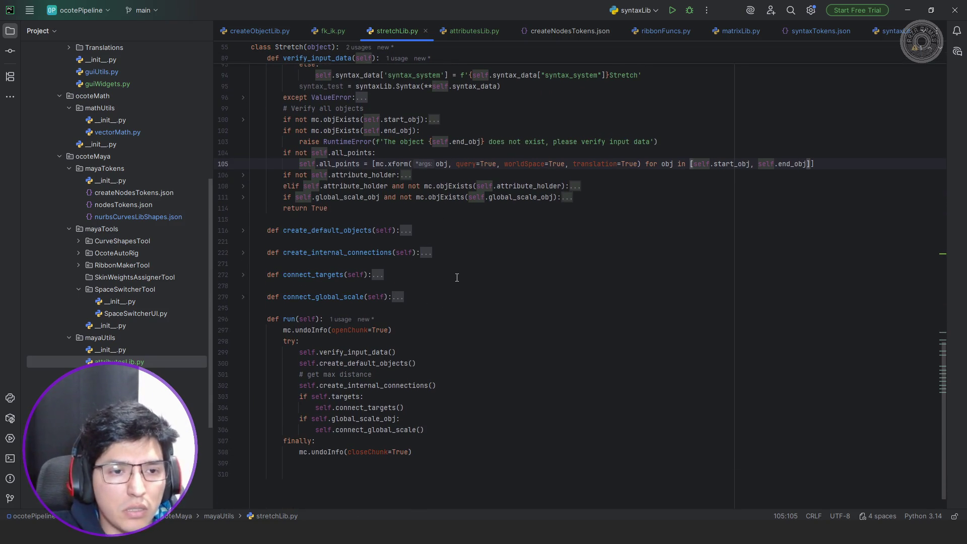
pyautogui.click(444, 296)
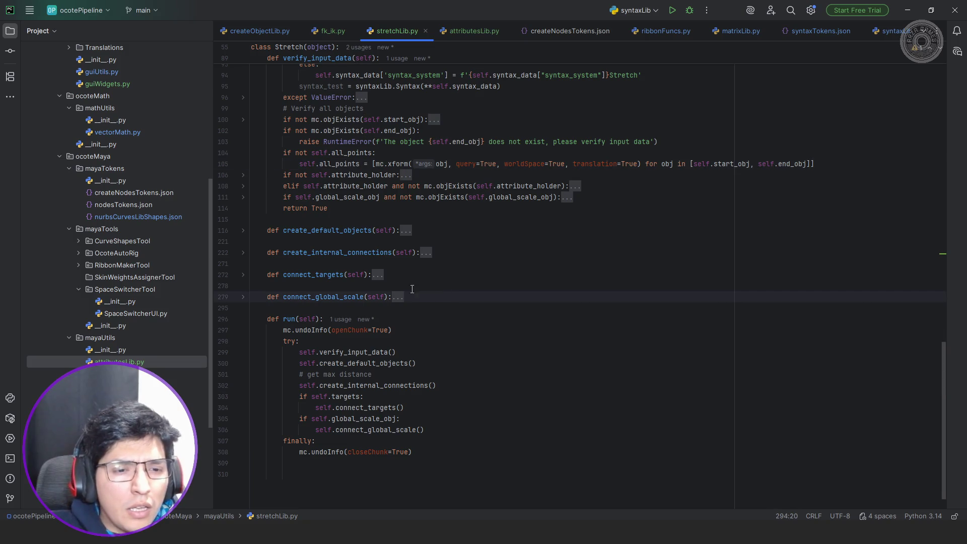
pyautogui.click(373, 363)
pyautogui.click(438, 230)
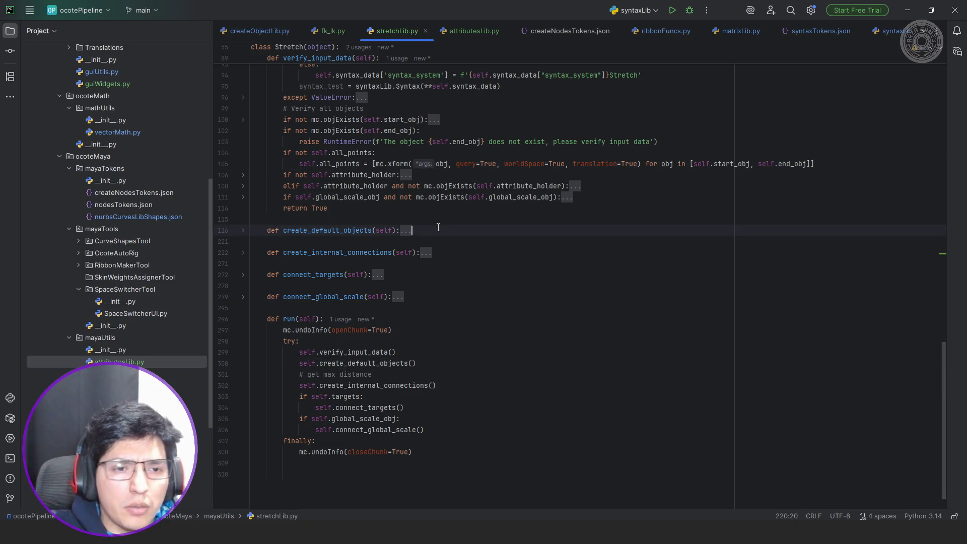
pyautogui.press('Return')
pyautogui.press('Return')
pyautogui.write('def get')
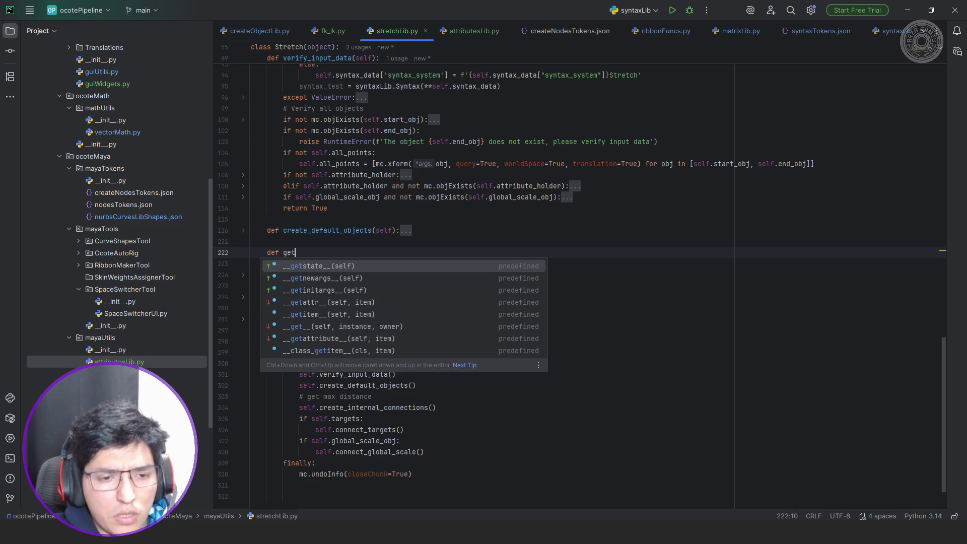
pyautogui.write('_max_distance(')
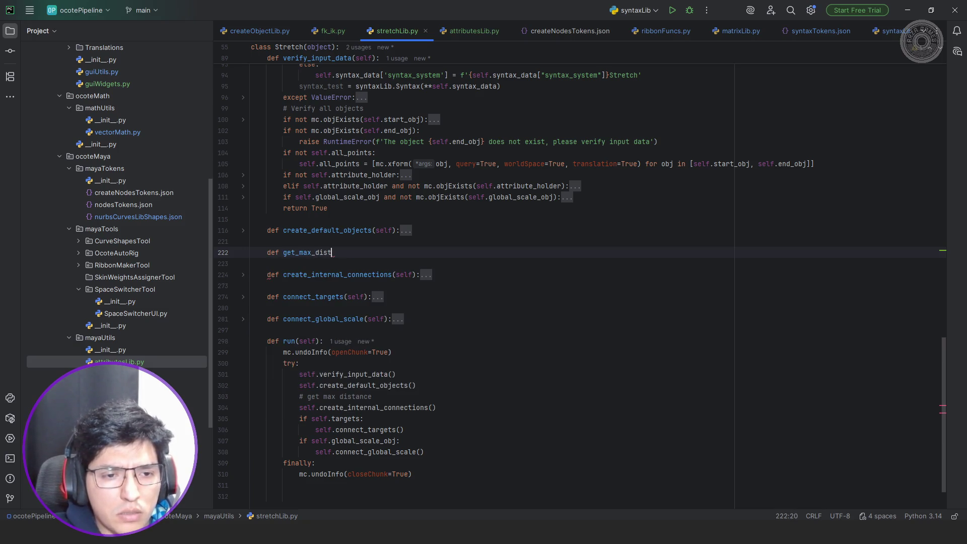
pyautogui.press('End')
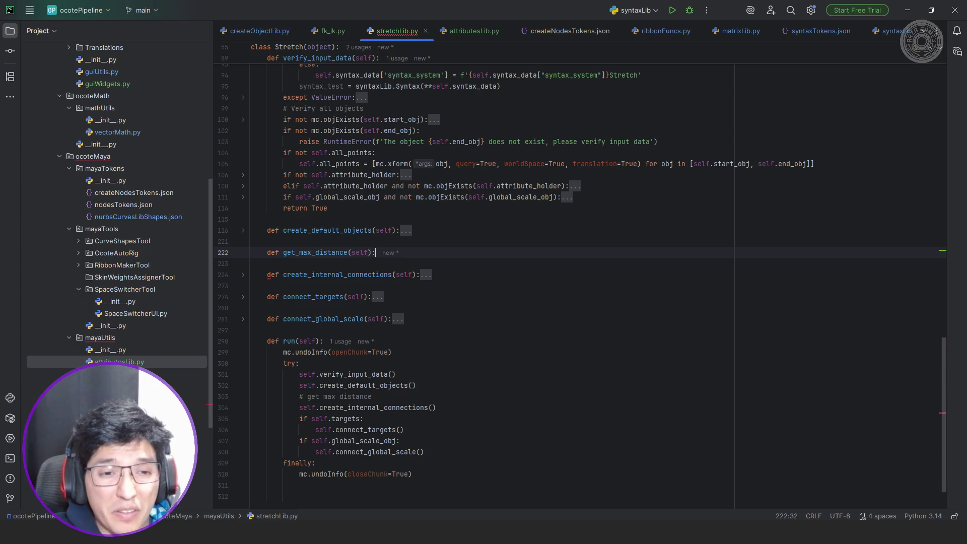
pyautogui.press('Return')
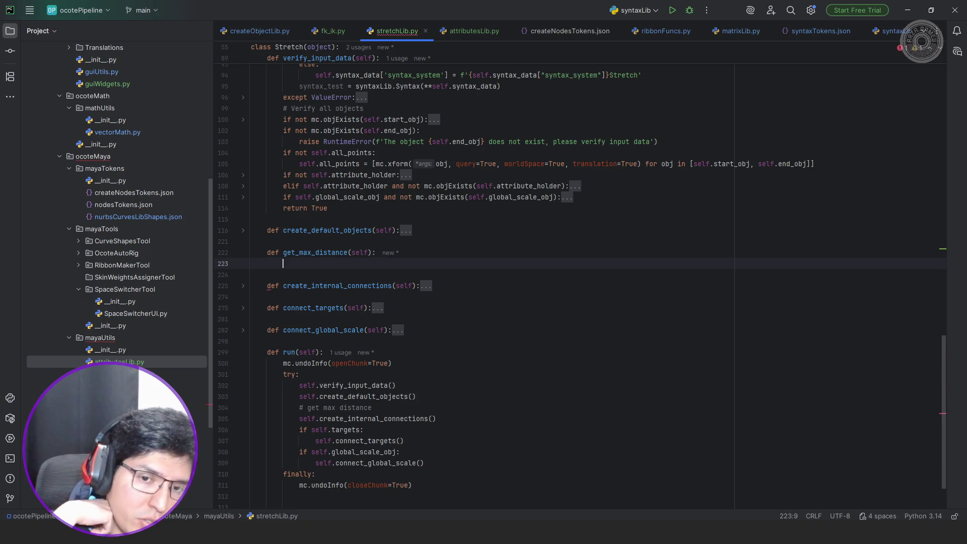
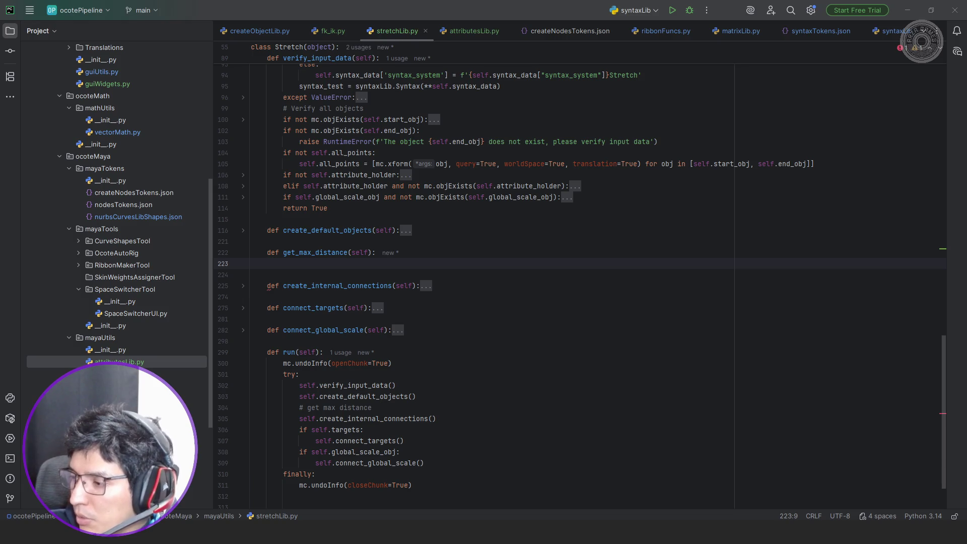
# - Start a screen annotation region over the stretchLib.py code and mark the sketch points
pyautogui.press('super+shift+s')
pyautogui.moveTo(196, 75)
pyautogui.mouseDown()
pyautogui.moveTo(875, 487)
pyautogui.moveTo(874, 513)
pyautogui.moveTo(897, 514)
pyautogui.mouseUp()
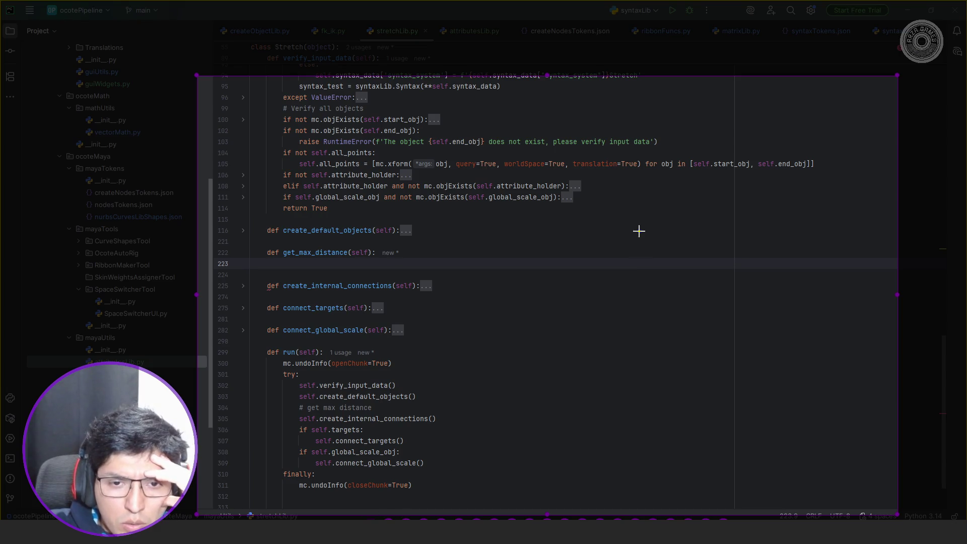
pyautogui.click(652, 217)
pyautogui.click(607, 296)
pyautogui.click(685, 337)
pyautogui.click(636, 385)
# - Circle the lowest point in red
pyautogui.moveTo(634, 391); pyautogui.dragTo(635, 397)
pyautogui.hotkey('ctrl', 'z')
pyautogui.rightClick(647, 396)
pyautogui.click(660, 384)
pyautogui.moveTo(644, 403); pyautogui.dragTo(645, 401)
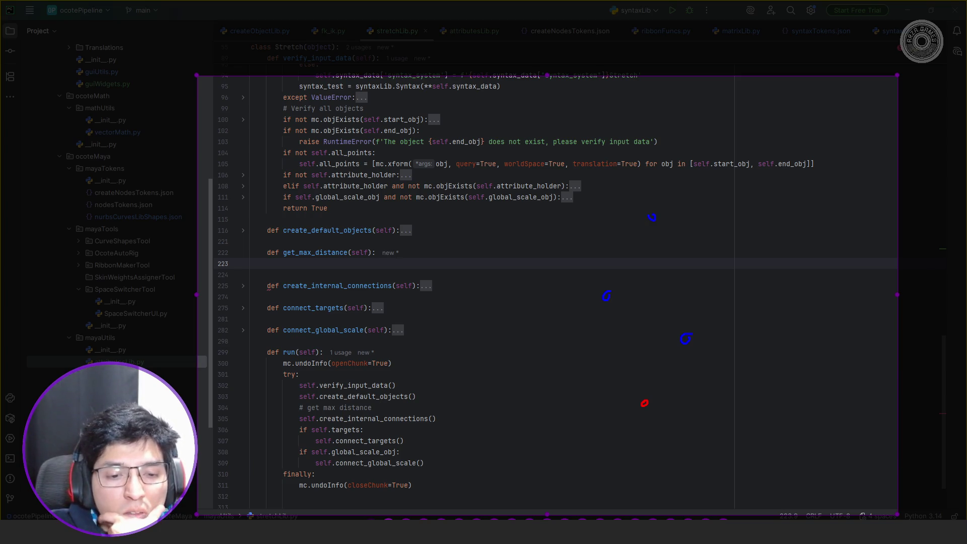
# - Draw a yellow arrow from the origin to the top point
pyautogui.rightClick(546, 459)
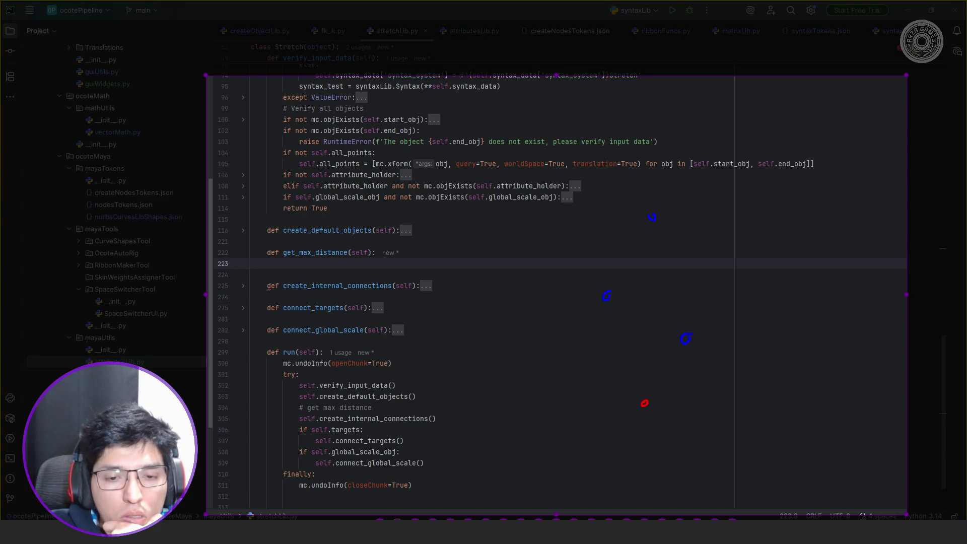
pyautogui.press('y')
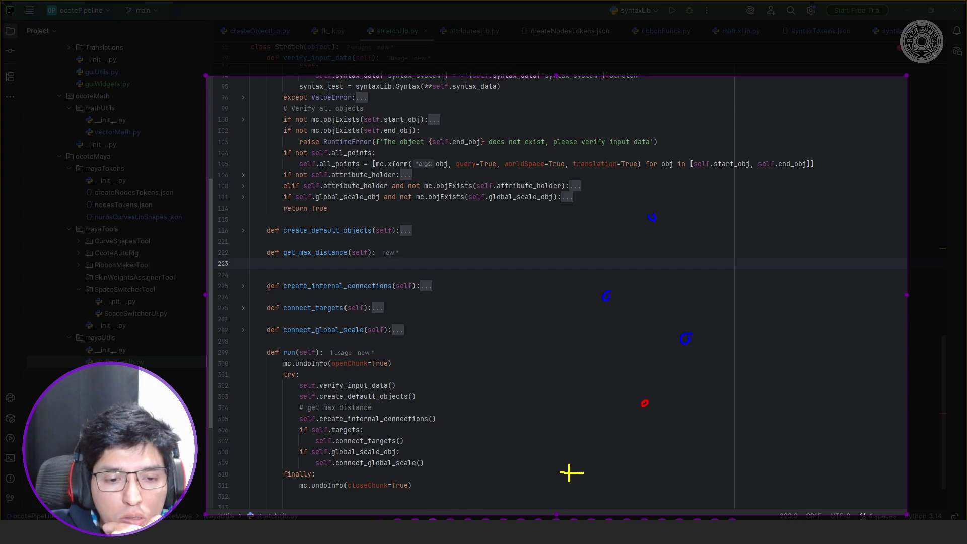
pyautogui.moveTo(570, 473)
pyautogui.mouseDown()
pyautogui.moveTo(622, 362)
pyautogui.moveTo(648, 218)
pyautogui.mouseUp()
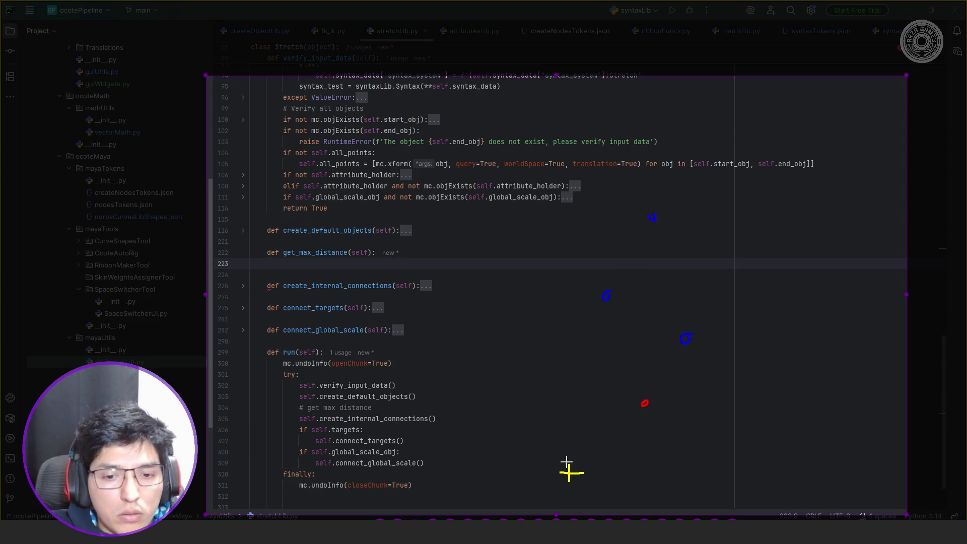
pyautogui.moveTo(569, 472); pyautogui.dragTo(649, 219)
# - Draw cyan, green and red arrows from the origin to the middle-left, right and red points
pyautogui.rightClick(627, 266)
pyautogui.click(609, 265)
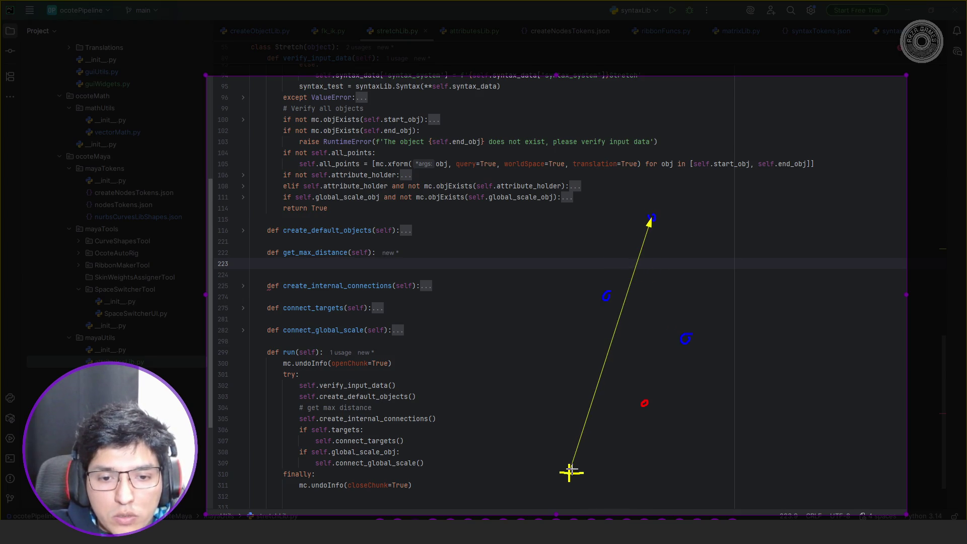
pyautogui.moveTo(569, 472); pyautogui.dragTo(606, 301)
pyautogui.rightClick(629, 302)
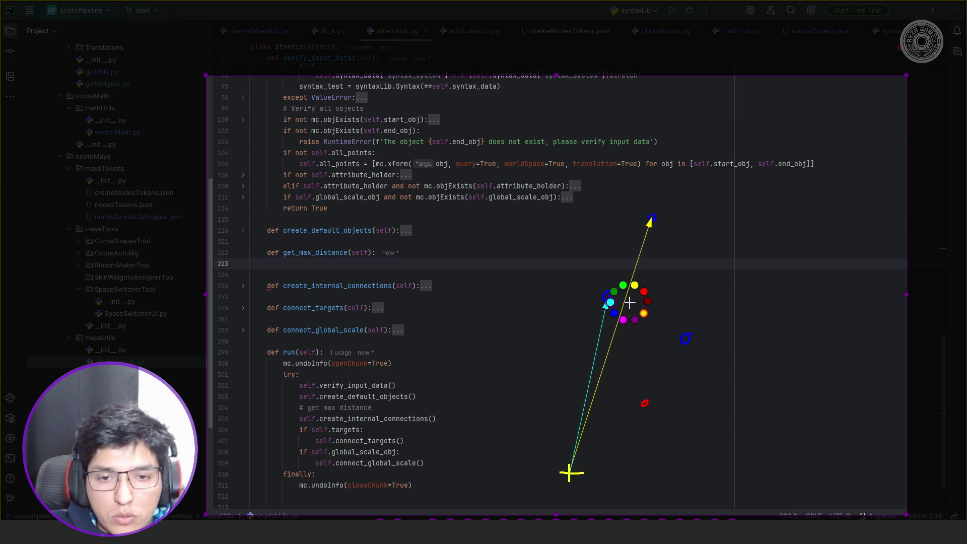
pyautogui.click(623, 284)
pyautogui.moveTo(569, 472)
pyautogui.mouseDown()
pyautogui.moveTo(683, 361)
pyautogui.moveTo(682, 338)
pyautogui.mouseUp()
pyautogui.rightClick(677, 340)
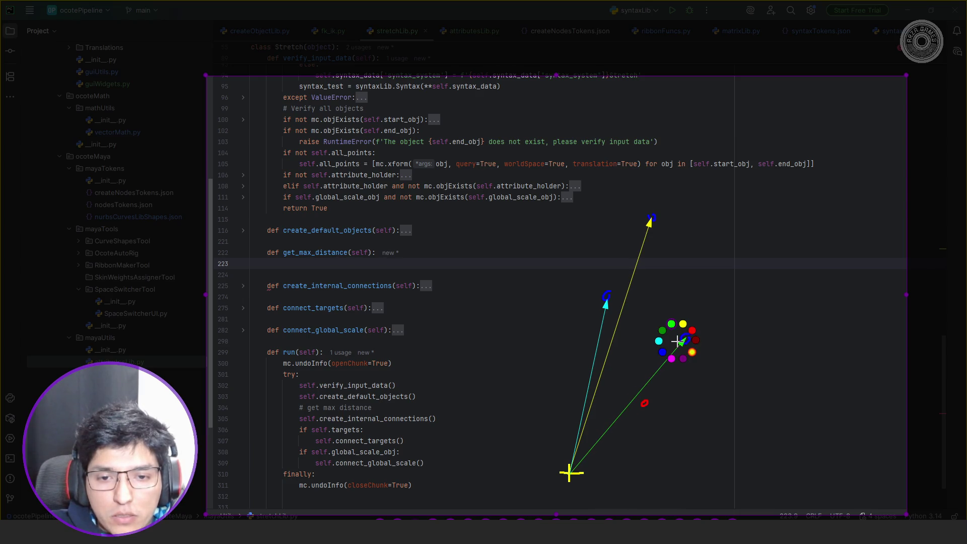
pyautogui.click(689, 329)
pyautogui.moveTo(570, 472)
pyautogui.mouseDown()
pyautogui.moveTo(604, 453)
pyautogui.moveTo(642, 405)
pyautogui.mouseUp()
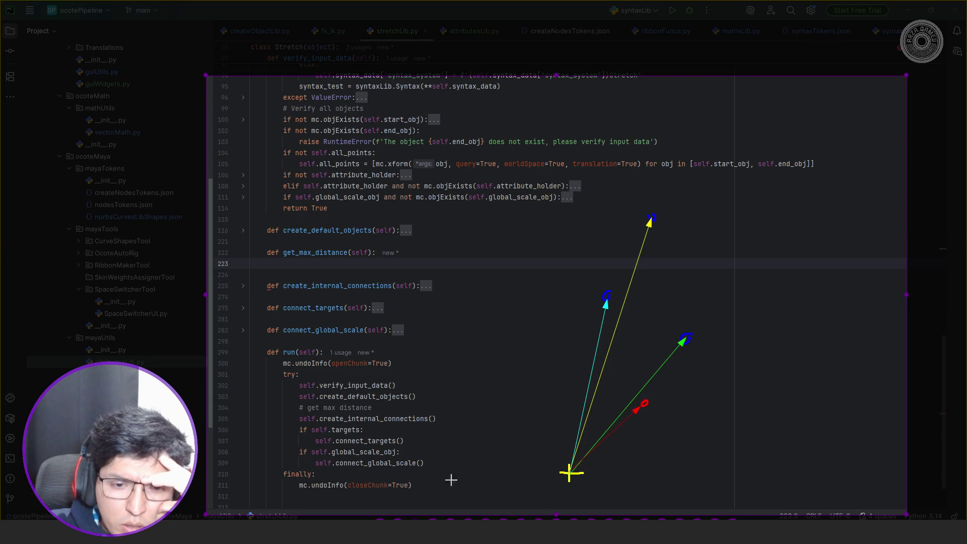
# - Chain green arrows from the top point through the middle and right points to the red point
pyautogui.rightClick(651, 216)
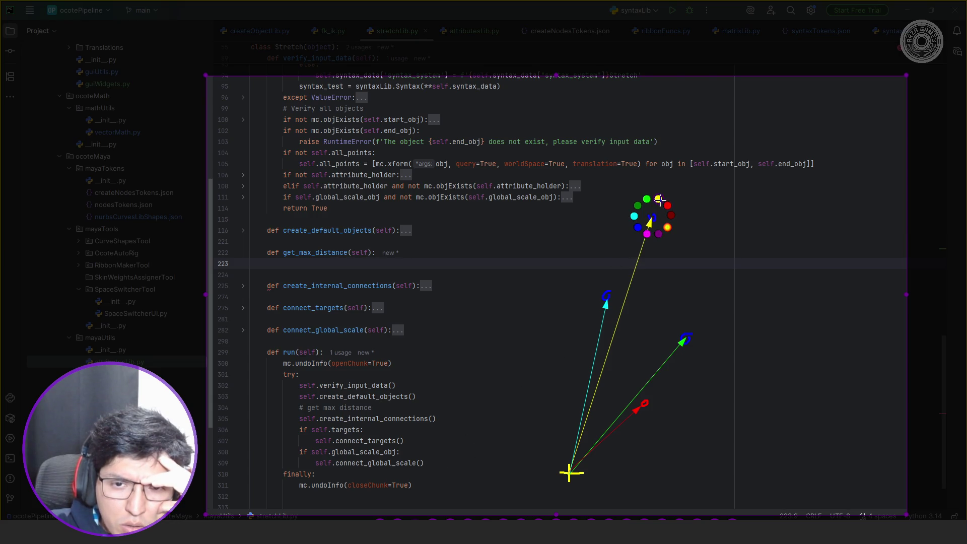
pyautogui.click(647, 199)
pyautogui.moveTo(654, 217); pyautogui.dragTo(606, 297)
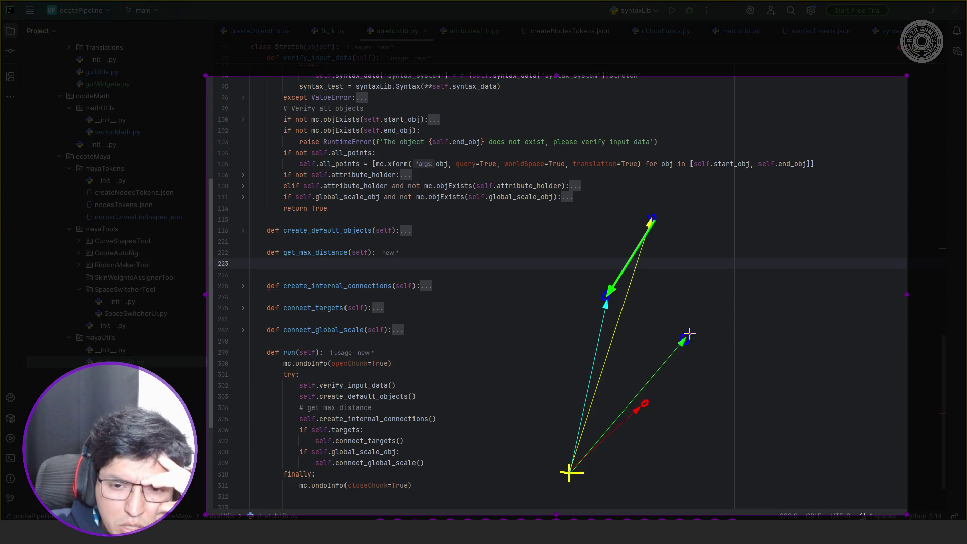
pyautogui.moveTo(610, 298)
pyautogui.mouseDown()
pyautogui.moveTo(690, 341)
pyautogui.moveTo(680, 337)
pyautogui.mouseUp()
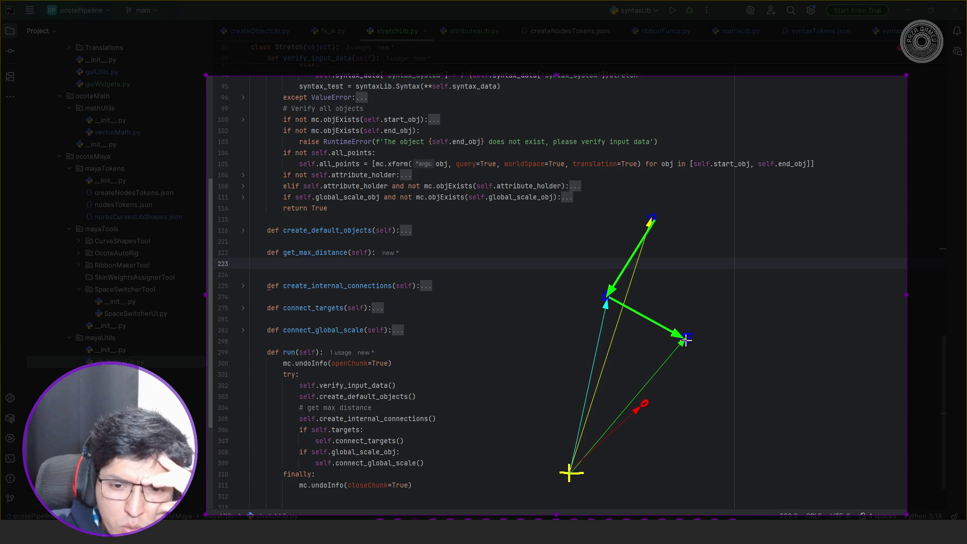
pyautogui.moveTo(685, 339); pyautogui.dragTo(648, 404)
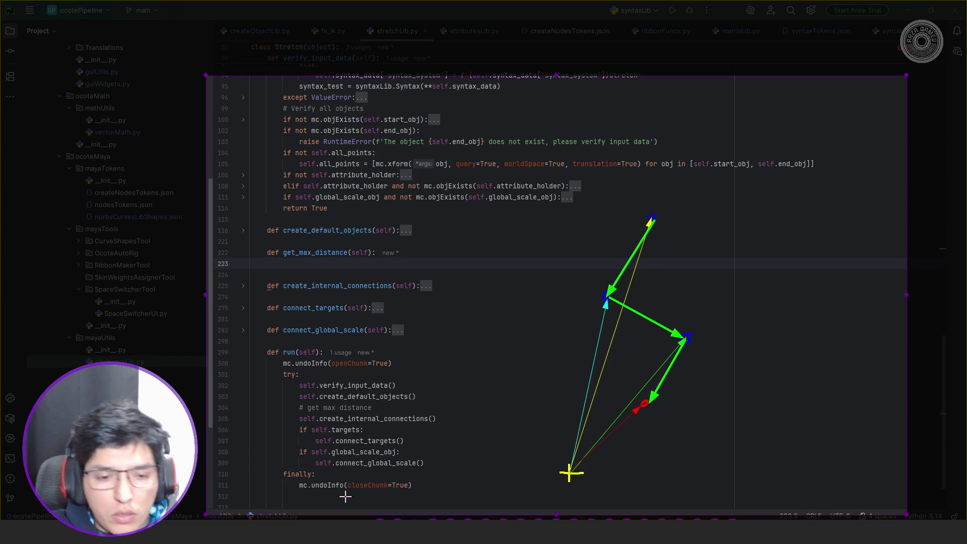
# - Tighten the capture region around the sketch and pin it
pyautogui.moveTo(205, 516); pyautogui.dragTo(499, 502)
pyautogui.moveTo(905, 81); pyautogui.dragTo(777, 180)
pyautogui.click(788, 297)
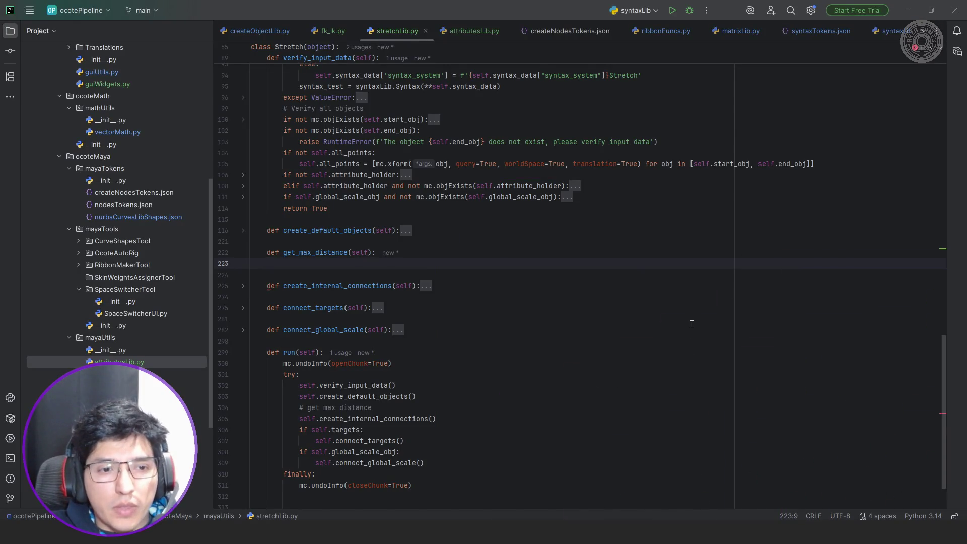
# - Add 'from ocotePipeline.ocoteMath.mathUtils import vectorMath' below the attributesLib import
pyautogui.scroll(10, 420, 234)
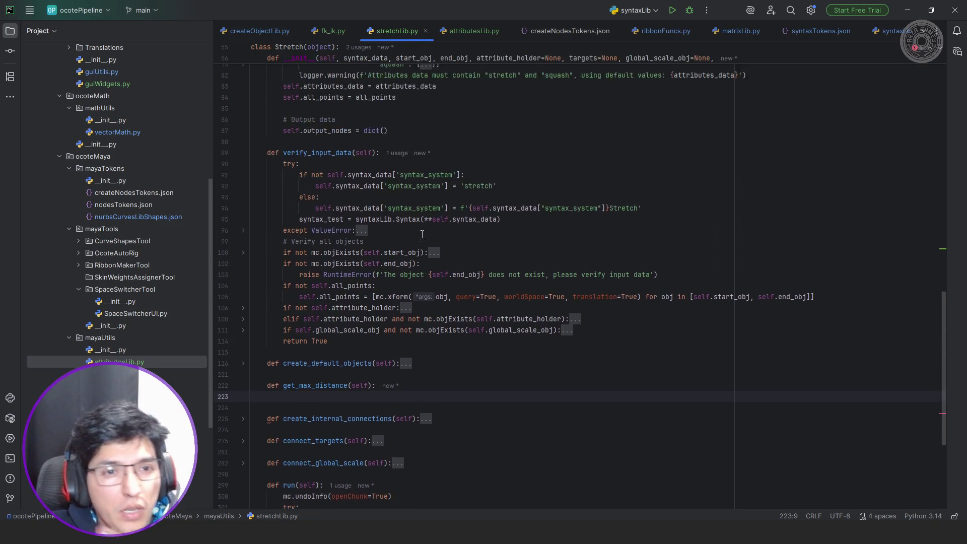
pyautogui.scroll(5, 423, 231)
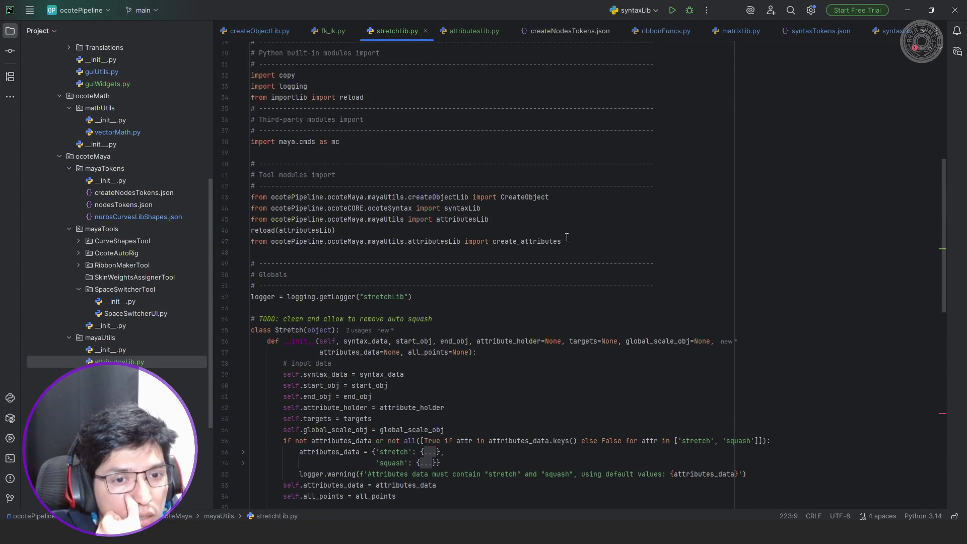
pyautogui.click(544, 217)
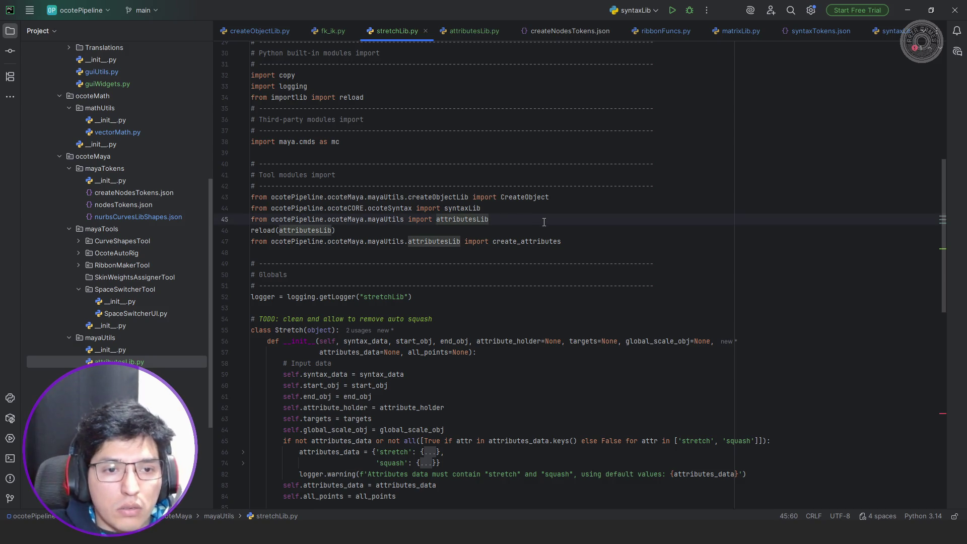
pyautogui.press('Return')
pyautogui.write('from oc')
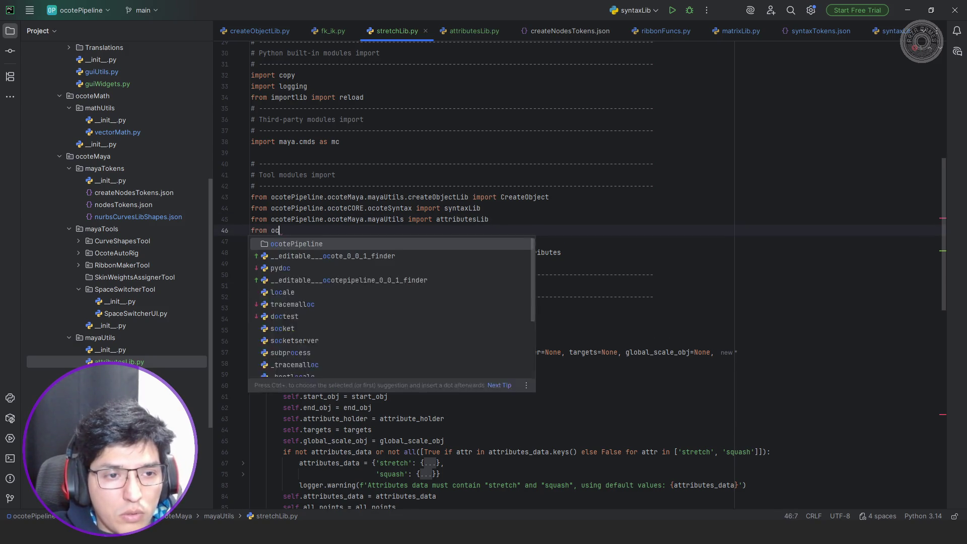
pyautogui.write('otePipeline.ocotePipeline.oco')
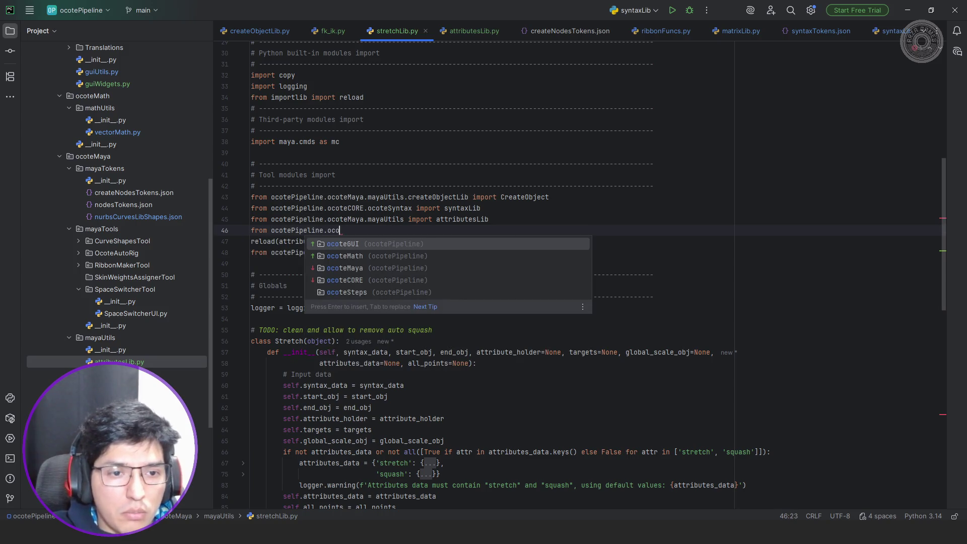
pyautogui.press('Down')
pyautogui.press('Return')
pyautogui.write('.')
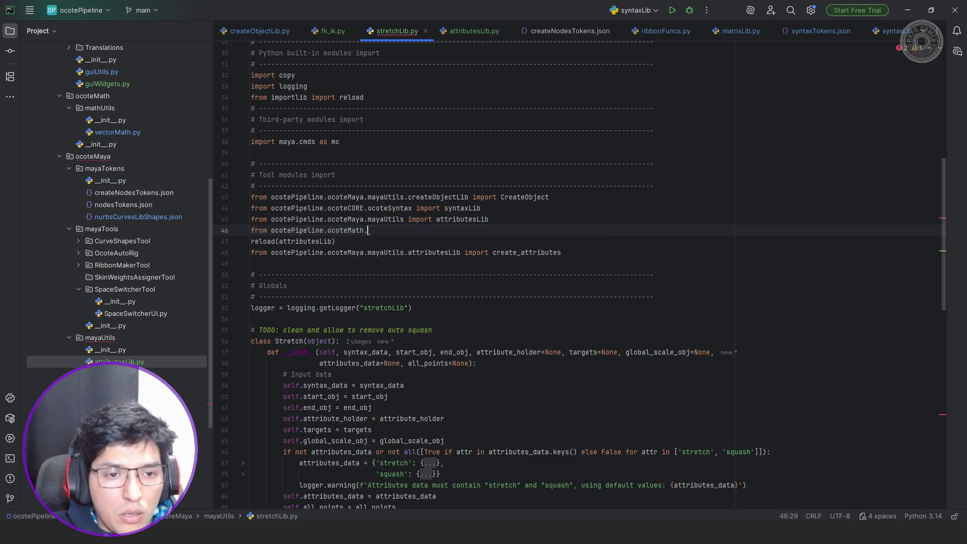
pyautogui.press('Return')
pyautogui.write('import')
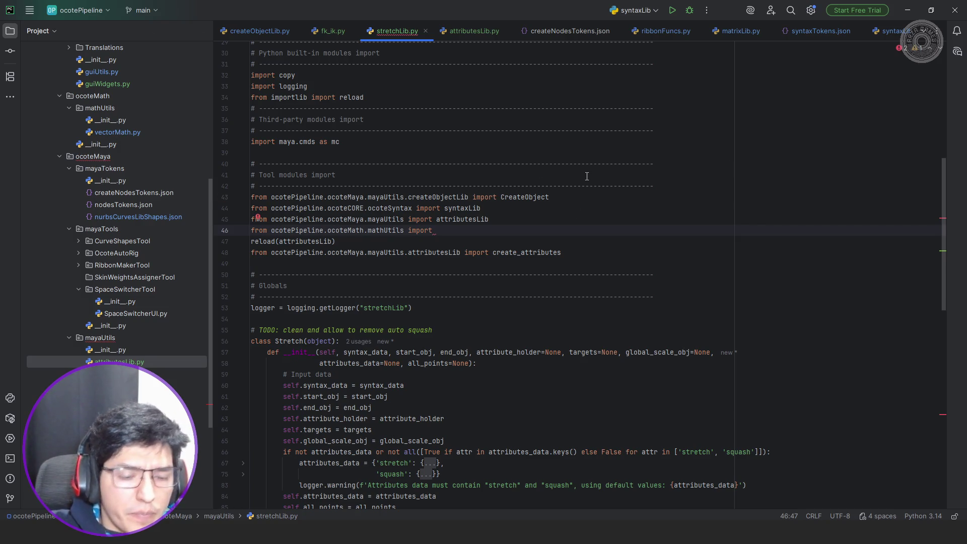
pyautogui.write('vect')
pyautogui.press('Return')
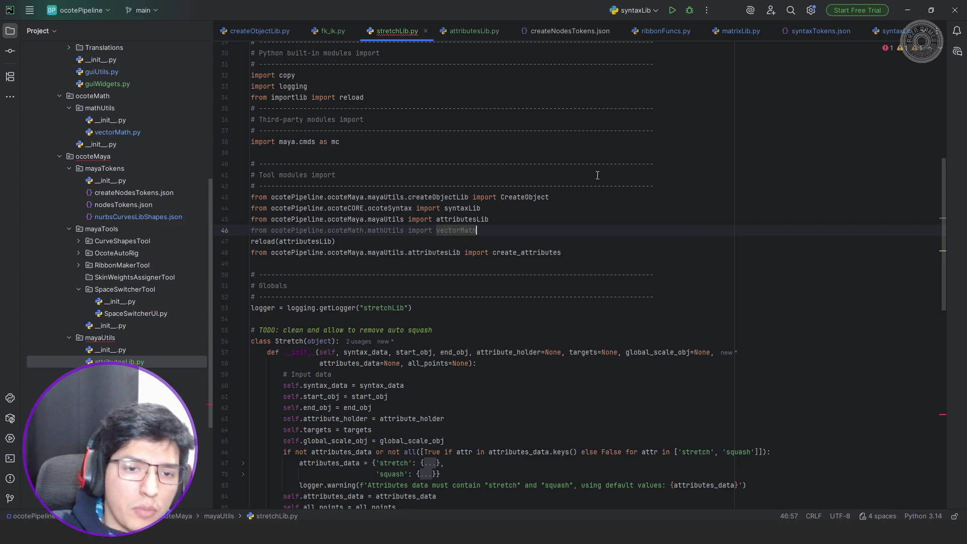
pyautogui.scroll(-15, 490, 244)
pyautogui.scroll(-1, 490, 244)
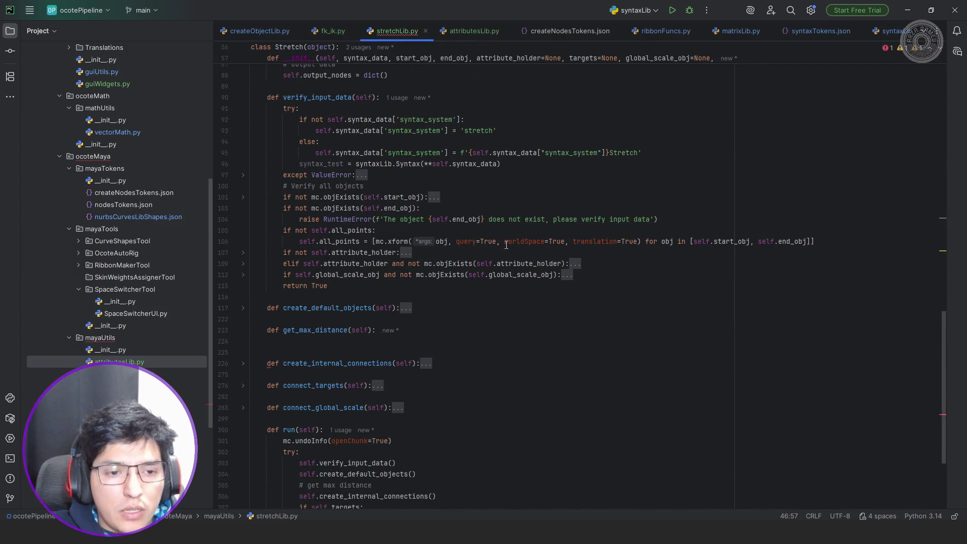
# - Begin get_max_distance with 'for point in self.all_points:' and start a vectorMath.Vector( call inside it
pyautogui.click(424, 304)
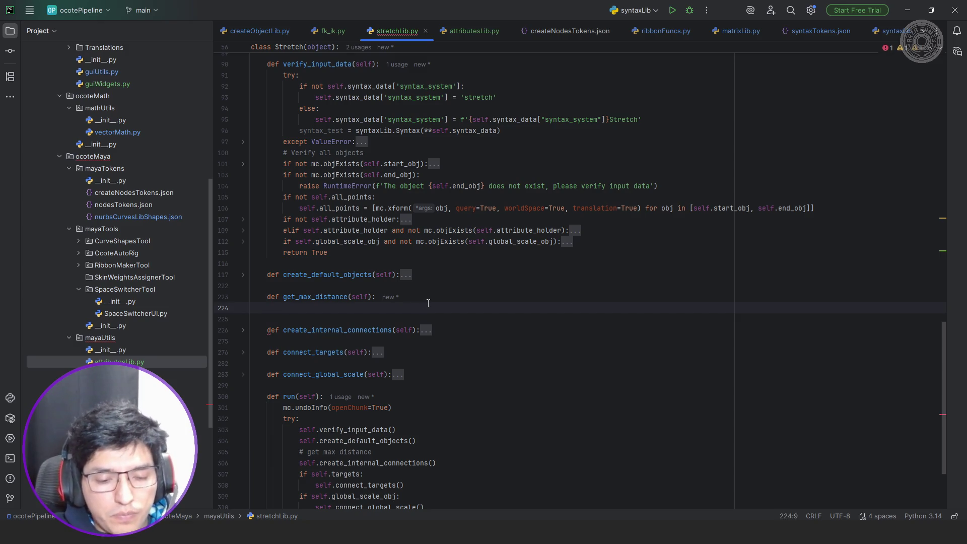
pyautogui.write('for ')
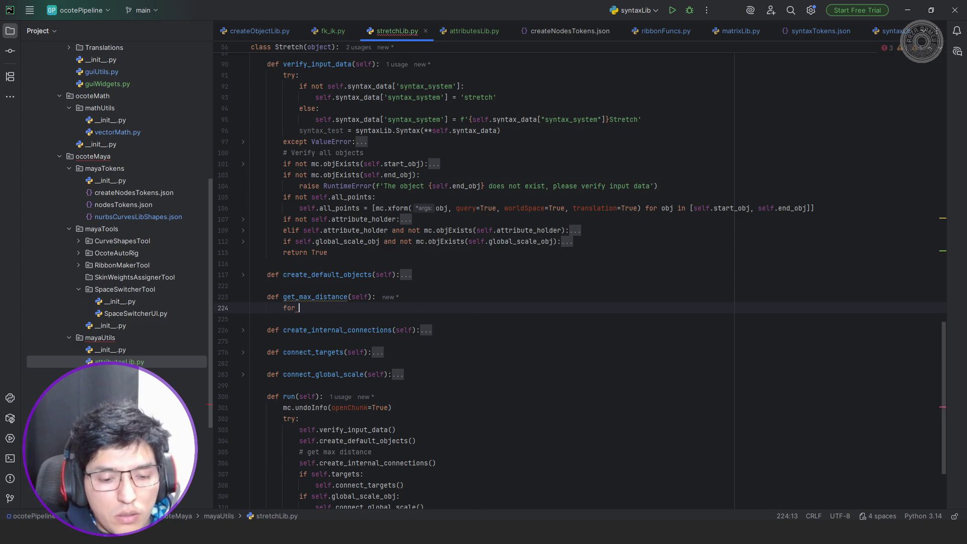
pyautogui.write('p')
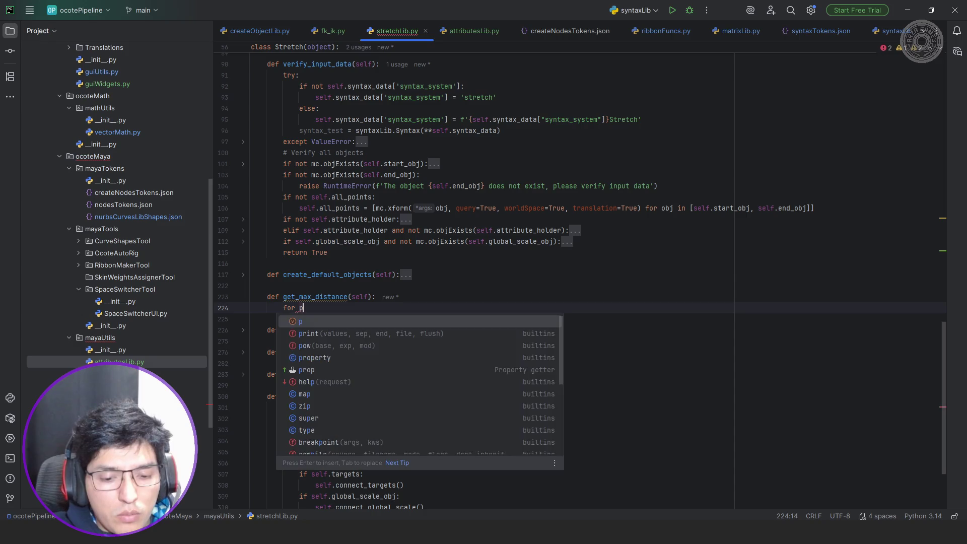
pyautogui.press('BackSpace')
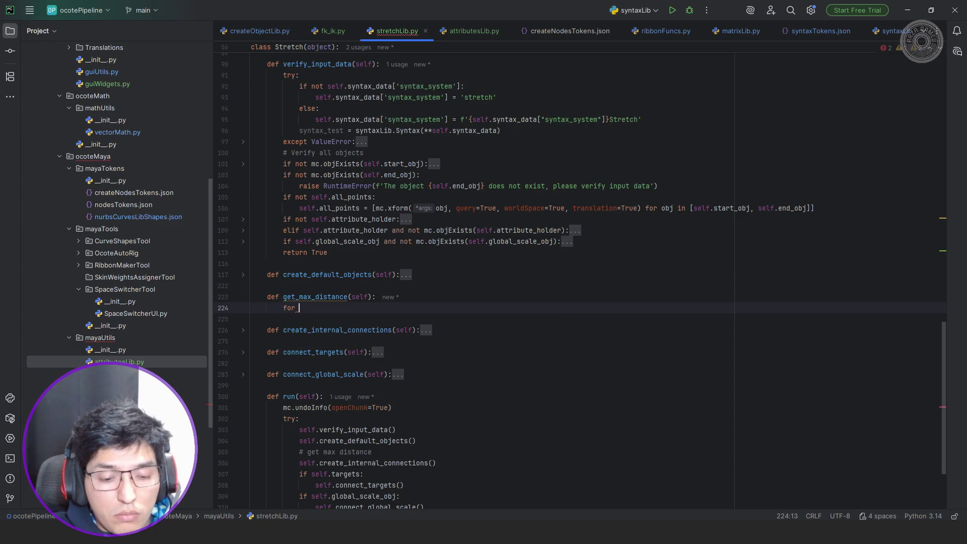
pyautogui.write('poin')
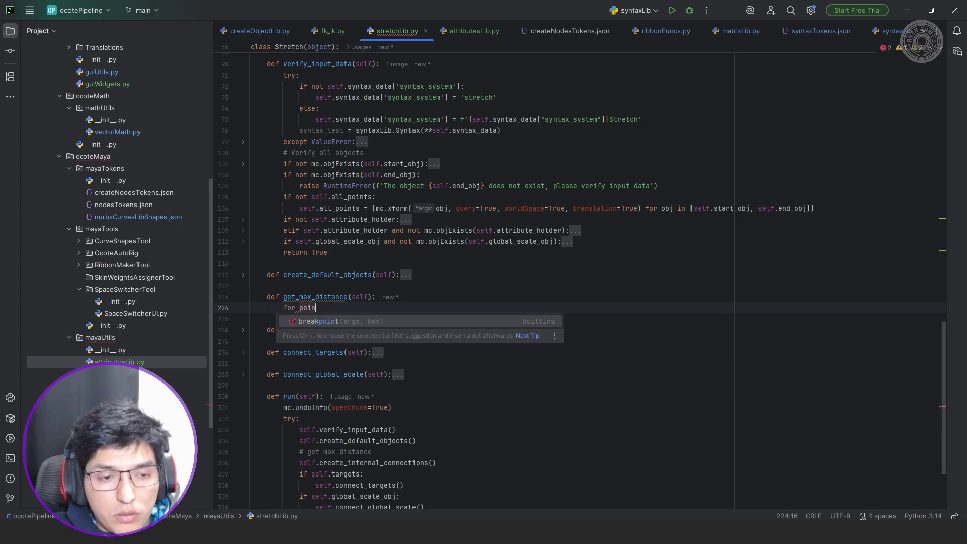
pyautogui.write('t in ')
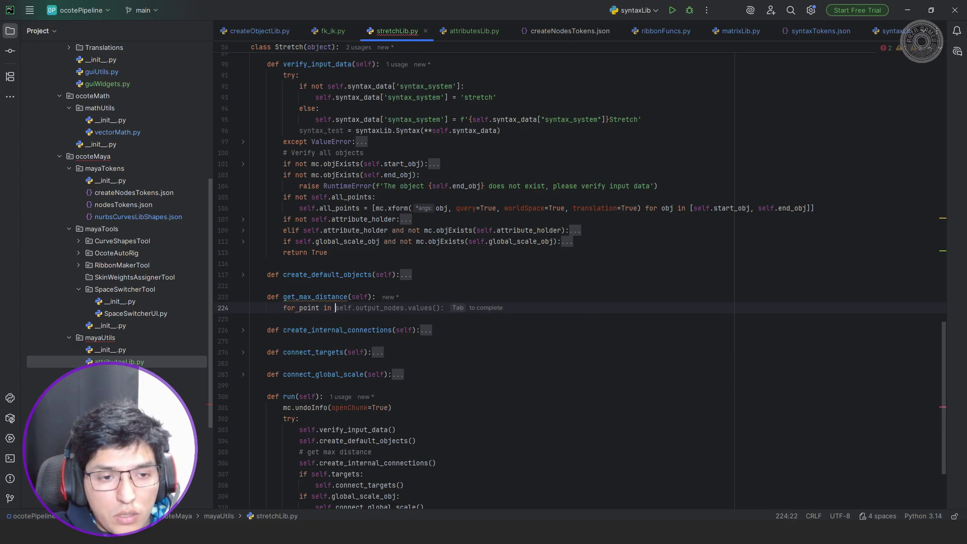
pyautogui.write('self.a')
pyautogui.press('Return')
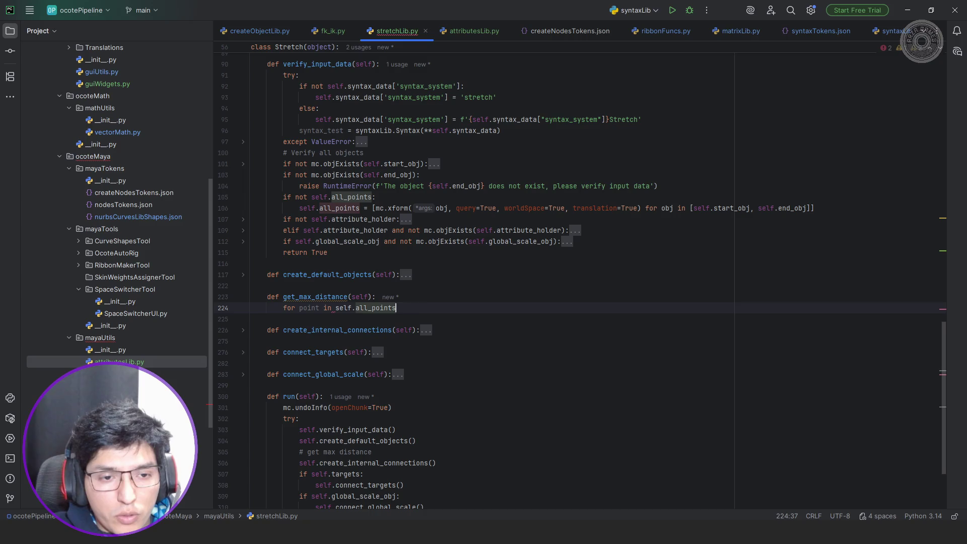
pyautogui.write(':')
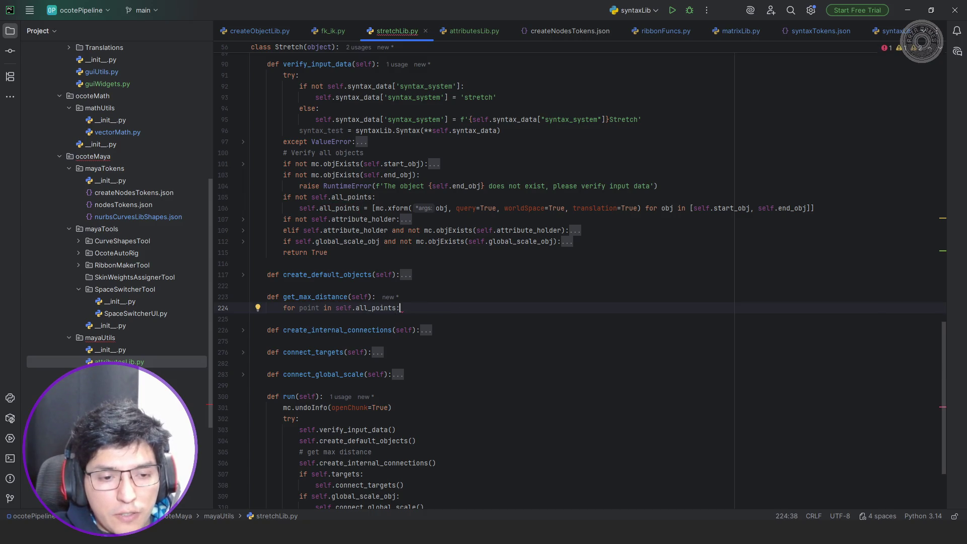
pyautogui.scroll(-2, 481, 276)
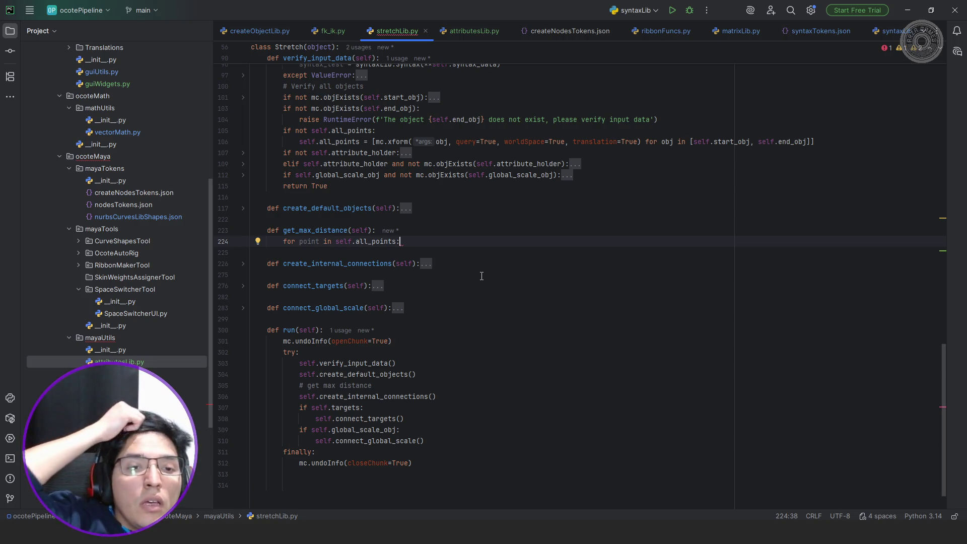
pyautogui.press('Return')
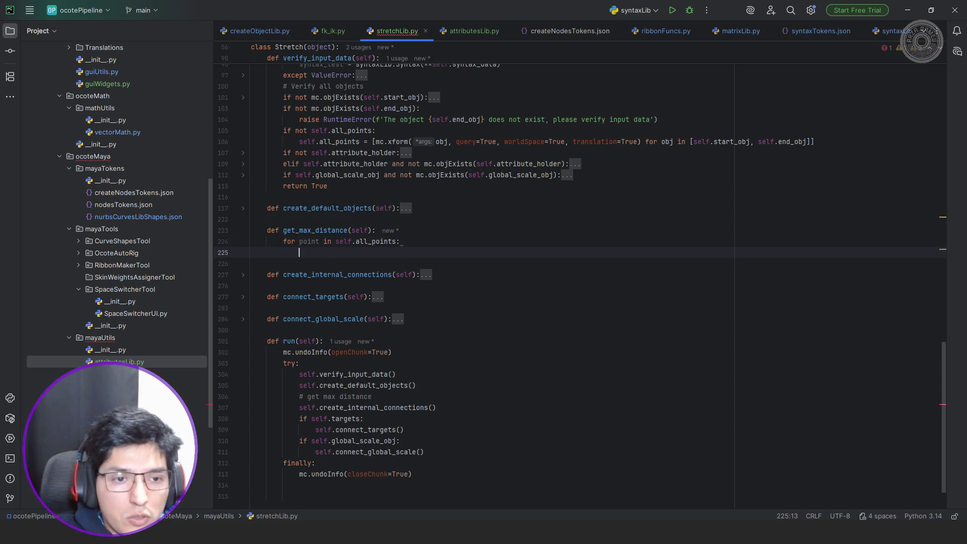
pyautogui.write('vec')
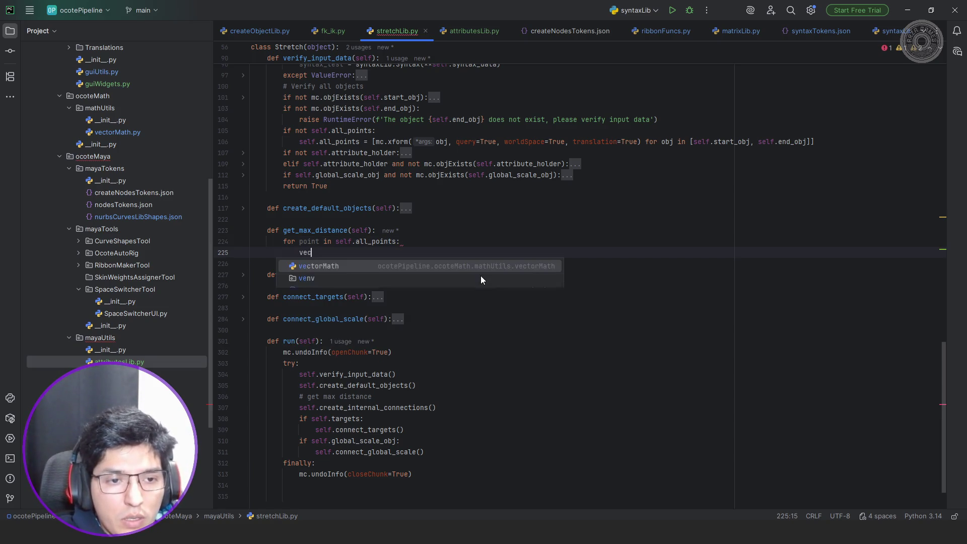
pyautogui.write('torMath.Vector(')
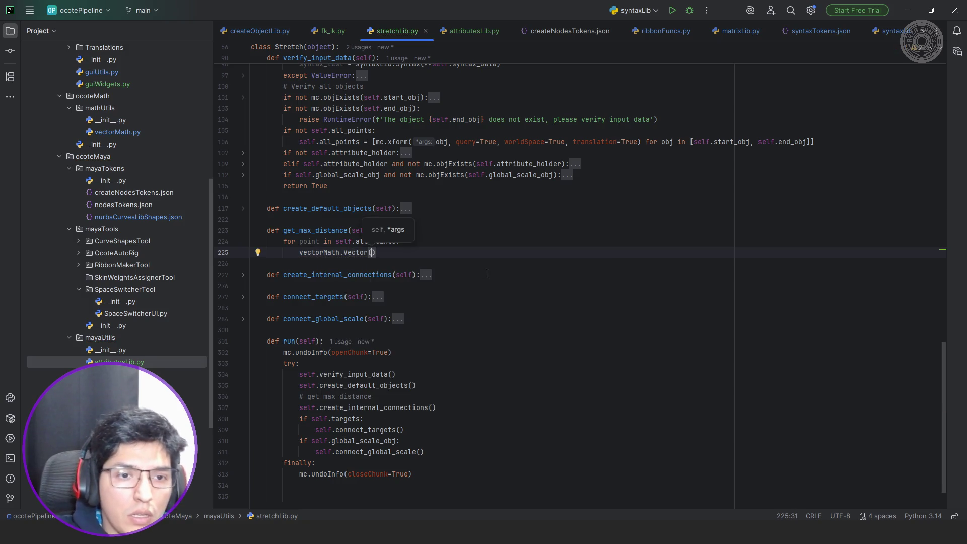
# - In vectorMath.py, check vector_length and fold two_vector_sum and two_vector_sub
pyautogui.doubleClick(118, 132)
pyautogui.scroll(15, 307, 131)
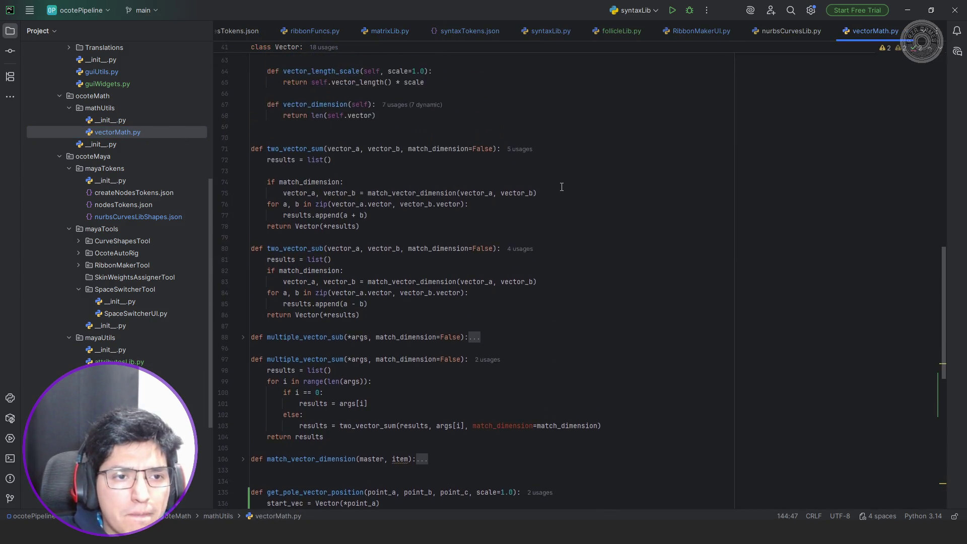
pyautogui.scroll(-2, 313, 215)
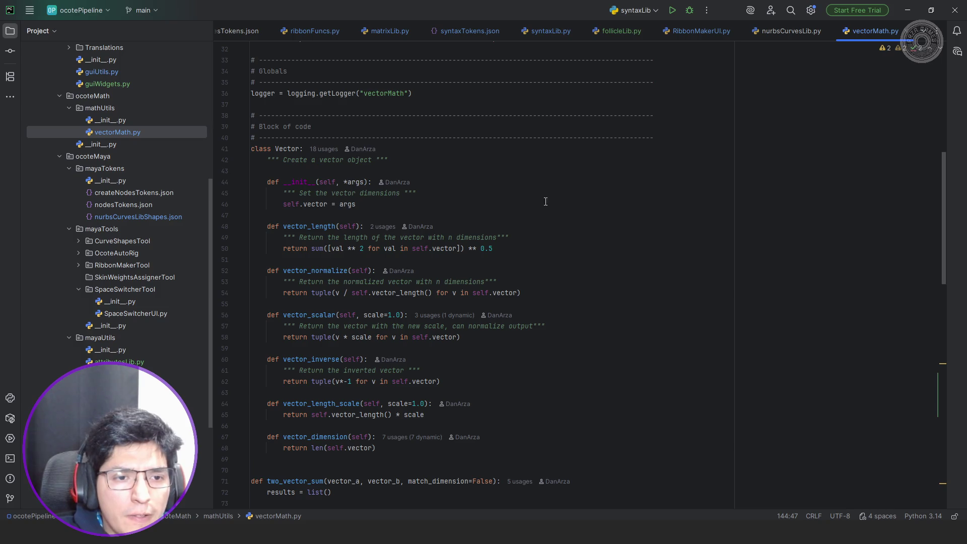
pyautogui.doubleClick(321, 226)
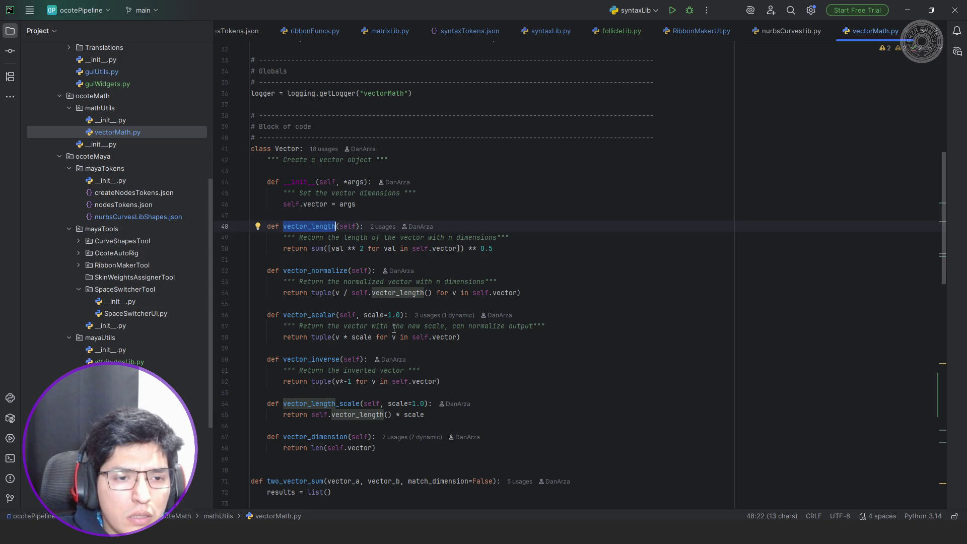
pyautogui.scroll(-3, 402, 314)
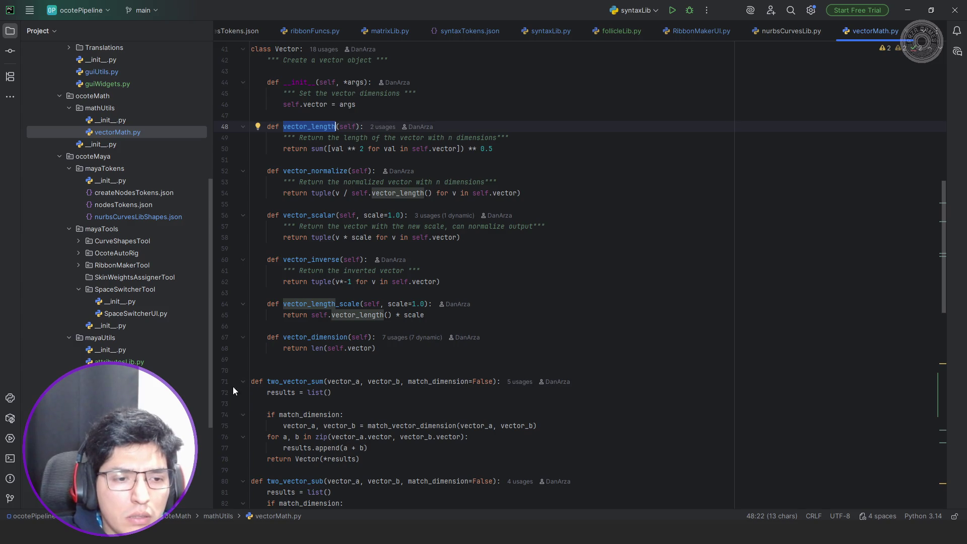
pyautogui.click(243, 381)
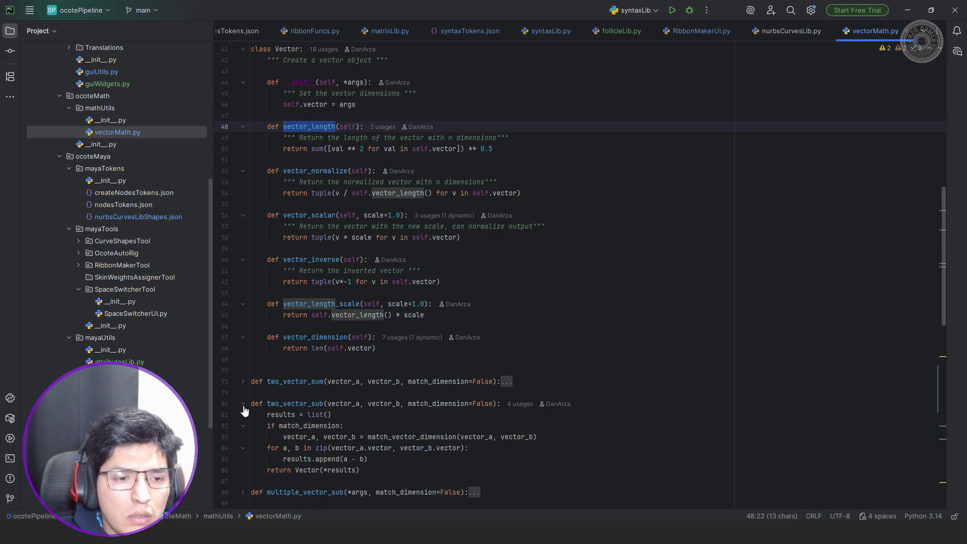
pyautogui.click(243, 403)
pyautogui.scroll(2, 246, 404)
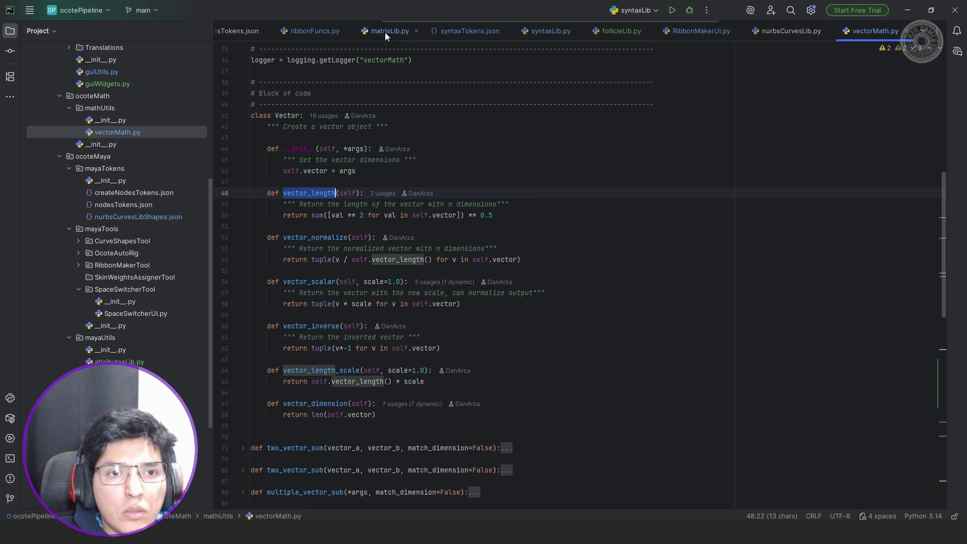
# - Look through syntaxLib.py and matrixLib.py, then fk_ik.py's all_points list passed to Stretch
pyautogui.click(543, 32)
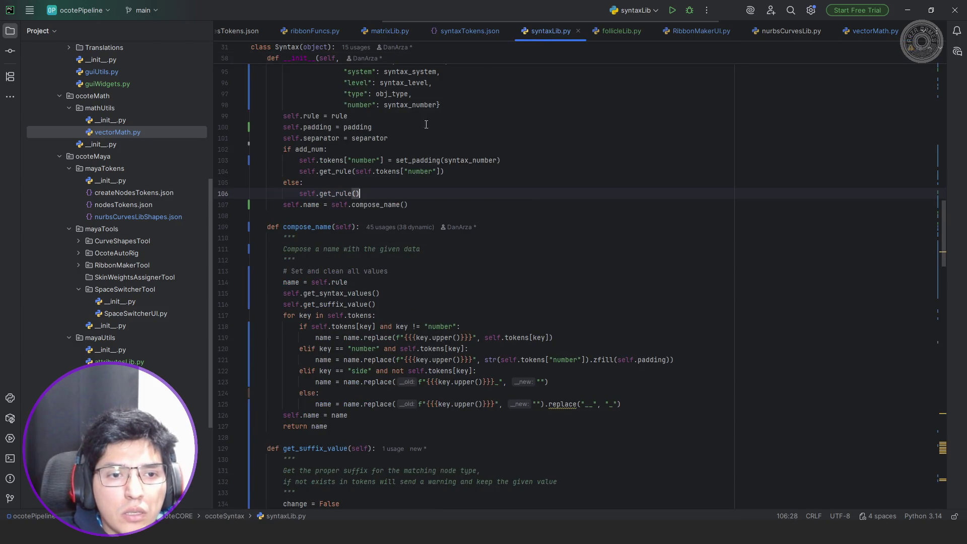
pyautogui.click(388, 31)
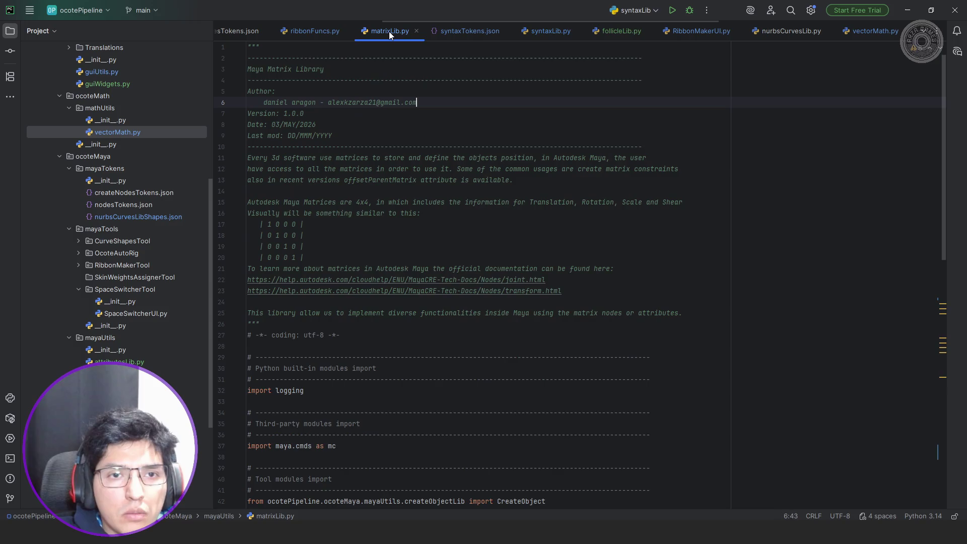
pyautogui.hscroll(-8, 321, 30)
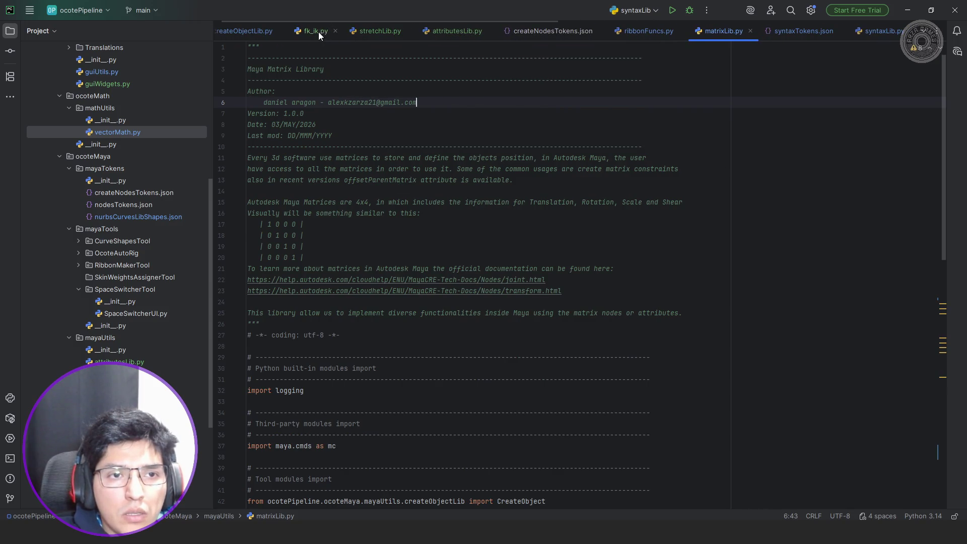
pyautogui.click(316, 31)
pyautogui.scroll(-3, 448, 143)
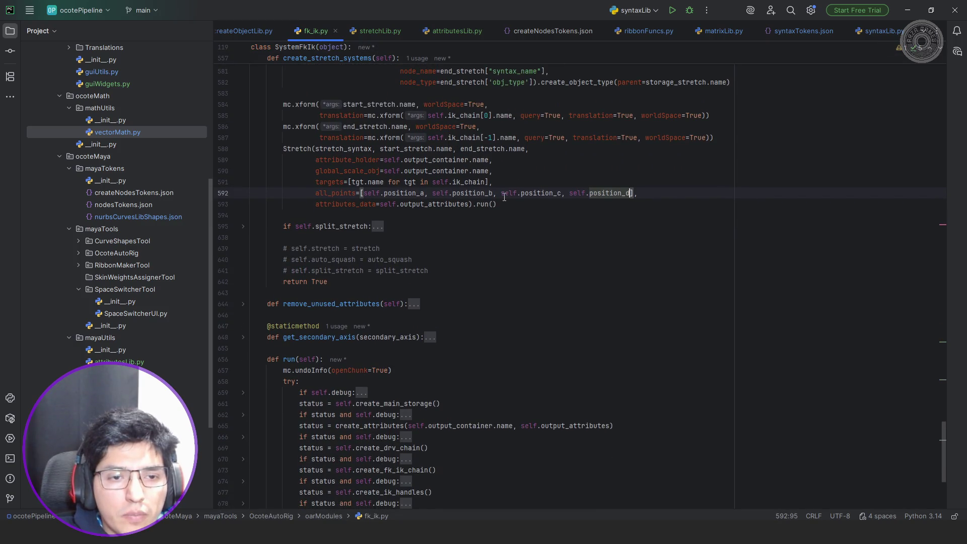
# - Back in stretchLib.py, give the Vector call a self.all_points[ argument
pyautogui.scroll(-2, 503, 197)
pyautogui.scroll(3, 443, 226)
pyautogui.scroll(3, 390, 263)
pyautogui.click(379, 32)
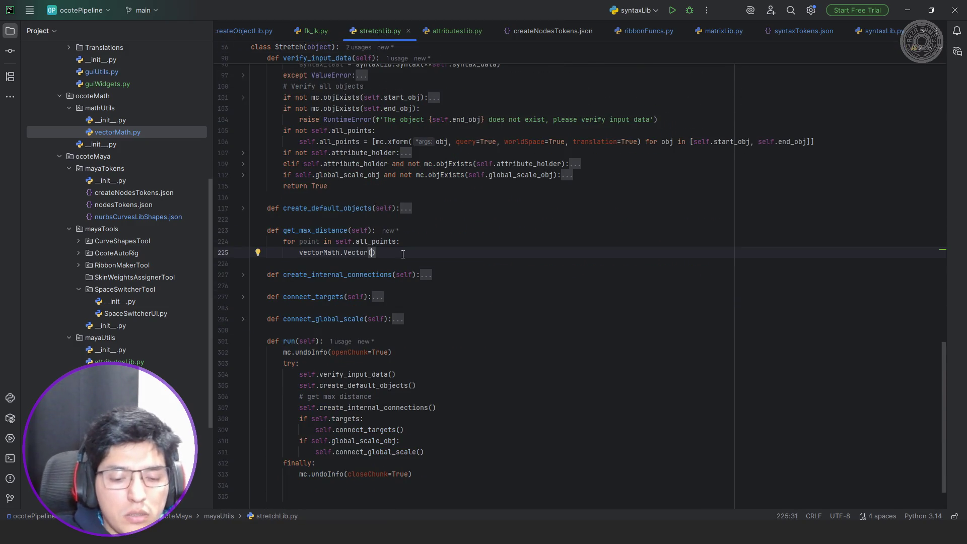
pyautogui.write('self.')
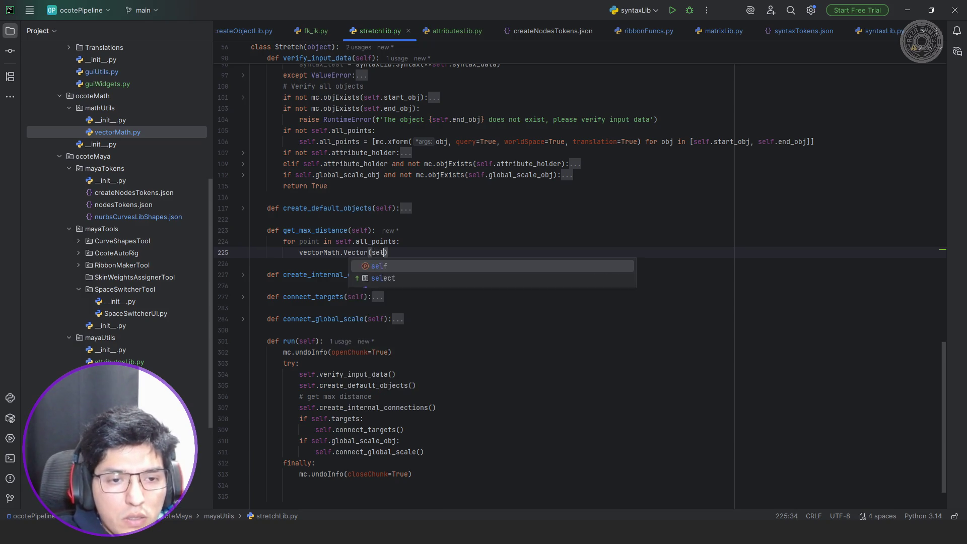
pyautogui.write('al')
pyautogui.press('Return')
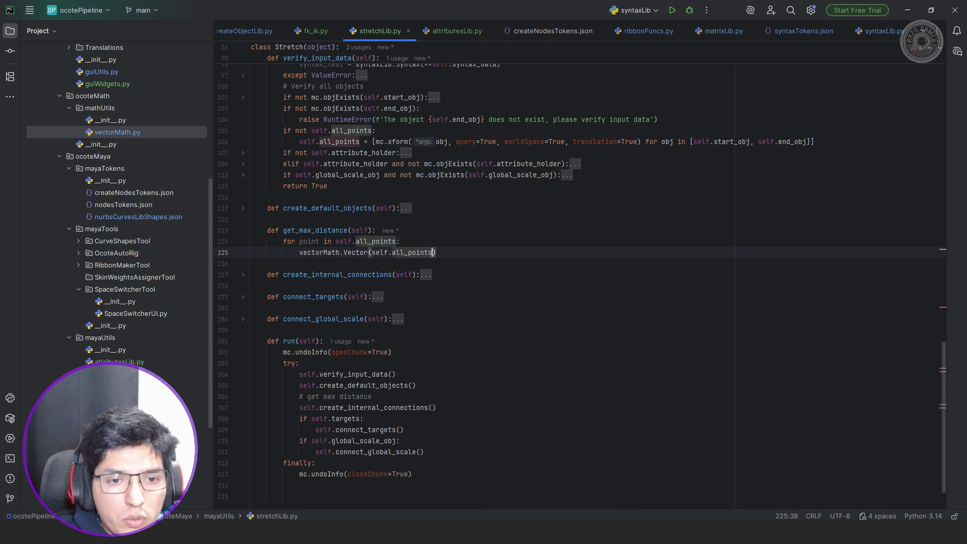
pyautogui.write('[')
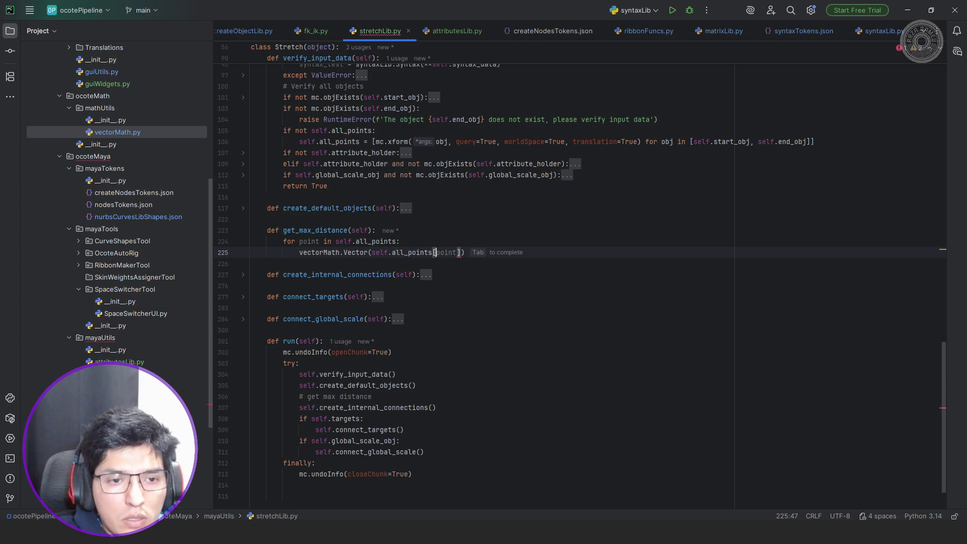
pyautogui.press('Escape')
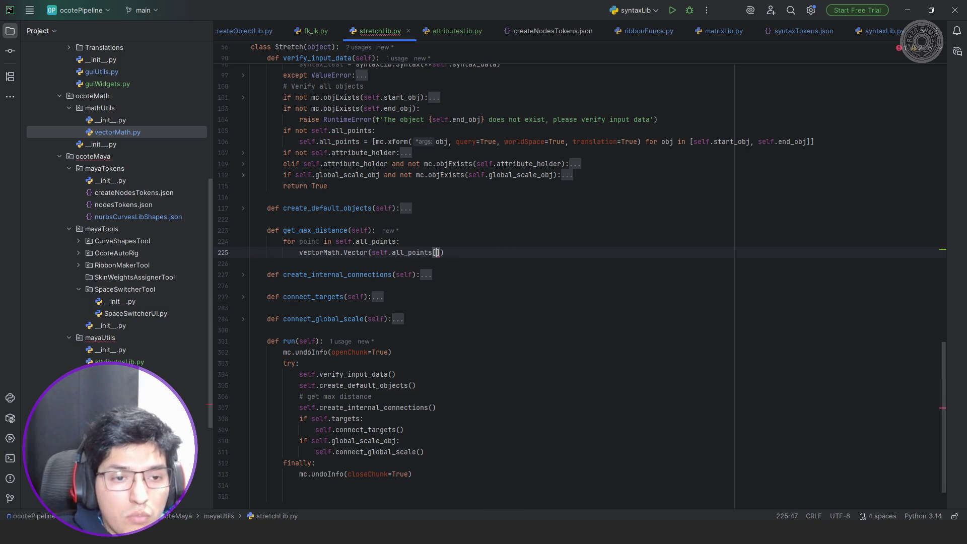
# - Try adding an n index to the for-loop header, then remove it again
pyautogui.press('Up')
pyautogui.hotkey('ctrl', 'Left')
pyautogui.hotkey('ctrl', 'Left')
pyautogui.hotkey('ctrl', 'Left')
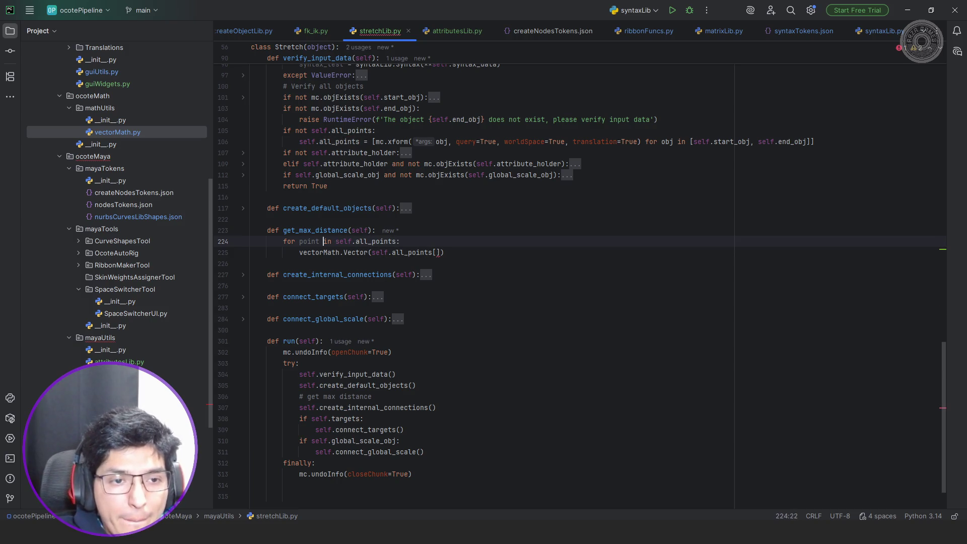
pyautogui.write('n,')
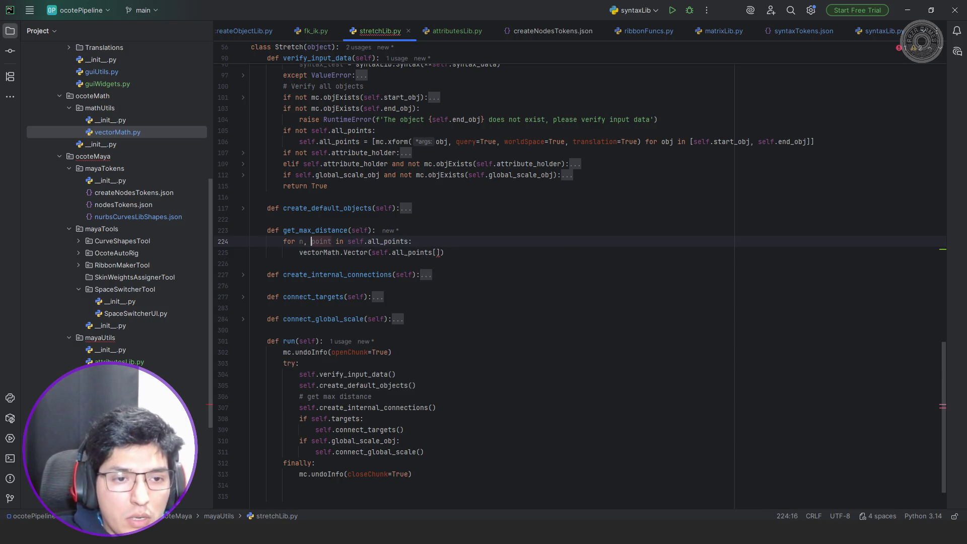
pyautogui.click(364, 241)
pyautogui.hotkey('ctrl', 'Left')
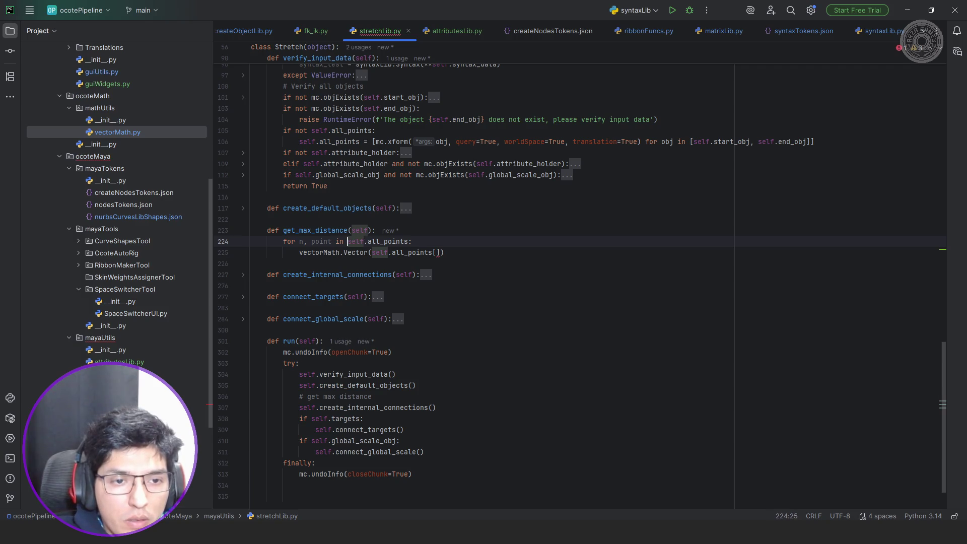
pyautogui.click(311, 241)
pyautogui.press('BackSpace')
pyautogui.press('BackSpace')
pyautogui.press('BackSpace')
# - Replace the Vector argument with point, then bring the vector diagram up beside the code
pyautogui.click(299, 253)
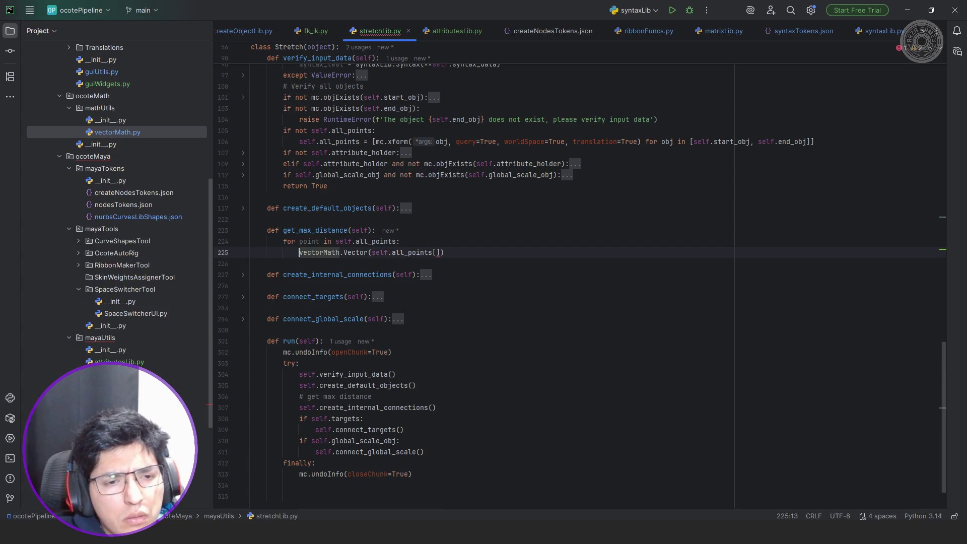
pyautogui.hotkey('shift', 'End')
pyautogui.press('Delete')
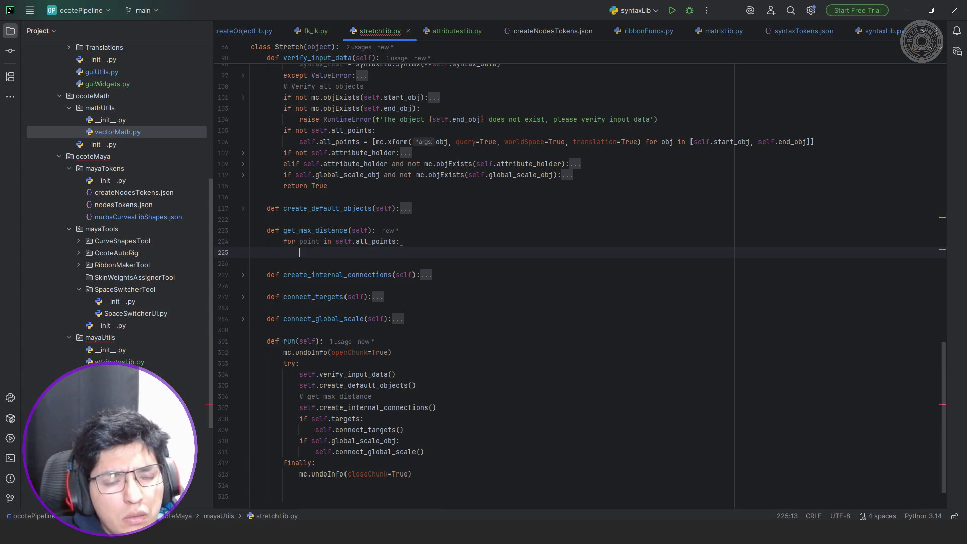
pyautogui.hotkey('ctrl', 'z')
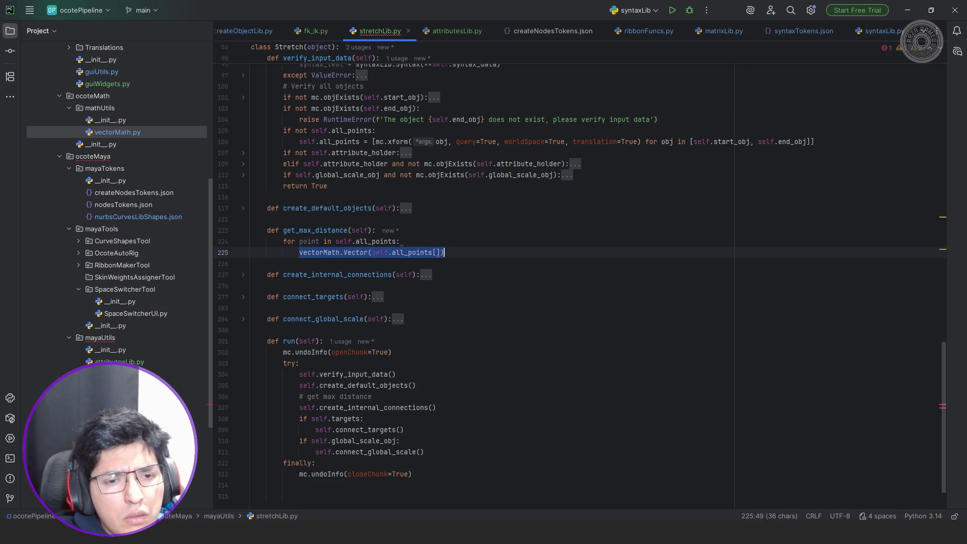
pyautogui.press('Escape')
pyautogui.press('End')
pyautogui.hotkey('ctrl', 'shift', 'Left')
pyautogui.hotkey('ctrl', 'shift', 'Left')
pyautogui.hotkey('ctrl', 'shift', 'Left')
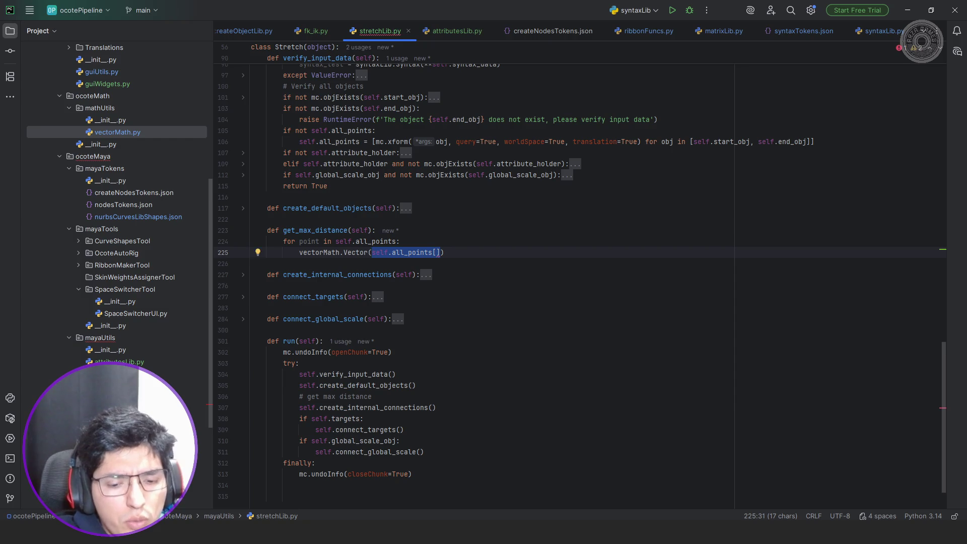
pyautogui.write('point')
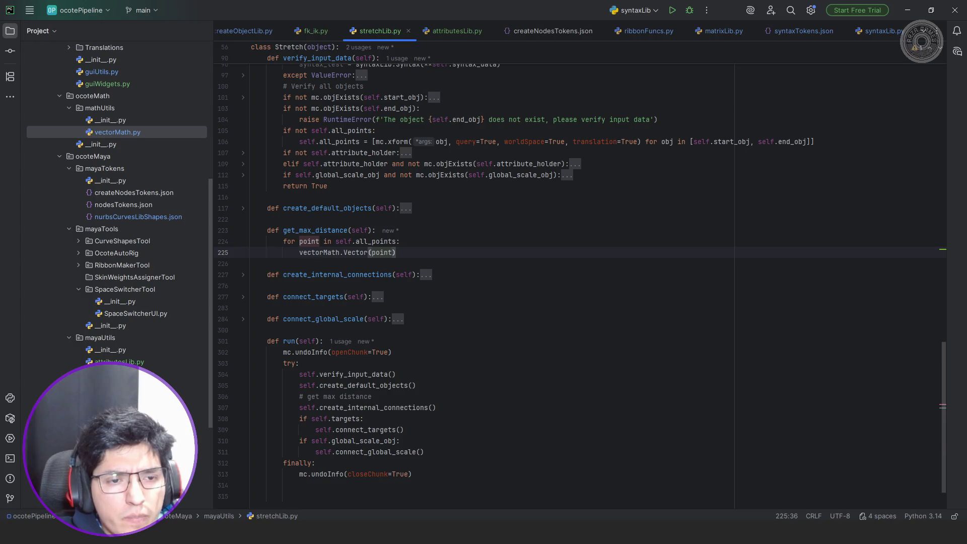
pyautogui.click(397, 252)
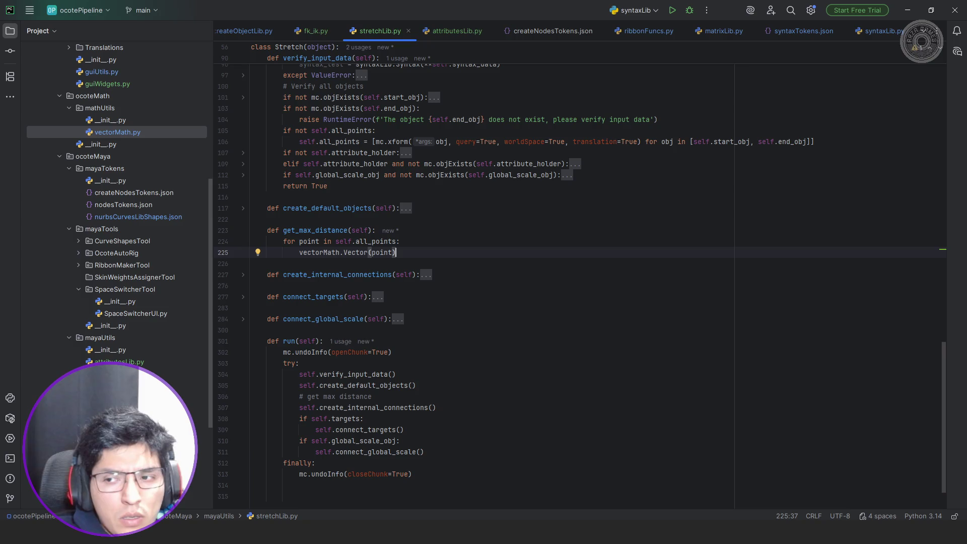
pyautogui.hotkey('alt', 'Tab')
pyautogui.moveTo(804, 316); pyautogui.dragTo(833, 261)
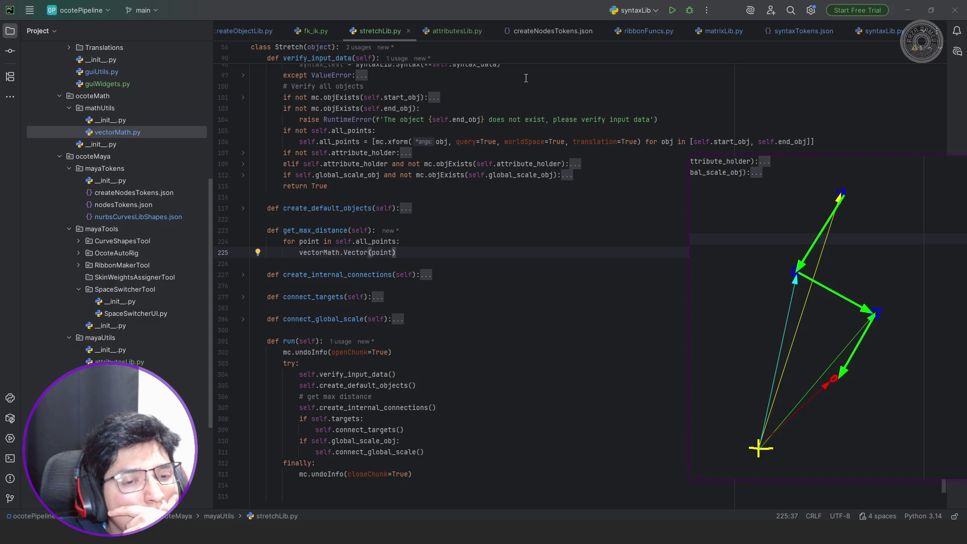
# - Put the caret on the get_max_distance for-loop line
pyautogui.click(441, 241)
# - Add vectors_data = dict() above the for loop
pyautogui.hotkey('ctrl', 'alt', 'Return')
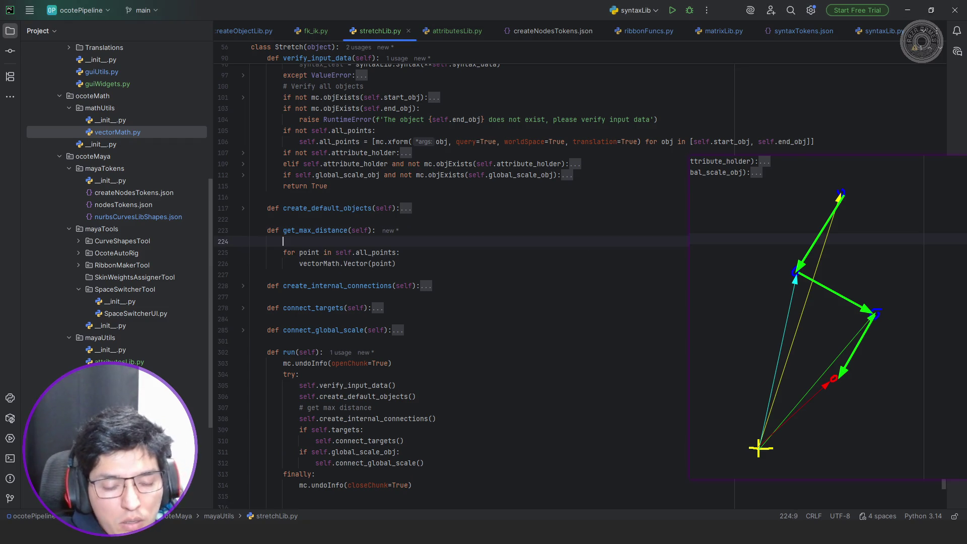
pyautogui.write('vectors')
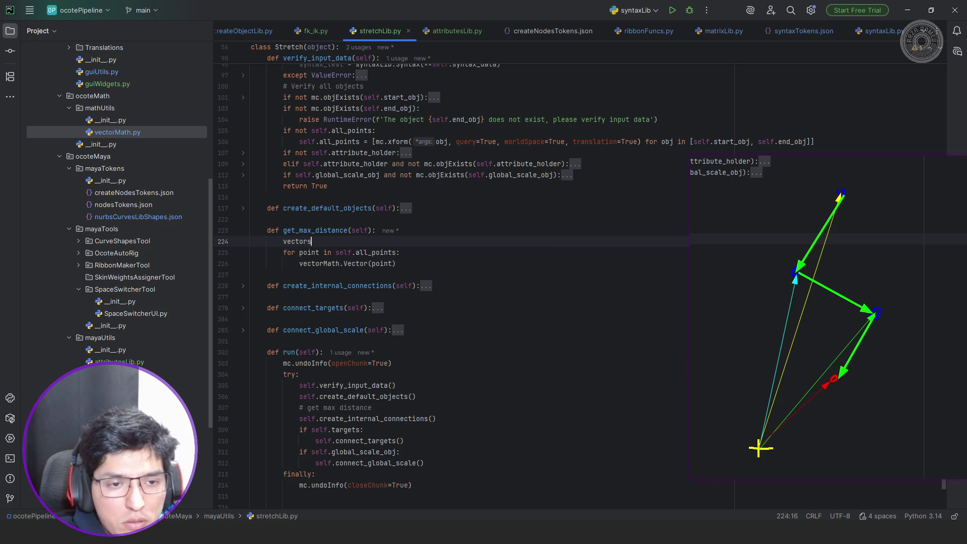
pyautogui.write('_data')
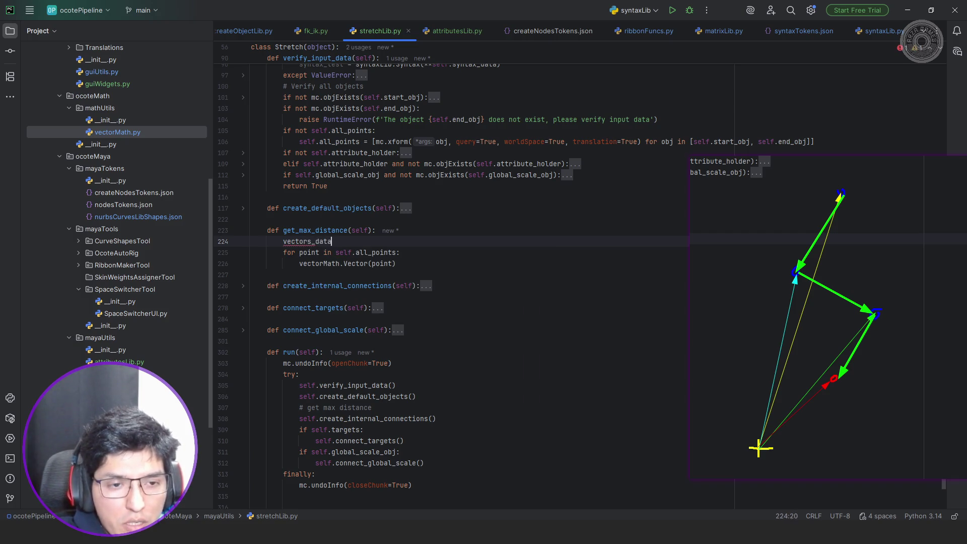
pyautogui.write(' = dic')
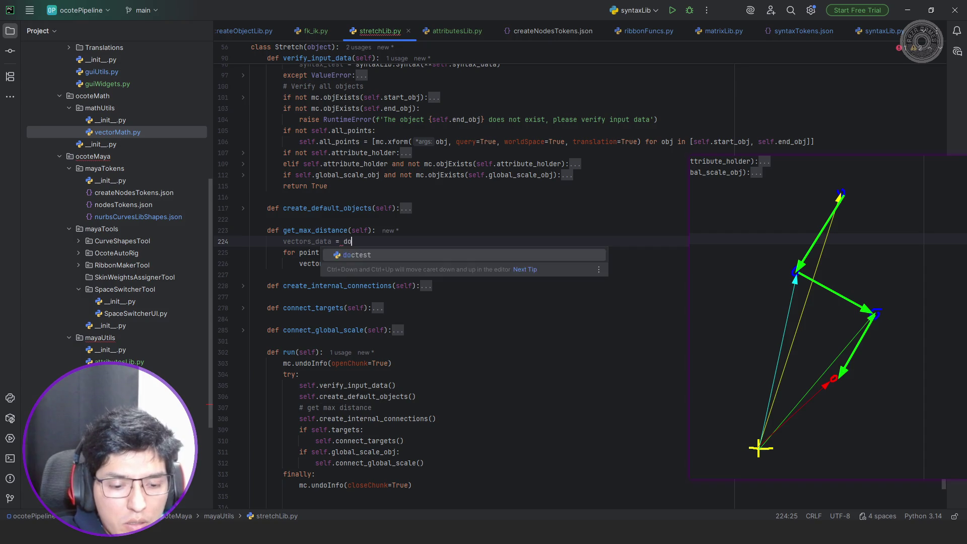
pyautogui.write('t(')
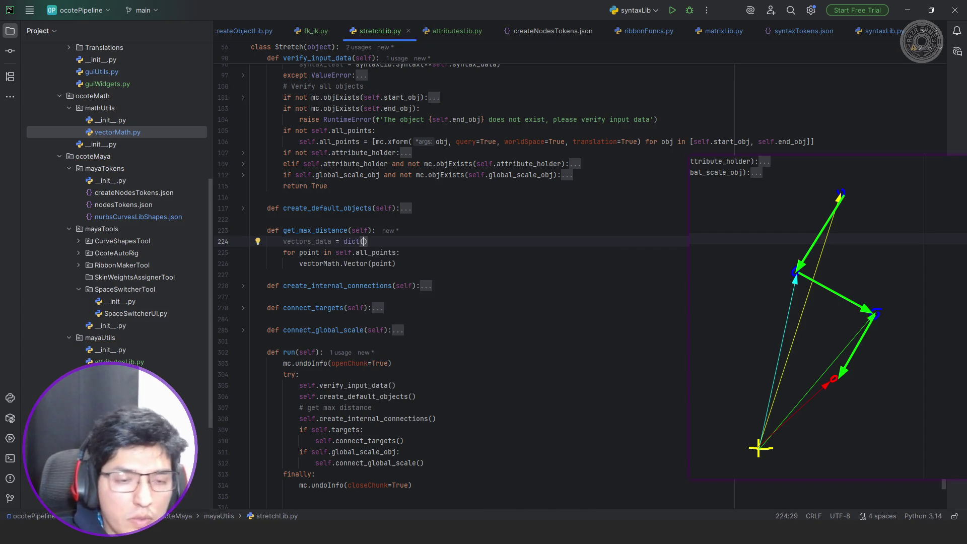
pyautogui.press('Down')
pyautogui.press('End')
pyautogui.press('Return')
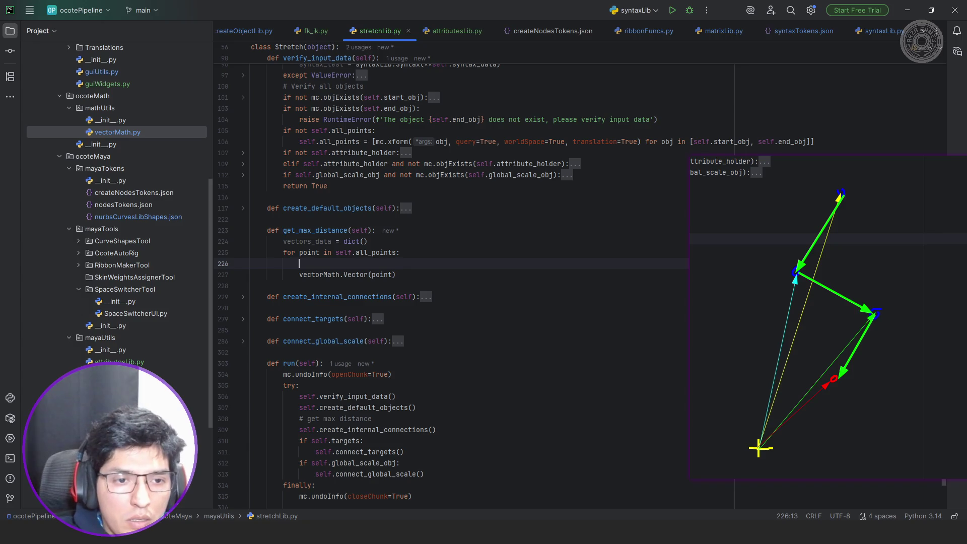
# - Change the loop header to for n, point in enumerate(self.all_points), fixing the enumerate typo
pyautogui.click(299, 252)
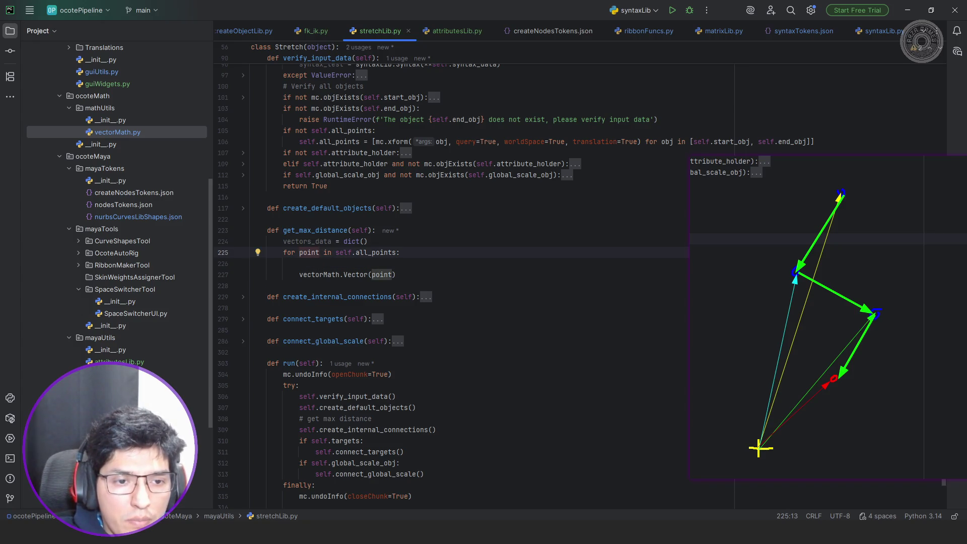
pyautogui.write('n,')
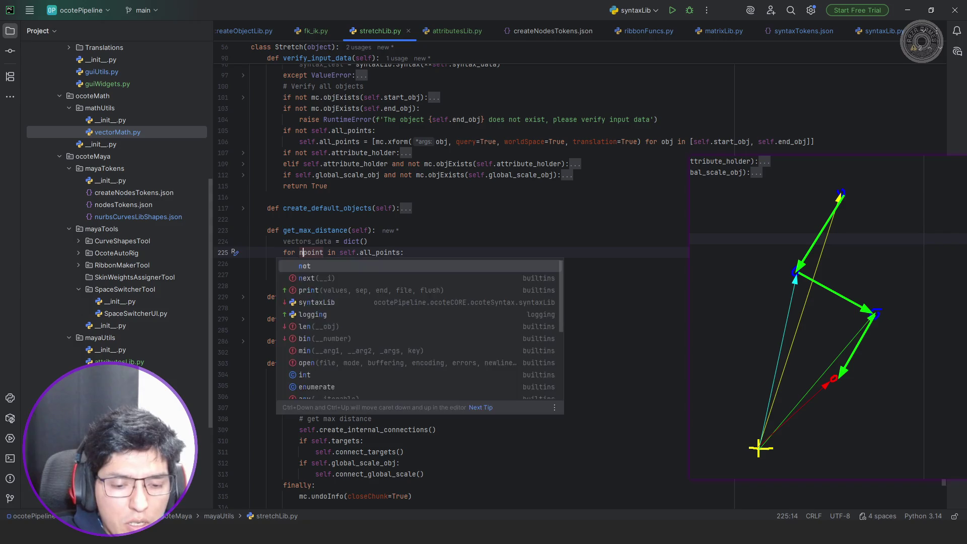
pyautogui.click(348, 253)
pyautogui.write('enumearte')
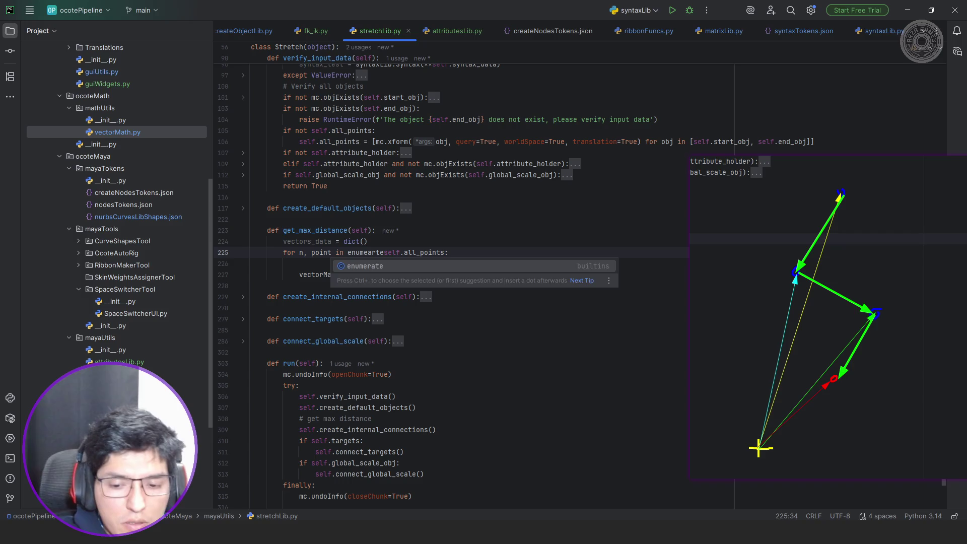
pyautogui.hotkey('ctrl', 'shift', 'Right')
pyautogui.hotkey('ctrl', 'shift', 'Right')
pyautogui.hotkey('ctrl', 'shift', 'Right')
pyautogui.write('(')
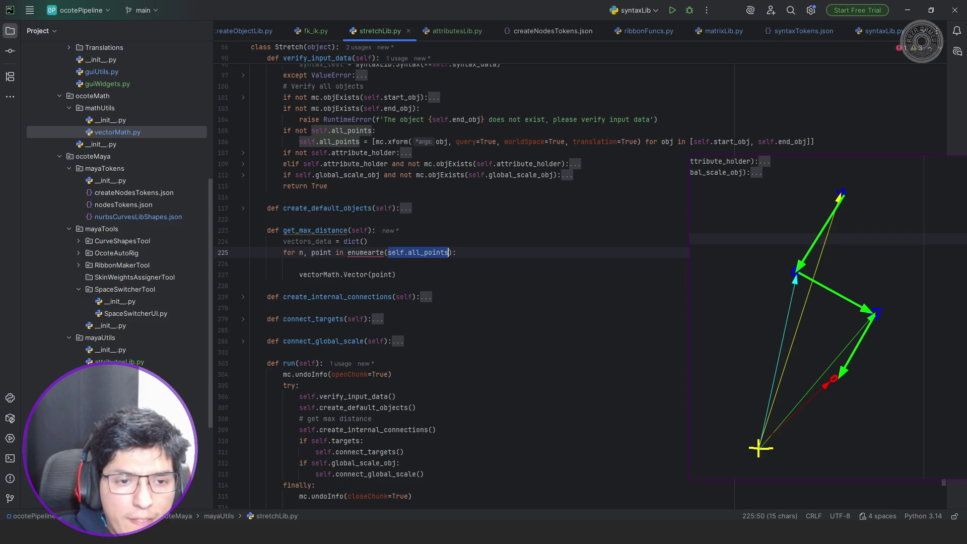
pyautogui.press('Down')
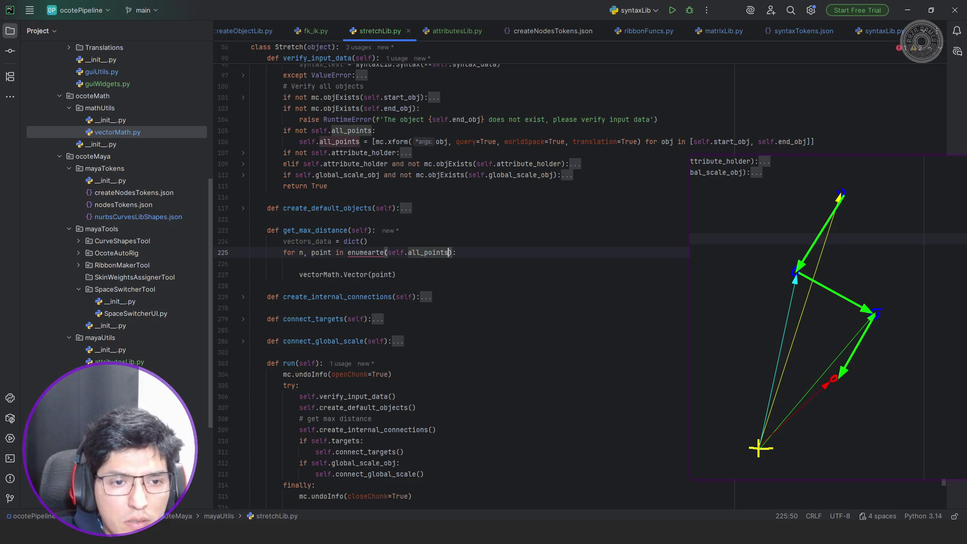
pyautogui.click(367, 253)
pyautogui.press('Delete')
pyautogui.press('Delete')
pyautogui.write('ra')
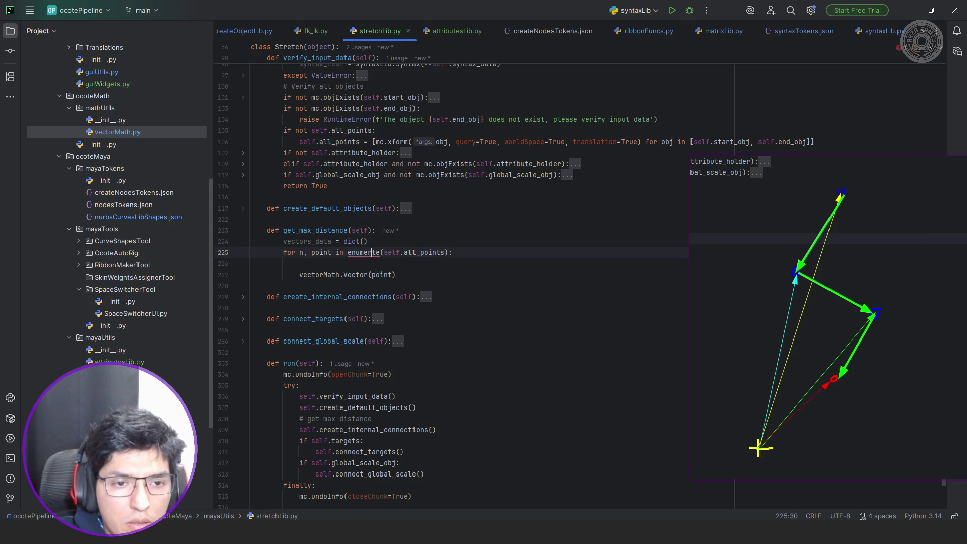
# - Turn the loop body into vectors_data[n] = vectorMath.Vector(point)
pyautogui.press('Down')
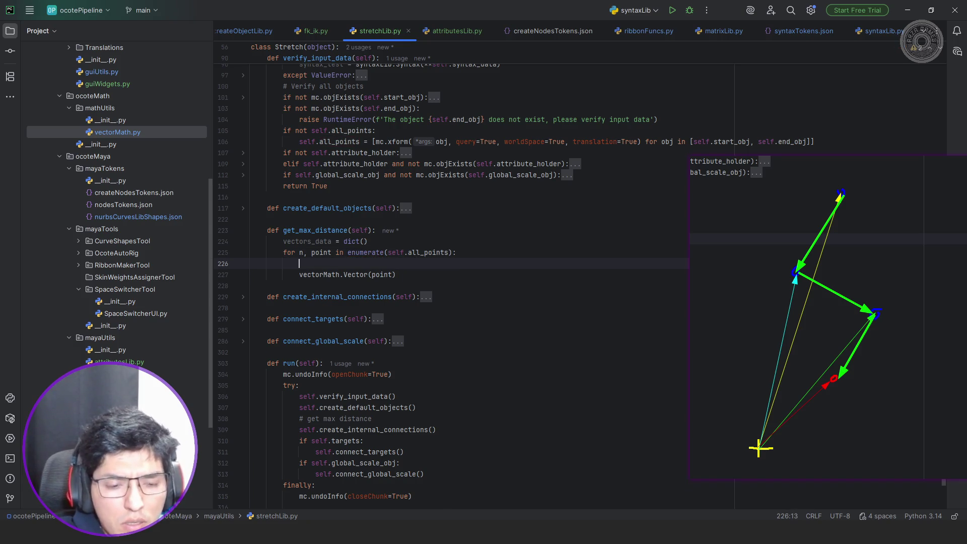
pyautogui.write('vectors_data')
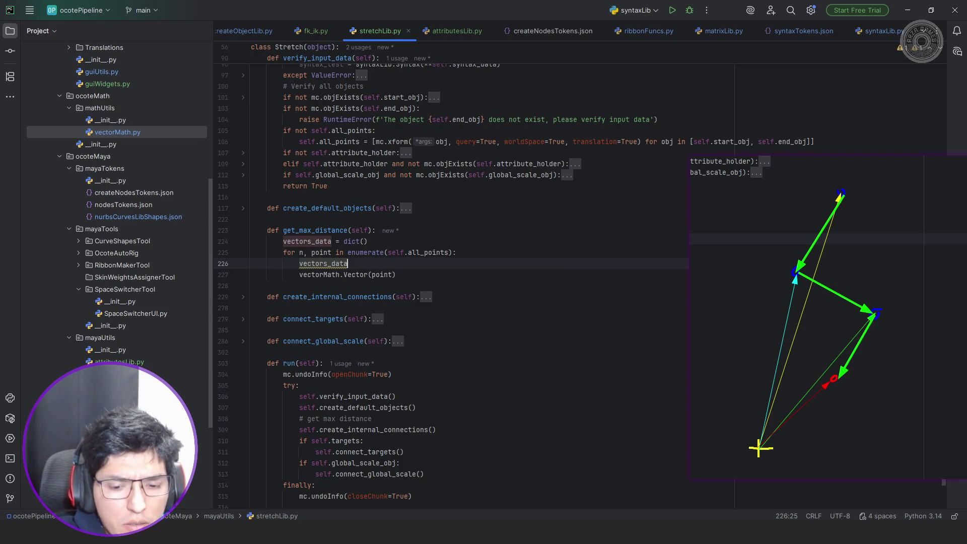
pyautogui.write('[n')
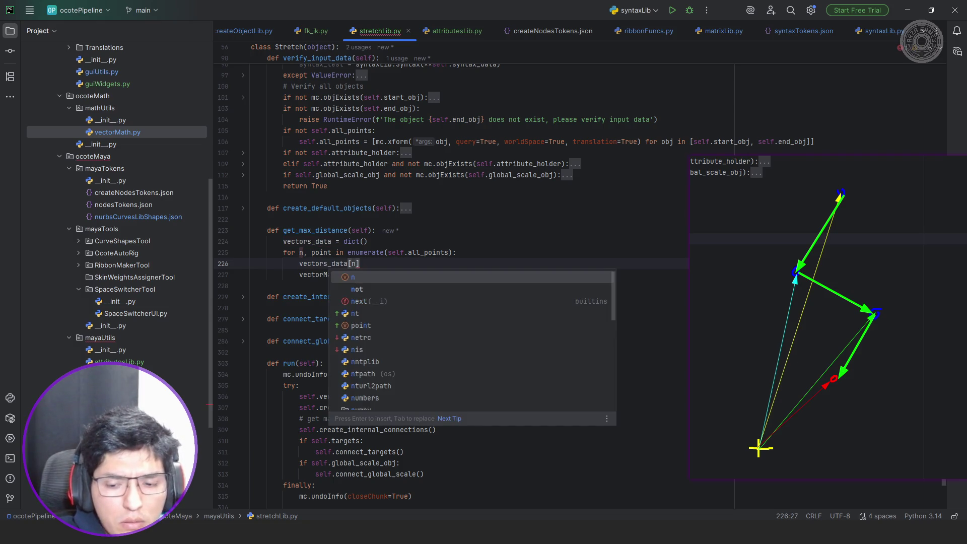
pyautogui.press('Escape')
pyautogui.press('End')
pyautogui.press('Delete')
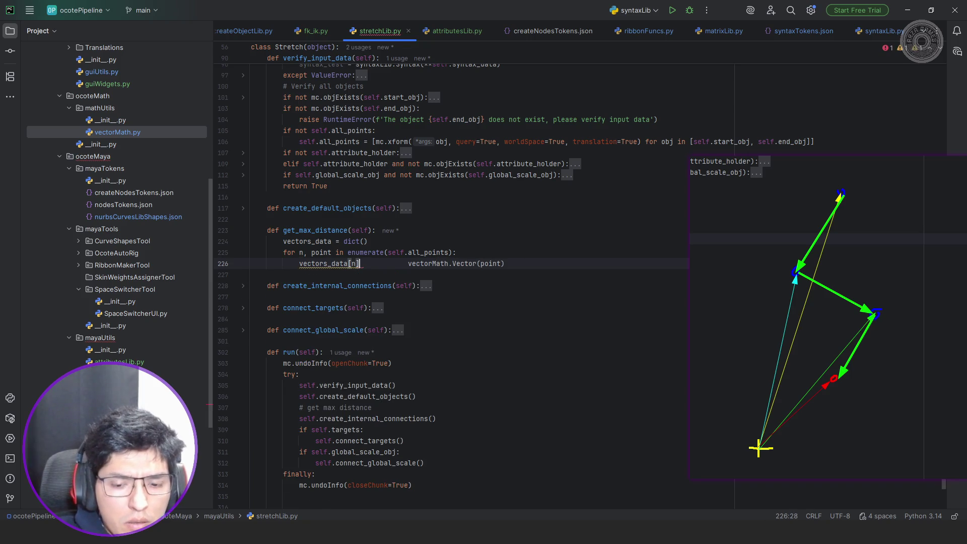
pyautogui.hotkey('ctrl', 'shift', 'Right')
pyautogui.hotkey('ctrl', 'shift', 'Left')
pyautogui.write('=')
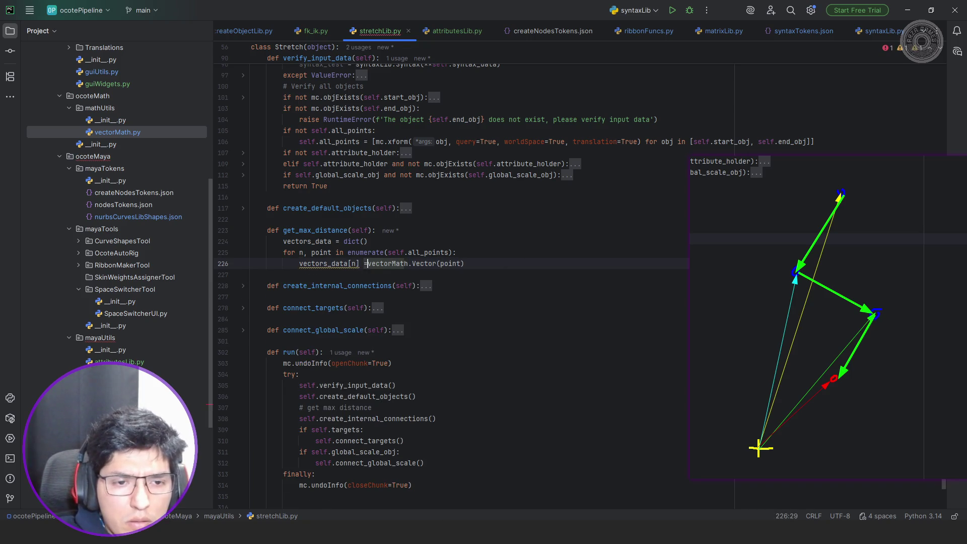
pyautogui.press('End')
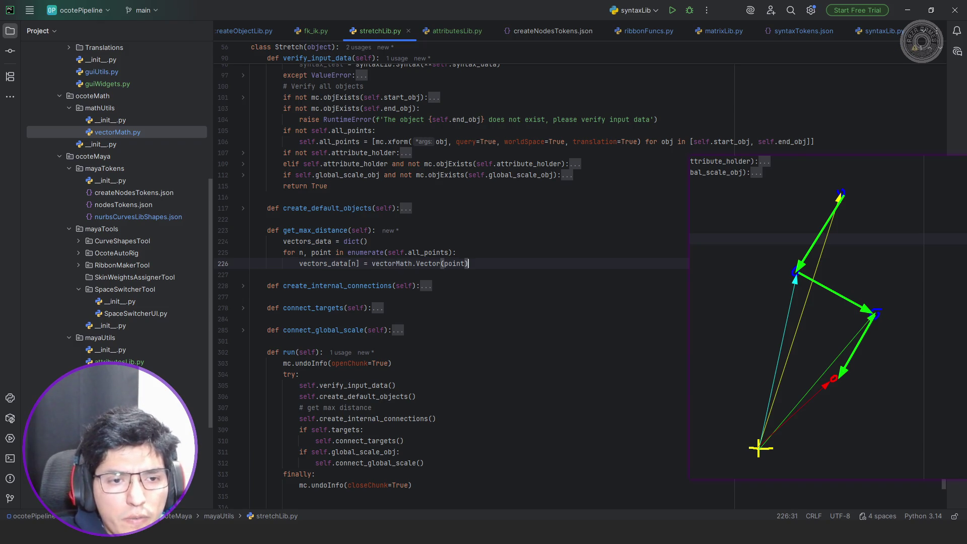
pyautogui.press('Return')
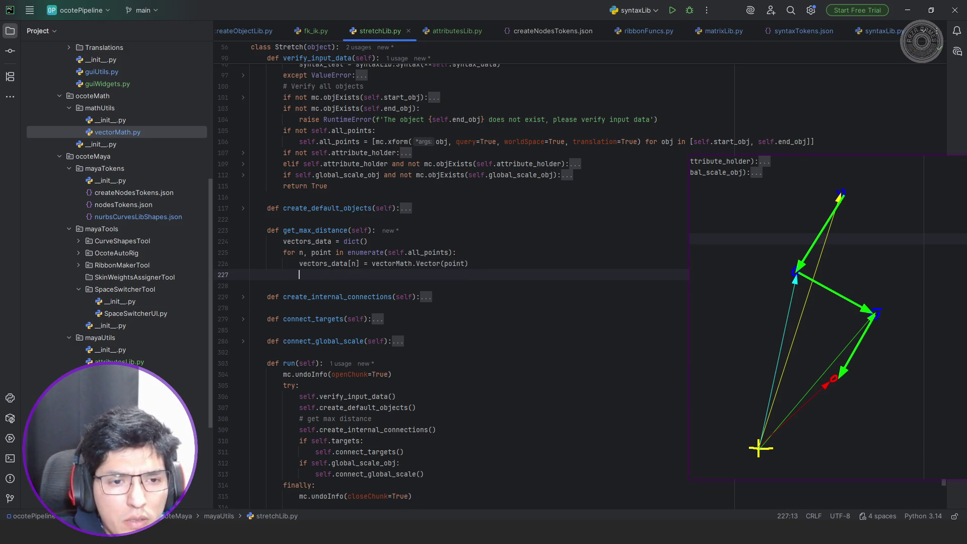
# - Discard an accidental normalize() completion and add print(vectors_data[n].length()) inside the loop
pyautogui.write('ve')
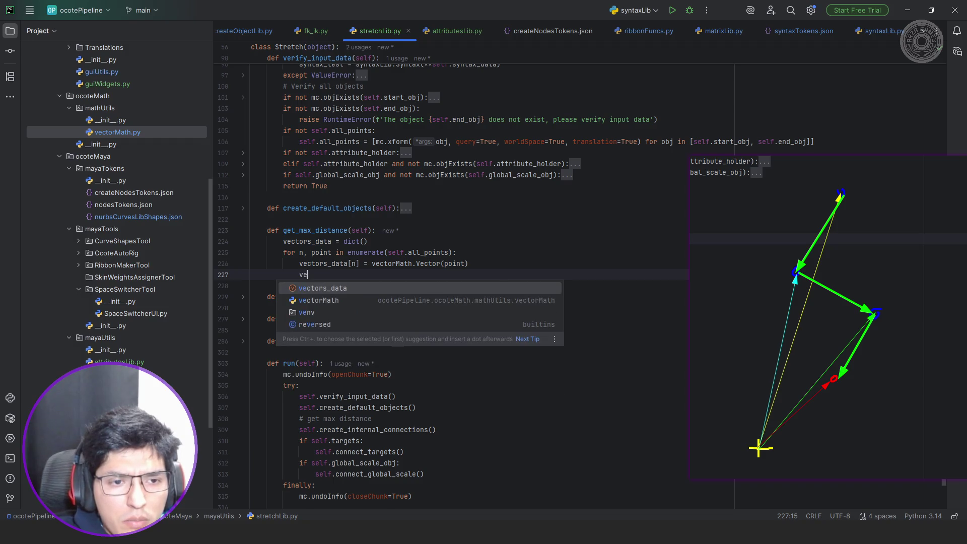
pyautogui.press('Tab')
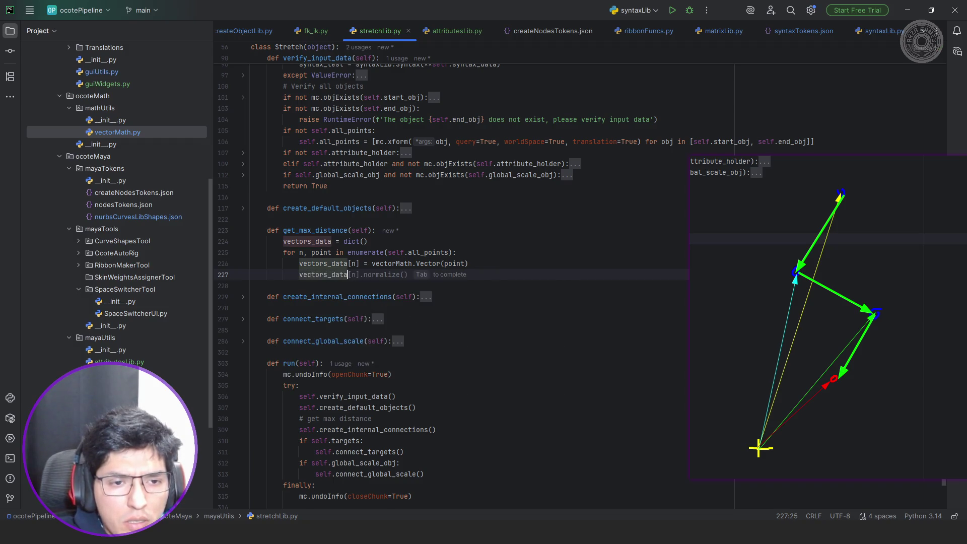
pyautogui.hotkey('ctrl', 'shift', 'Left')
pyautogui.hotkey('ctrl', 'shift', 'Left')
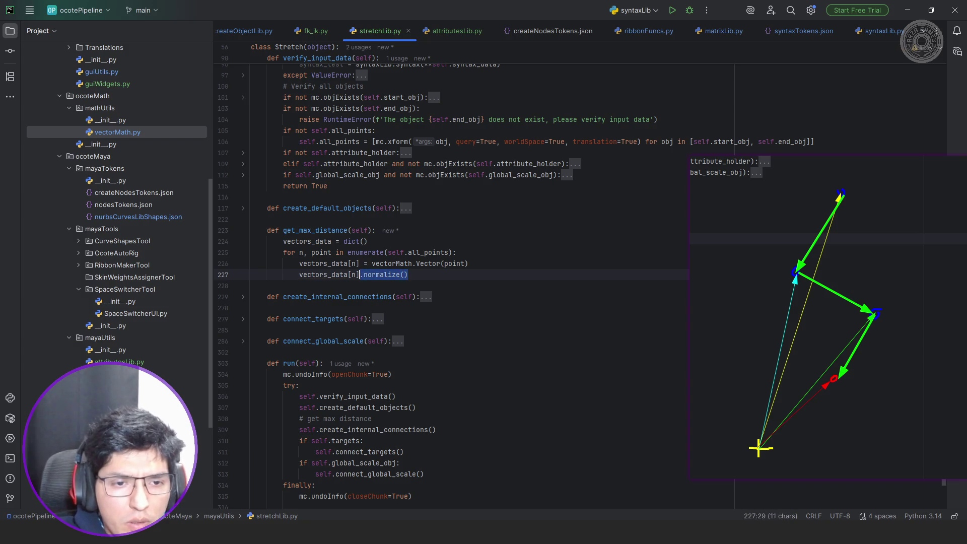
pyautogui.write('[')
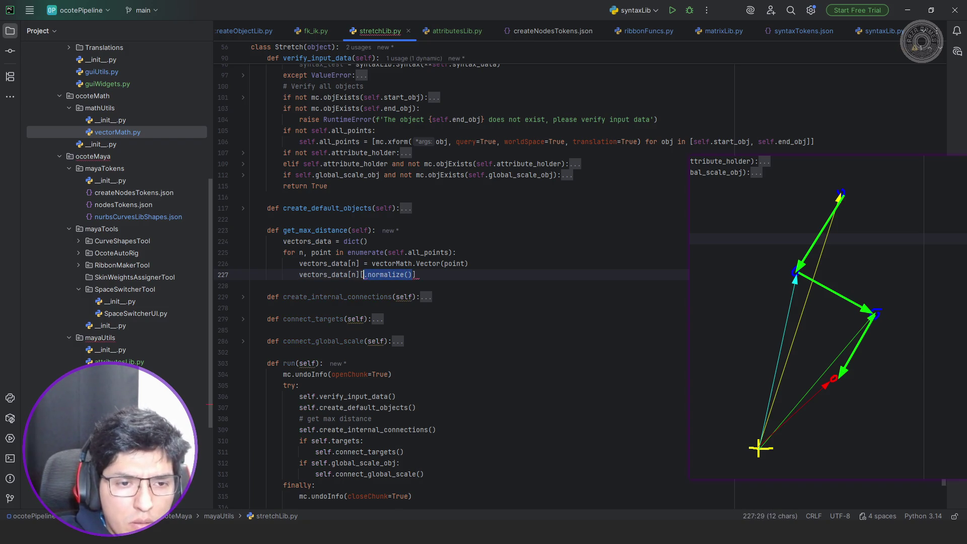
pyautogui.press('BackSpace')
pyautogui.hotkey('shift', 'Home')
pyautogui.press('BackSpace')
pyautogui.press('BackSpace')
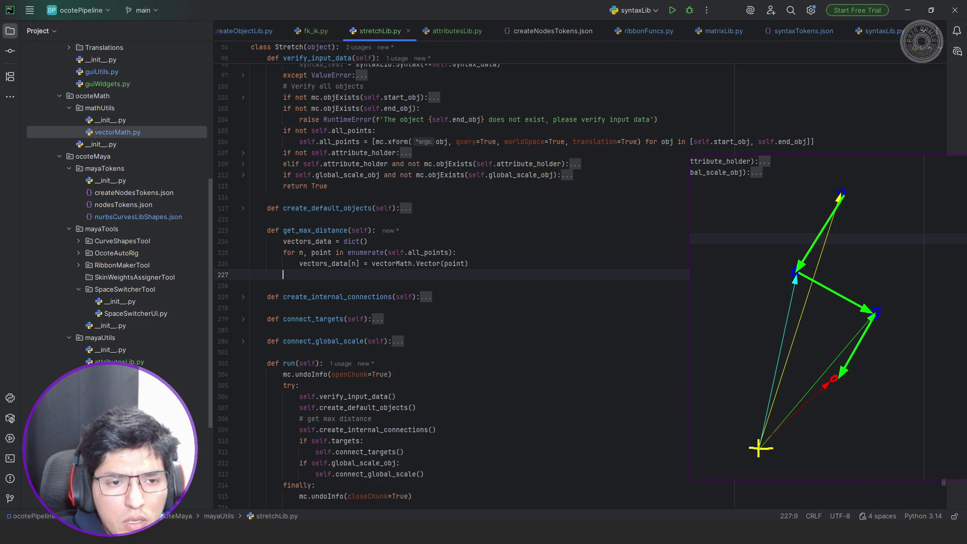
pyautogui.press('Return')
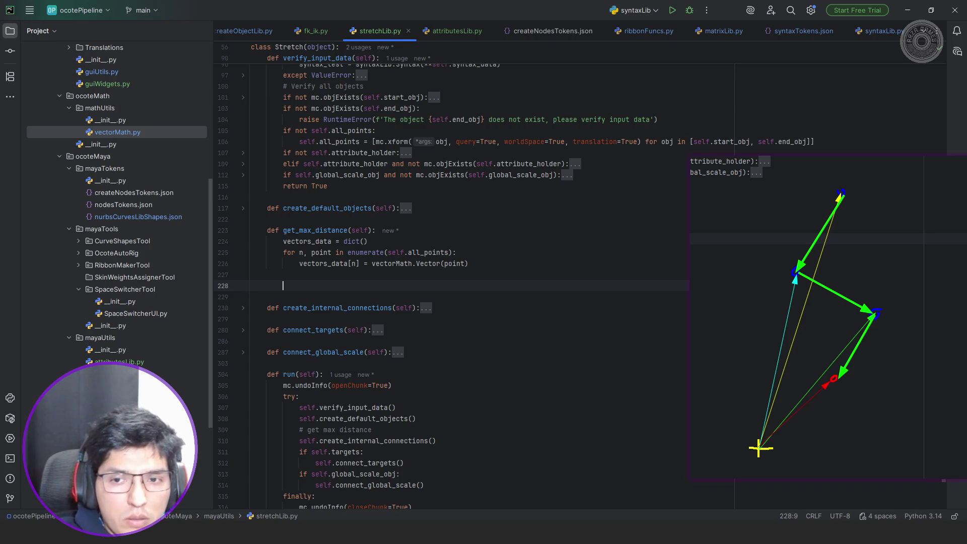
pyautogui.press('BackSpace')
pyautogui.write('print(vec')
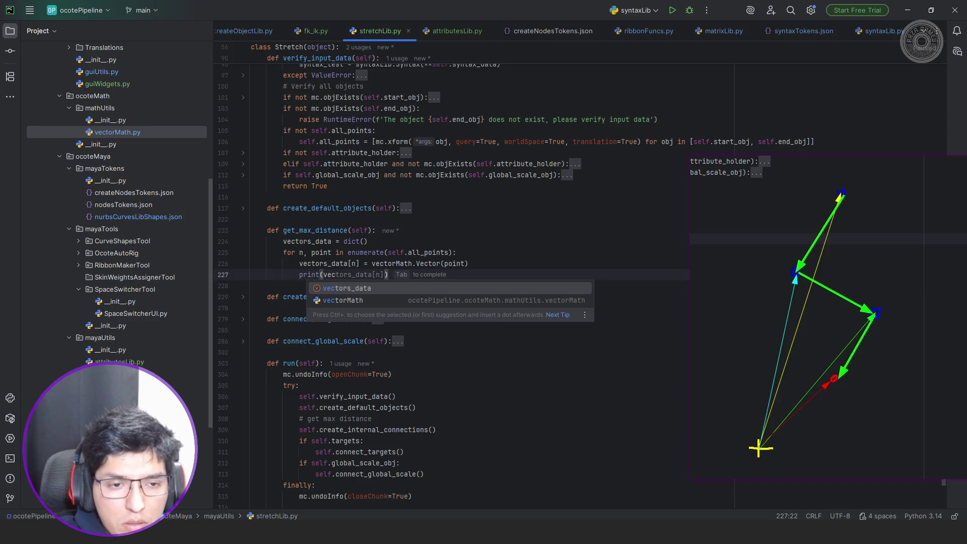
pyautogui.press('Tab')
pyautogui.write('.')
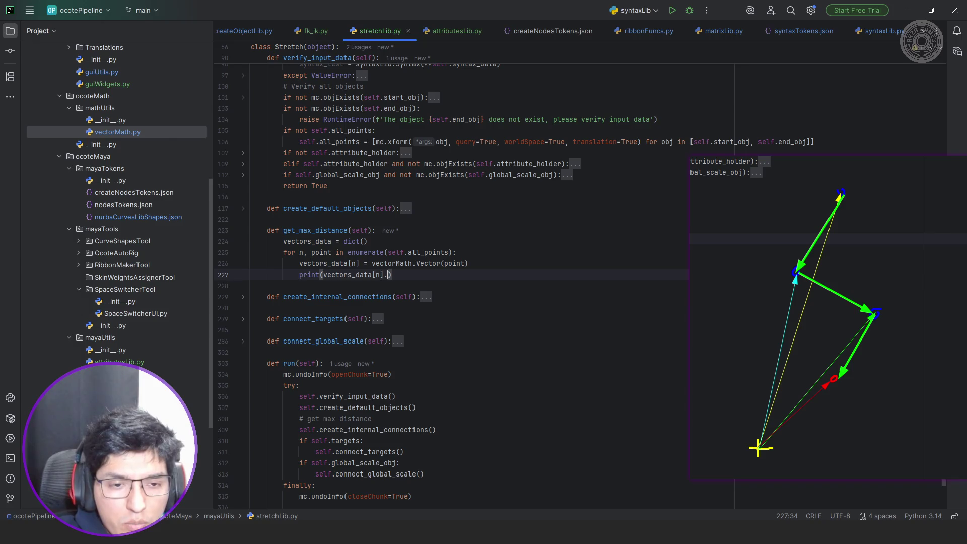
pyautogui.write('length')
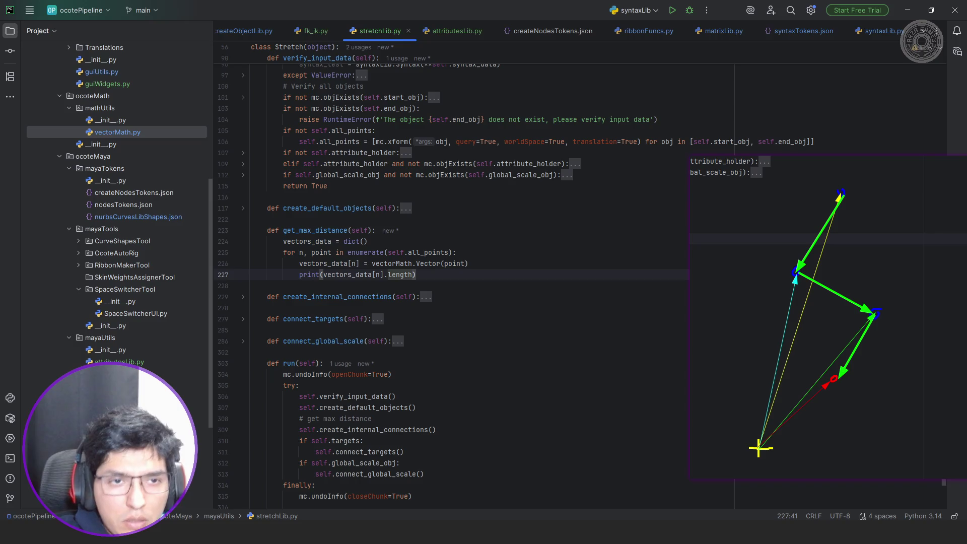
pyautogui.write('()')
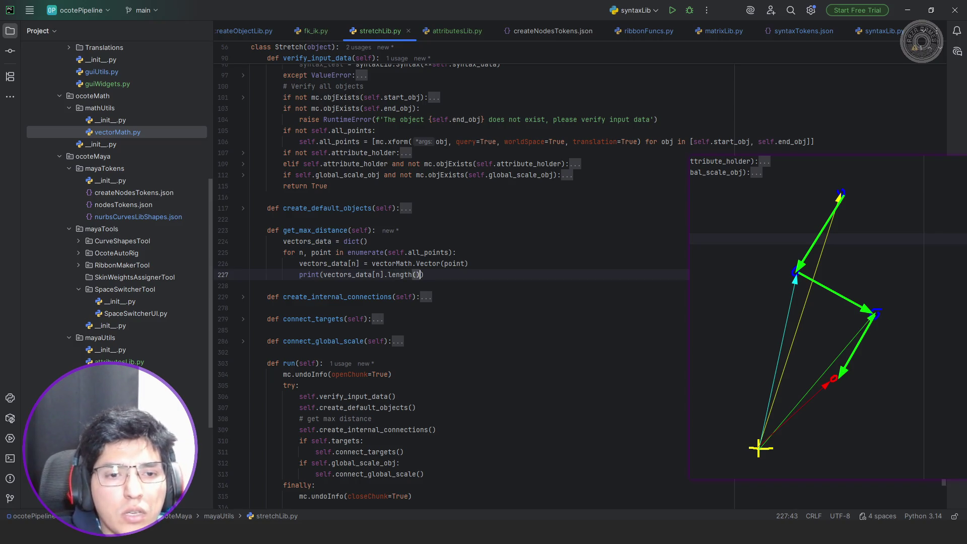
# - Check the vector_length method of the Vector class in vectorMath.py
pyautogui.scroll(-2, 876, 36)
pyautogui.scroll(-6, 876, 33)
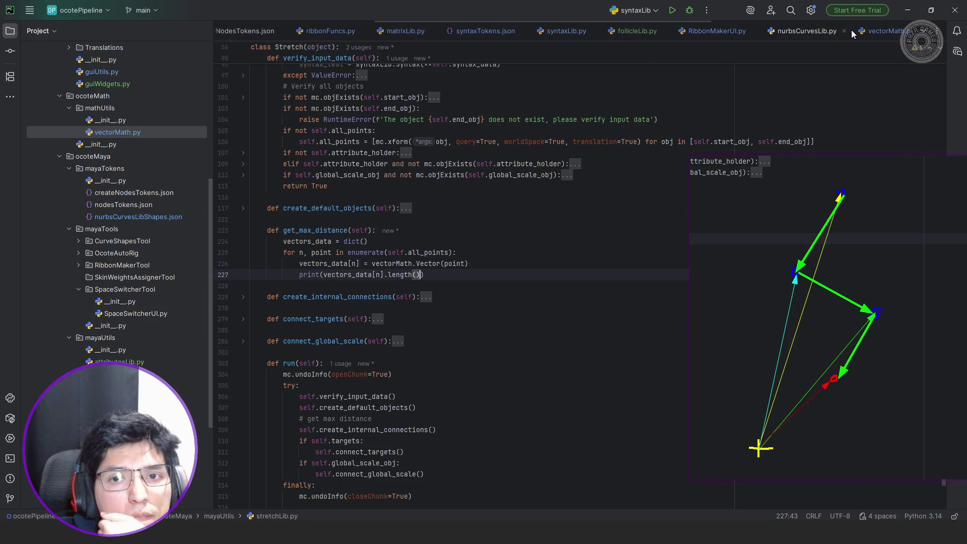
pyautogui.click(795, 31)
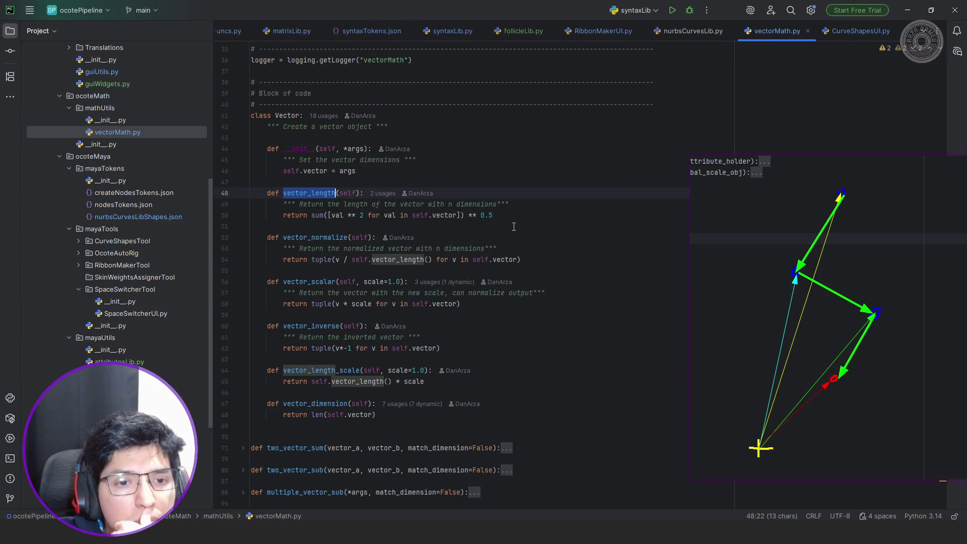
pyautogui.click(316, 192)
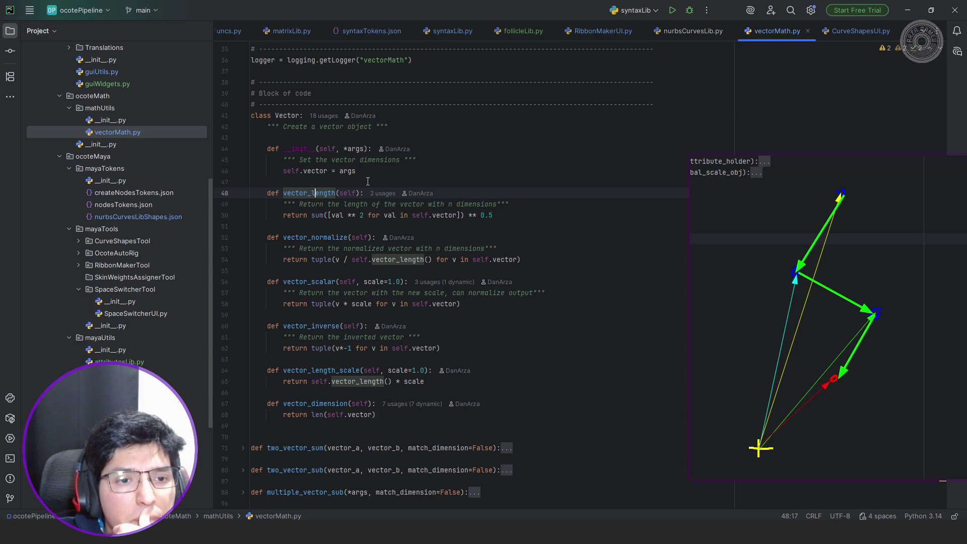
pyautogui.scroll(1, 302, 28)
pyautogui.scroll(5, 305, 32)
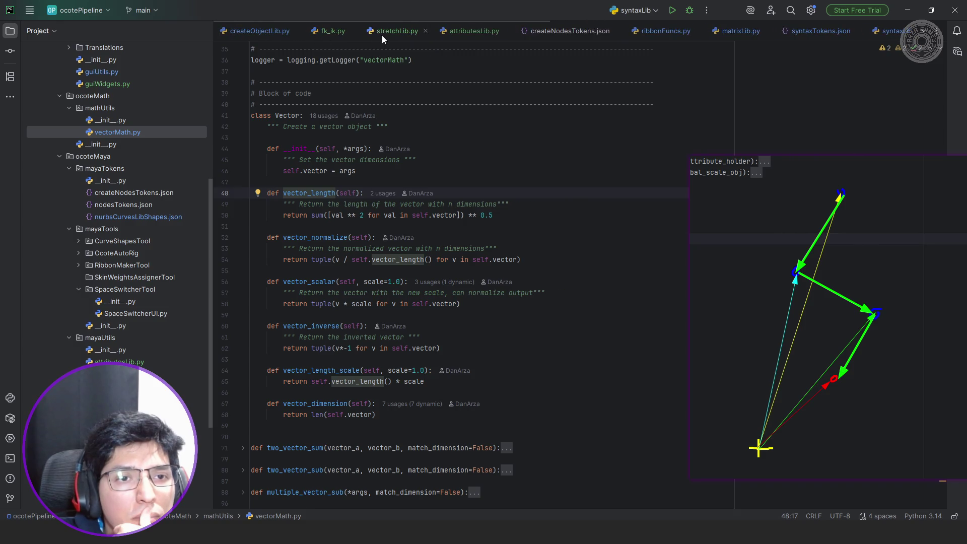
# - Replace the '# get max distance' comment in run() with self.get_max_distance(), then run it in Maya
pyautogui.click(382, 35)
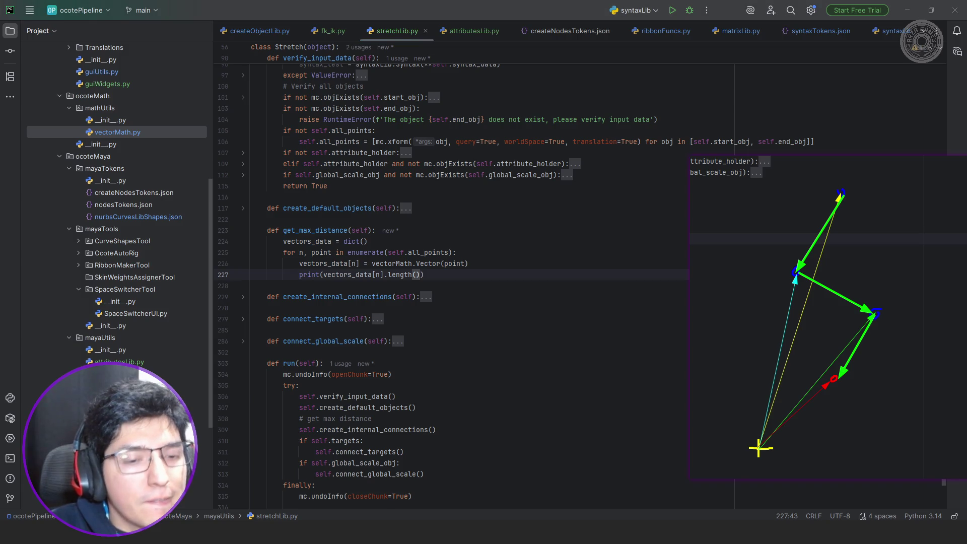
pyautogui.scroll(-3, 469, 290)
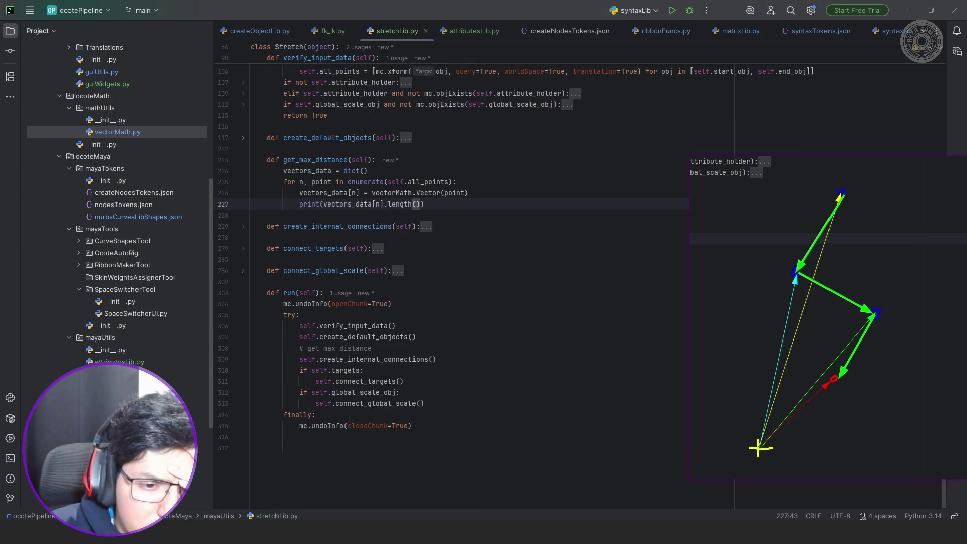
pyautogui.click(437, 351)
pyautogui.hotkey('shift', 'Home')
pyautogui.write('self.get')
pyautogui.press('Return')
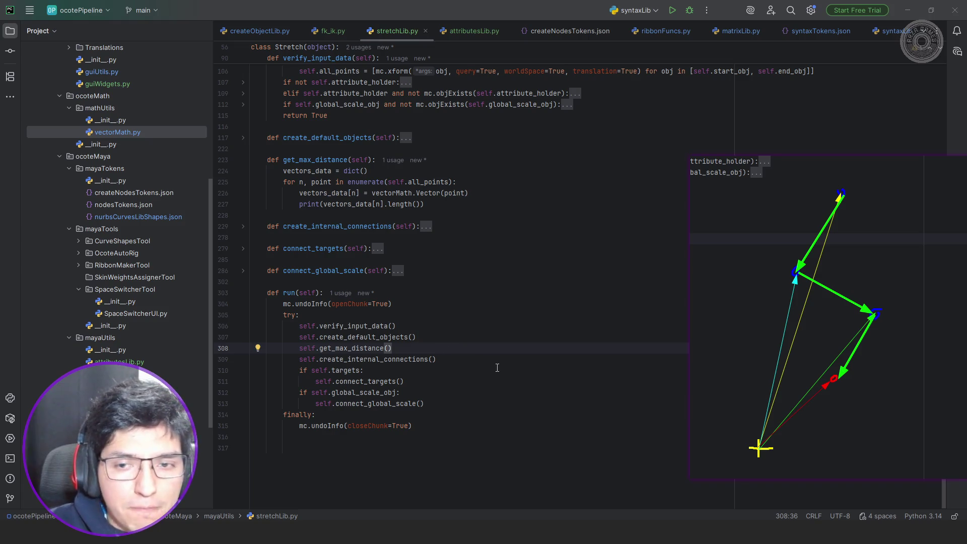
pyautogui.hotkey('alt', 'Tab')
pyautogui.hotkey('ctrl', 'Return')
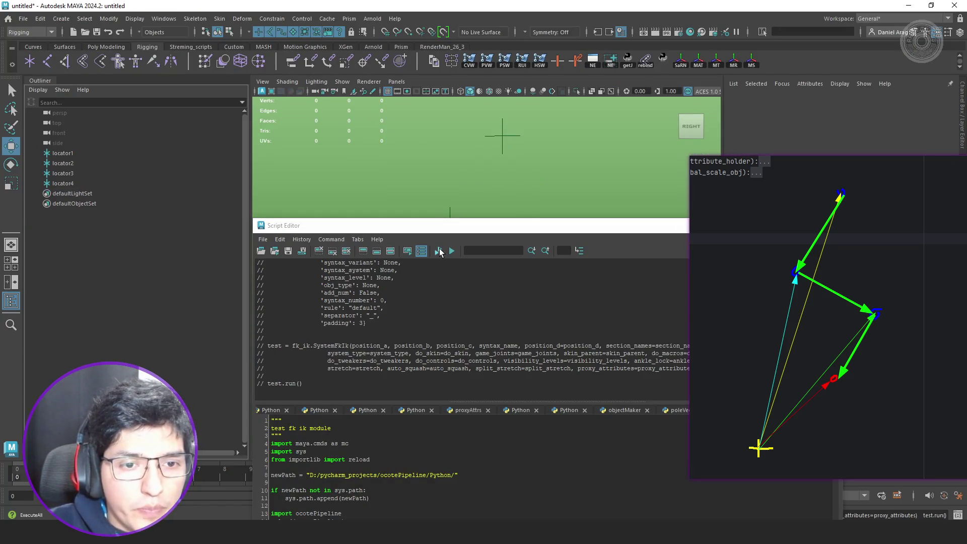
# - Rerun the FK/IK test in Maya and read the missing 'length' AttributeError
pyautogui.hotkey('ctrl', 'Return')
pyautogui.moveTo(510, 400); pyautogui.dragTo(533, 399)
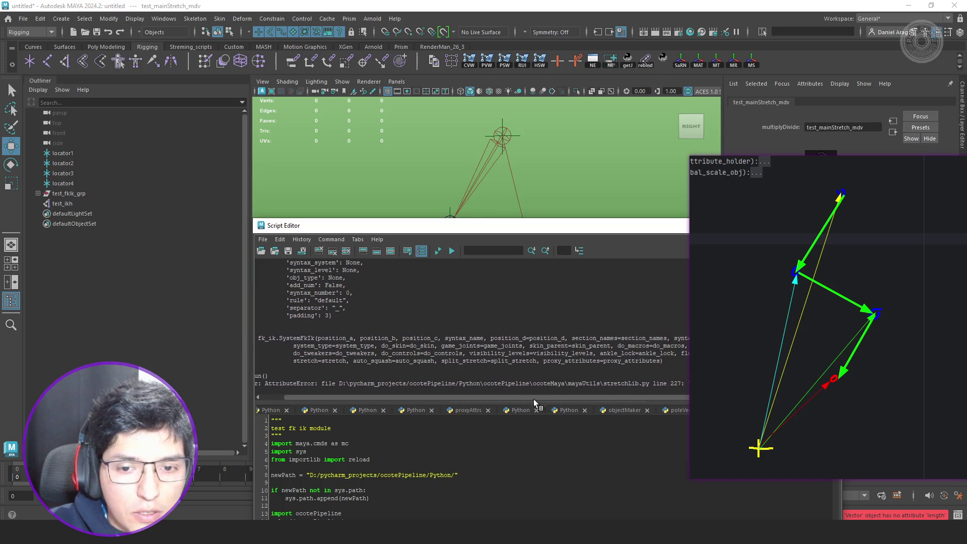
pyautogui.moveTo(775, 353); pyautogui.dragTo(957, 369)
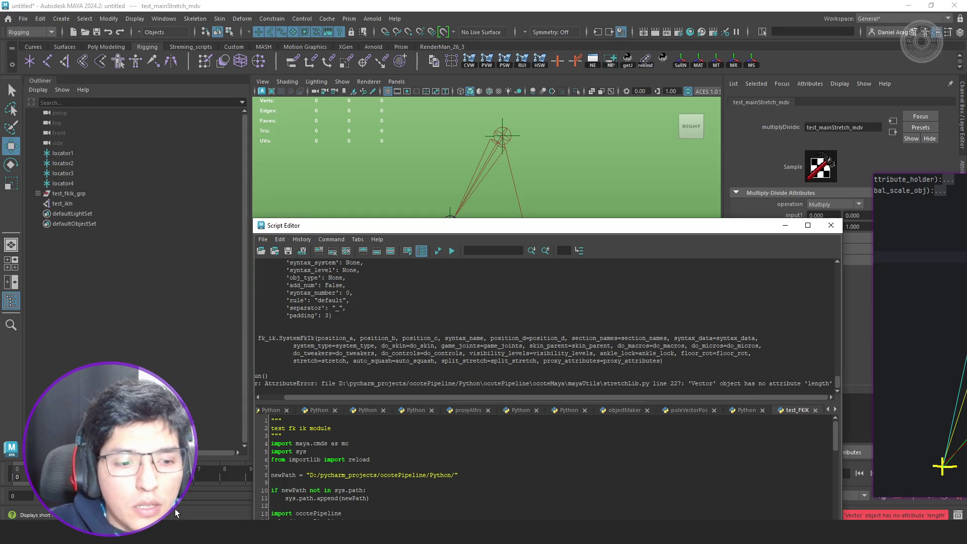
pyautogui.hotkey('alt', 'Tab')
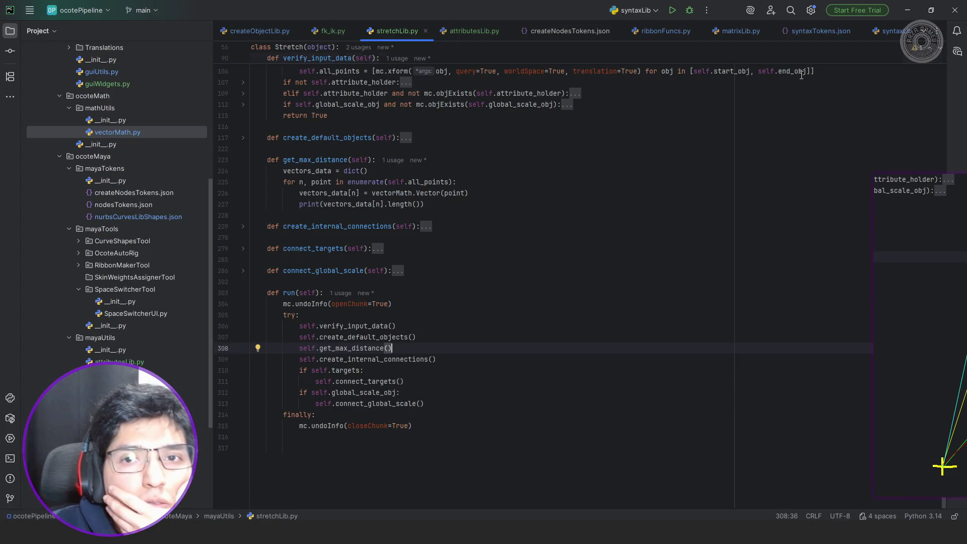
pyautogui.scroll(2, 703, 62)
pyautogui.scroll(-2, 738, 55)
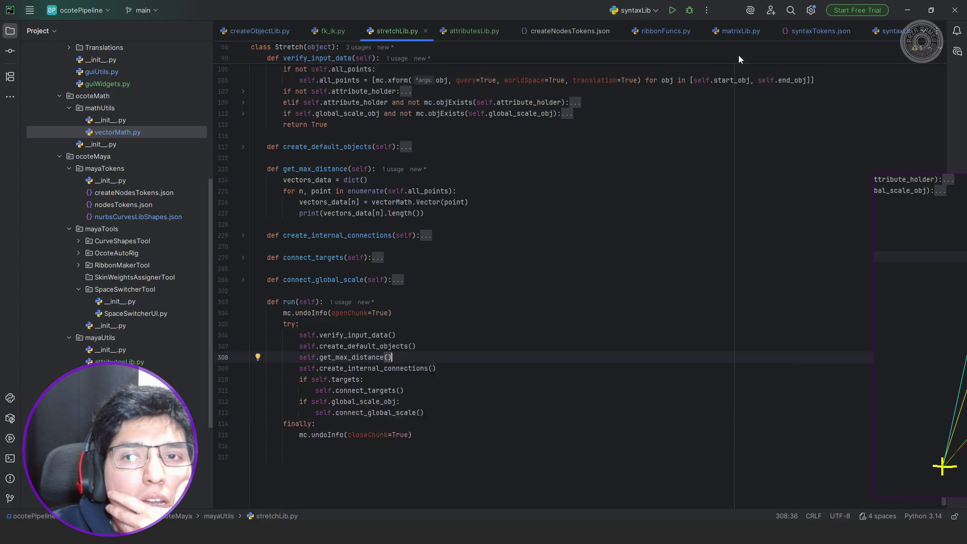
pyautogui.scroll(-1, 759, 28)
pyautogui.scroll(-8, 759, 28)
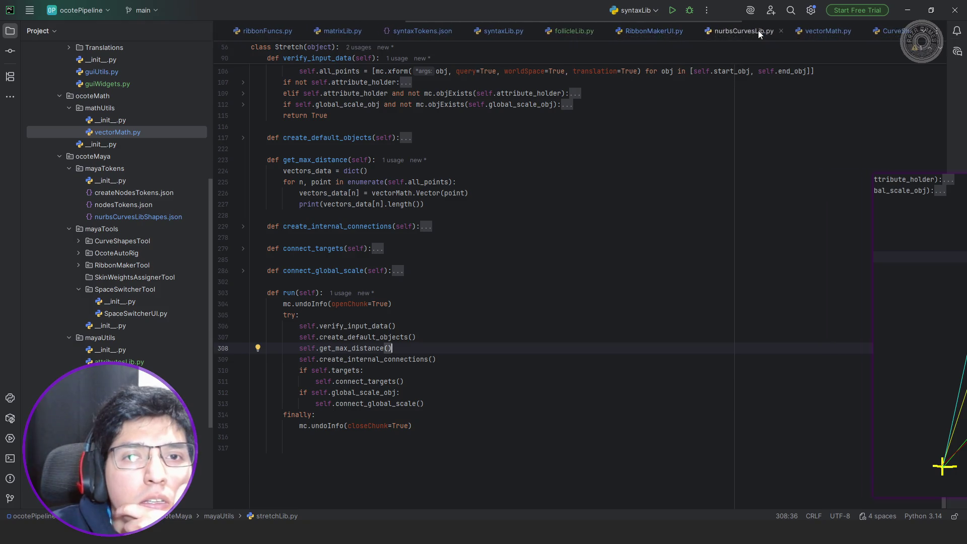
pyautogui.scroll(-5, 761, 32)
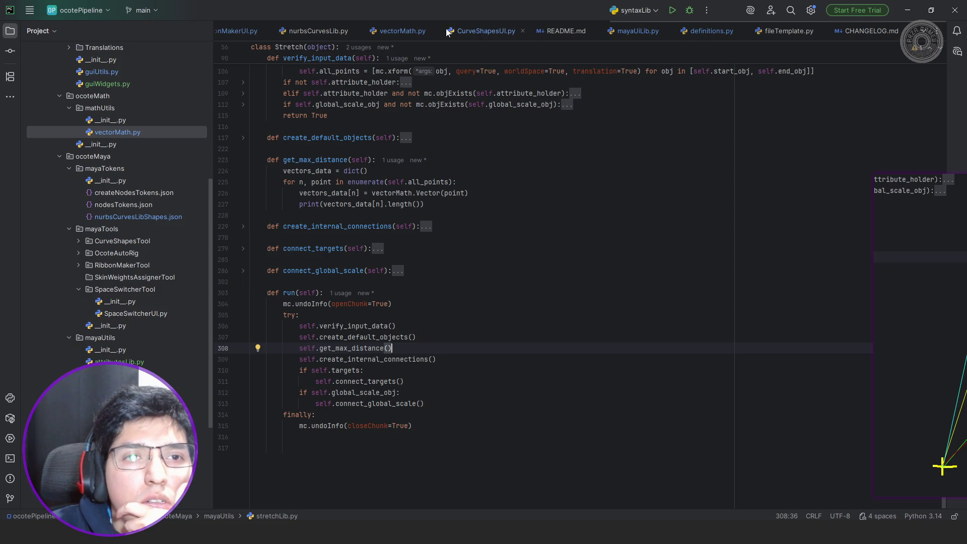
# - Replace .length() with .vector_length() on line 227 of stretchLib.py, matching vectorMath.py's method name
pyautogui.click(398, 30)
pyautogui.doubleClick(324, 193)
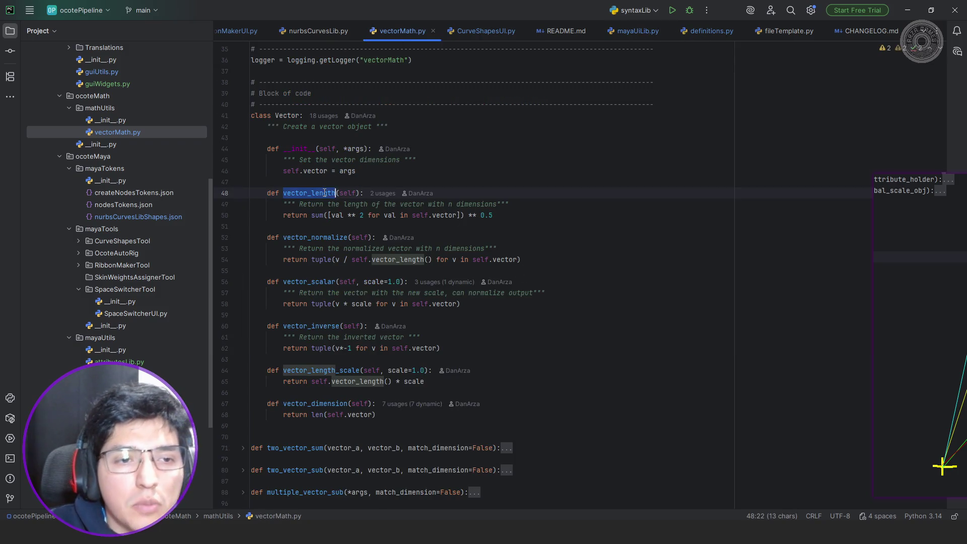
pyautogui.scroll(10, 416, 36)
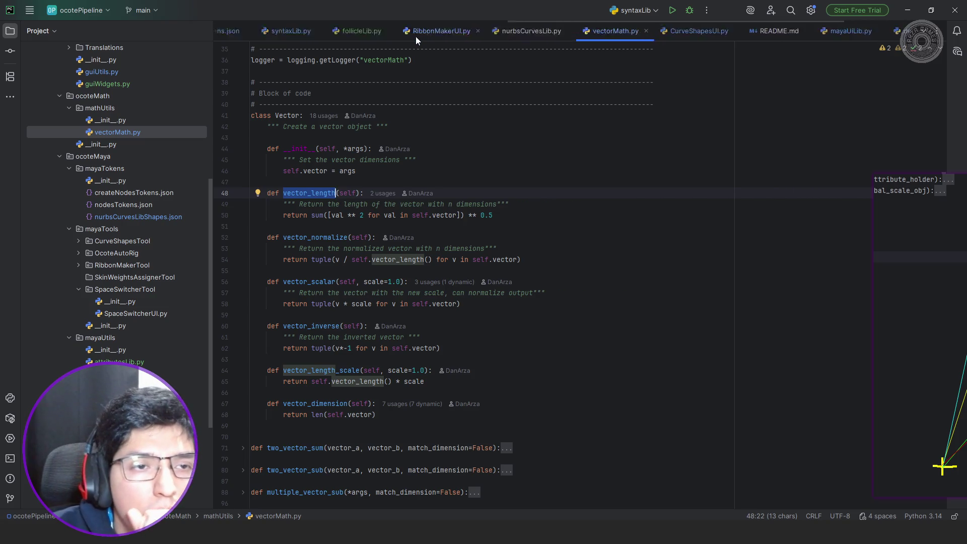
pyautogui.scroll(5, 418, 36)
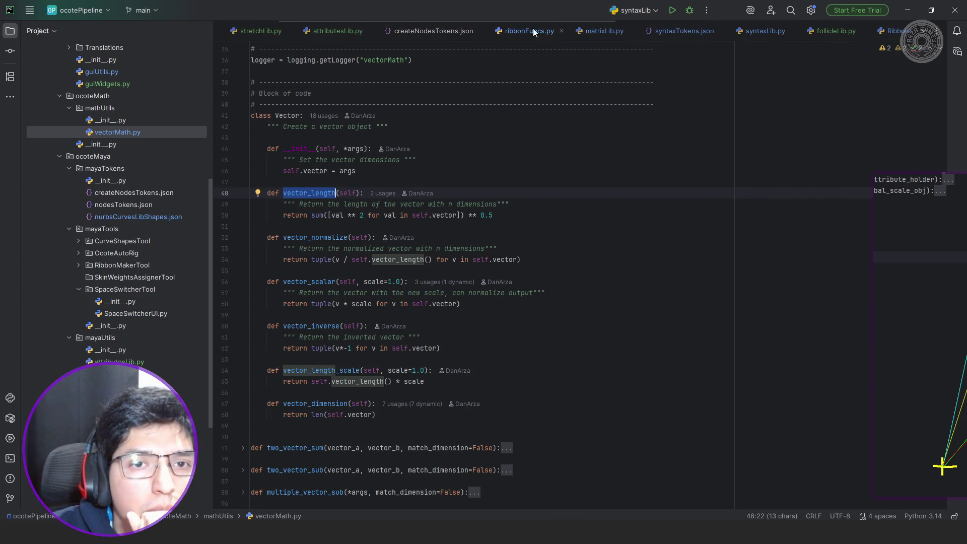
pyautogui.click(339, 30)
pyautogui.click(272, 31)
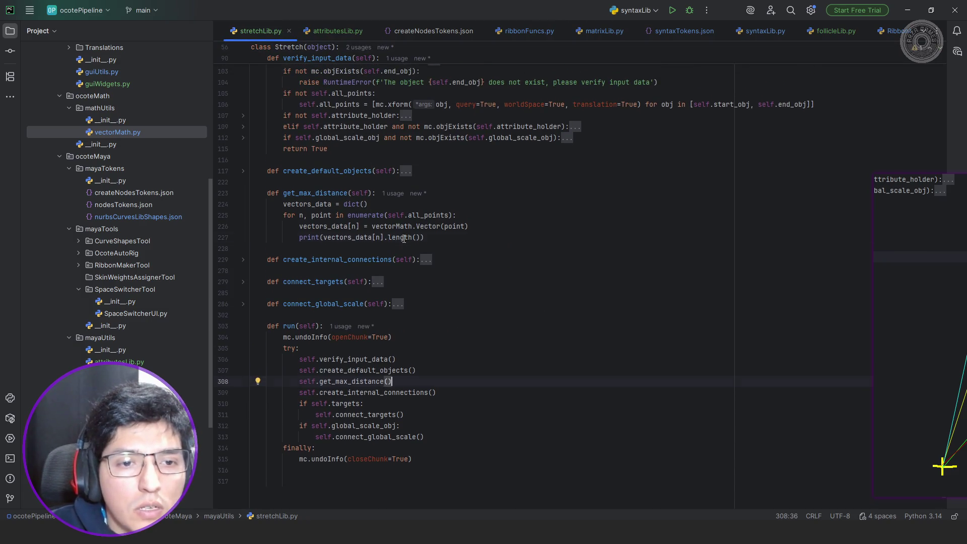
pyautogui.doubleClick(404, 237)
pyautogui.write('vector_length')
# - Rerun the test script in Maya, which now fails with a TypeError at vectorMath.py line 50
pyautogui.hotkey('alt', 'Tab')
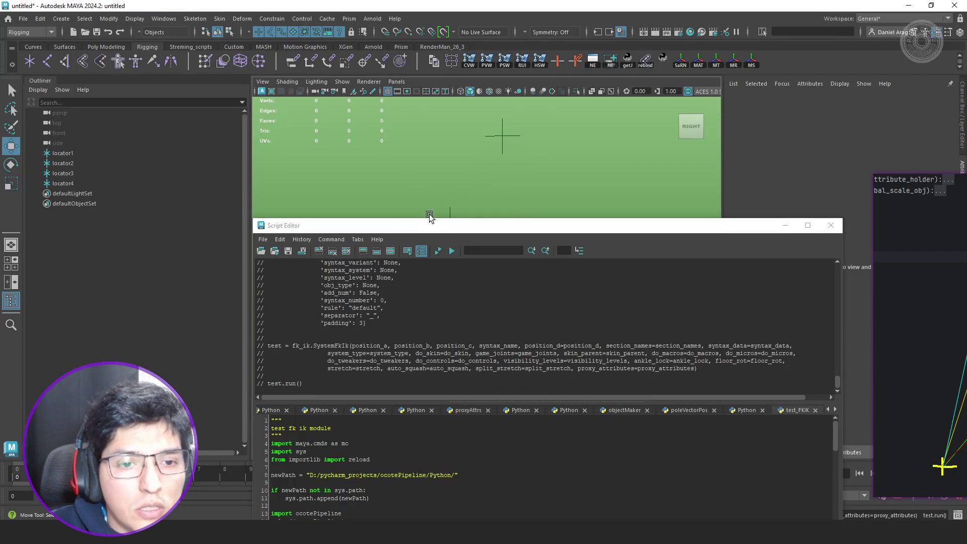
pyautogui.click(438, 251)
pyautogui.moveTo(653, 398); pyautogui.dragTo(722, 400)
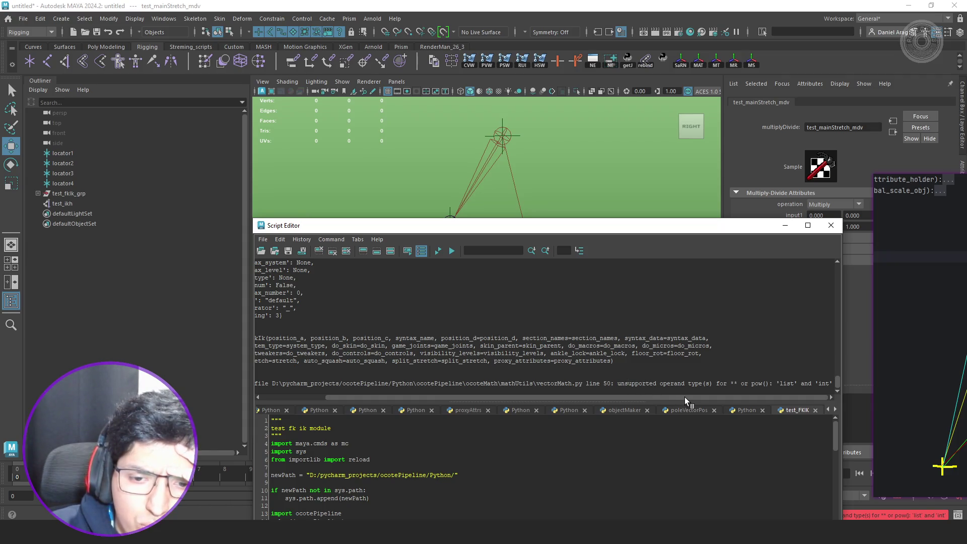
pyautogui.hotkey('ctrl', 'Return')
pyautogui.hotkey('alt', 'Tab')
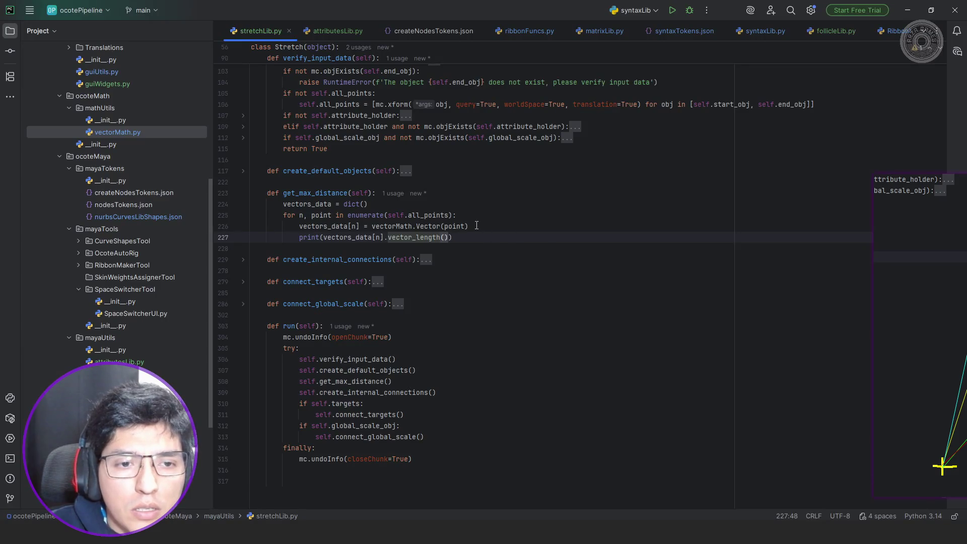
# - Add print(point) inside the loop and change Vector(point) to Vector(**point)
pyautogui.click(499, 216)
pyautogui.press('Return')
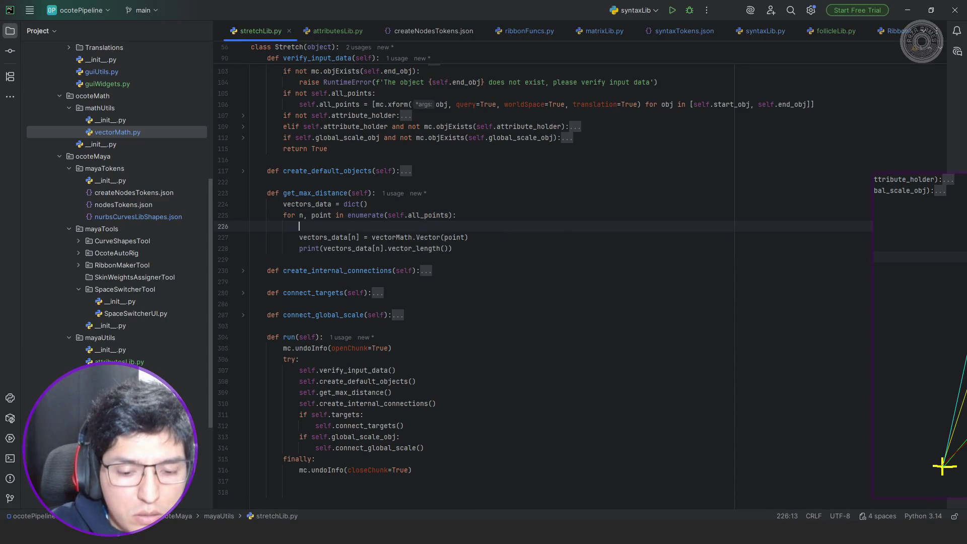
pyautogui.write('print')
pyautogui.write('(point')
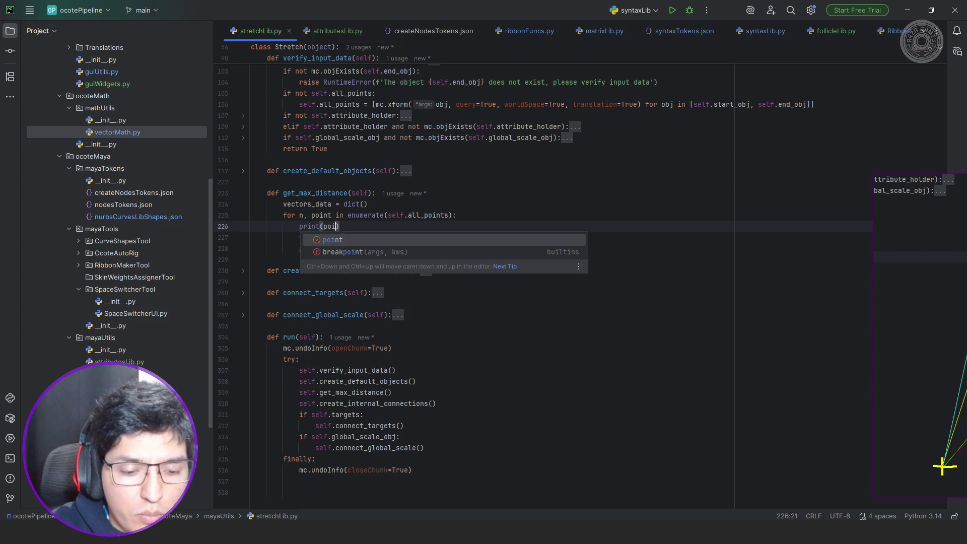
pyautogui.click(466, 237)
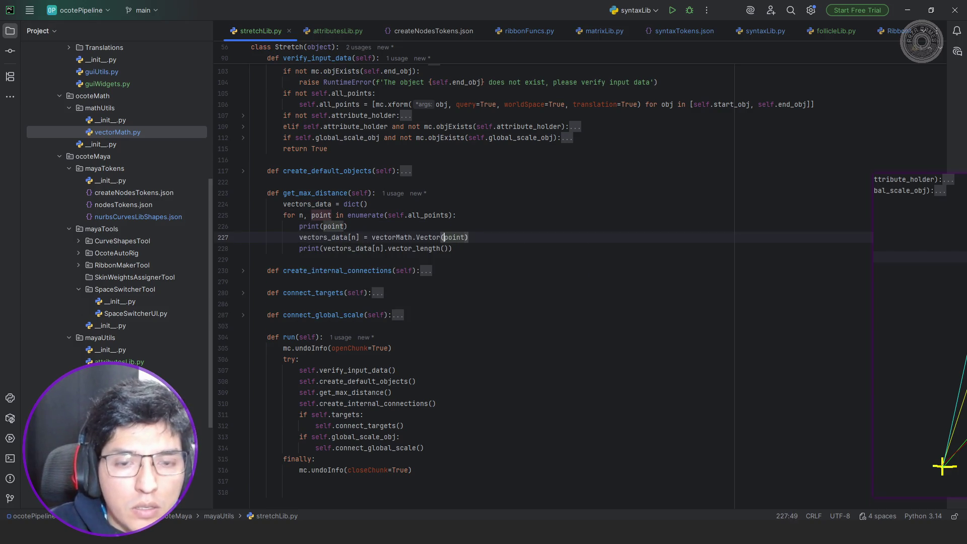
pyautogui.write('**')
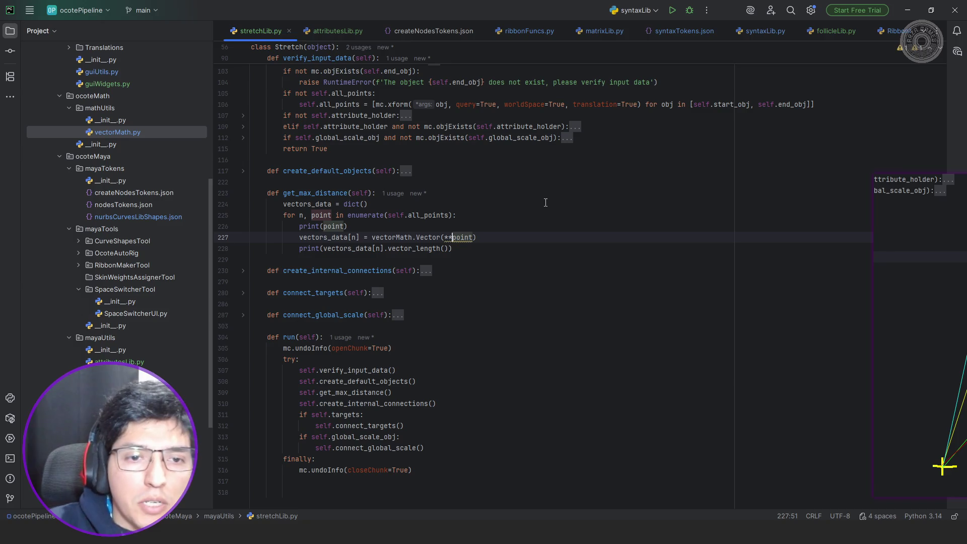
# - Test the Vector(**point) version in Maya and undo the result
pyautogui.hotkey('alt', 'Tab')
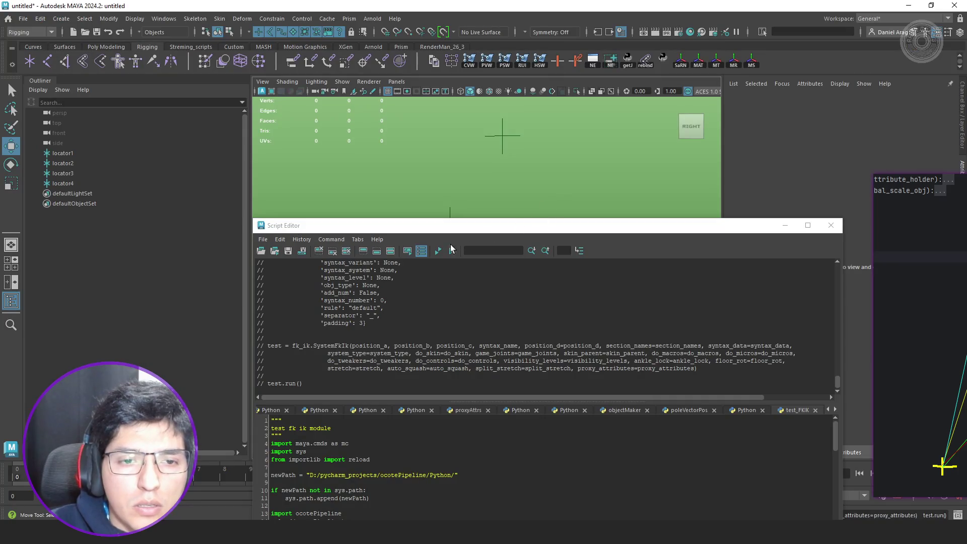
pyautogui.click(439, 250)
pyautogui.moveTo(377, 394); pyautogui.dragTo(580, 406)
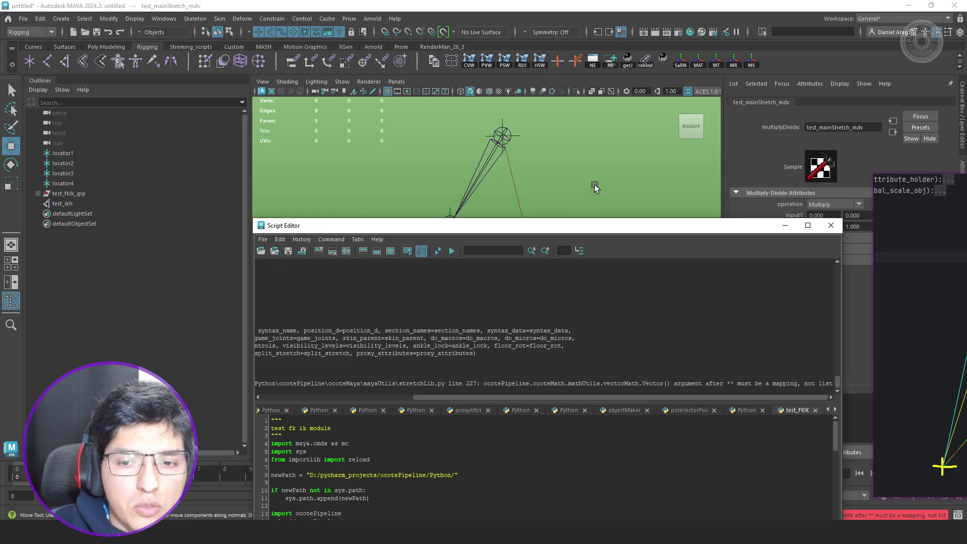
pyautogui.hotkey('ctrl', 'z')
pyautogui.hotkey('alt', 'Tab')
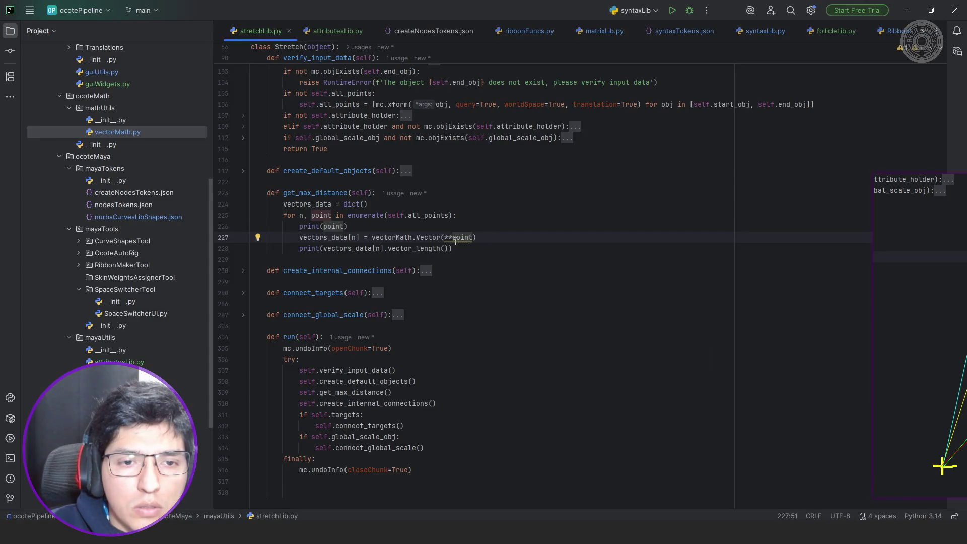
# - Correct the call to vectorMath.Vector(*point) and rerun the test script in Maya
pyautogui.press('BackSpace')
pyautogui.press('Left')
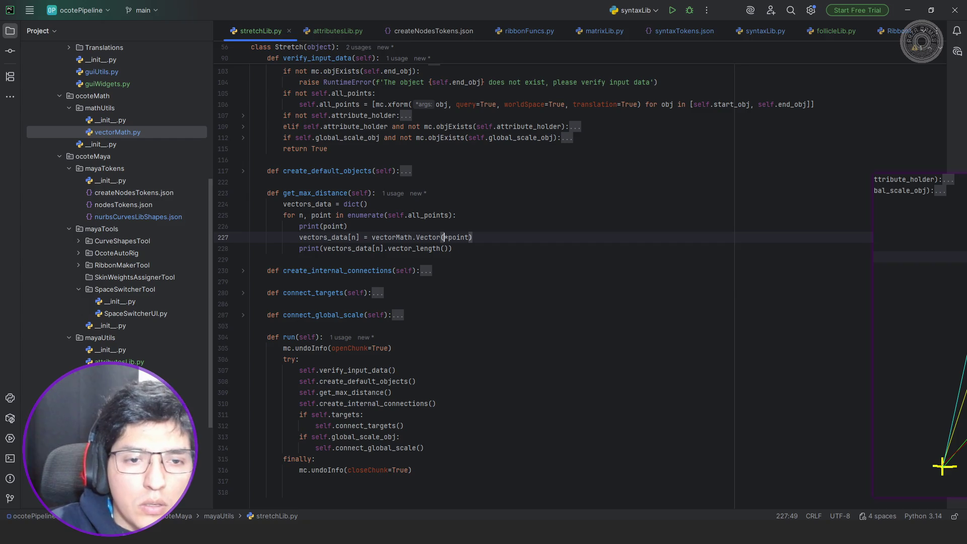
pyautogui.hotkey('alt', 'Tab')
pyautogui.click(438, 251)
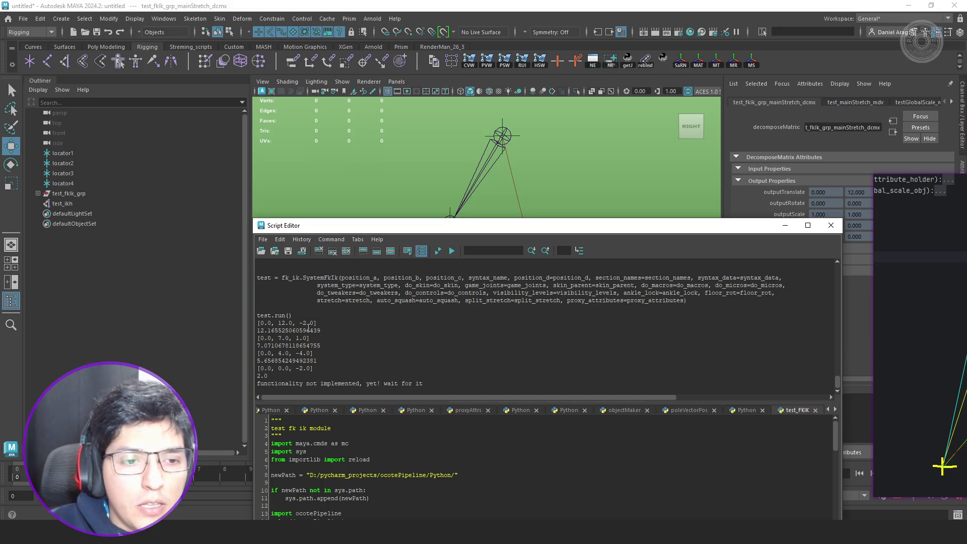
# - Undo the generated FK/IK test rig, leaving locator1–locator4, and tumble the viewport to see them
pyautogui.moveTo(258, 330); pyautogui.dragTo(347, 330)
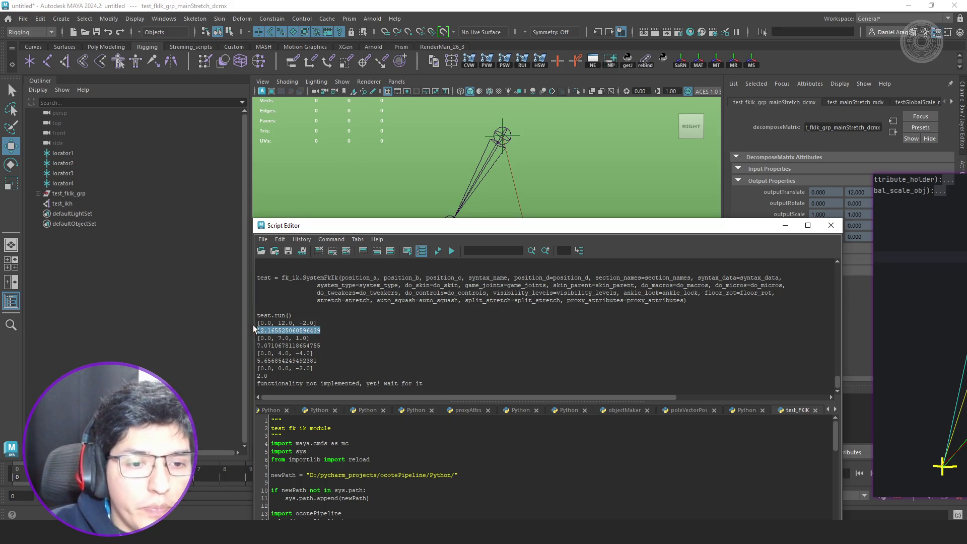
pyautogui.hotkey('ctrl', 'Return')
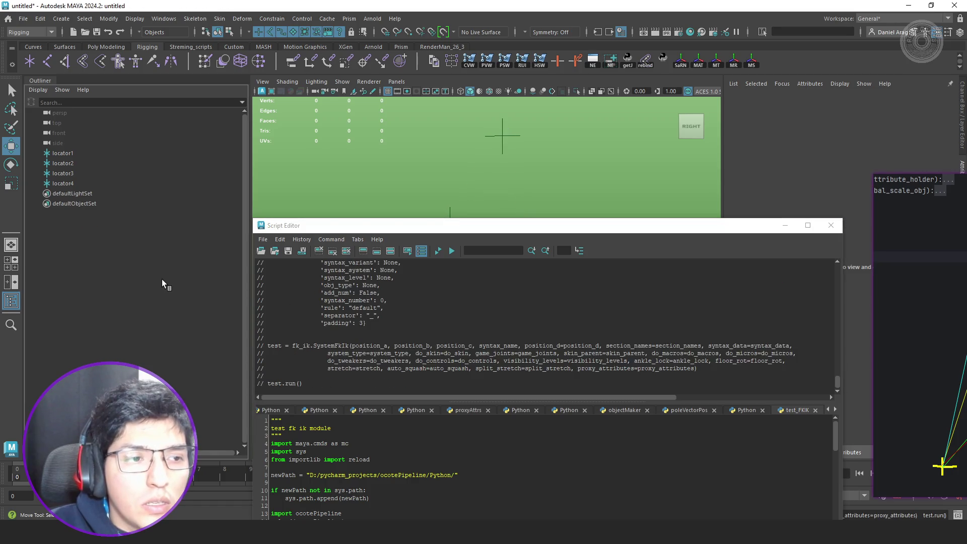
pyautogui.hotkey('alt', 'Tab')
pyautogui.hotkey('alt', 'Tab')
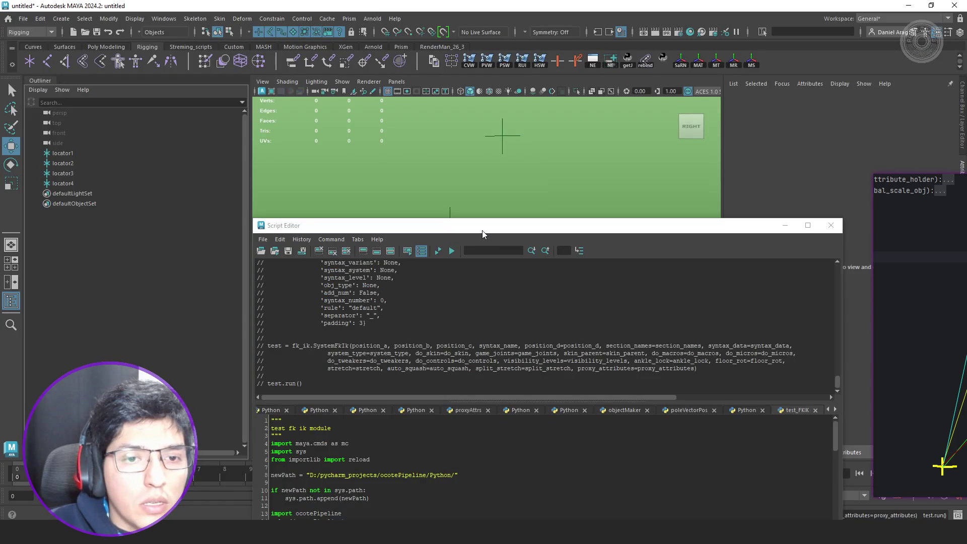
pyautogui.moveTo(482, 231); pyautogui.dragTo(719, 466)
pyautogui.keyDown('alt'); pyautogui.moveTo(530, 302); pyautogui.dragTo(424, 349); pyautogui.keyUp('alt')
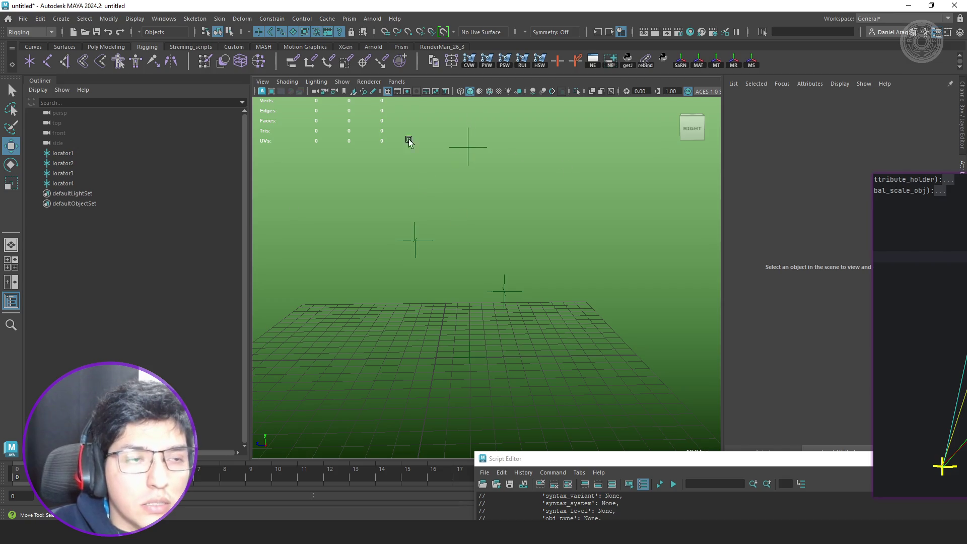
# - Build a test joint chain point-snapped between the lower and upper locators
pyautogui.press('j')
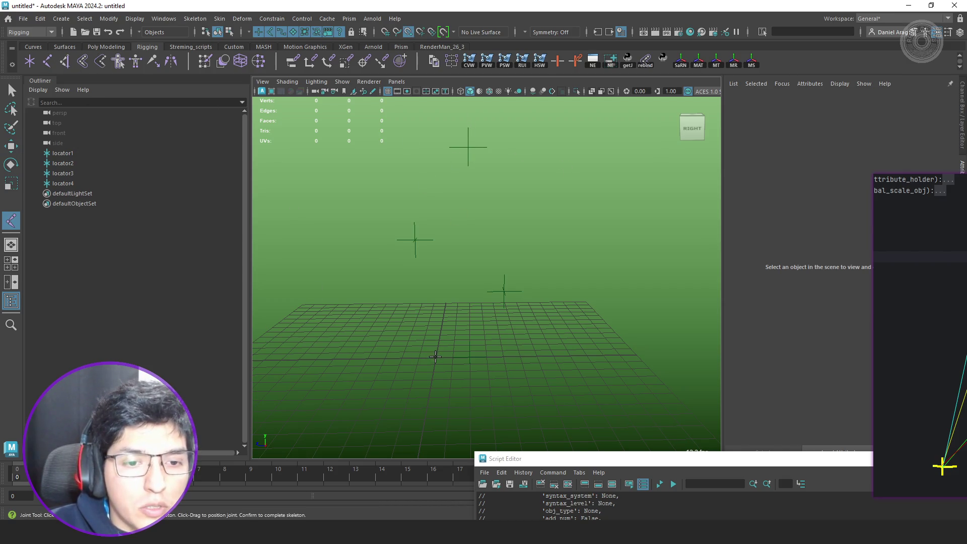
pyautogui.click(469, 357)
pyautogui.click(469, 145)
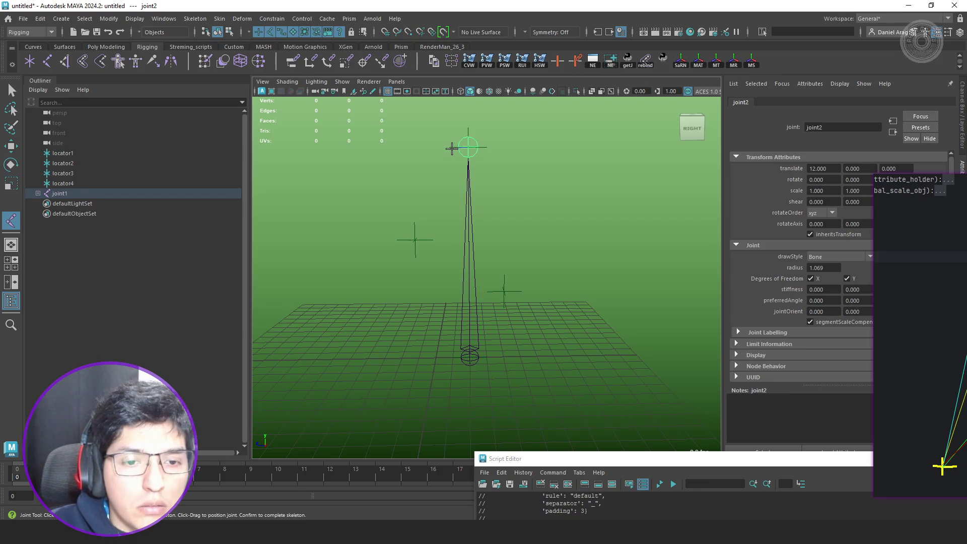
pyautogui.press('Return')
pyautogui.press('w')
pyautogui.keyDown('alt'); pyautogui.moveTo(469, 348); pyautogui.dragTo(483, 339, button='middle'); pyautogui.keyUp('alt')
pyautogui.press('v')
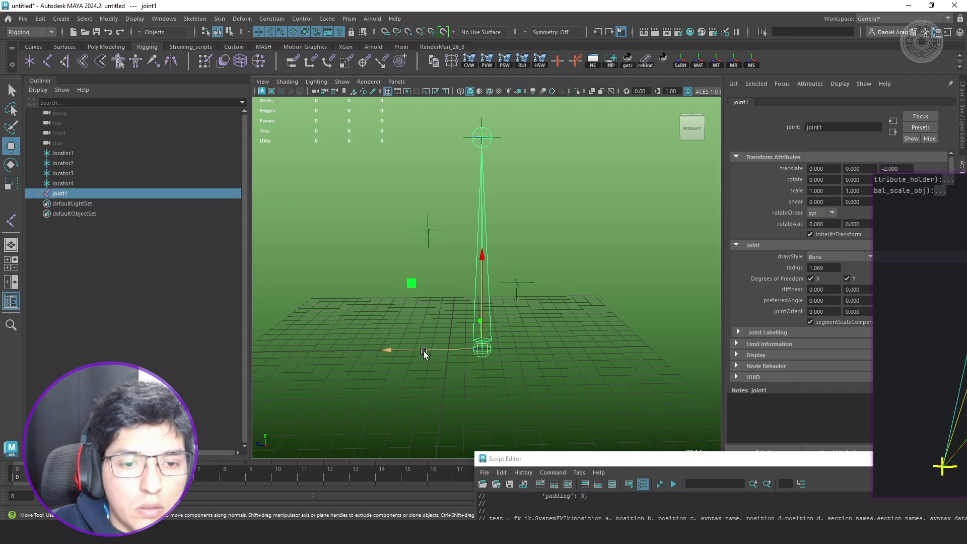
pyautogui.moveTo(395, 349)
pyautogui.mouseDown()
pyautogui.moveTo(366, 349)
pyautogui.moveTo(444, 347)
pyautogui.mouseUp()
pyautogui.press('j')
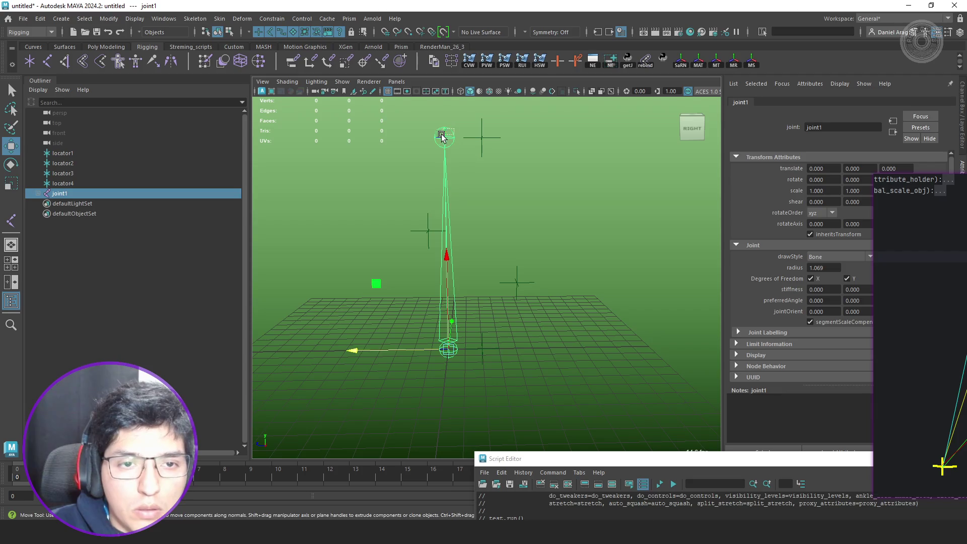
pyautogui.click(439, 132)
pyautogui.moveTo(444, 138); pyautogui.dragTo(445, 140)
pyautogui.press('Return')
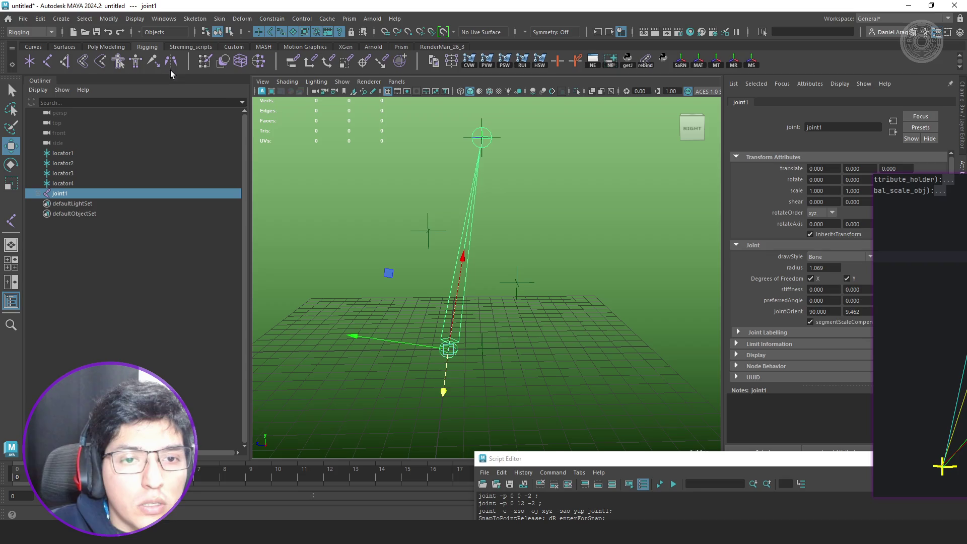
# - Compare the tip joint's translate with the segment lengths printed in the Script Editor
pyautogui.moveTo(478, 273)
pyautogui.keyDown('alt'); pyautogui.mouseDown()
pyautogui.moveTo(564, 300)
pyautogui.moveTo(494, 298)
pyautogui.mouseUp(); pyautogui.keyUp('alt')
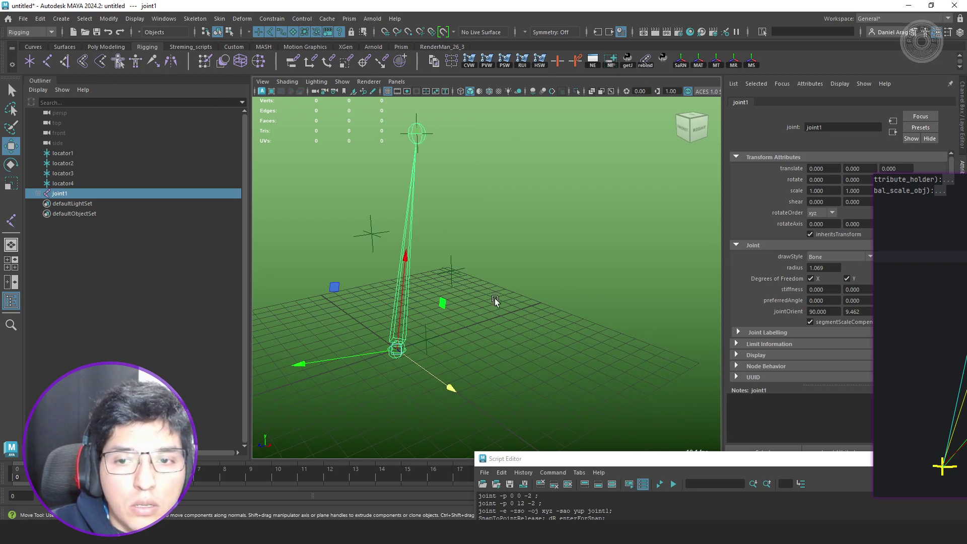
pyautogui.click(415, 132)
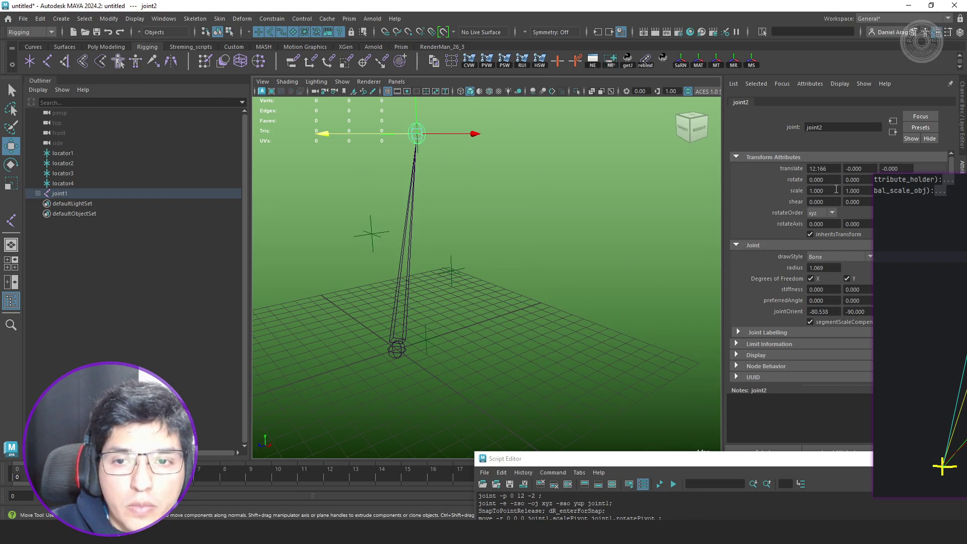
pyautogui.moveTo(704, 457)
pyautogui.mouseDown()
pyautogui.moveTo(468, 326)
pyautogui.moveTo(420, 200)
pyautogui.mouseUp()
pyautogui.scroll(10, 327, 290)
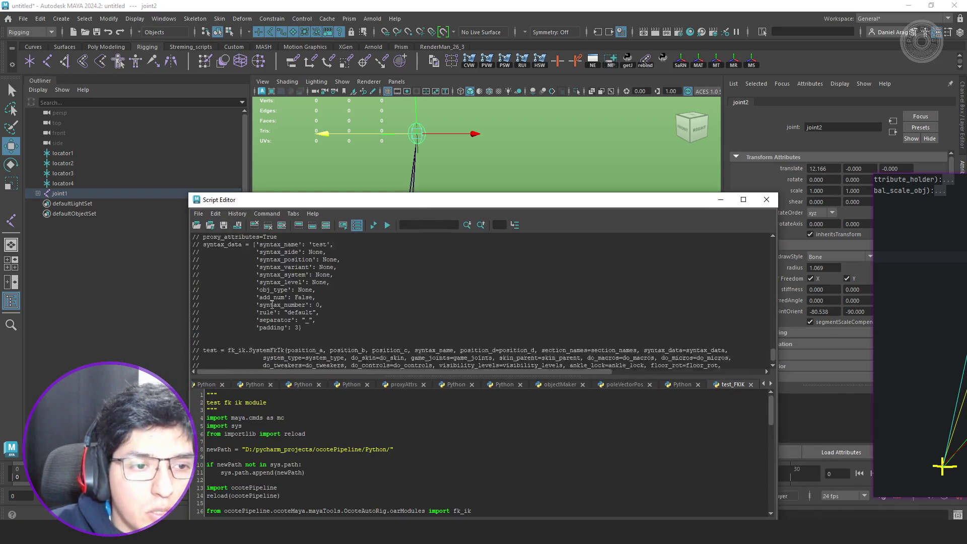
pyautogui.scroll(5, 264, 302)
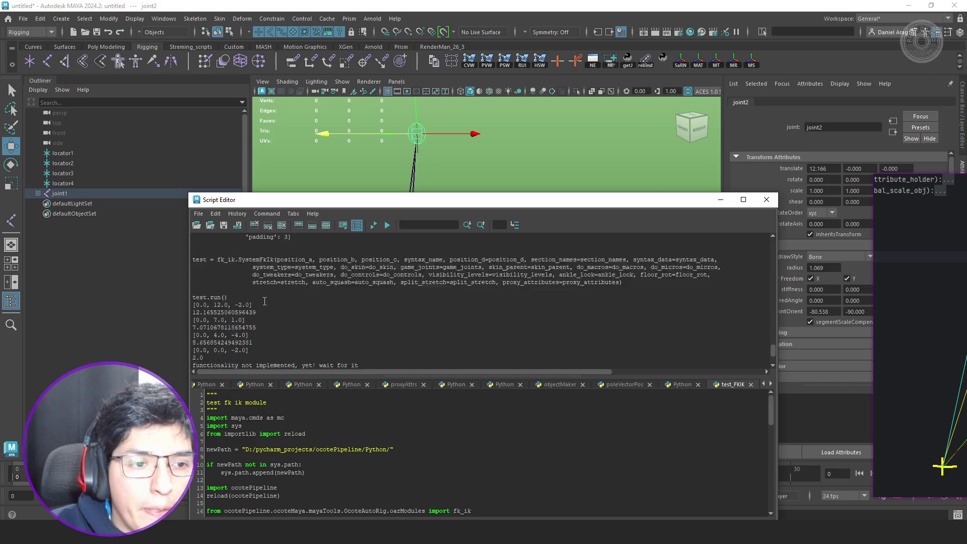
pyautogui.moveTo(255, 290); pyautogui.dragTo(170, 293)
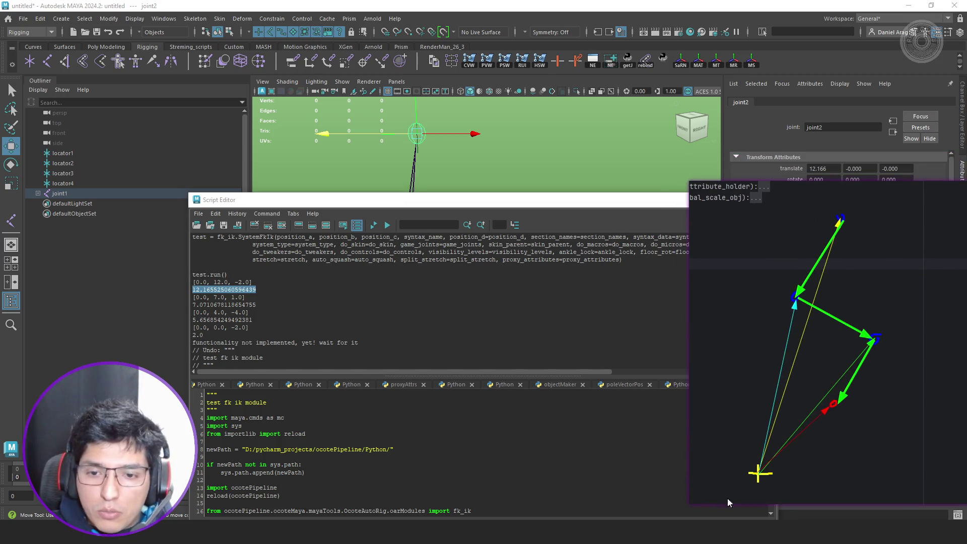
pyautogui.doubleClick(270, 305)
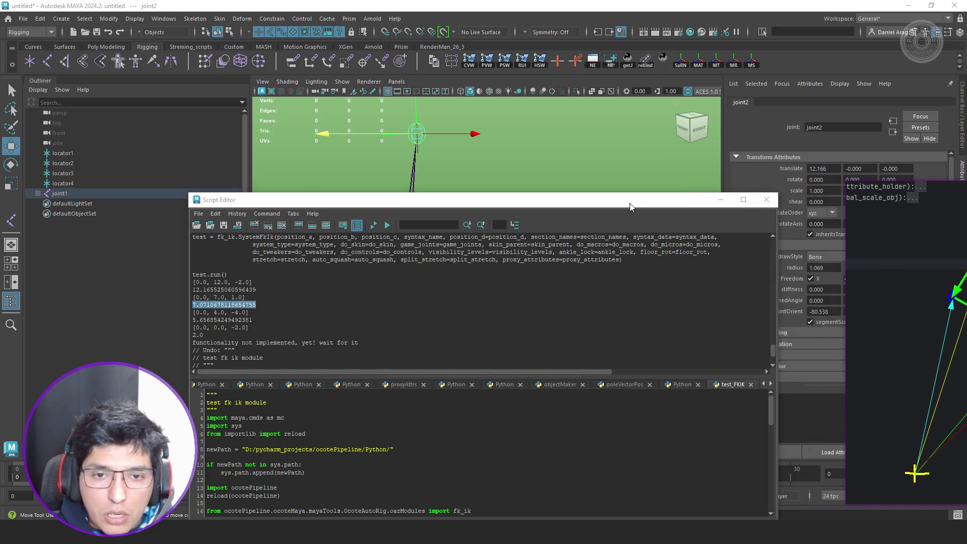
# - Delete the joint1 test chain and return to the code in PyCharm
pyautogui.moveTo(486, 200); pyautogui.dragTo(445, 364)
pyautogui.click(83, 192)
pyautogui.press('Delete')
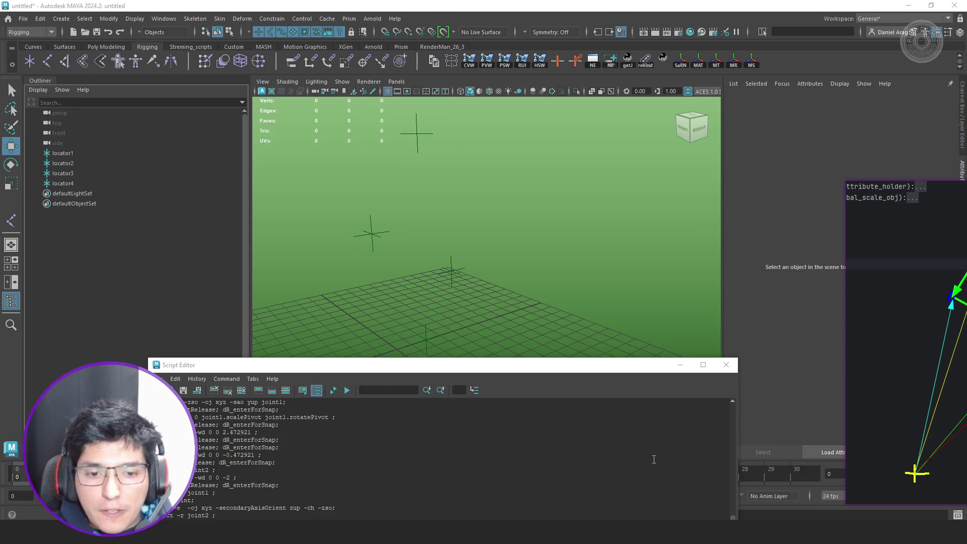
pyautogui.hotkey('alt', 'Tab')
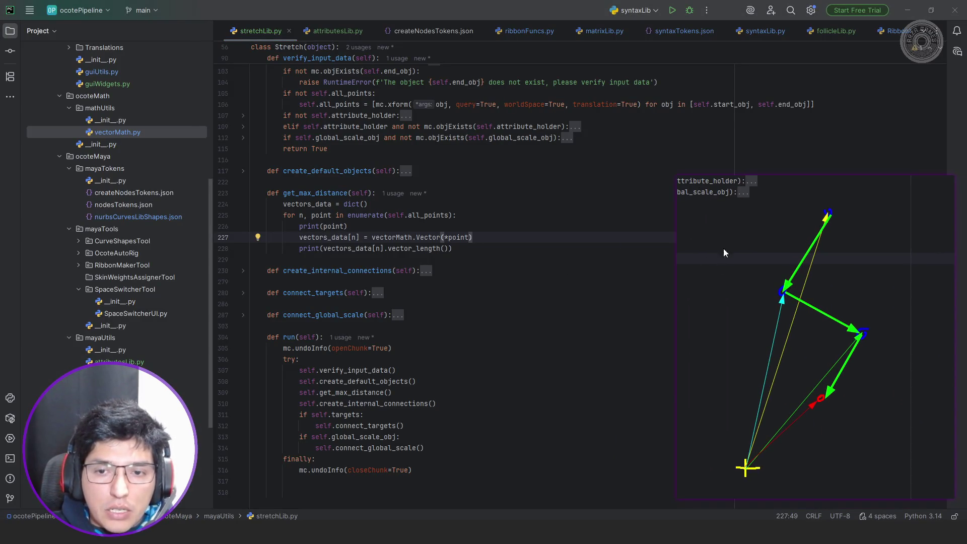
# - Remove the print(point) and print(vector_length) debug lines from the get_max_distance loop
pyautogui.click(459, 225)
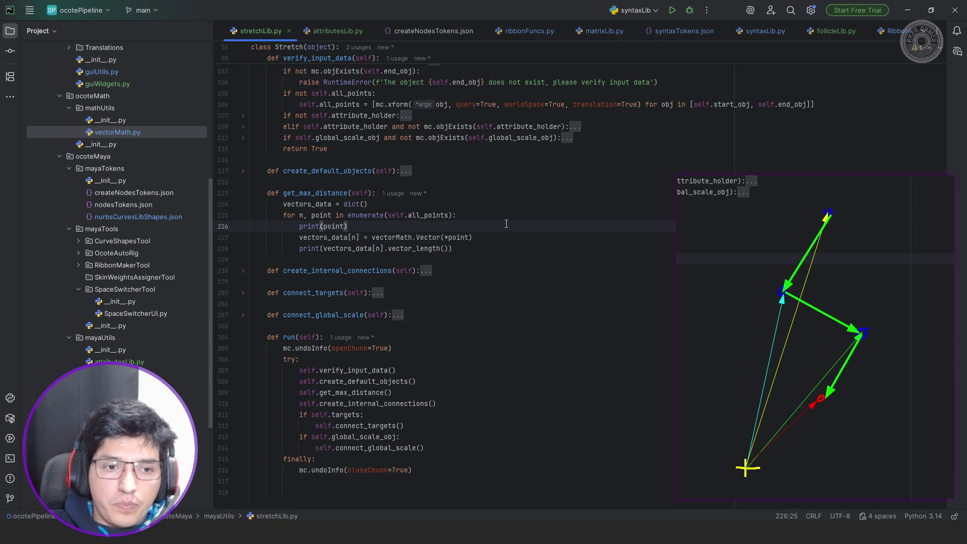
pyautogui.hotkey('shift', 'Home')
pyautogui.hotkey('shift', 'Home')
pyautogui.press('BackSpace')
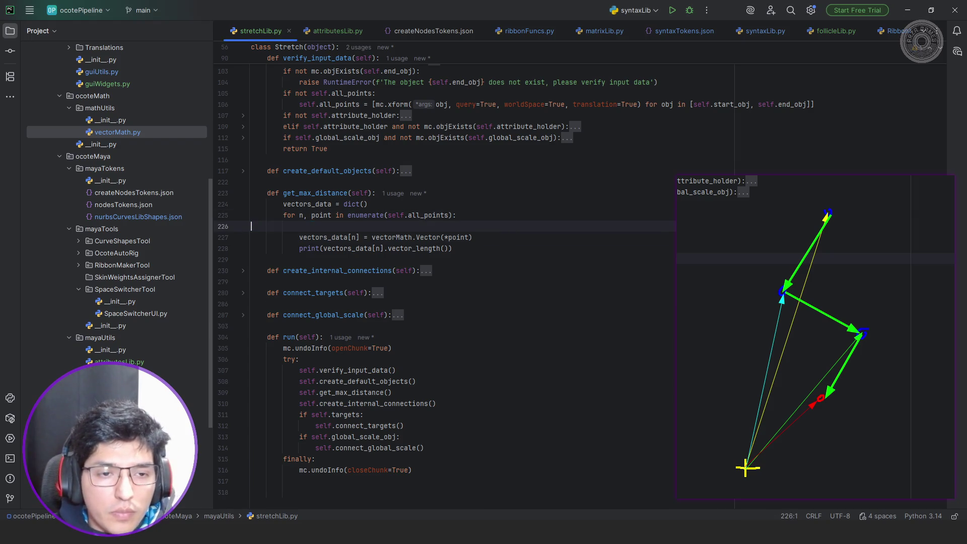
pyautogui.press('Delete')
pyautogui.press('Down')
pyautogui.press('End')
pyautogui.hotkey('shift', 'Home')
pyautogui.press('BackSpace')
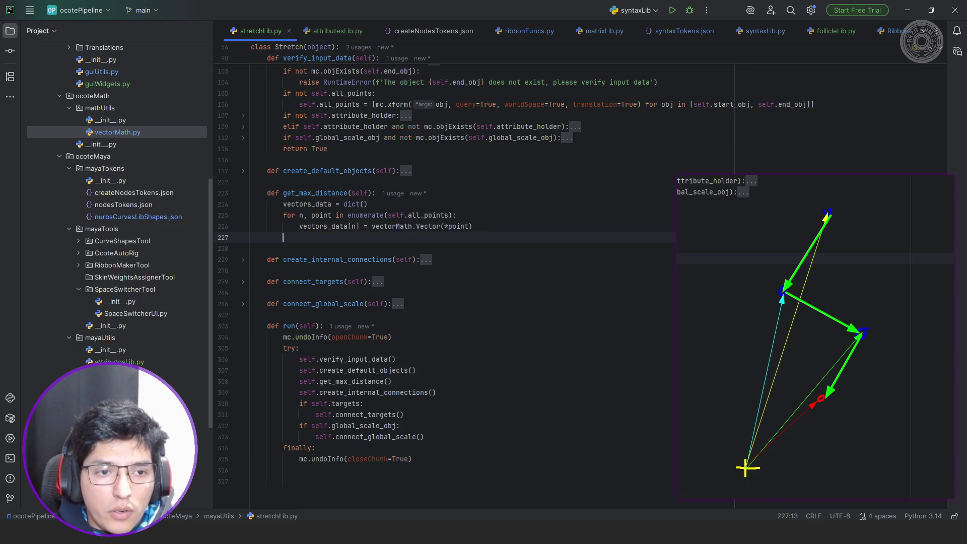
pyautogui.press('Return')
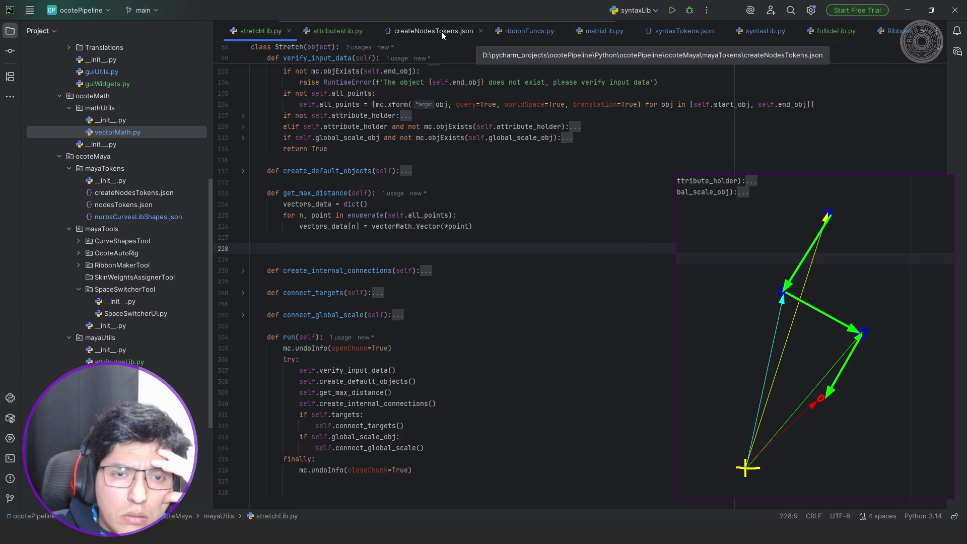
pyautogui.scroll(-5, 718, 33)
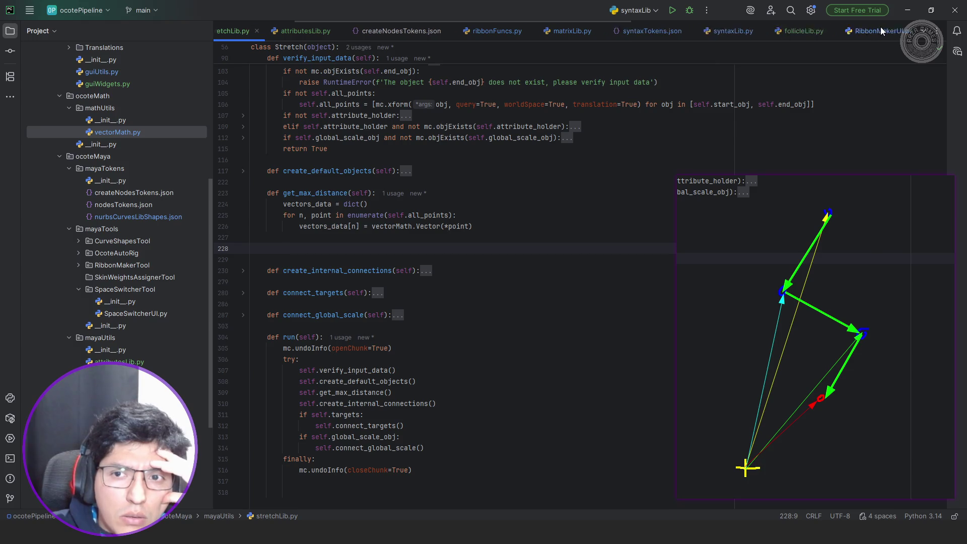
pyautogui.scroll(-2, 881, 31)
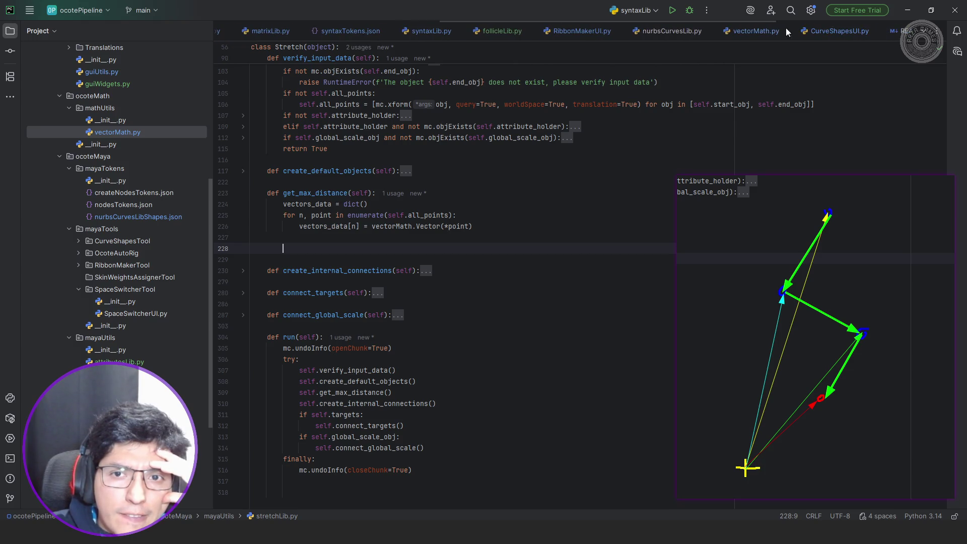
# - In vectorMath.py, unfold multiple_vector_sub and inspect how its args are used in the loop
pyautogui.click(745, 30)
pyautogui.scroll(-7, 543, 187)
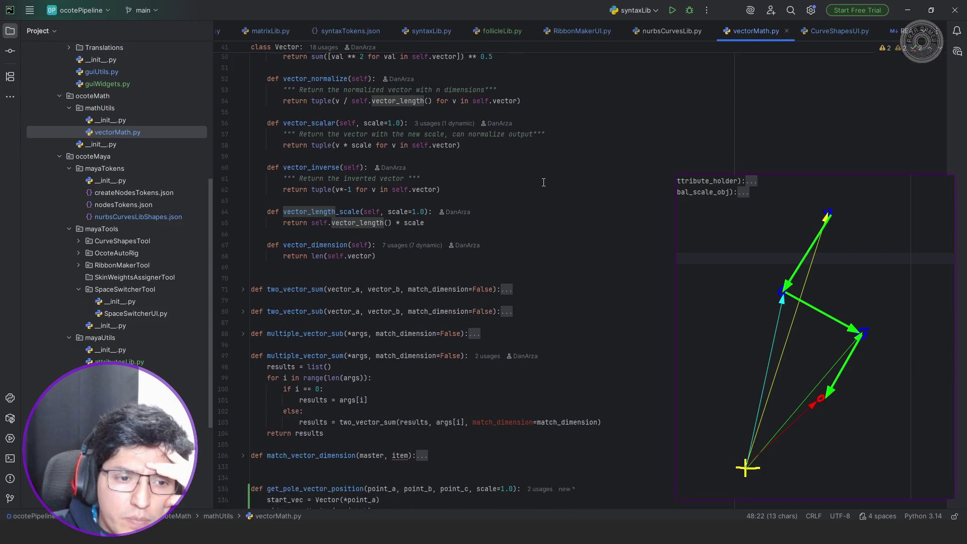
pyautogui.click(323, 260)
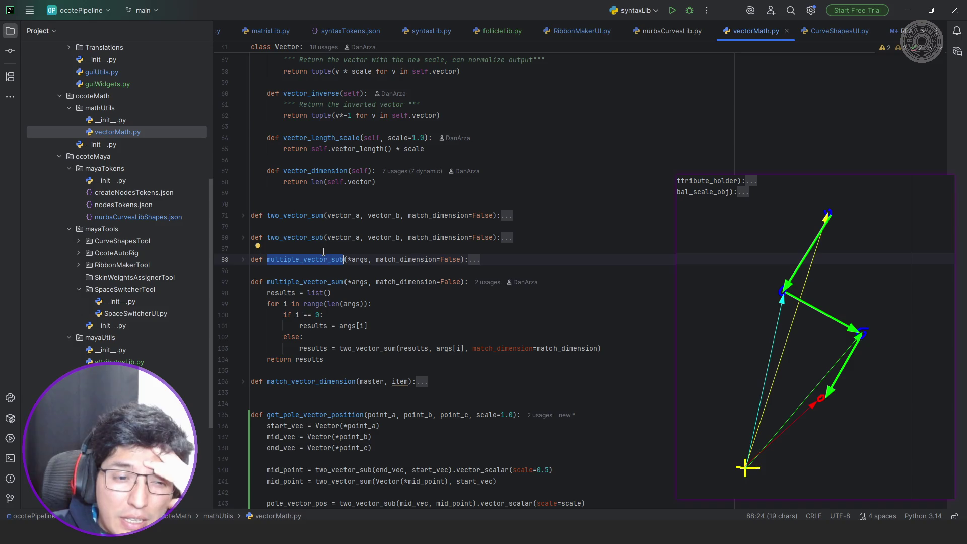
pyautogui.click(473, 259)
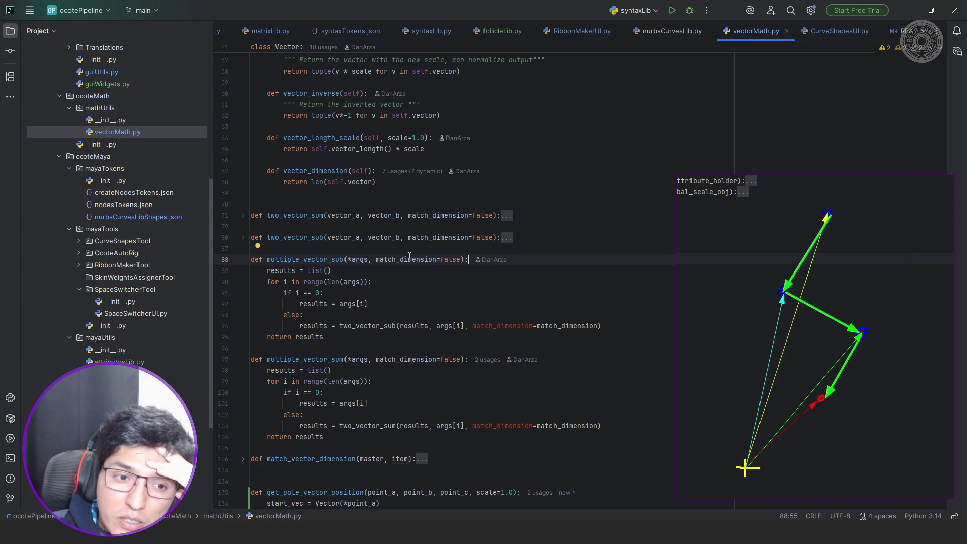
pyautogui.doubleClick(360, 260)
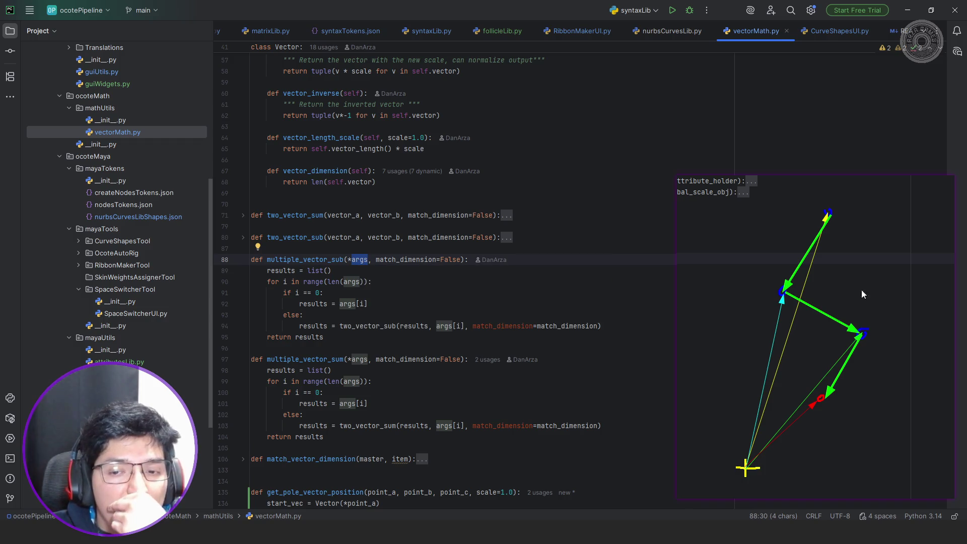
pyautogui.click(792, 240)
pyautogui.hotkey('alt', 'Tab')
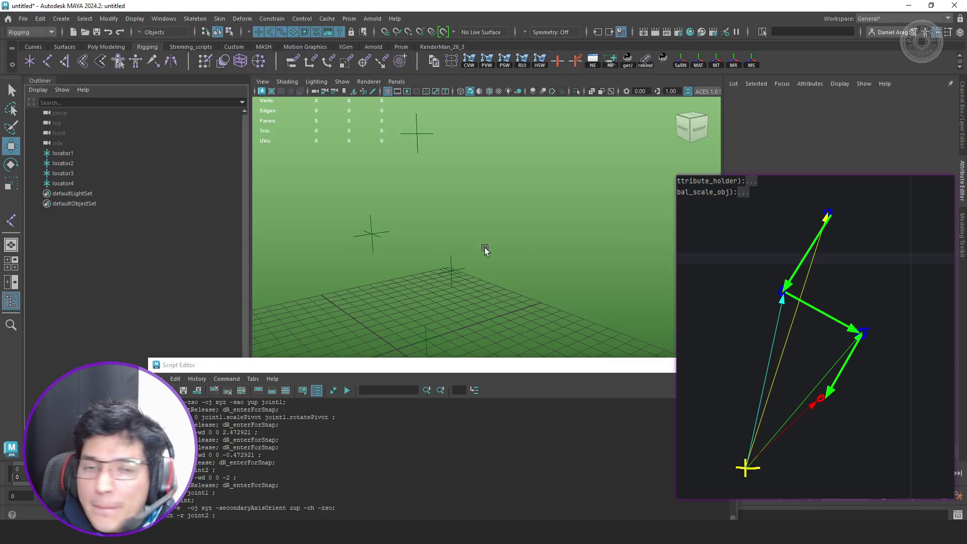
# - Read the Maya script history, then view the Vector class methods in vectorMath.py
pyautogui.moveTo(383, 371)
pyautogui.mouseDown()
pyautogui.moveTo(433, 274)
pyautogui.moveTo(427, 268)
pyautogui.mouseUp()
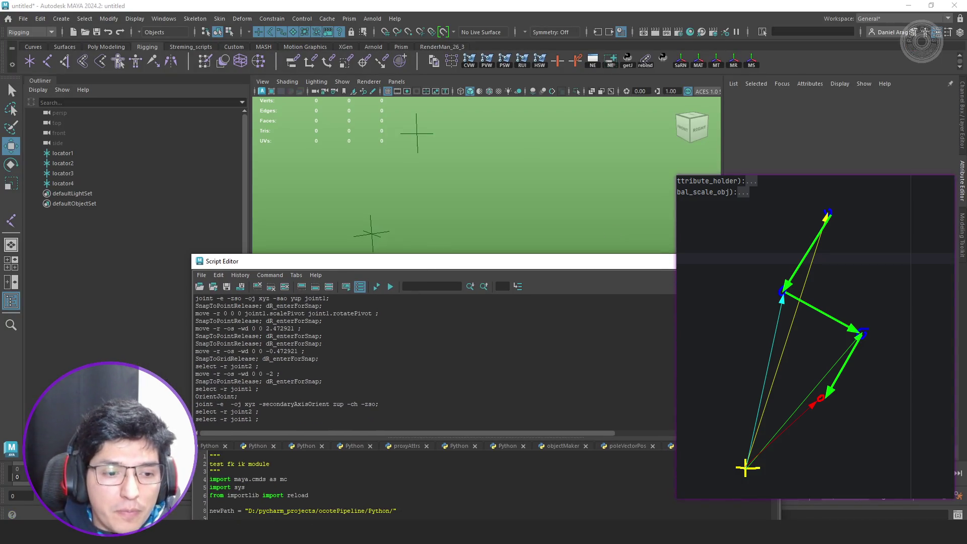
pyautogui.hotkey('alt', 'Tab')
pyautogui.scroll(4, 398, 283)
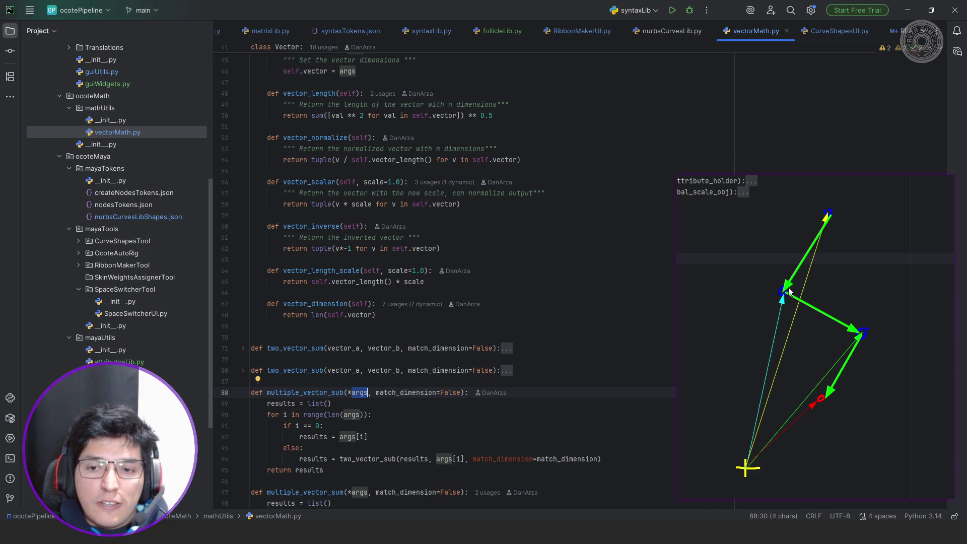
# - Fold multiple_vector_sub in vectorMath.py and note the two_vector_sub function name
pyautogui.scroll(-2, 467, 306)
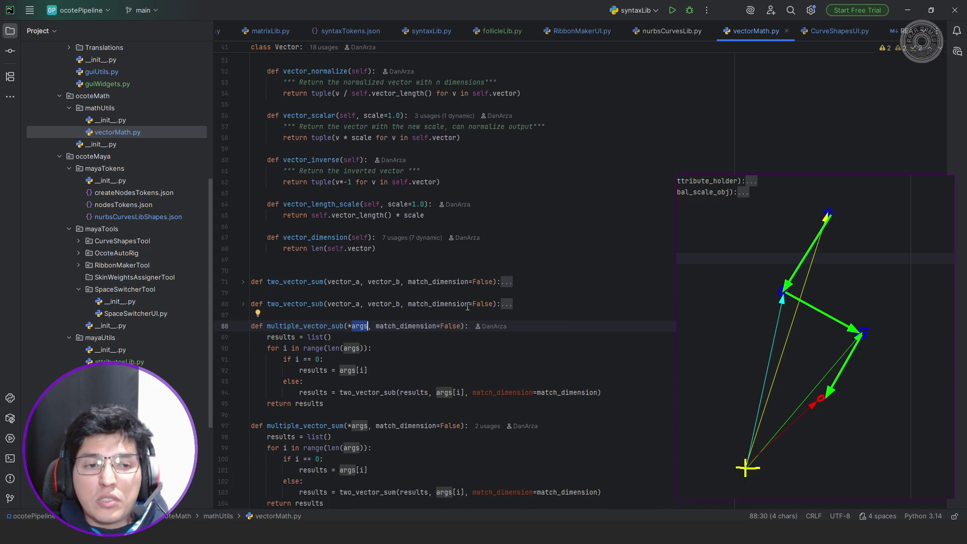
pyautogui.click(243, 326)
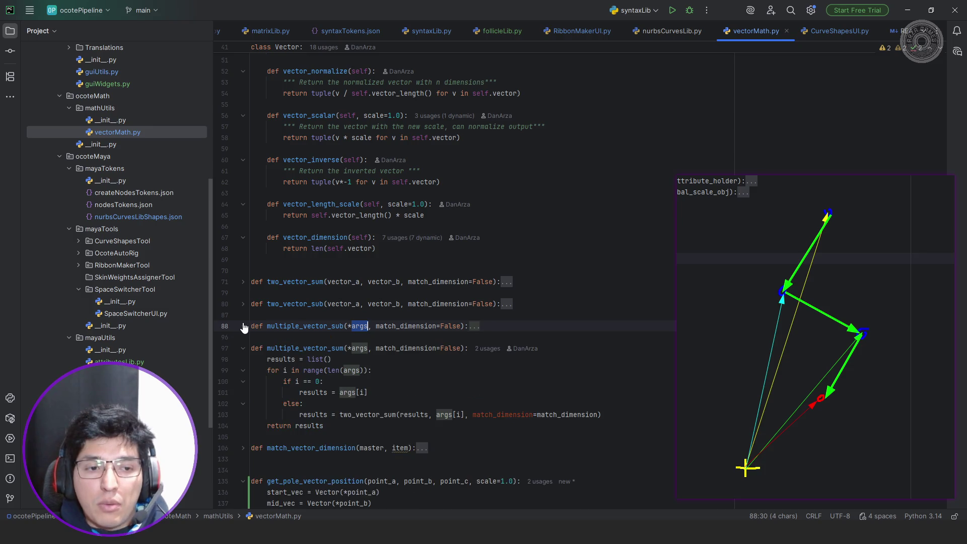
pyautogui.doubleClick(302, 303)
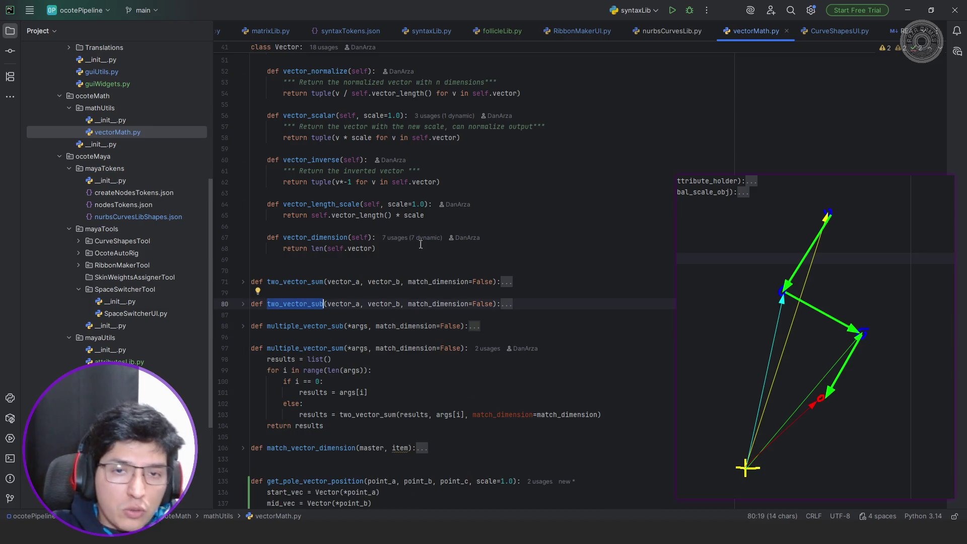
# - Close the syntaxTokens.json and createNodesTokens.json tabs and return to stretchLib.py
pyautogui.click(362, 34)
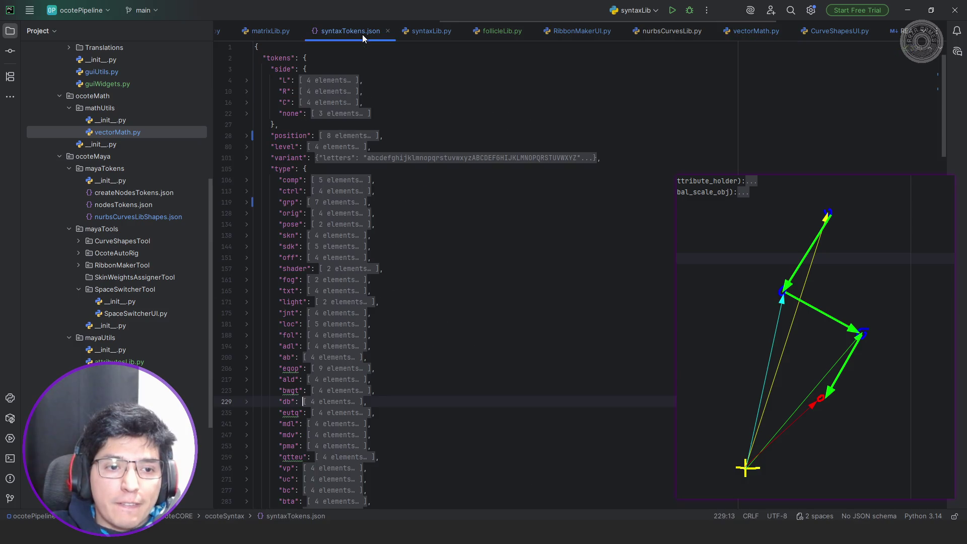
pyautogui.click(387, 32)
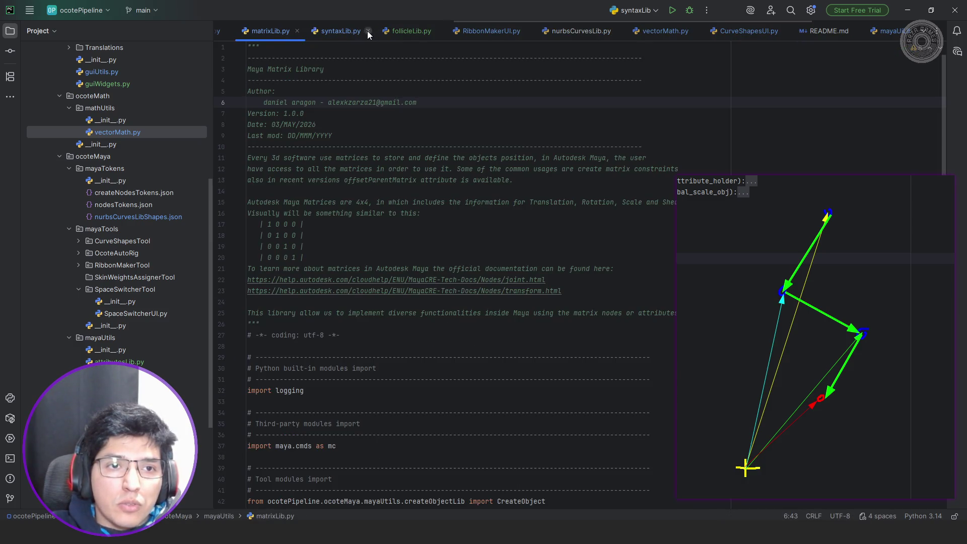
pyautogui.click(325, 32)
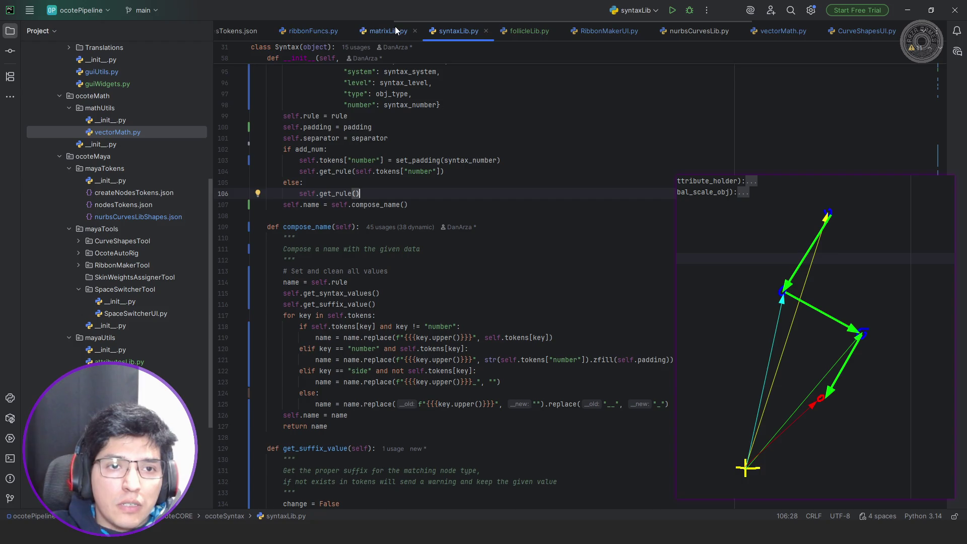
pyautogui.scroll(3, 322, 33)
pyautogui.scroll(4, 321, 34)
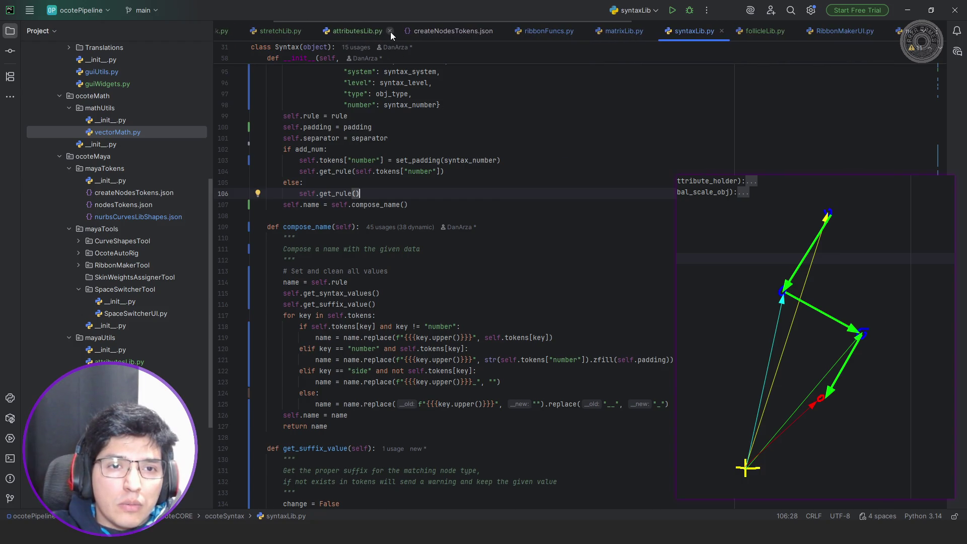
pyautogui.click(500, 31)
pyautogui.scroll(2, 327, 32)
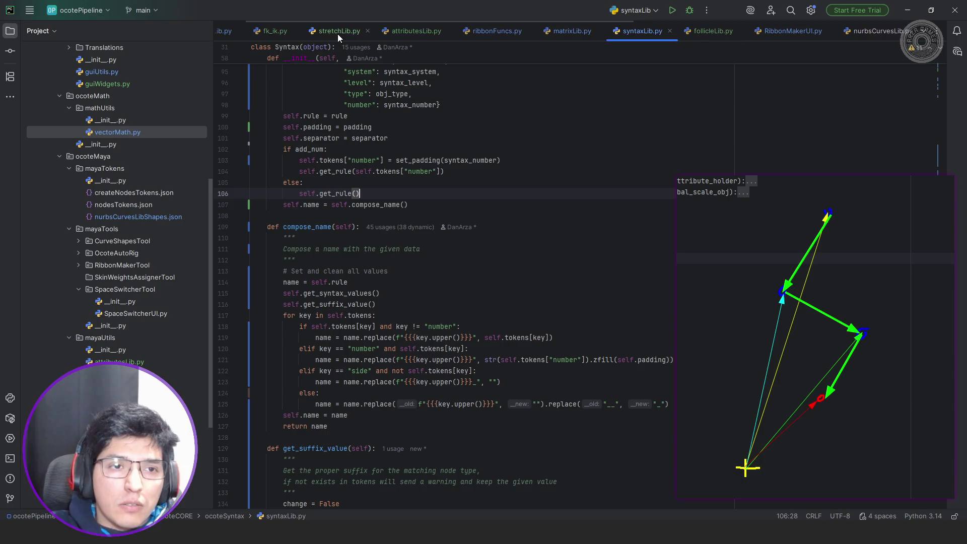
pyautogui.click(338, 32)
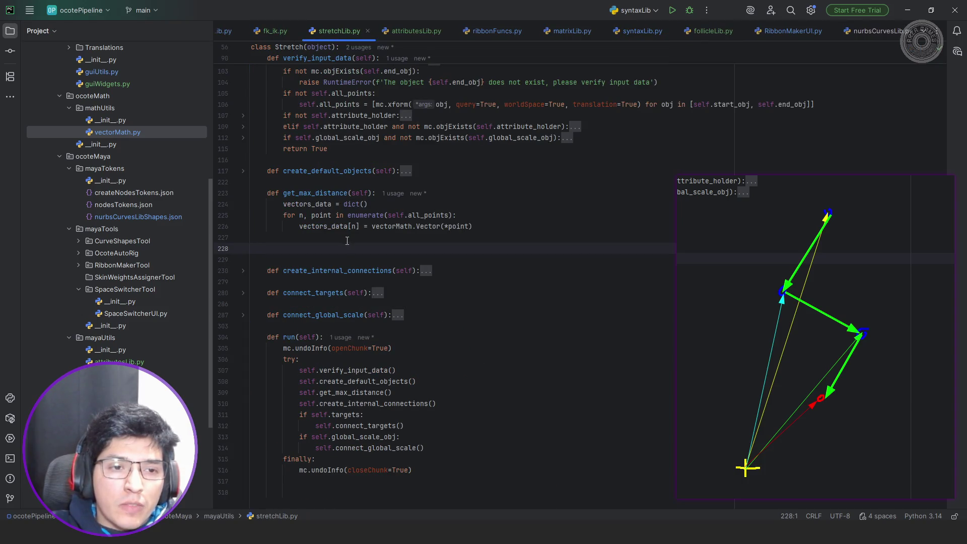
# - On line 228, begin the assignment vector_a = vectorMath.two_vector_sub(
pyautogui.press('Tab')
pyautogui.press('Tab')
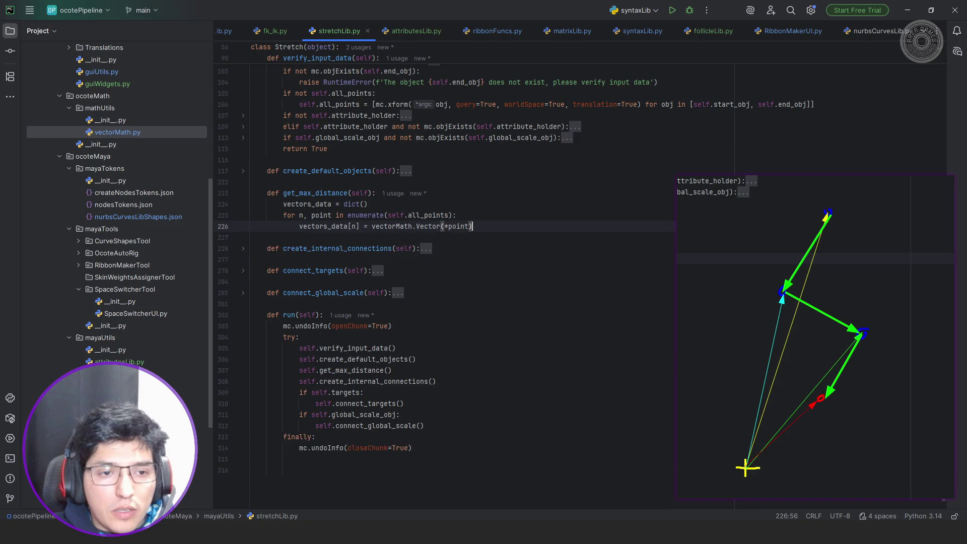
pyautogui.write('vector_a')
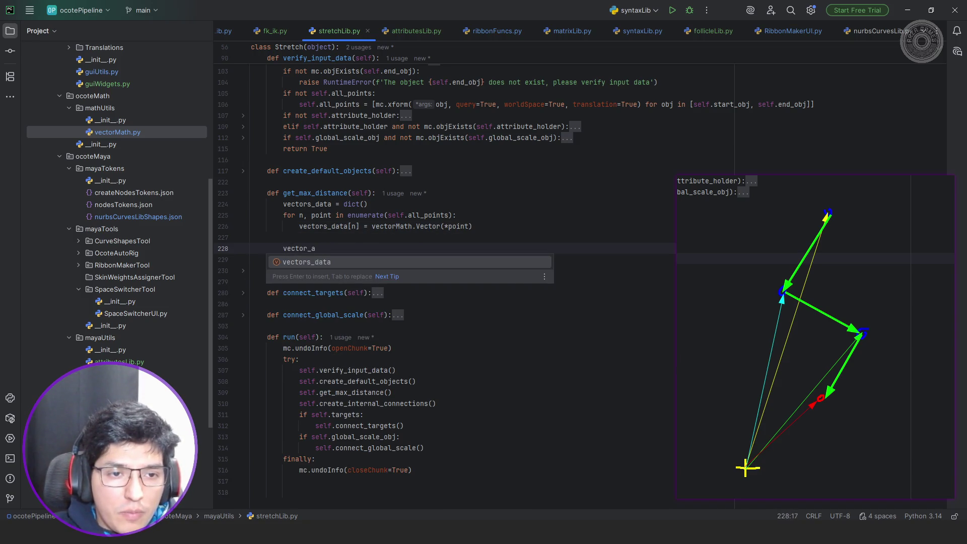
pyautogui.write(' =')
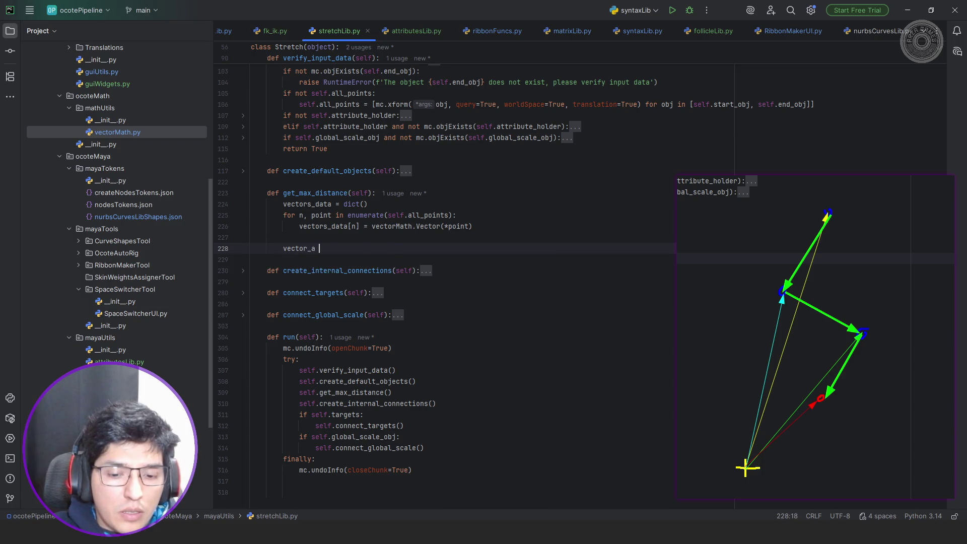
pyautogui.write(' two_vector_sub')
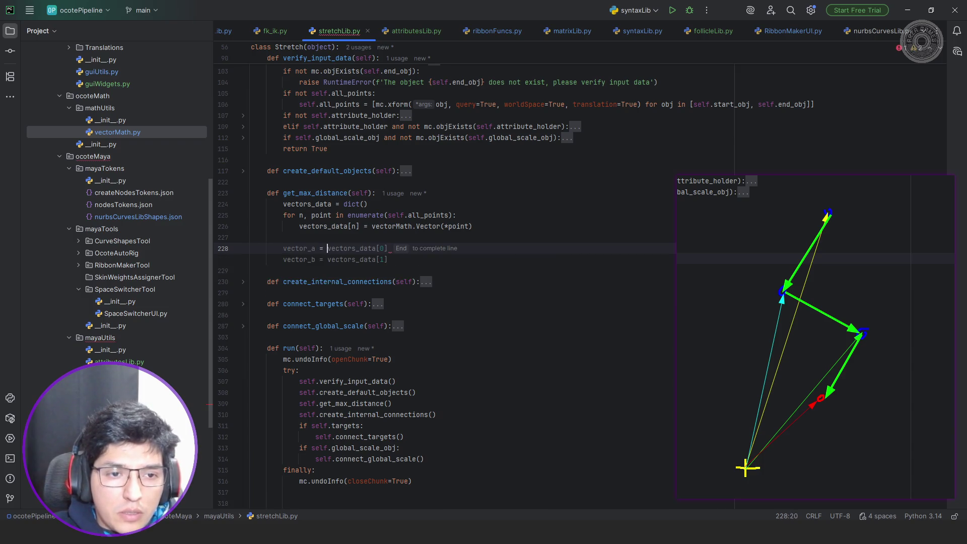
pyautogui.scroll(3, 500, 231)
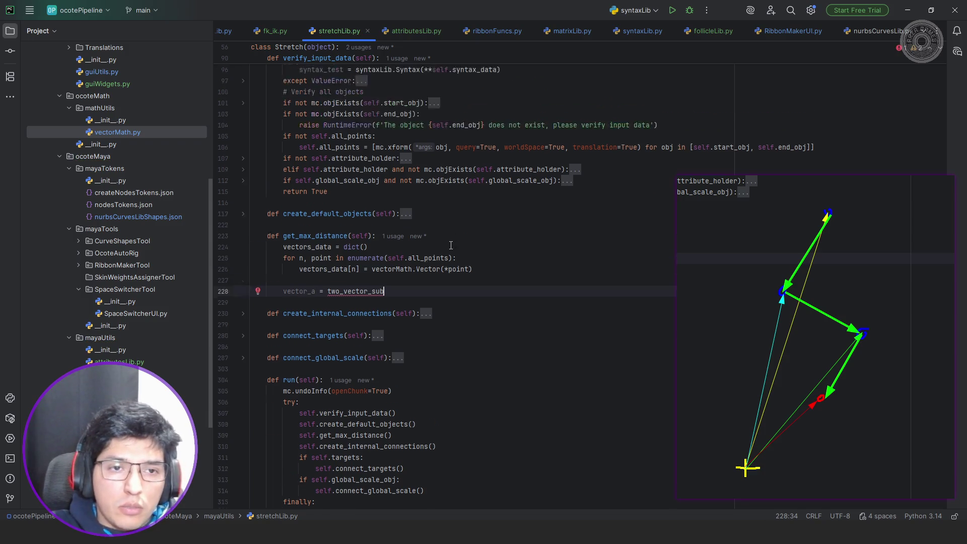
pyautogui.hotkey('ctrl', 'Left')
pyautogui.write('vectorMath.')
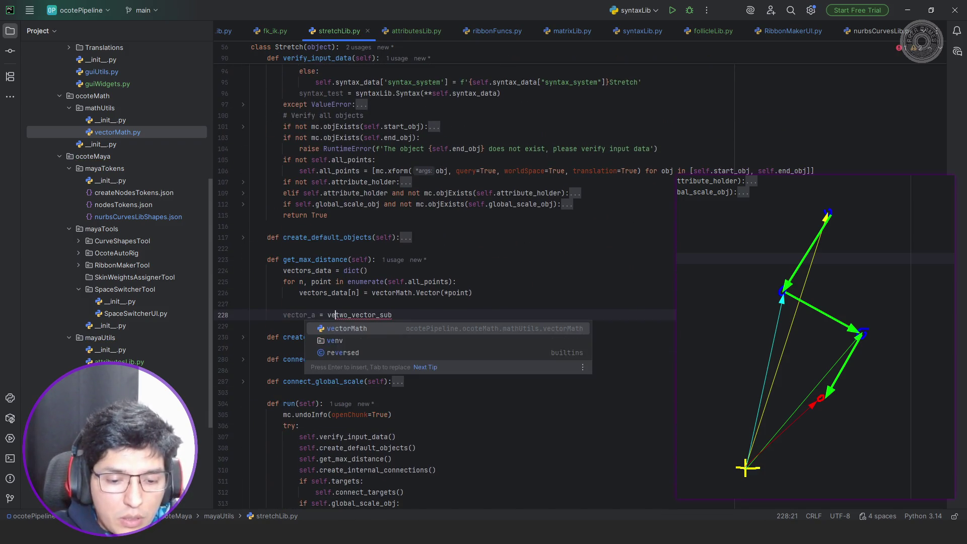
pyautogui.press('Escape')
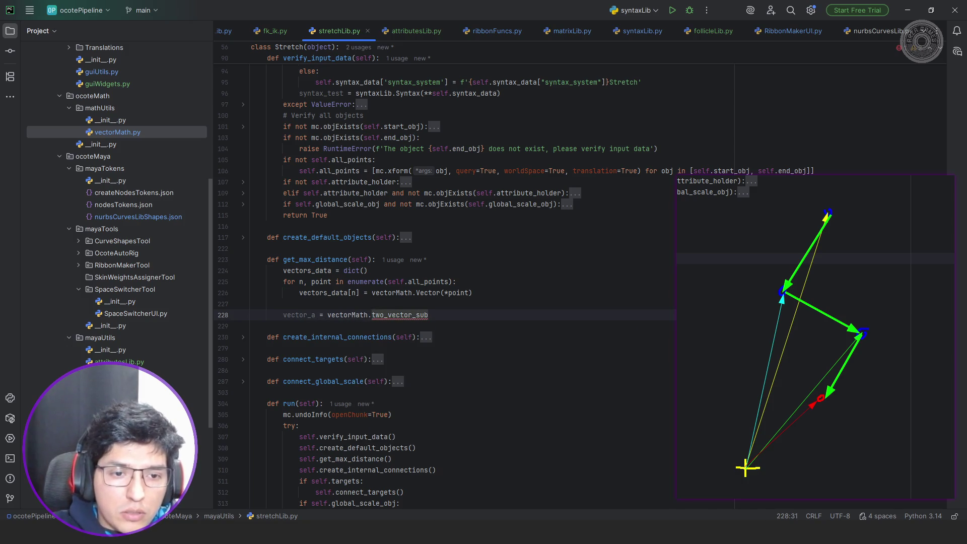
pyautogui.press('End')
pyautogui.write('(')
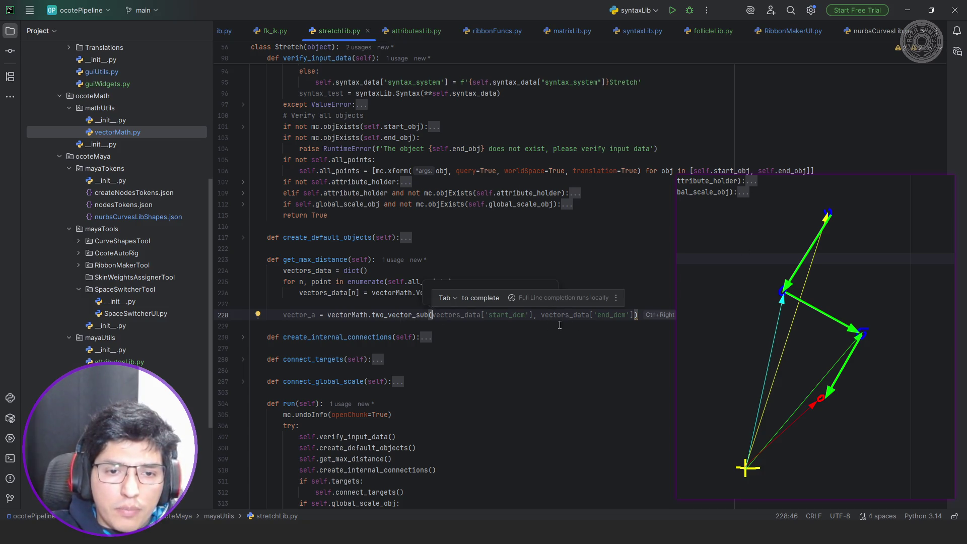
pyautogui.scroll(-3, 755, 30)
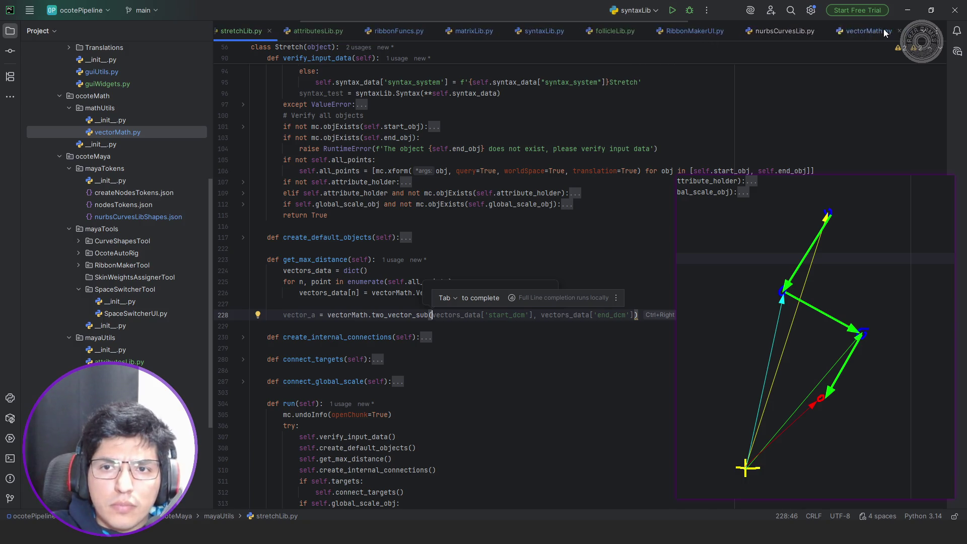
pyautogui.click(720, 29)
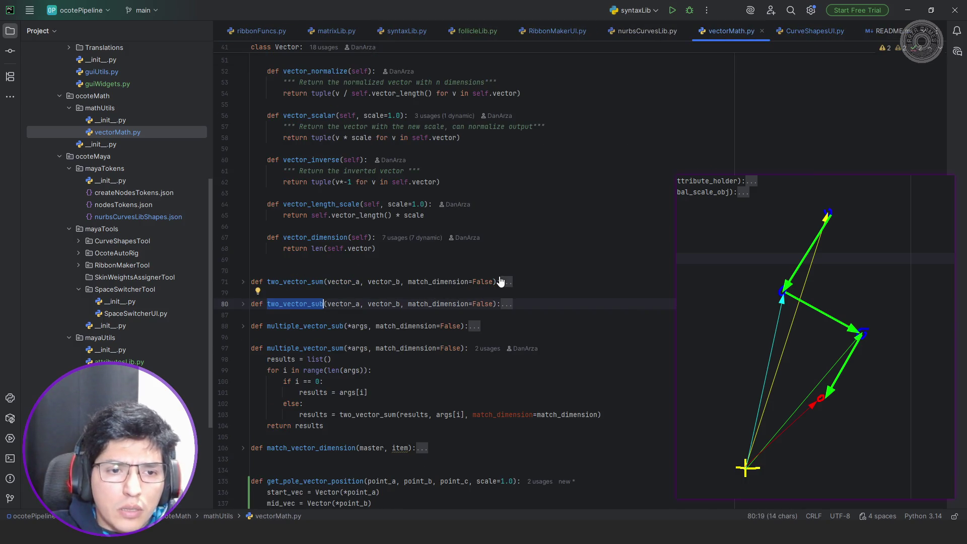
pyautogui.scroll(5, 405, 24)
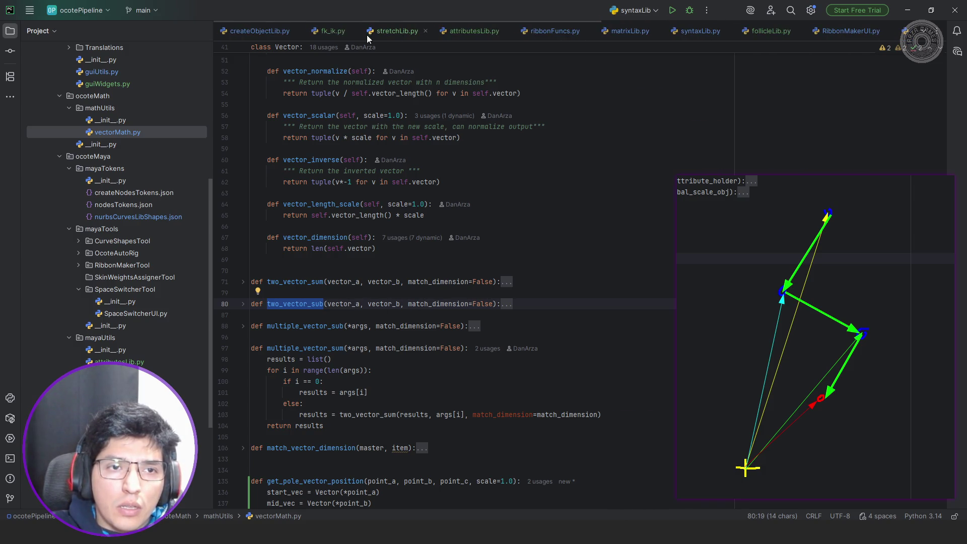
pyautogui.click(325, 34)
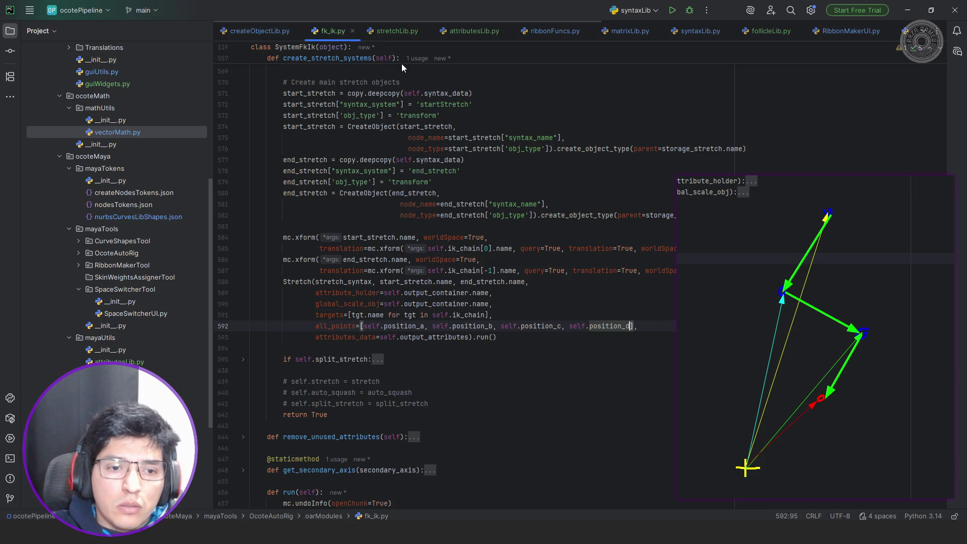
pyautogui.click(399, 29)
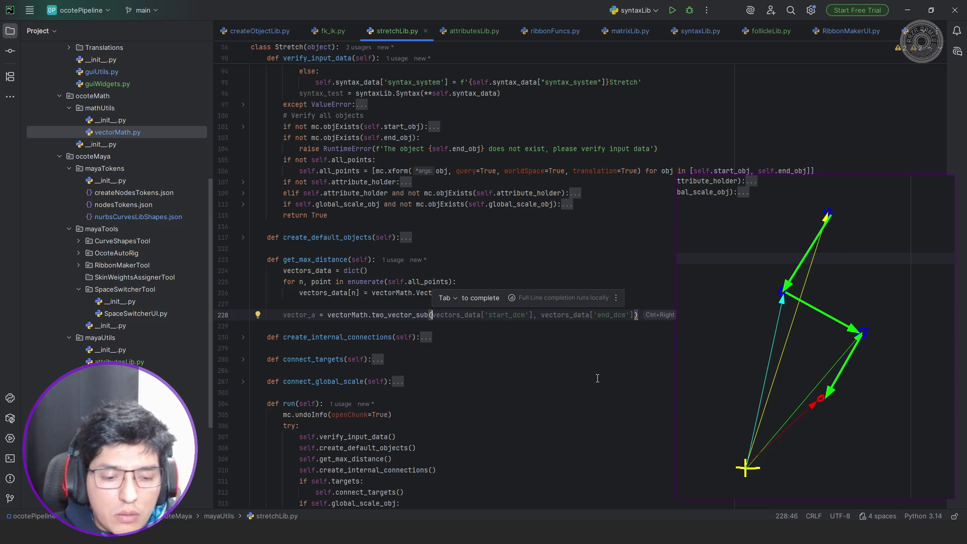
# - Complete the vector_a line so it uses vectors_data keys '0' and '1'
pyautogui.write('vect')
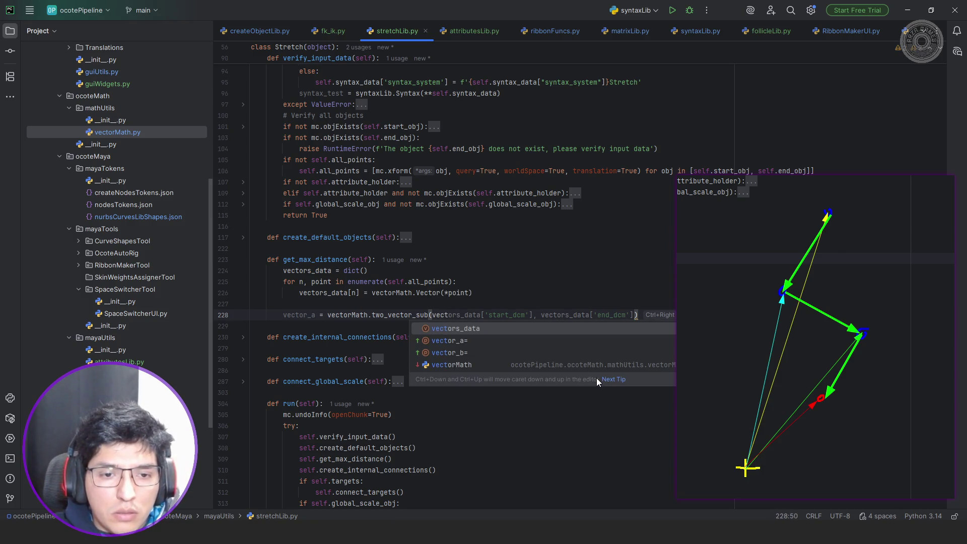
pyautogui.press('Tab')
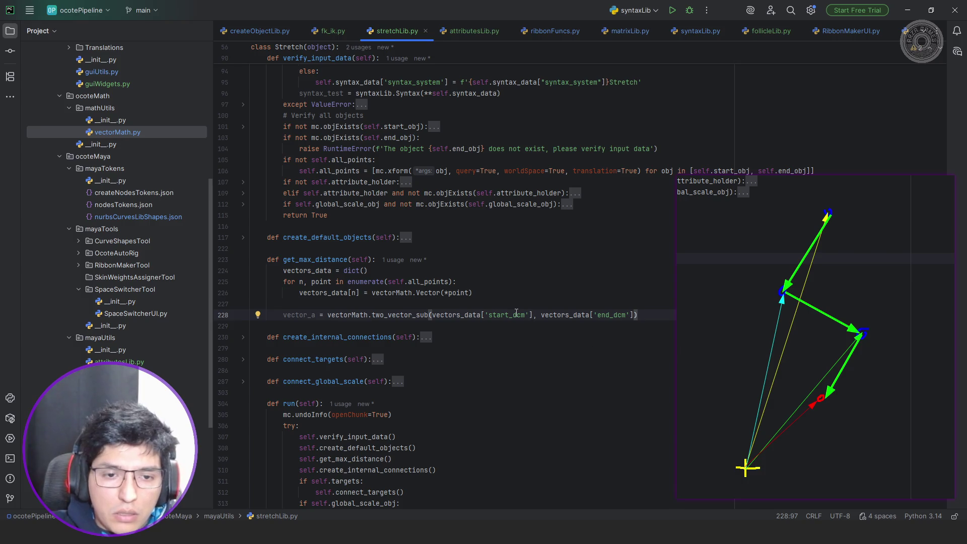
pyautogui.doubleClick(516, 314)
pyautogui.write('0')
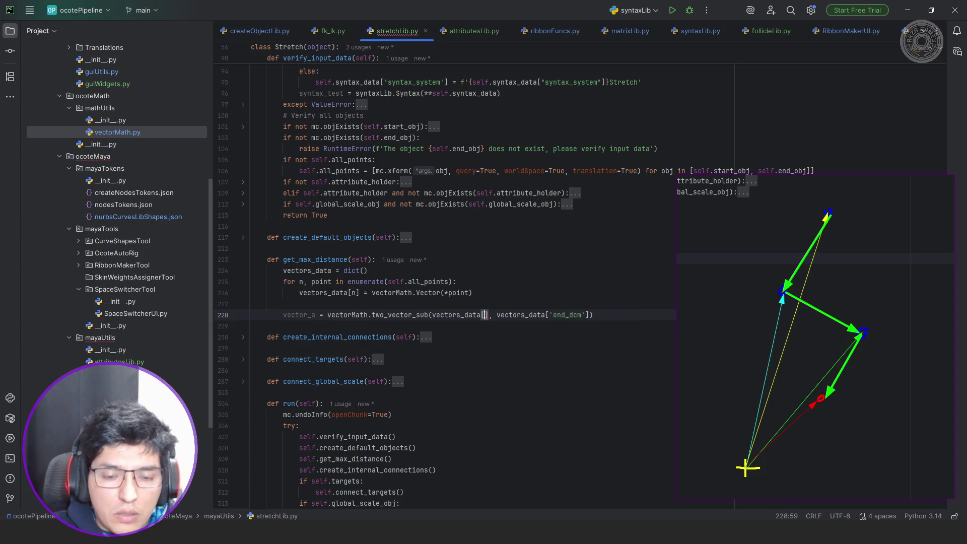
pyautogui.write("']")
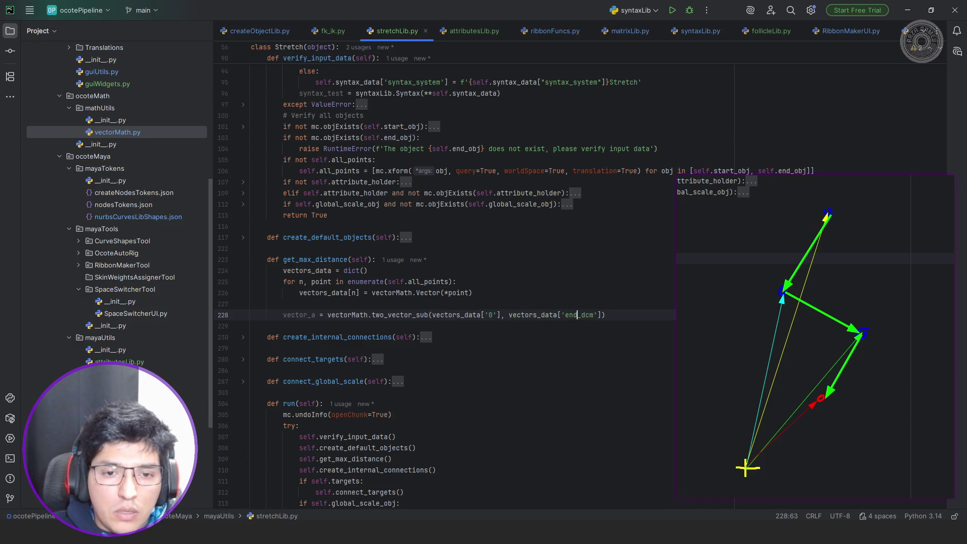
pyautogui.click(564, 315)
pyautogui.hotkey('ctrl', 'shift', 'Right')
pyautogui.write('1')
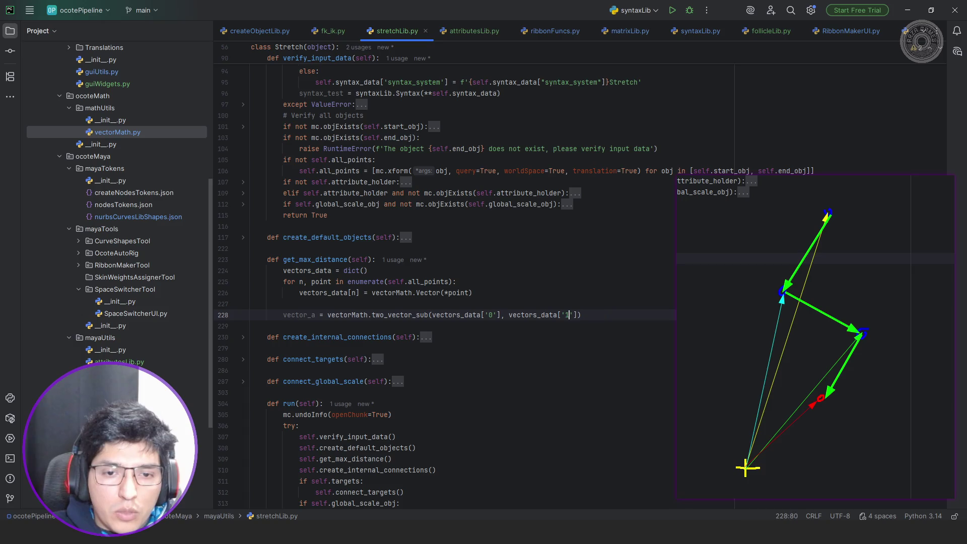
# - Duplicate the vector_a line as vector_b, using vectors_data keys '1' and '2'
pyautogui.press('End')
pyautogui.hotkey('shift', 'Home')
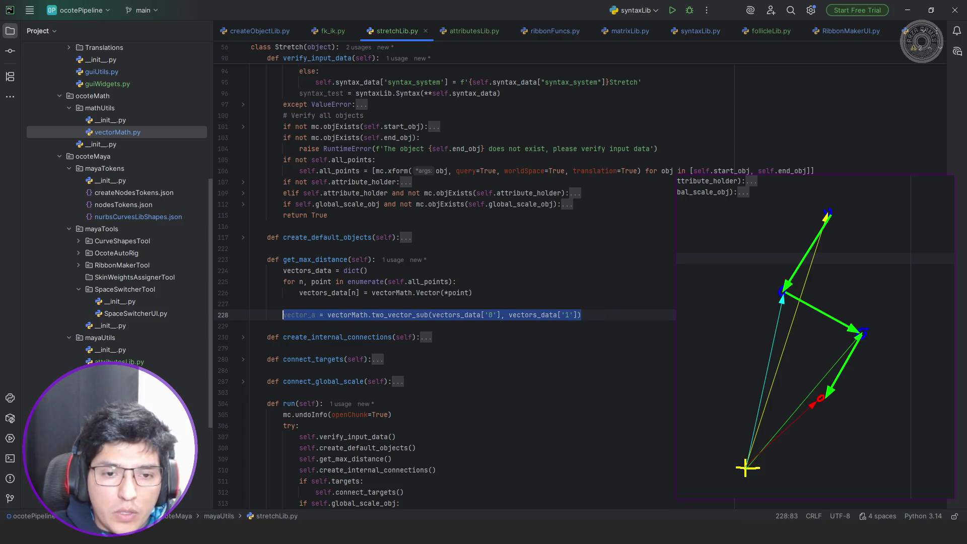
pyautogui.hotkey('ctrl', 'c')
pyautogui.press('End')
pyautogui.press('Return')
pyautogui.hotkey('ctrl', 'v')
pyautogui.press('Home')
pyautogui.hotkey('ctrl', 'shift', 'Right')
pyautogui.write('vector_b')
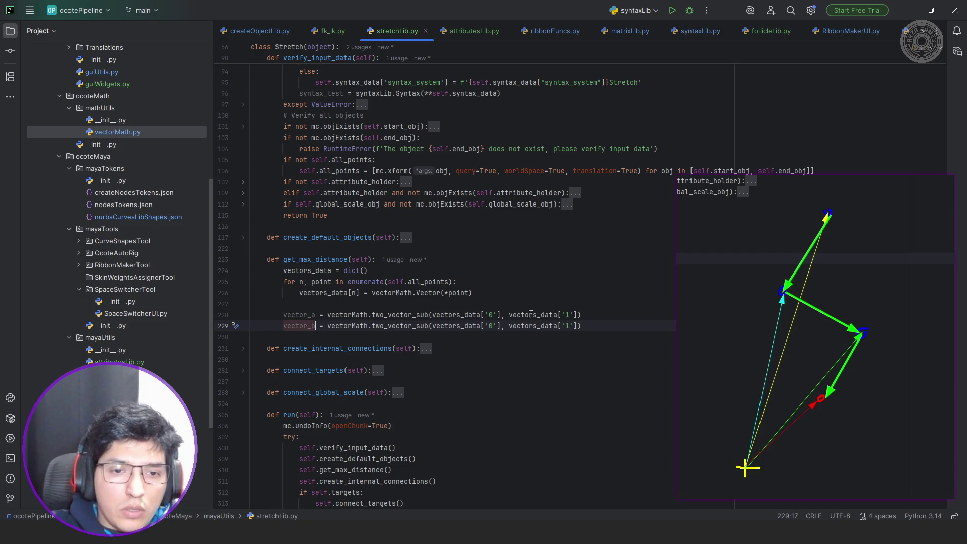
pyautogui.hotkey('ctrl', 'Right')
pyautogui.hotkey('ctrl', 'Right')
pyautogui.hotkey('ctrl', 'Right')
pyautogui.press('Left')
pyautogui.press('Left')
pyautogui.press('Left')
pyautogui.press('BackSpace')
pyautogui.write('1')
pyautogui.press('End')
pyautogui.press('Left')
pyautogui.press('Left')
pyautogui.press('Left')
pyautogui.press('BackSpace')
pyautogui.write('2')
# - Add the condition if '3' in vectors_data.keys(): below vector_b
pyautogui.press('End')
pyautogui.press('Return')
pyautogui.write('if')
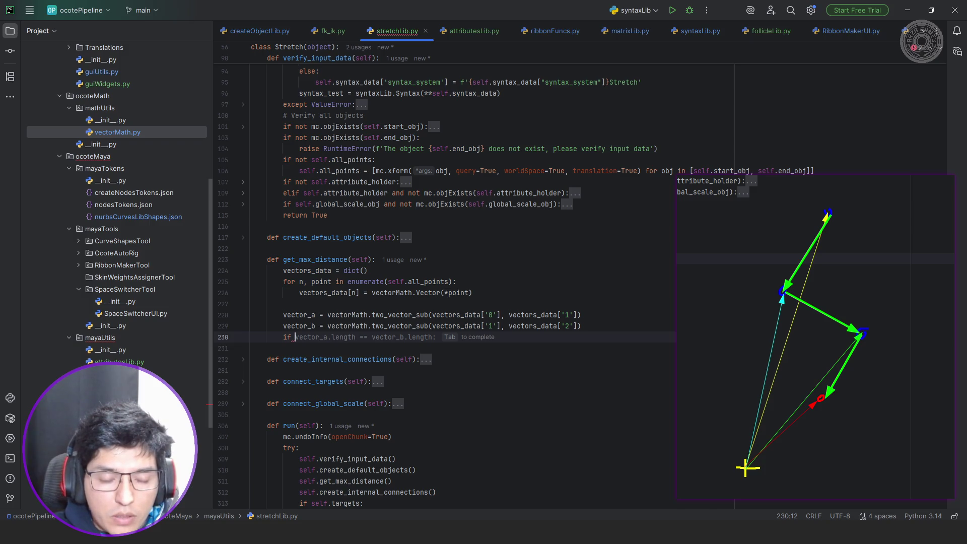
pyautogui.write(' vec')
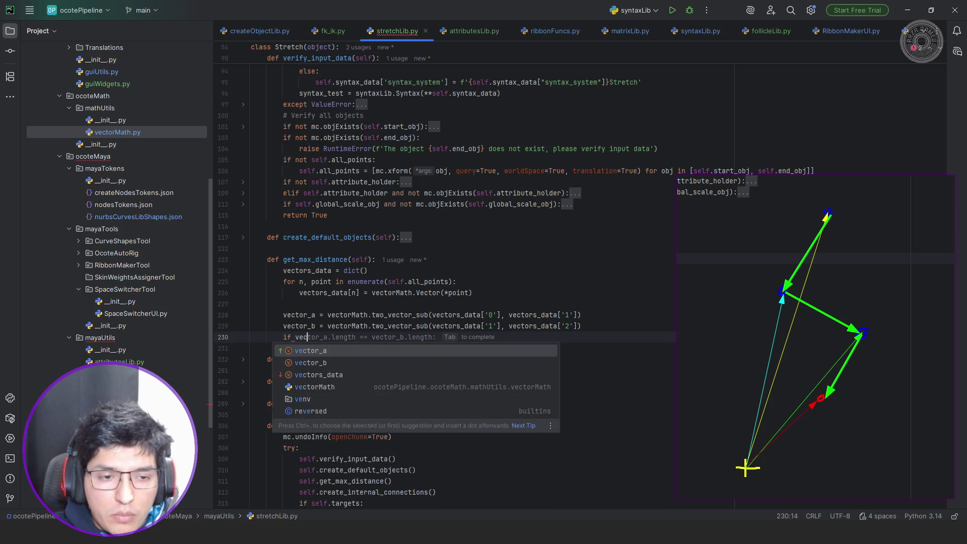
pyautogui.write('tor_data')
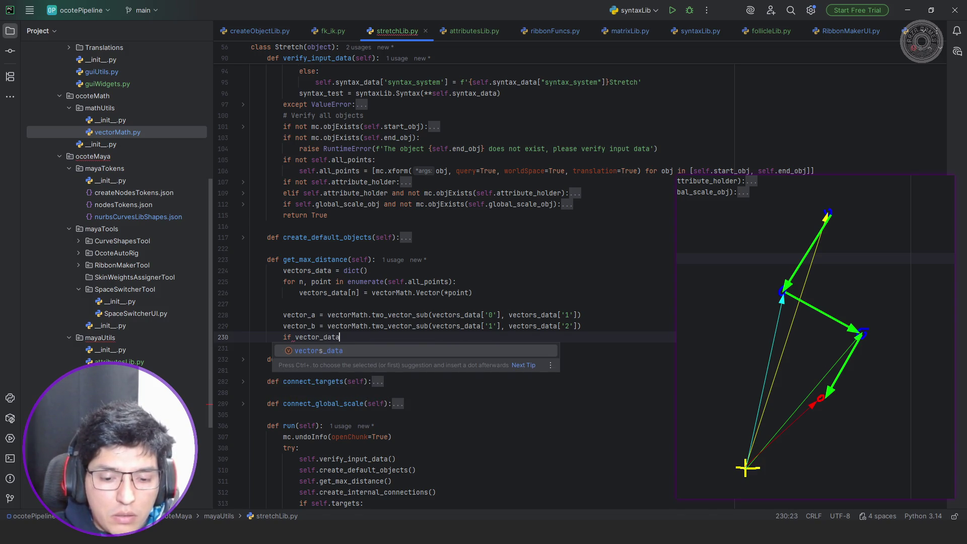
pyautogui.click(295, 337)
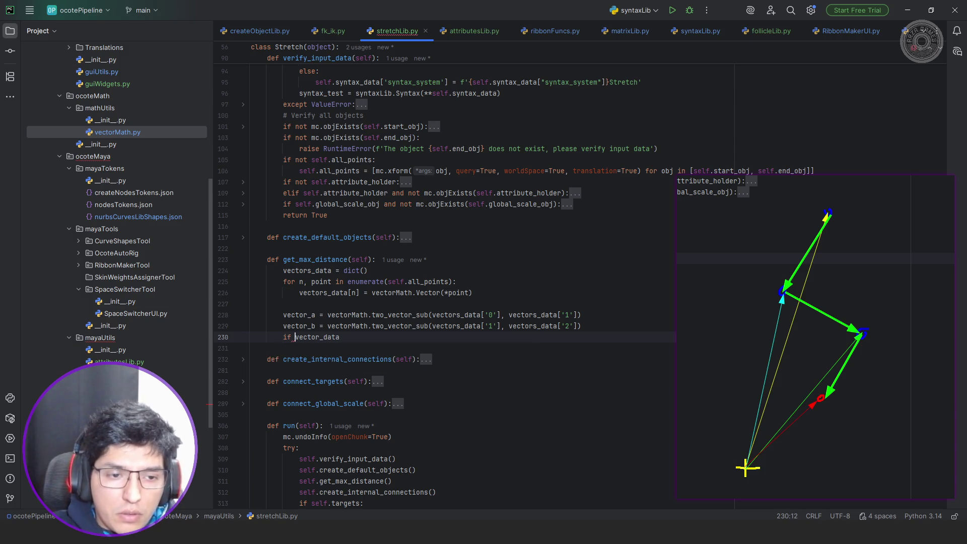
pyautogui.write("'3' in")
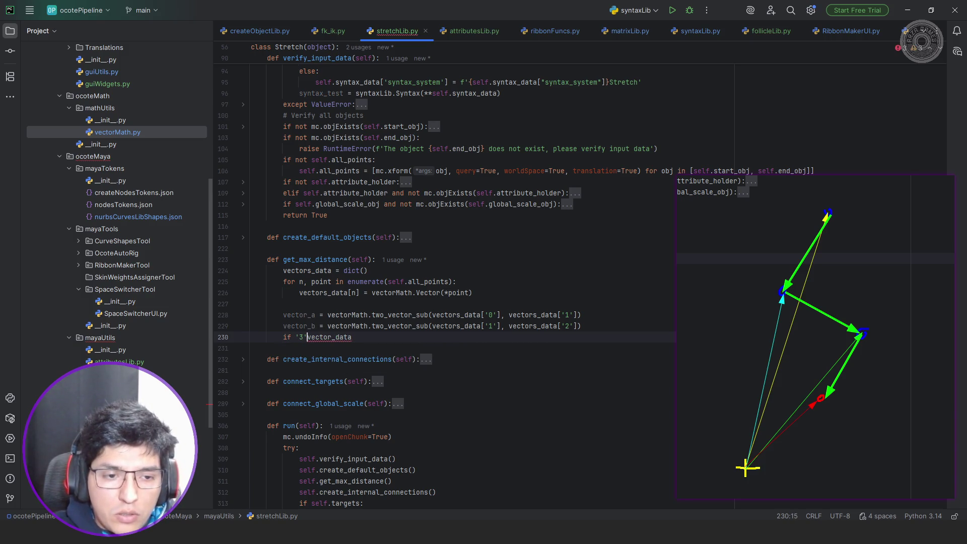
pyautogui.click(368, 337)
pyautogui.write('.keys')
pyautogui.press('Tab')
pyautogui.press('Return')
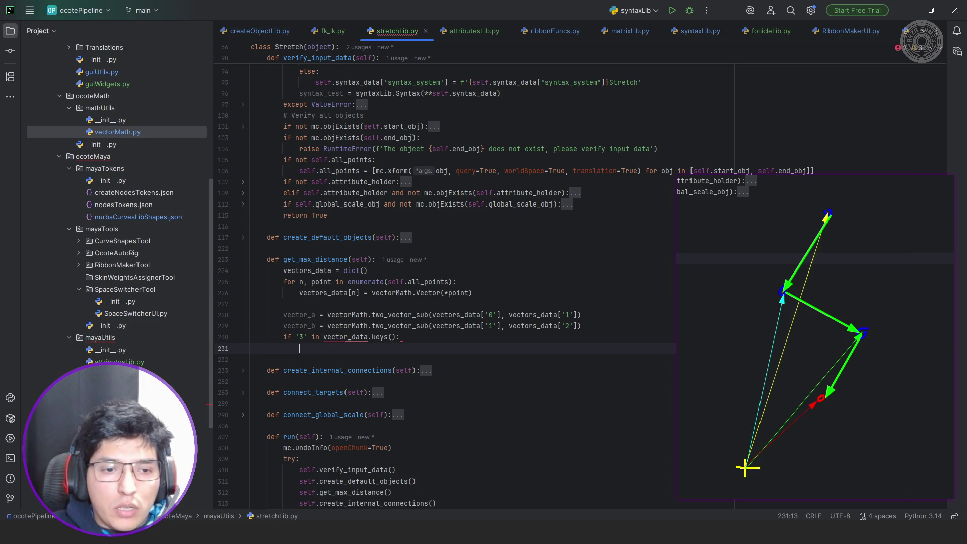
pyautogui.click(347, 336)
pyautogui.write('s')
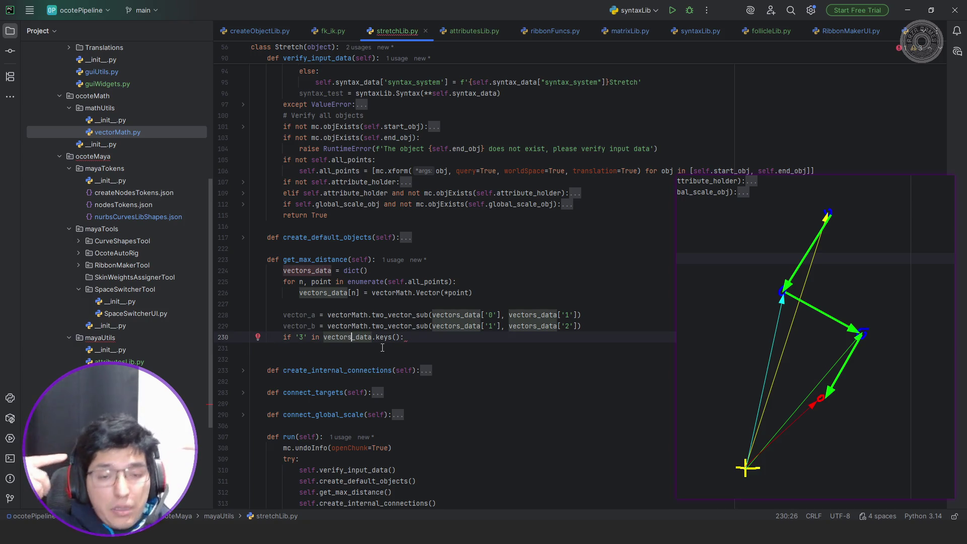
# - Paste the vector_b line into the if body as vector_c, using keys '2' and '3'
pyautogui.click(377, 348)
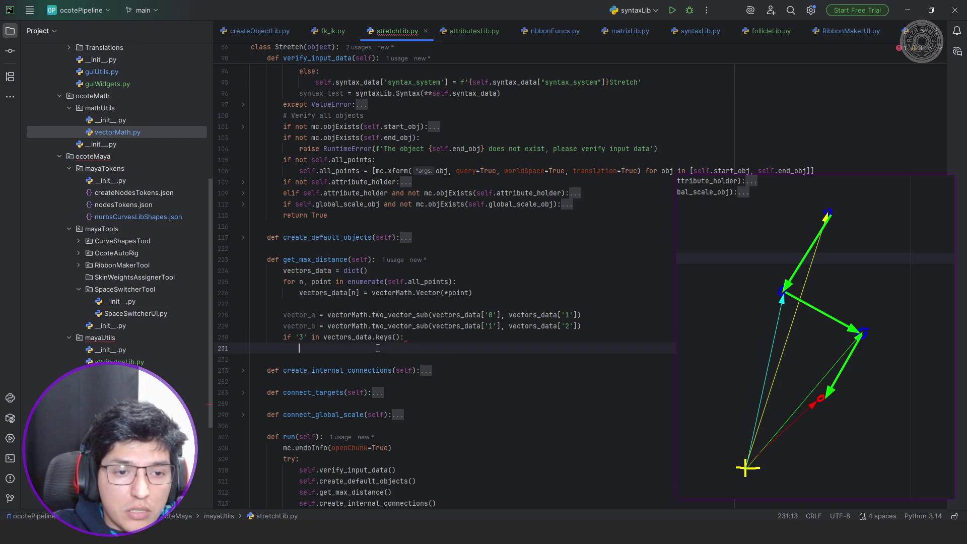
pyautogui.press('Up')
pyautogui.press('Up')
pyautogui.hotkey('ctrl', 'w')
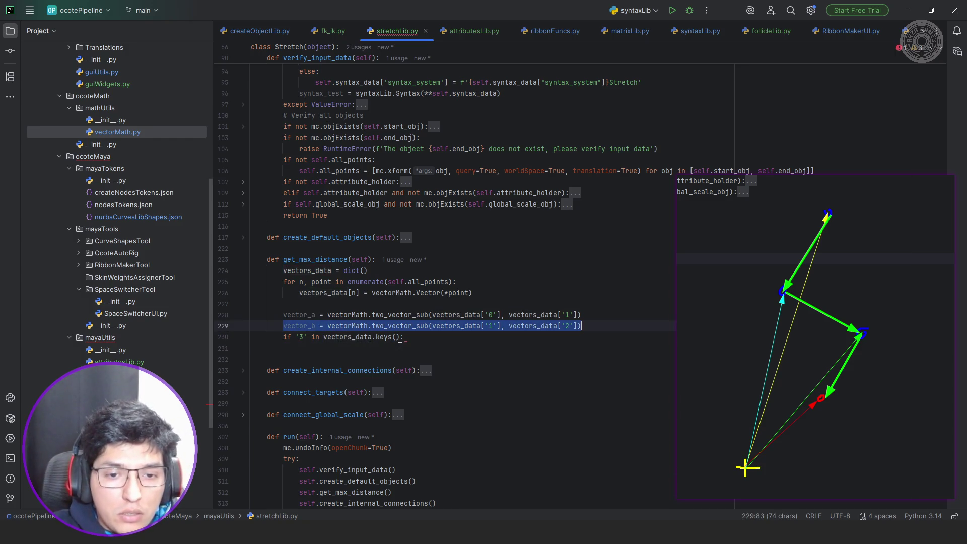
pyautogui.press('Down')
pyautogui.press('End')
pyautogui.hotkey('ctrl', 'v')
pyautogui.press('Home')
pyautogui.hotkey('ctrl', 'Right')
pyautogui.press('BackSpace')
pyautogui.write('c')
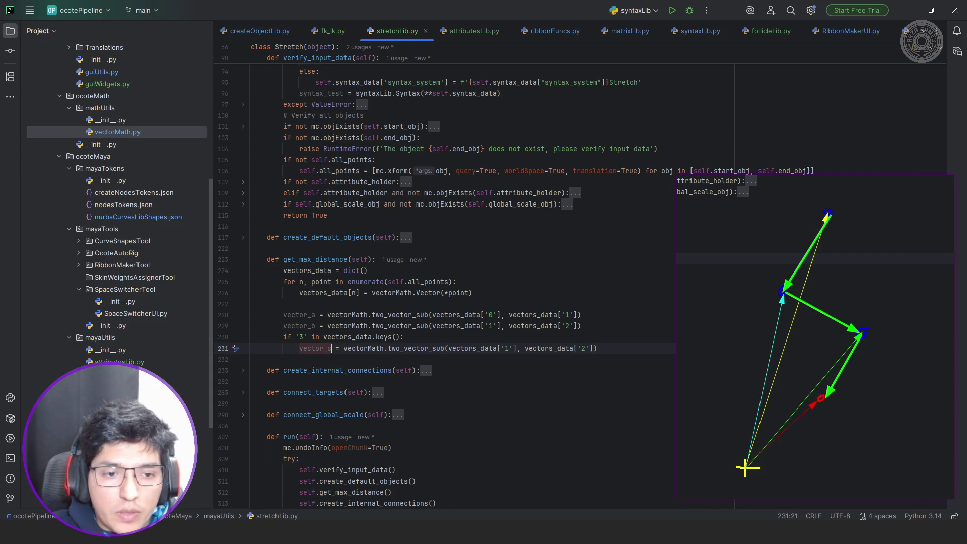
pyautogui.click(509, 347)
pyautogui.press('End')
pyautogui.press('Left')
pyautogui.press('Left')
pyautogui.press('Left')
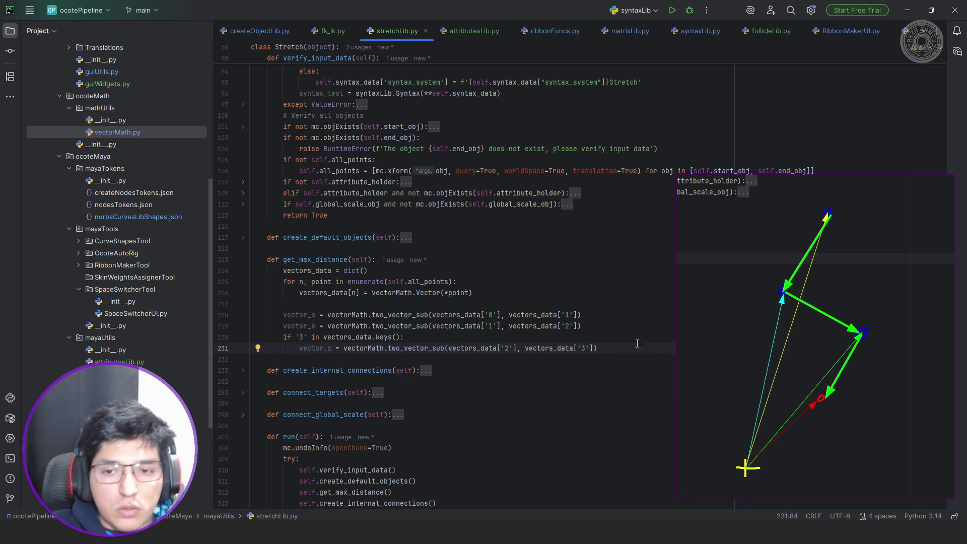
pyautogui.scroll(-2, 616, 302)
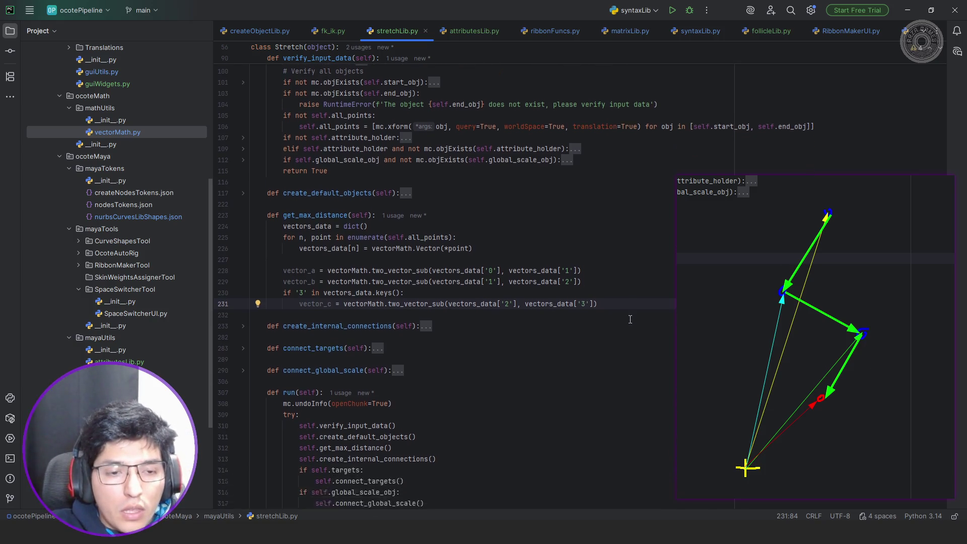
pyautogui.click(616, 279)
# - Add print(vector_a) and print(vector_b) after vector_b, and print(vector_c) inside the '3' block
pyautogui.press('Up')
pyautogui.press('Up')
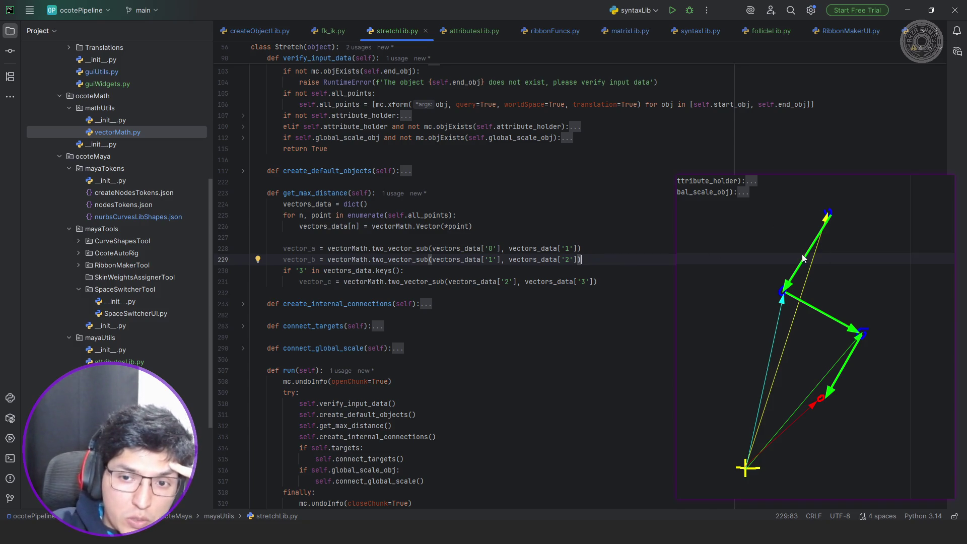
pyautogui.scroll(-1, 651, 271)
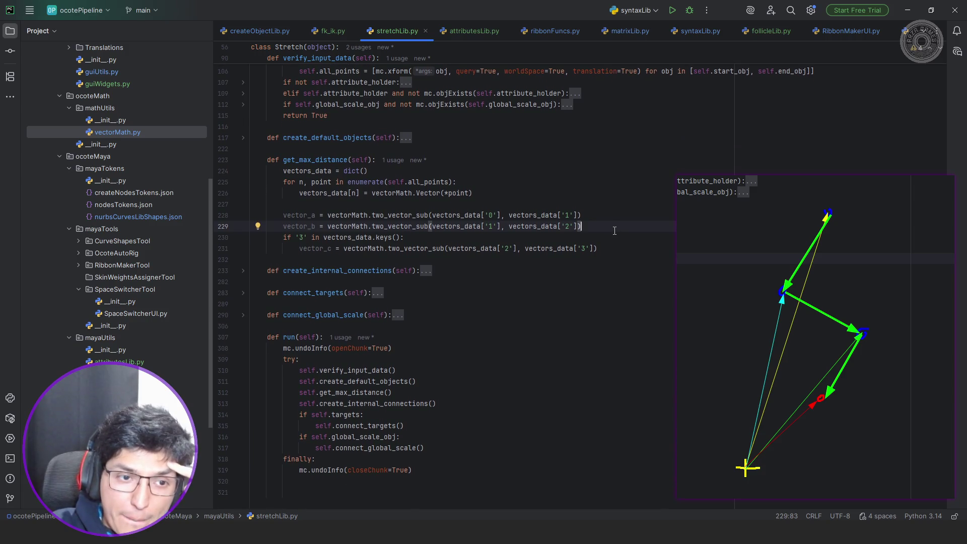
pyautogui.scroll(1, 614, 230)
pyautogui.press('Return')
pyautogui.press('Return')
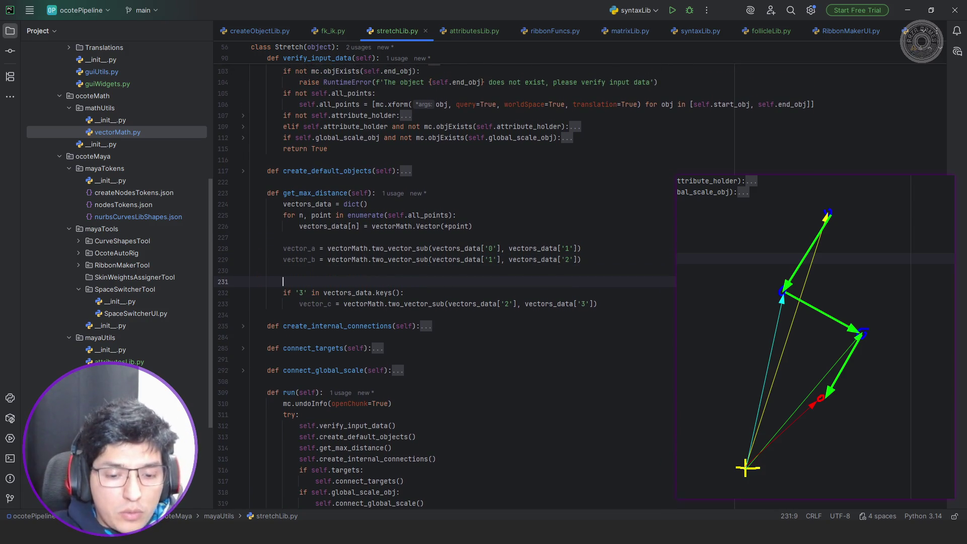
pyautogui.write('print')
pyautogui.write('(vector_a)')
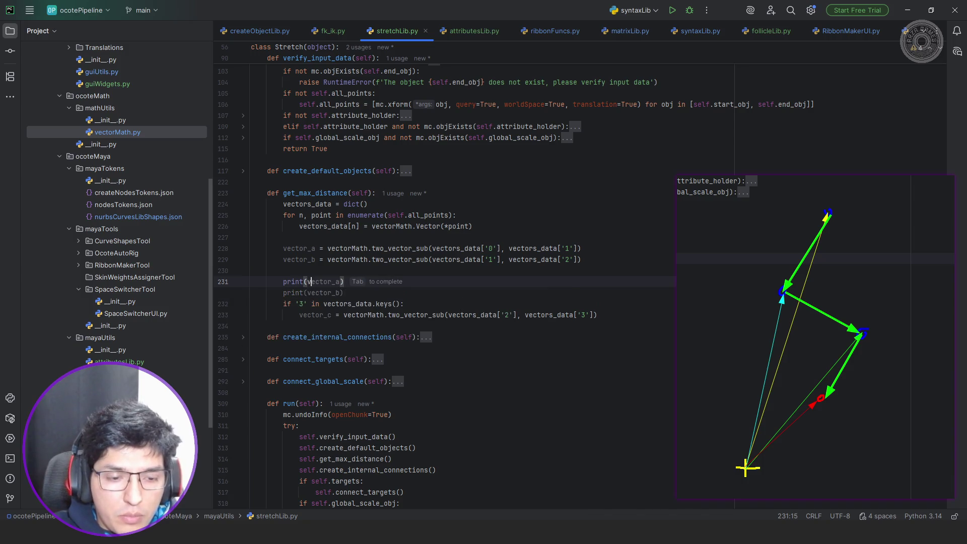
pyautogui.press('End')
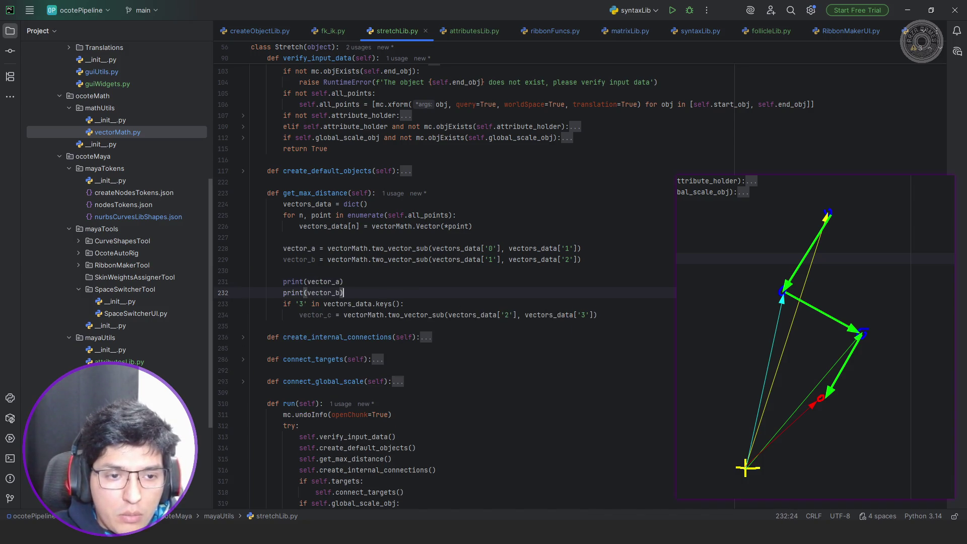
pyautogui.press('Down')
pyautogui.press('Down')
pyautogui.press('End')
pyautogui.press('Return')
pyautogui.write('print(vector_c)')
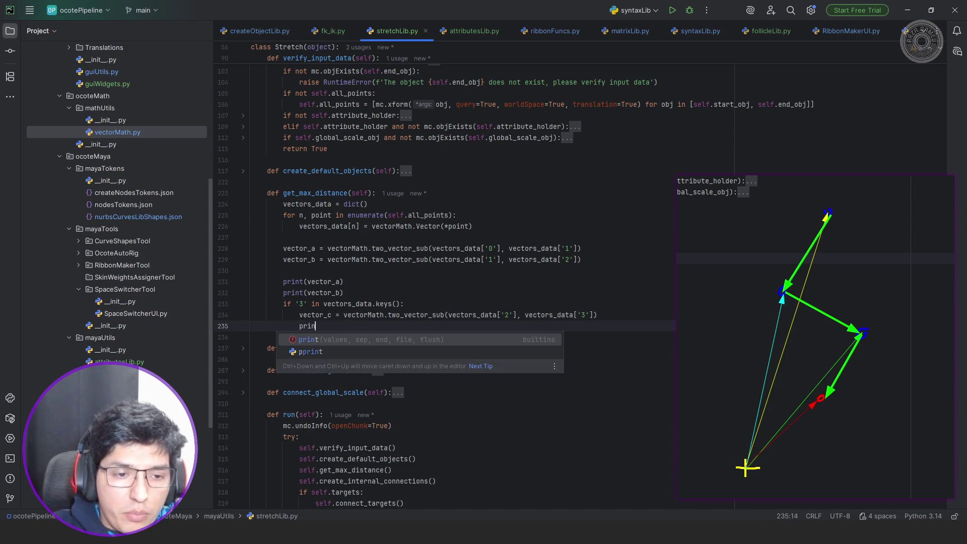
pyautogui.hotkey('alt', 'Tab')
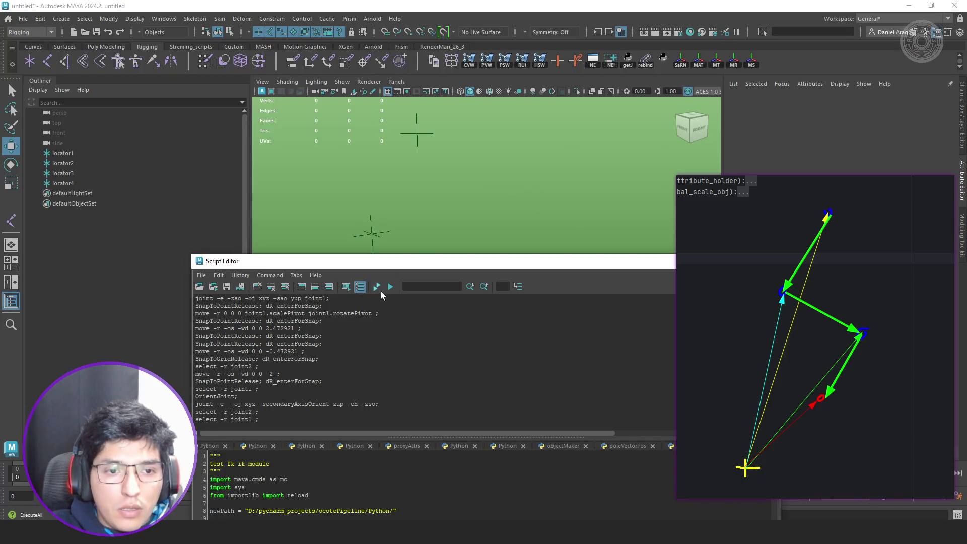
# - Run the Maya test, which fails with KeyError '0' at line 228, then undo the partial rig
pyautogui.click(377, 287)
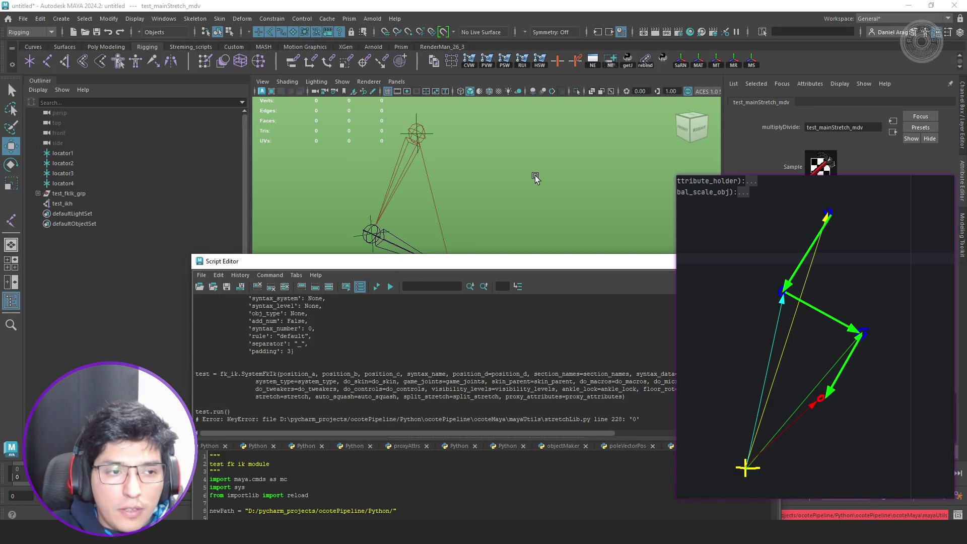
pyautogui.hotkey('ctrl', 'Return')
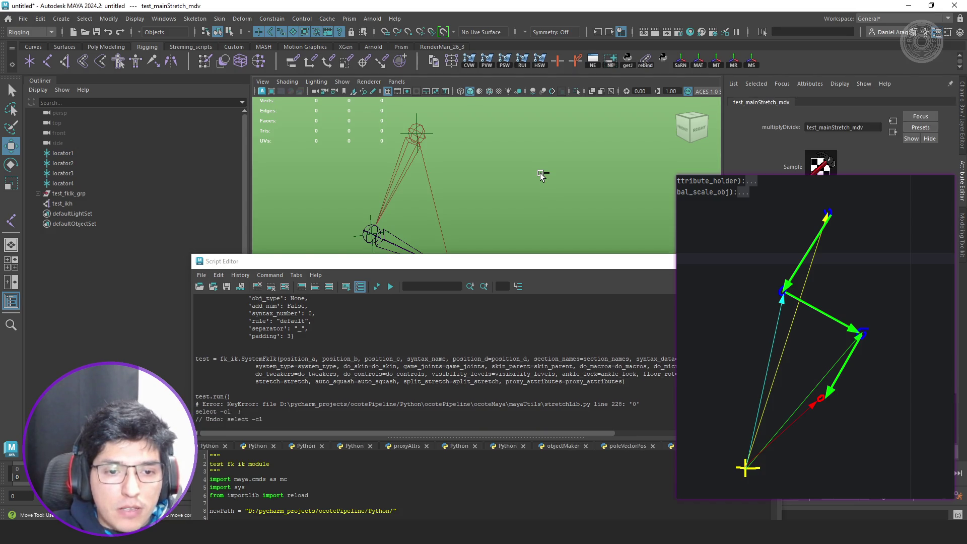
pyautogui.hotkey('alt', 'Tab')
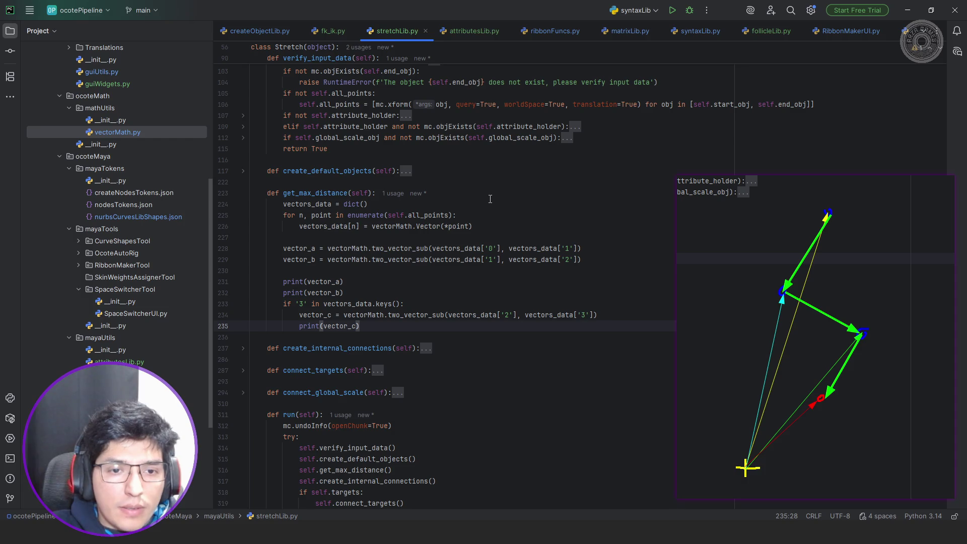
# - Change the vector_a and vector_b lookups to integer keys 0, 1 and 2
pyautogui.moveTo(497, 248); pyautogui.dragTo(485, 248)
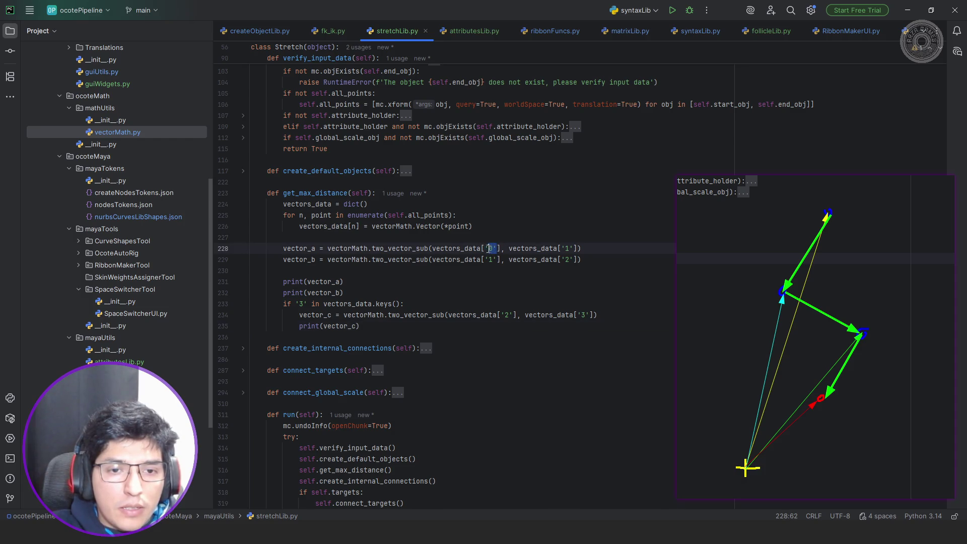
pyautogui.write('0')
pyautogui.press('Down')
pyautogui.press('BackSpace')
pyautogui.press('Right')
pyautogui.press('BackSpace')
pyautogui.press('End')
pyautogui.press('Left')
pyautogui.press('Left')
pyautogui.press('Delete')
pyautogui.press('Left')
pyautogui.press('BackSpace')
pyautogui.press('Up')
pyautogui.press('Delete')
pyautogui.press('Right')
pyautogui.press('Delete')
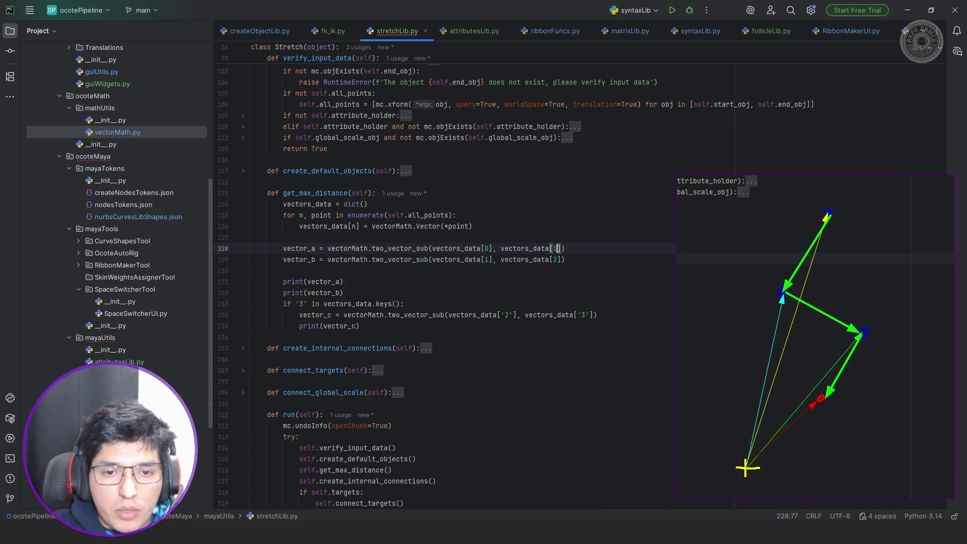
# - Remove the quotes from the vector_c keys so they become integers 2 and 3
pyautogui.click(501, 315)
pyautogui.press('Delete')
pyautogui.press('Right')
pyautogui.press('Delete')
pyautogui.click(569, 315)
pyautogui.press('Delete')
pyautogui.press('Right')
pyautogui.press('Delete')
pyautogui.click(599, 283)
pyautogui.hotkey('alt', 'Tab')
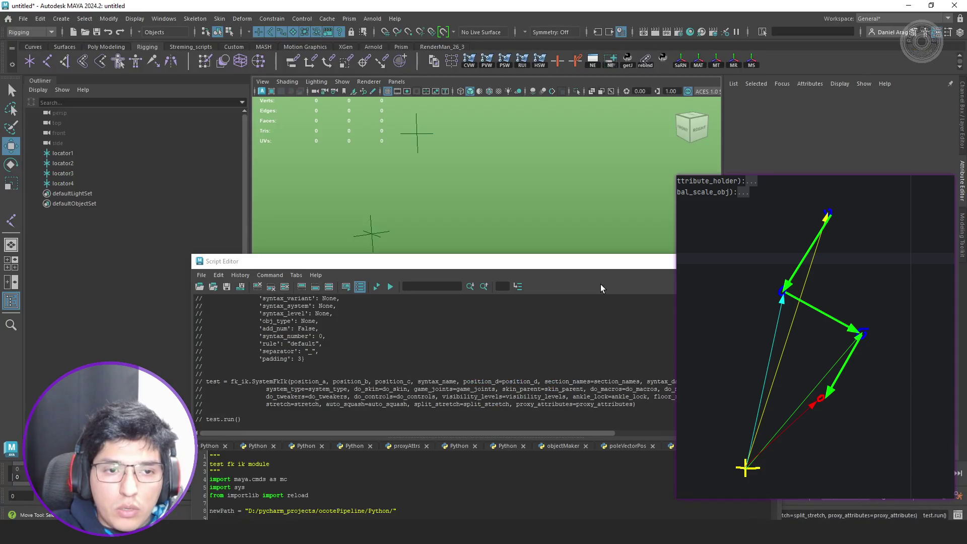
# - Rerun the Maya test, which prints two Vector objects, then undo the rig, leaving locator1–locator4
pyautogui.click(377, 287)
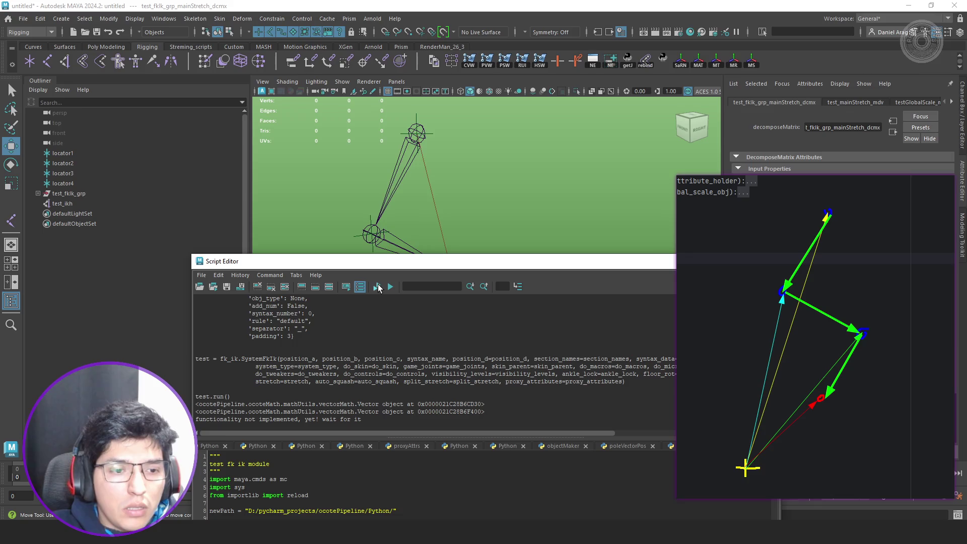
pyautogui.click(525, 182)
pyautogui.hotkey('ctrl', 'z')
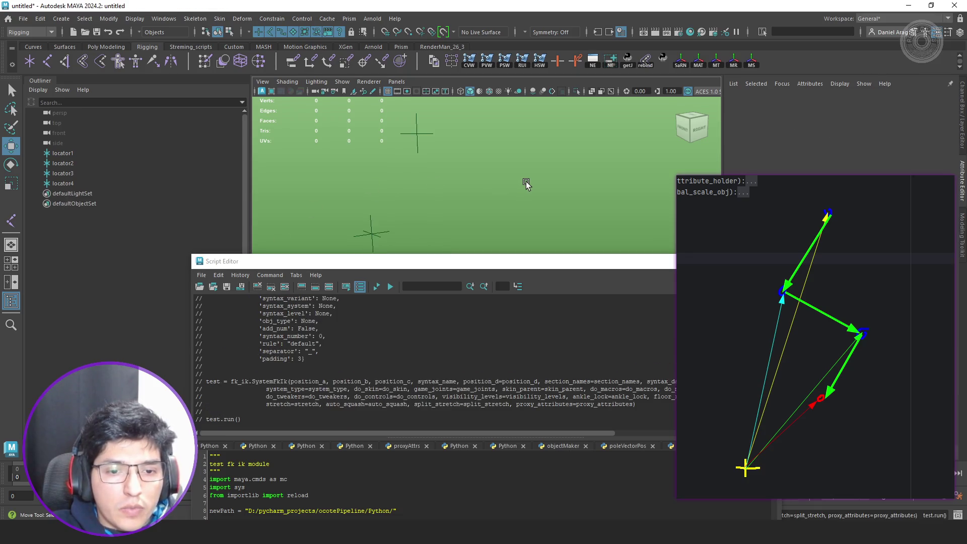
pyautogui.hotkey('alt', 'Tab')
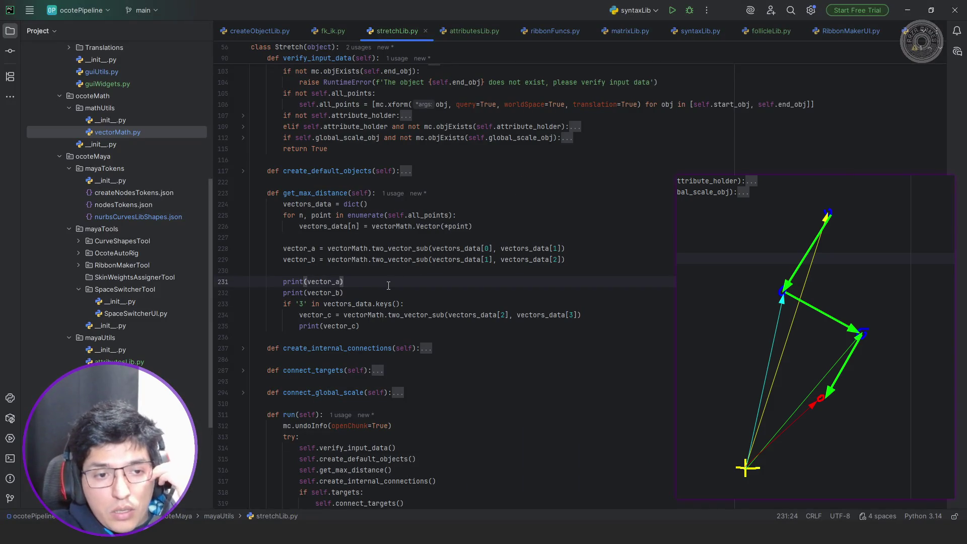
# - Change the debug prints to output vector_a.vector_length() and vector_b.vector_length()
pyautogui.press('Left')
pyautogui.write('.leng')
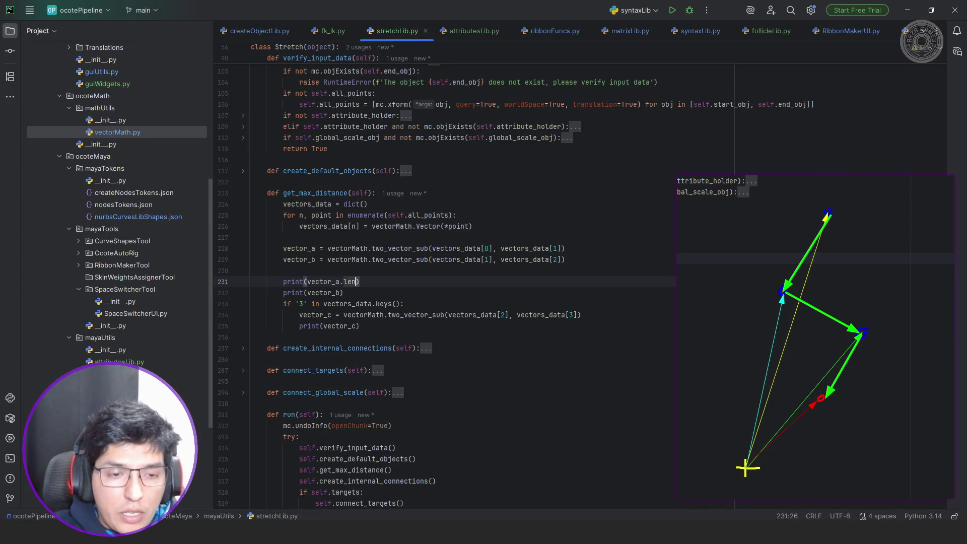
pyautogui.press('Return')
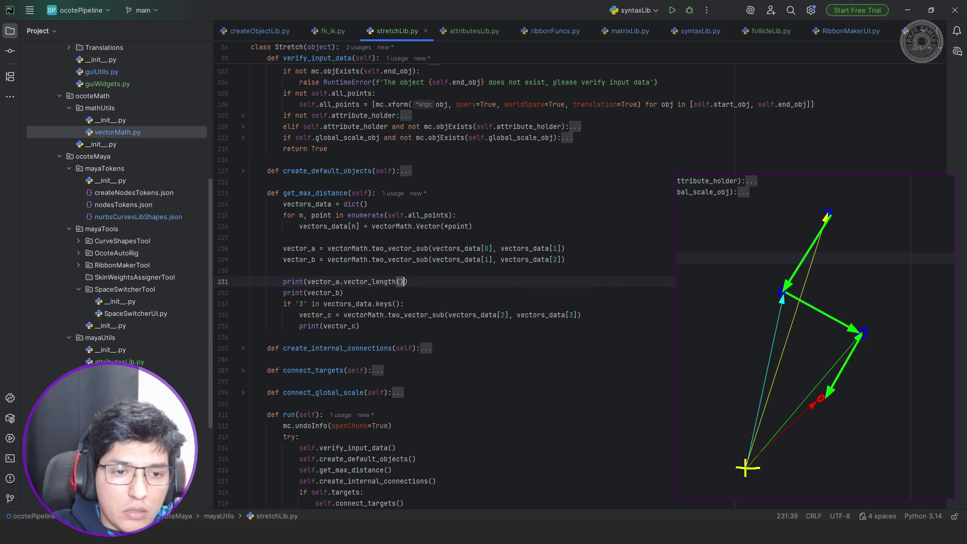
pyautogui.hotkey('shift', 'Left')
pyautogui.hotkey('shift', 'Left')
pyautogui.hotkey('shift', 'Left')
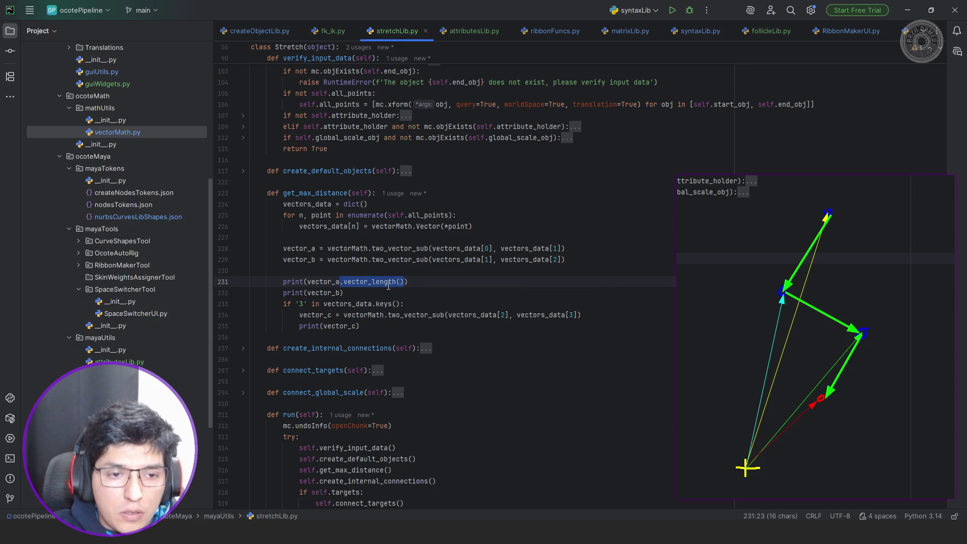
pyautogui.hotkey('ctrl', 'c')
pyautogui.press('Down')
pyautogui.hotkey('ctrl', 'v')
pyautogui.hotkey('alt', 'Tab')
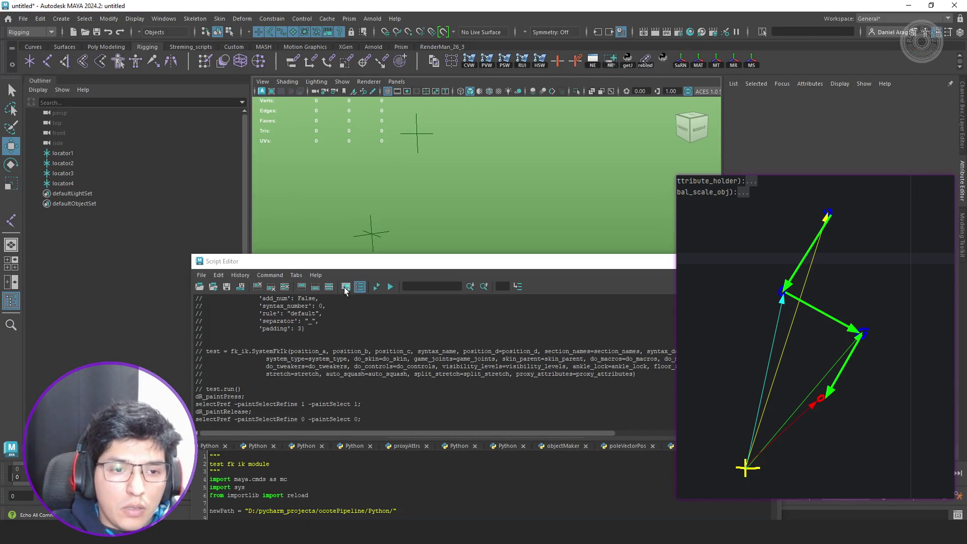
# - Run the Maya stretch test, check both lengths print 5.830951894845301, then undo the rig
pyautogui.click(376, 286)
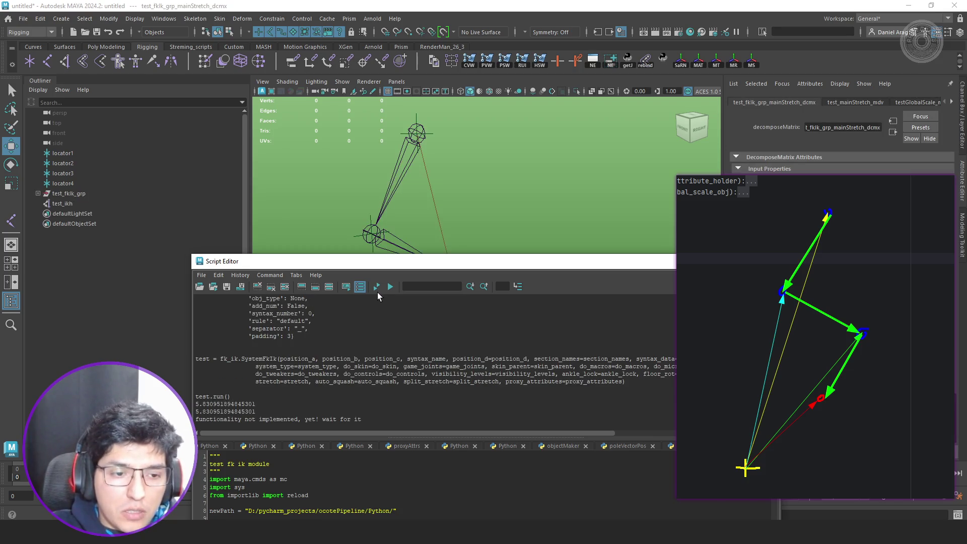
pyautogui.moveTo(485, 185)
pyautogui.keyDown('alt'); pyautogui.mouseDown()
pyautogui.moveTo(515, 110)
pyautogui.moveTo(536, 189)
pyautogui.moveTo(488, 206)
pyautogui.moveTo(458, 137)
pyautogui.moveTo(471, 165)
pyautogui.mouseUp(); pyautogui.keyUp('alt')
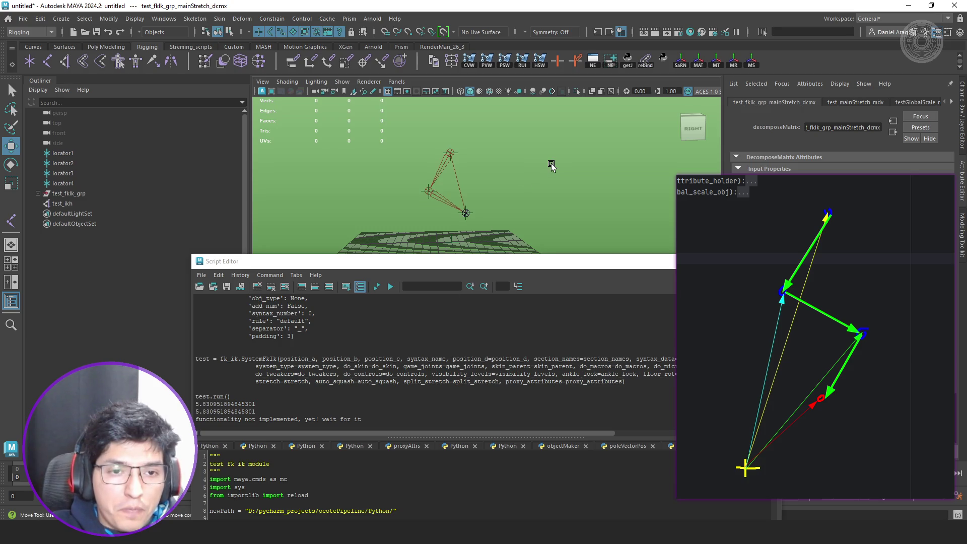
pyautogui.hotkey('ctrl', 'z')
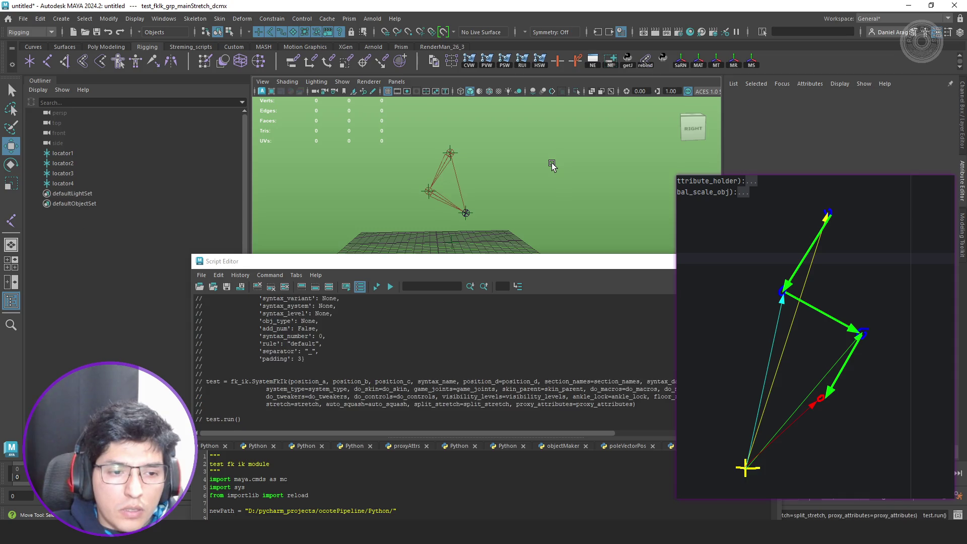
pyautogui.hotkey('alt', 'Tab')
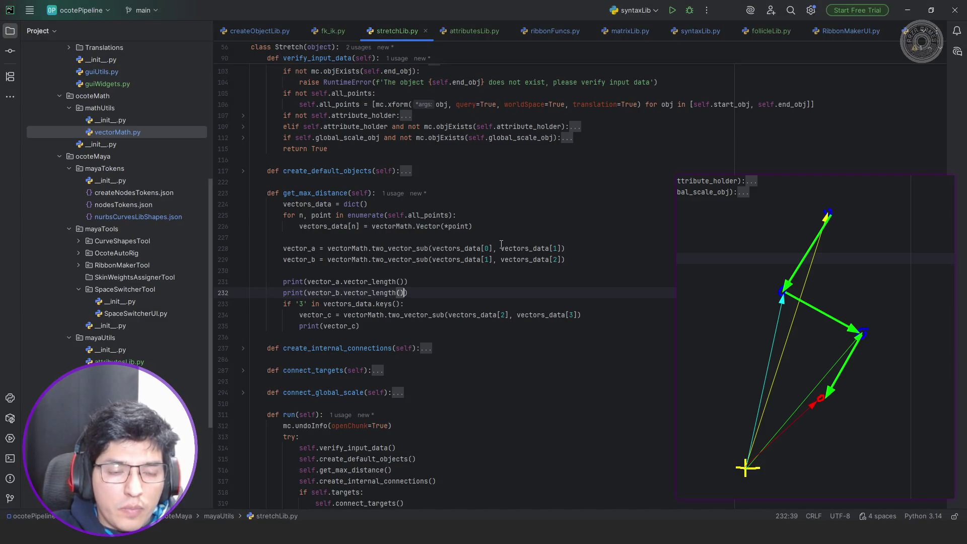
# - Replace the print(vector_c) line with self.max_distance = vector_a length + vector_b length
pyautogui.scroll(-1, 436, 274)
pyautogui.click(421, 293)
pyautogui.hotkey('shift', 'Home')
pyautogui.press('BackSpace')
pyautogui.press('Return')
pyautogui.write('self.')
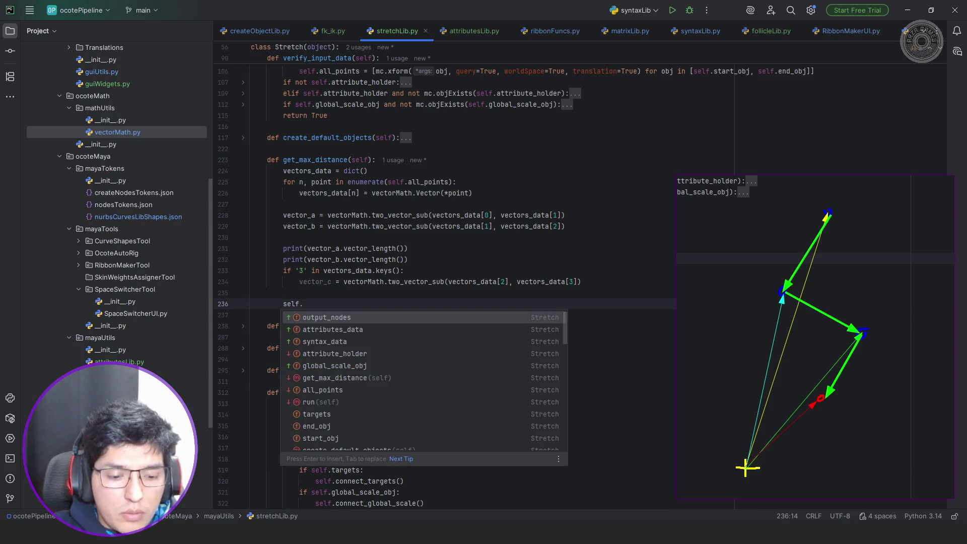
pyautogui.write('max_distance = ')
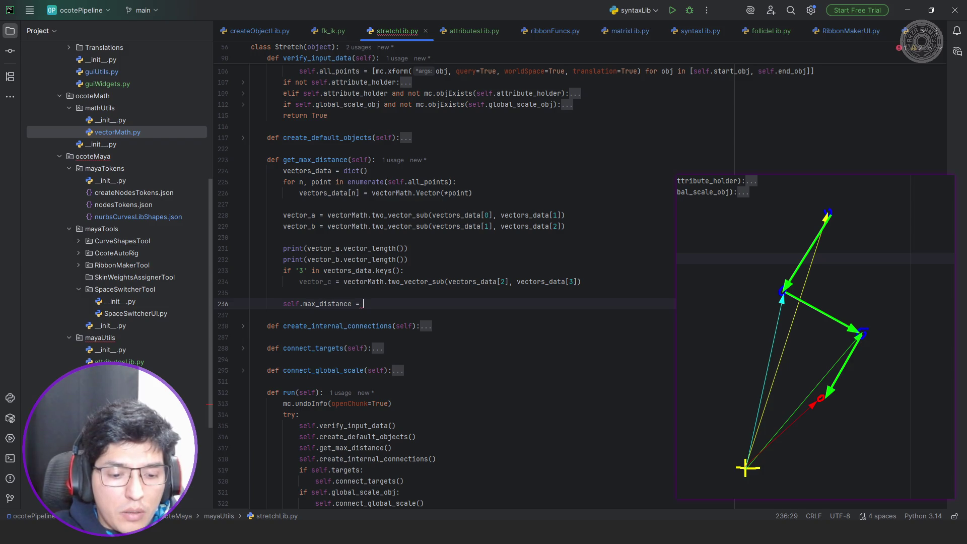
pyautogui.write('vect')
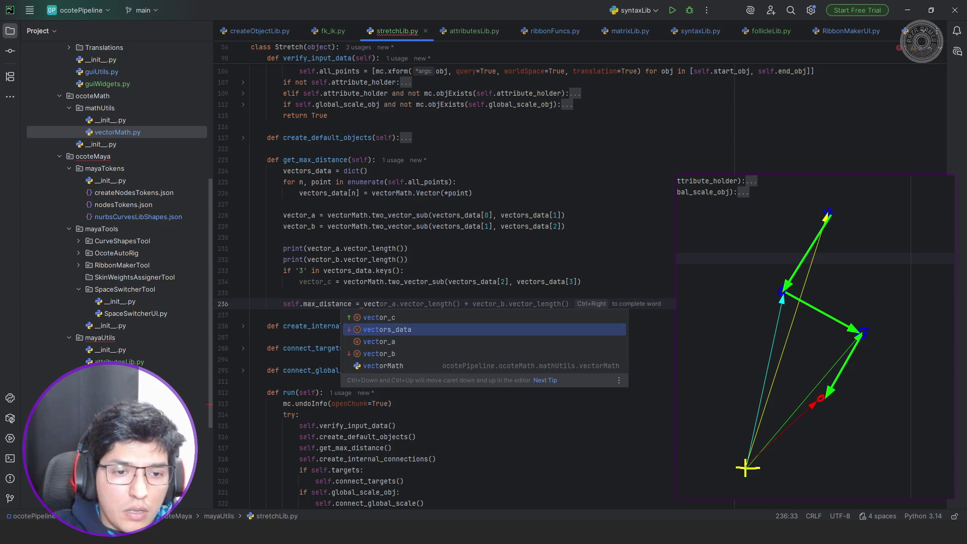
pyautogui.press('Down')
pyautogui.press('Tab')
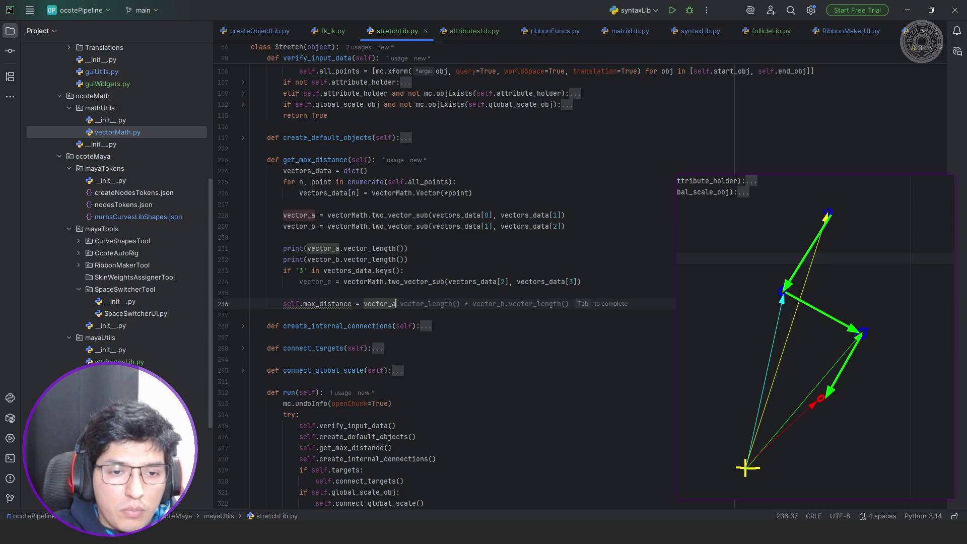
pyautogui.hotkey('ctrl', 'Left')
pyautogui.hotkey('ctrl', 'Left')
pyautogui.hotkey('ctrl', 'Left')
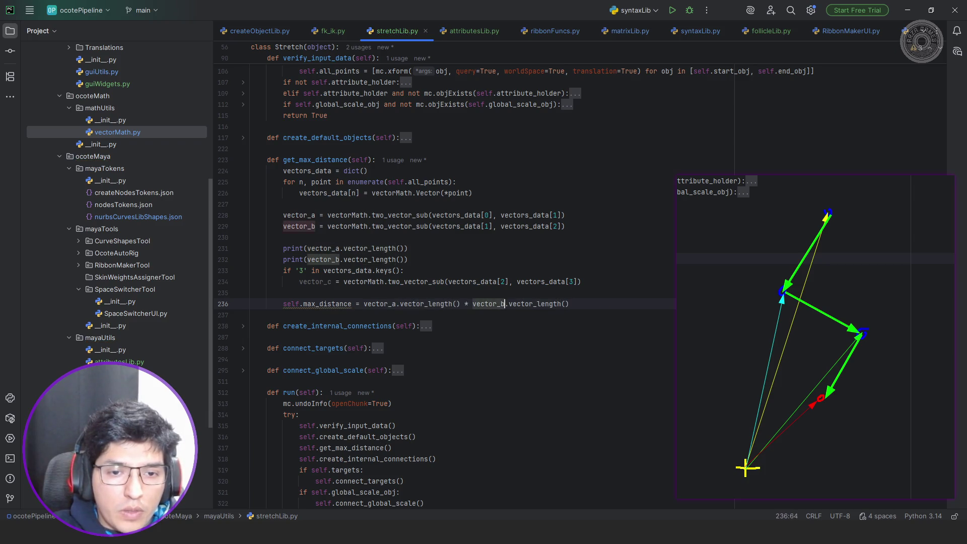
pyautogui.press('Delete')
pyautogui.write('+')
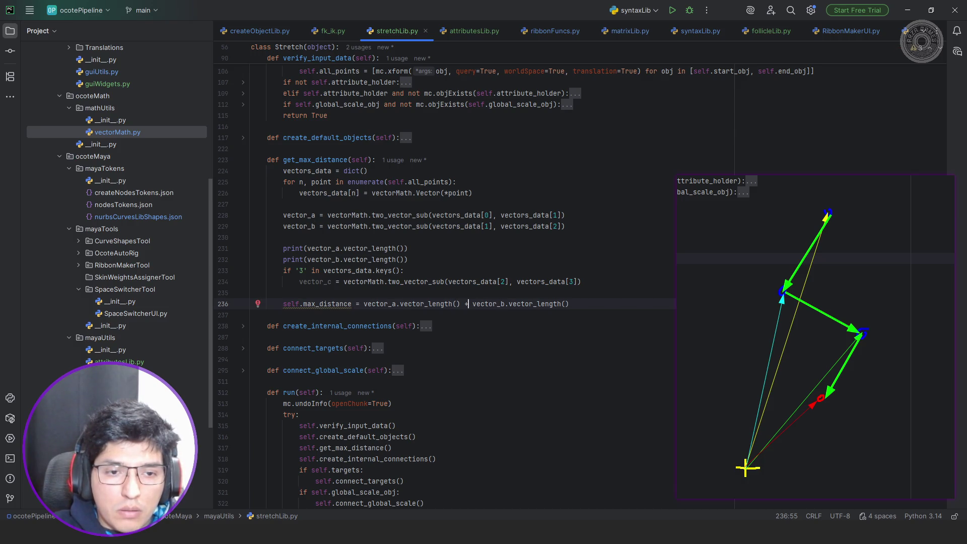
# - Add an 'if vector_c:' block below with an autocompleted self.max_distance line inside
pyautogui.click(569, 303)
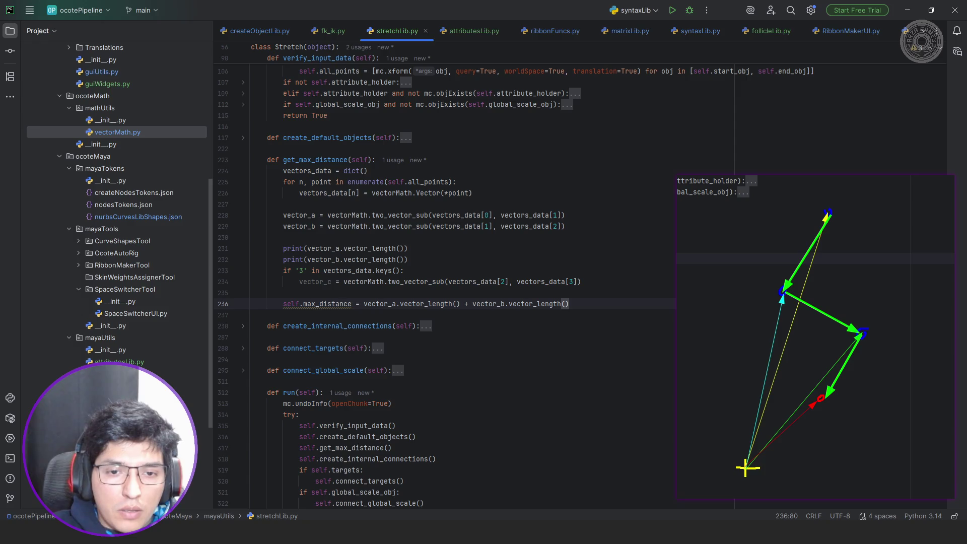
pyautogui.press('Return')
pyautogui.write('if')
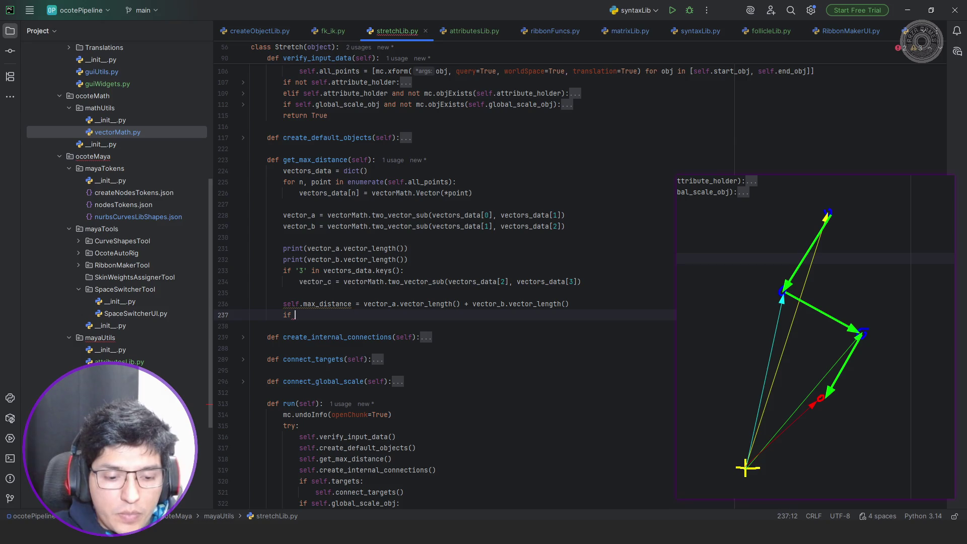
pyautogui.write(' vec')
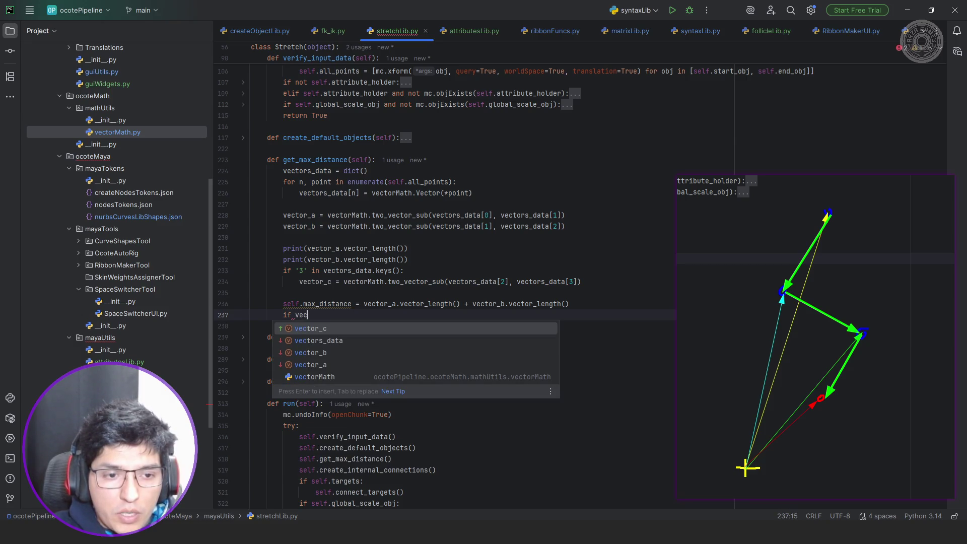
pyautogui.write('tor_c:')
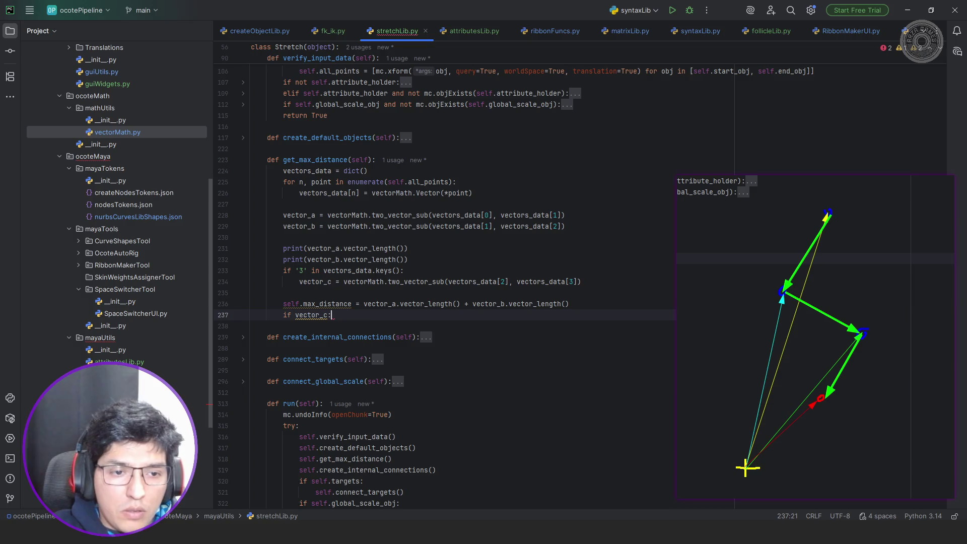
pyautogui.press('Return')
pyautogui.click(297, 315)
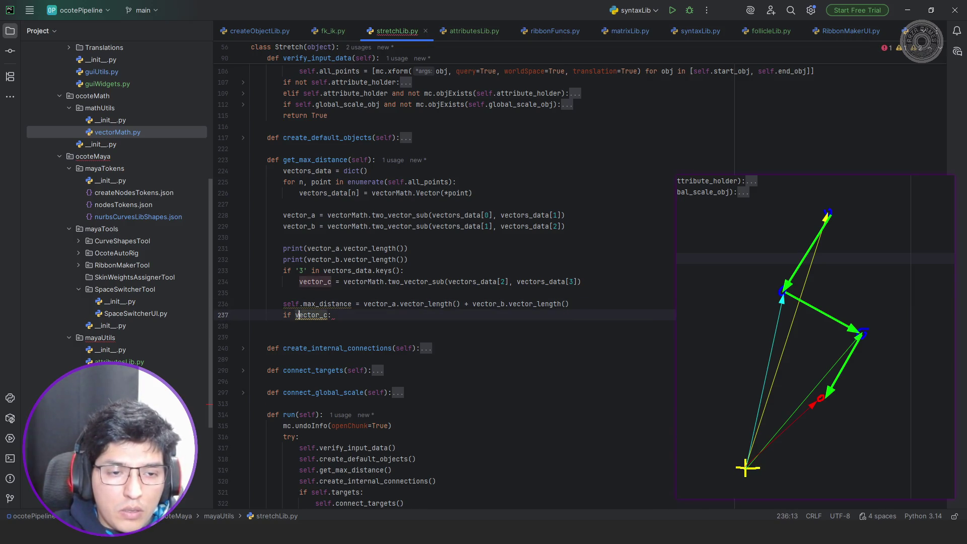
pyautogui.click(299, 326)
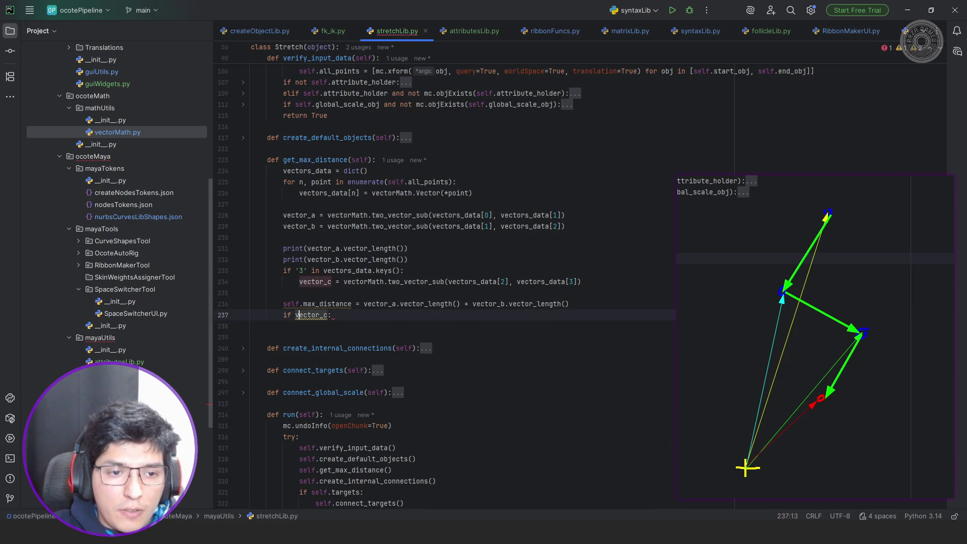
pyautogui.press('Return')
pyautogui.press('Up')
pyautogui.write('self')
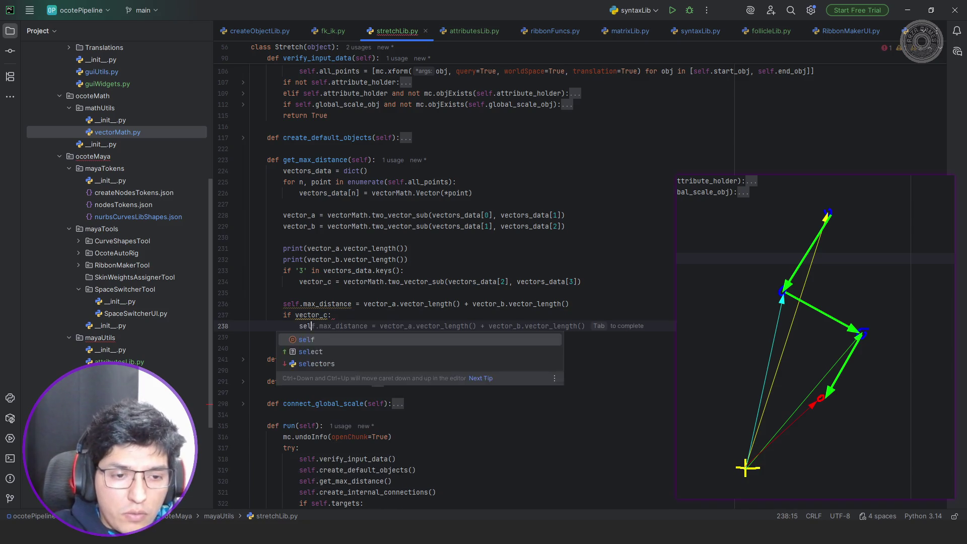
pyautogui.press('Tab')
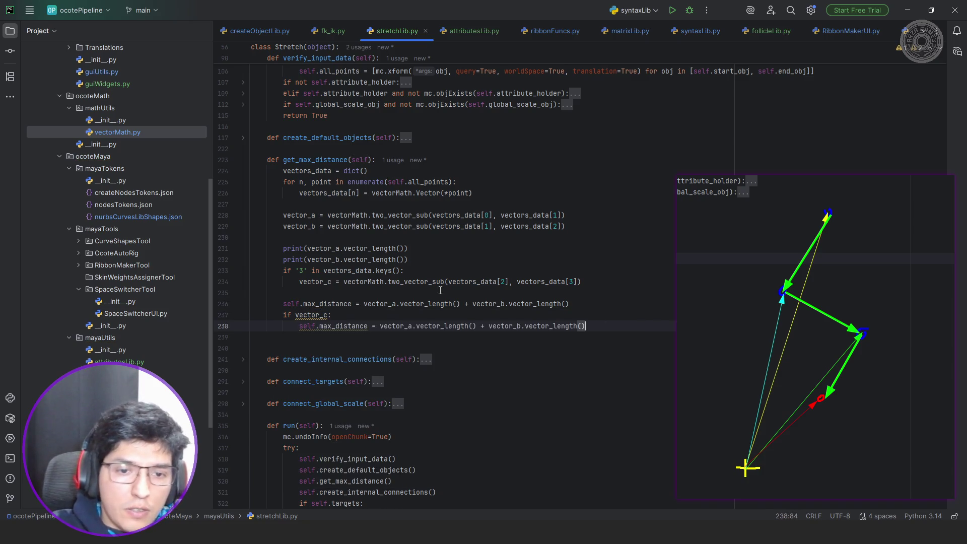
# - Make the if-block line self.max_distance = vector_c length + self.max_distance
pyautogui.click(411, 326)
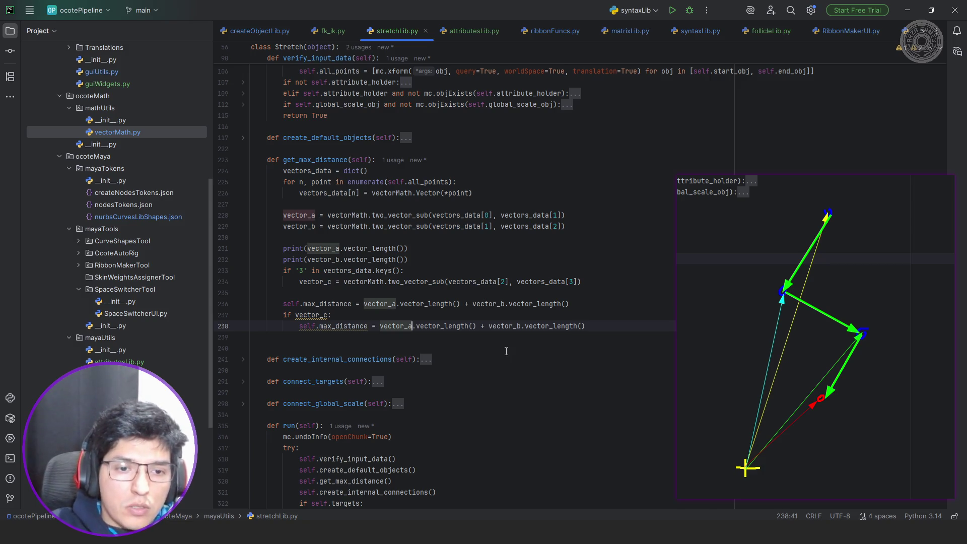
pyautogui.press('BackSpace')
pyautogui.write('c')
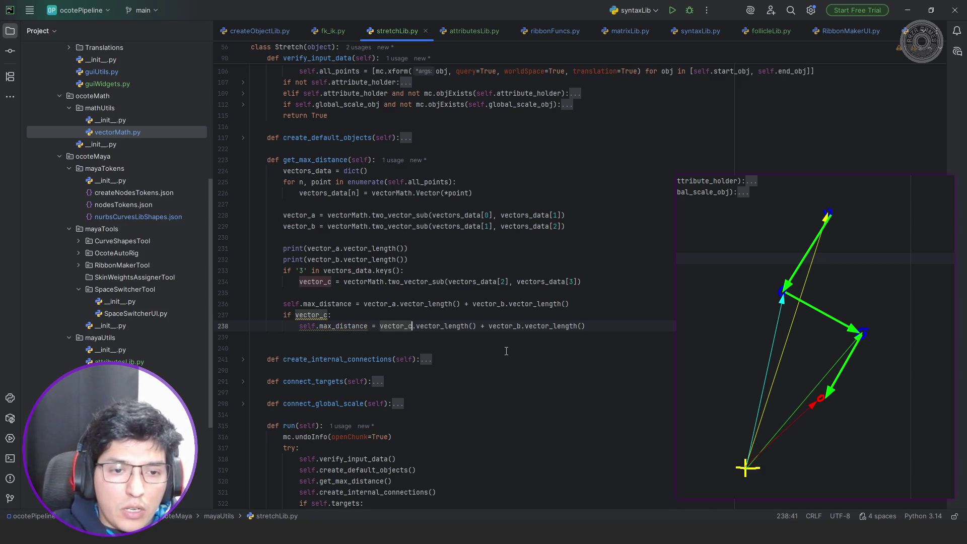
pyautogui.press('End')
pyautogui.hotkey('shift', 'Left')
pyautogui.hotkey('ctrl', 'shift', 'Left')
pyautogui.hotkey('ctrl', 'shift', 'Left')
pyautogui.hotkey('ctrl', 'shift', 'Left')
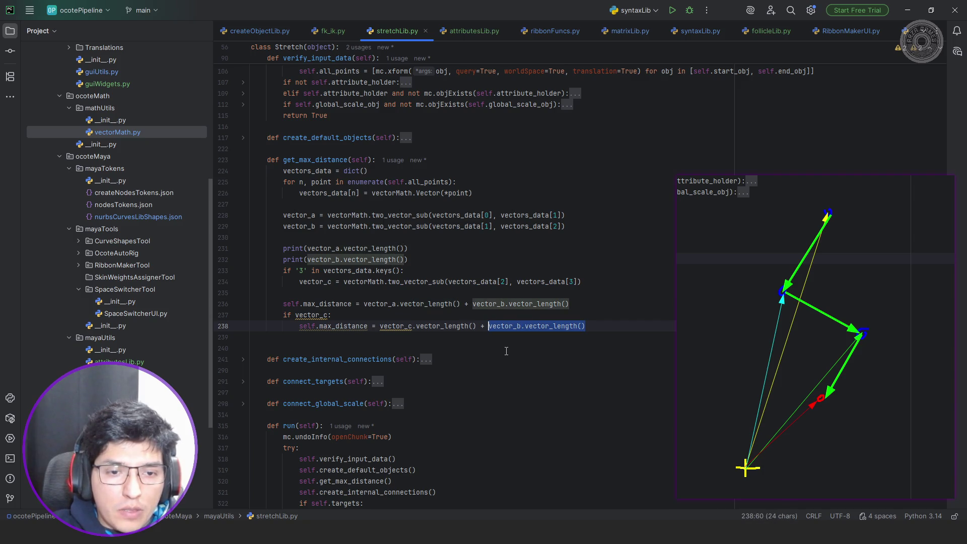
pyautogui.write('self.max')
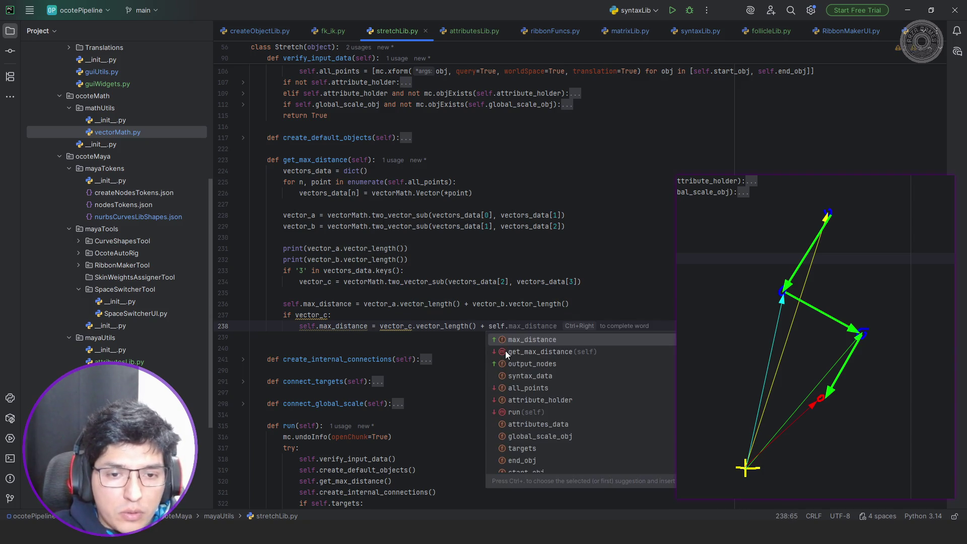
pyautogui.press('Return')
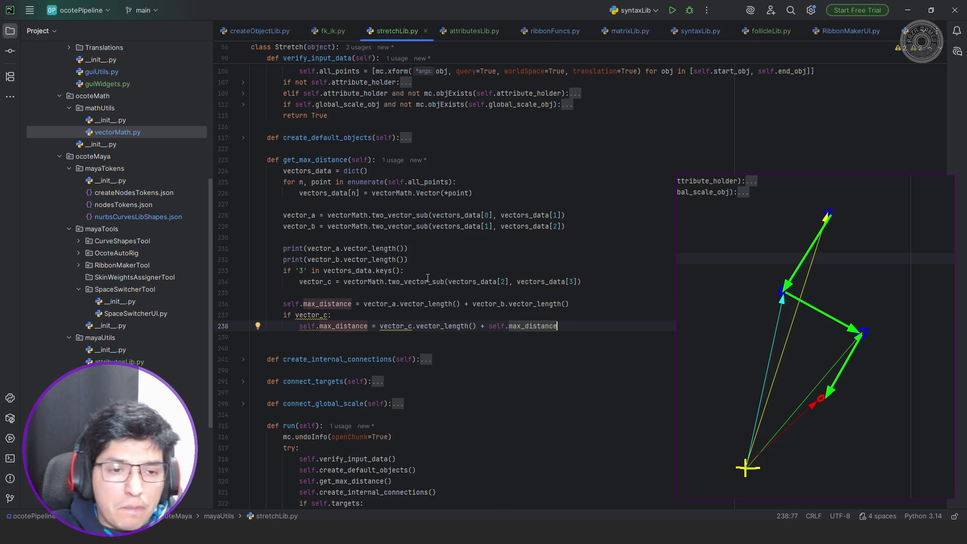
# - Remove the debug print statements and default vector_c to None
pyautogui.scroll(1, 374, 279)
pyautogui.click(429, 294)
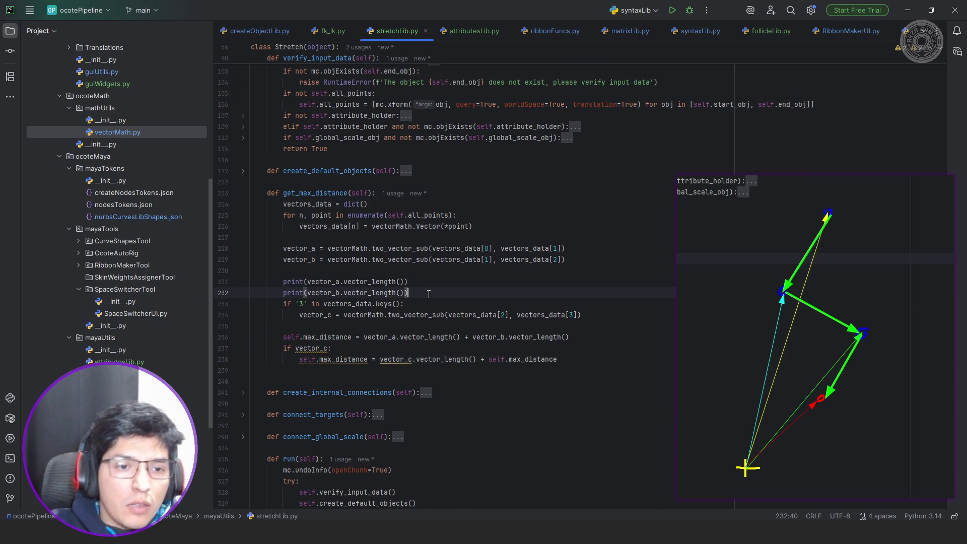
pyautogui.hotkey('shift', 'Up')
pyautogui.hotkey('shift', 'Up')
pyautogui.press('BackSpace')
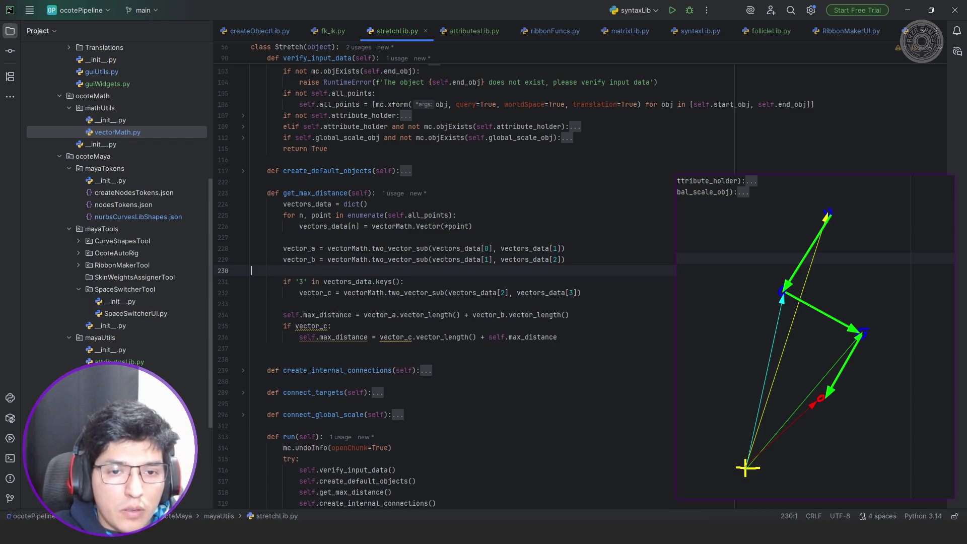
pyautogui.write('vector')
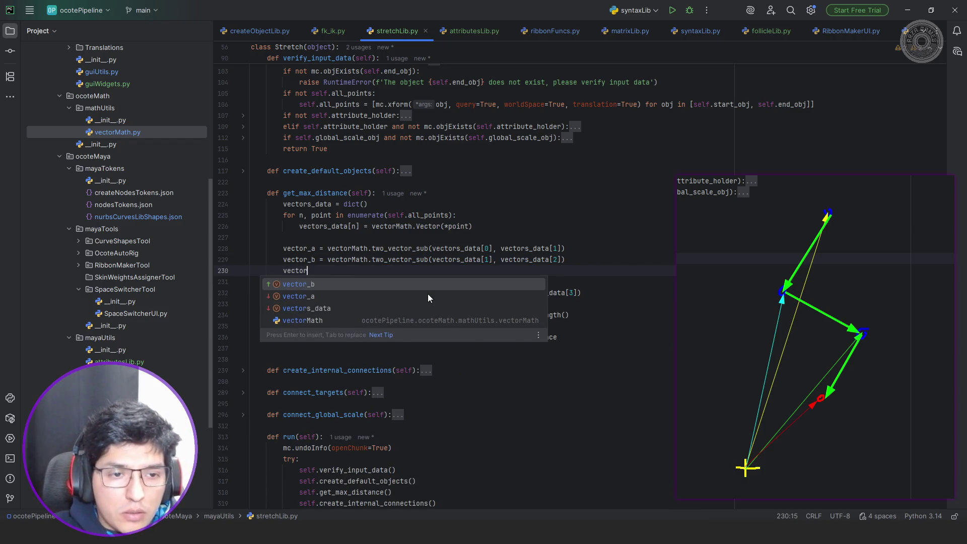
pyautogui.write('_c= None')
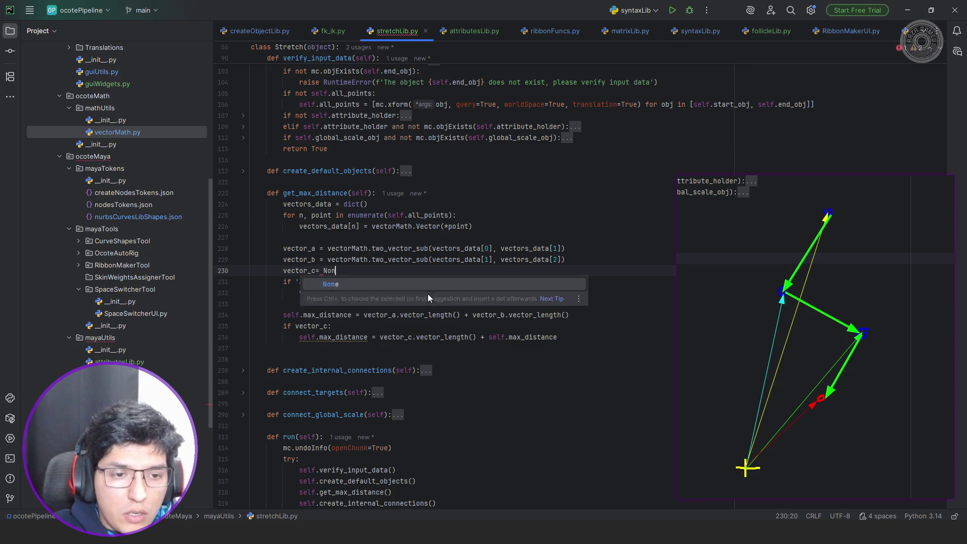
pyautogui.click(315, 270)
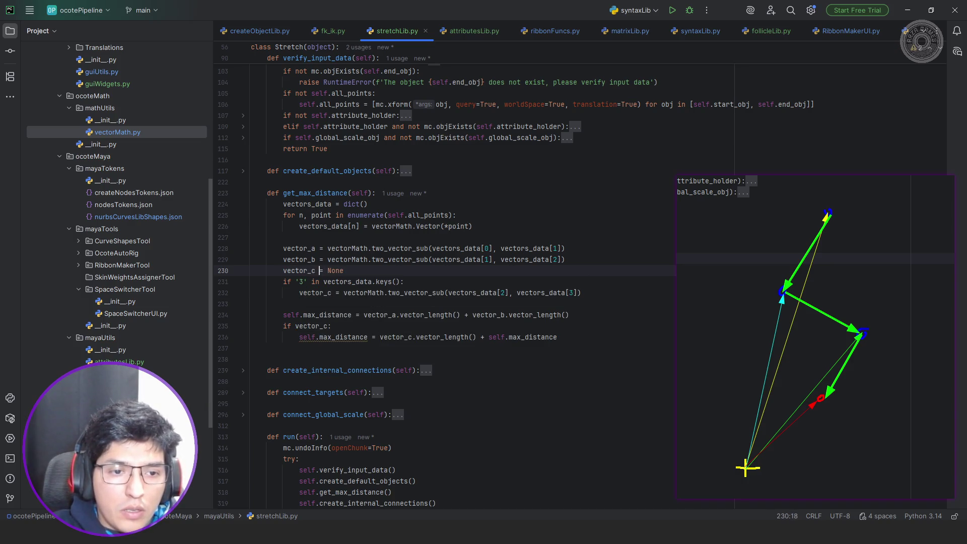
pyautogui.press('Down')
pyautogui.press('Down')
pyautogui.press('Down')
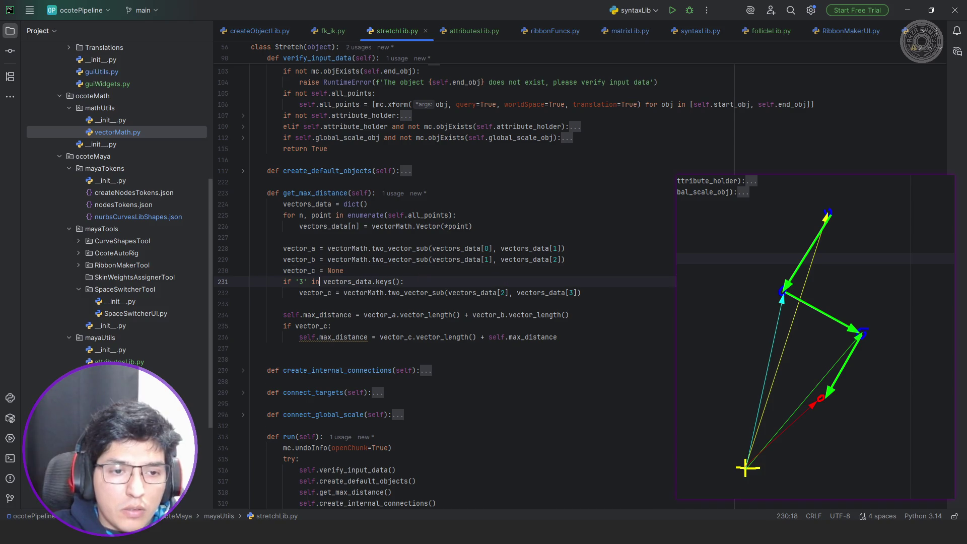
pyautogui.press('Right')
# - Initialise self.max_distance = 0 under '# Output data' in __init__
pyautogui.click(356, 315)
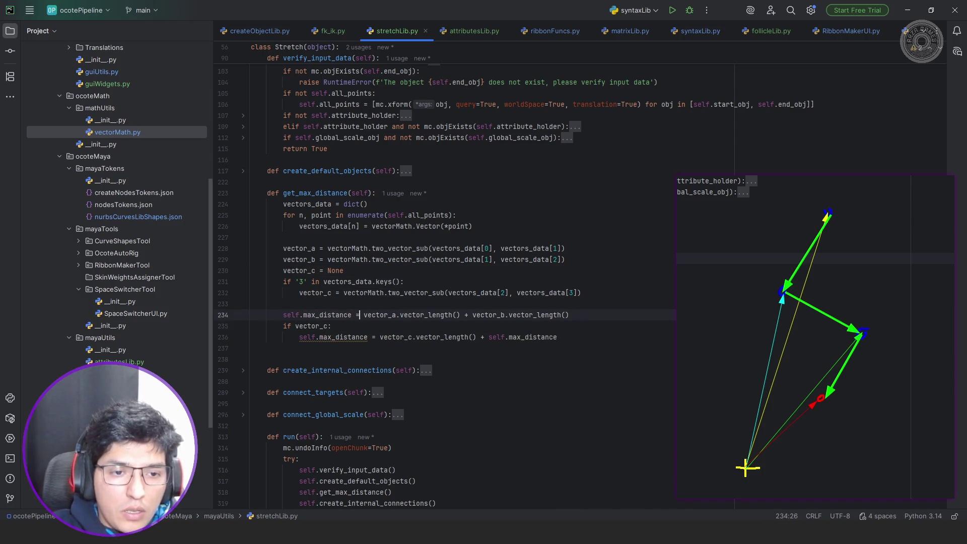
pyautogui.hotkey('shift', 'Home')
pyautogui.hotkey('ctrl', 'c')
pyautogui.scroll(10, 504, 243)
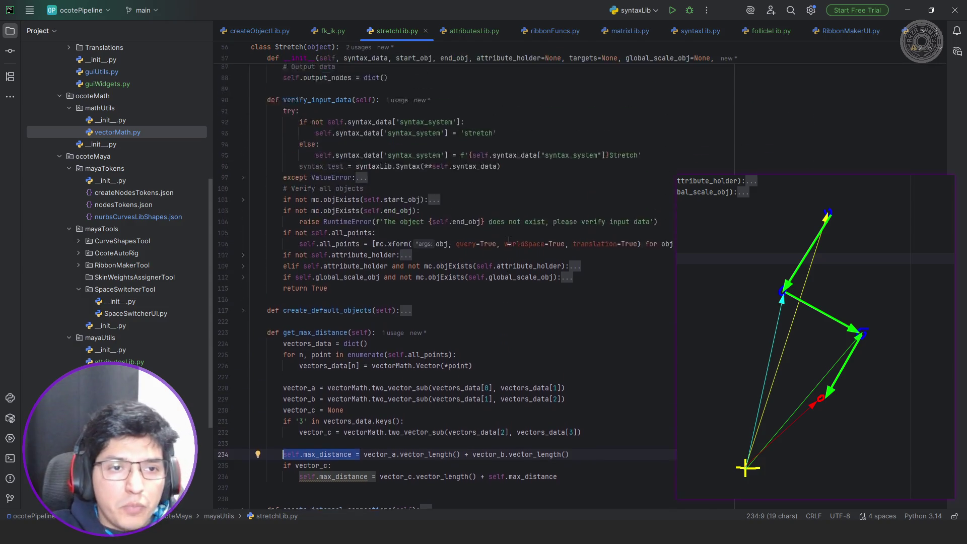
pyautogui.scroll(3, 504, 242)
pyautogui.click(392, 325)
pyautogui.press('Return')
pyautogui.hotkey('ctrl', 'v')
pyautogui.write('0')
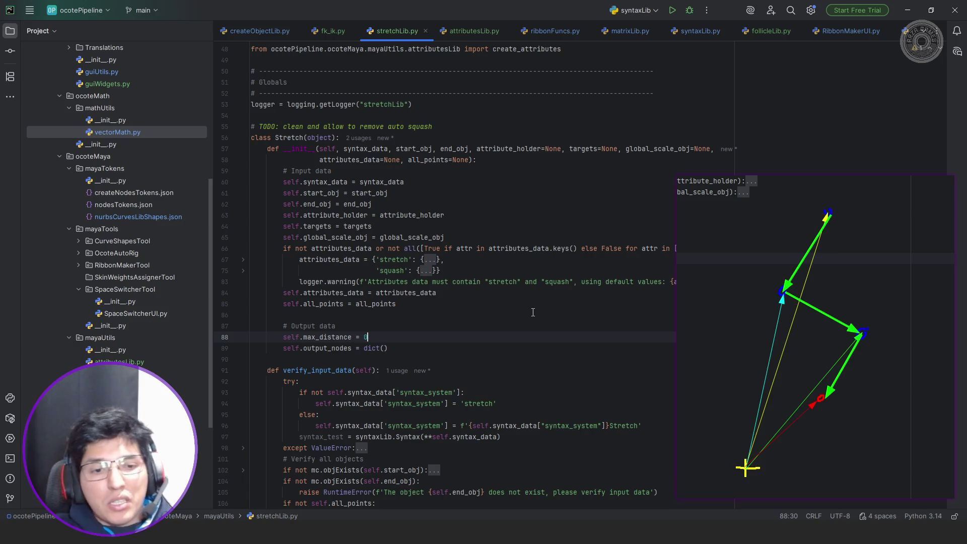
# - Delete 'syntax_test = ' before the syntaxLib.Syntax call on line 97
pyautogui.scroll(-3, 532, 312)
pyautogui.doubleClick(320, 337)
pyautogui.press('Down')
pyautogui.press('End')
pyautogui.hotkey('ctrl', '=')
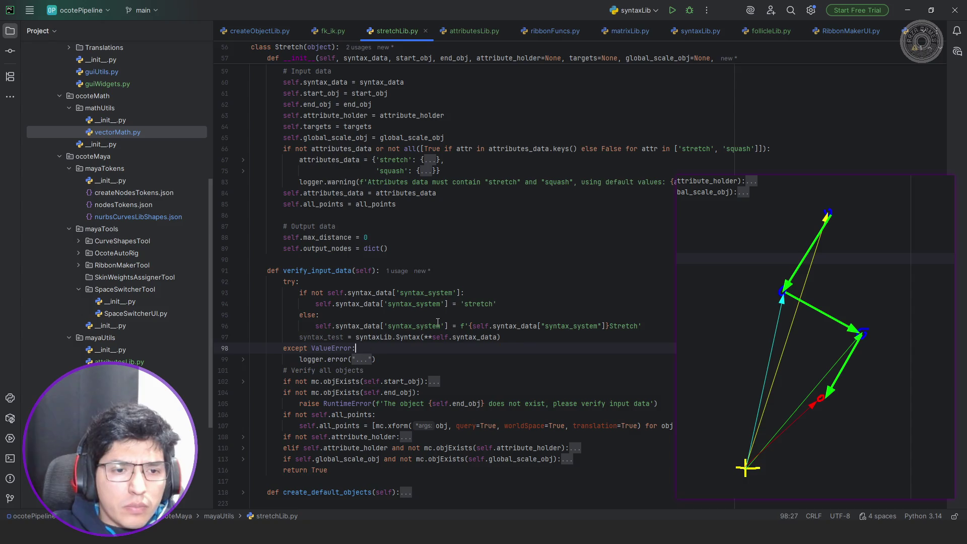
pyautogui.scroll(-1, 437, 322)
pyautogui.click(357, 324)
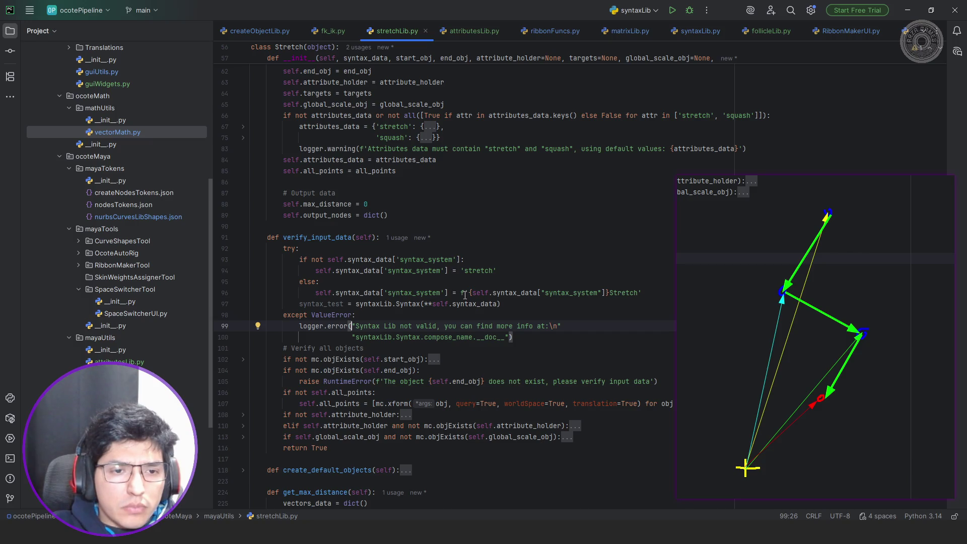
pyautogui.click(354, 305)
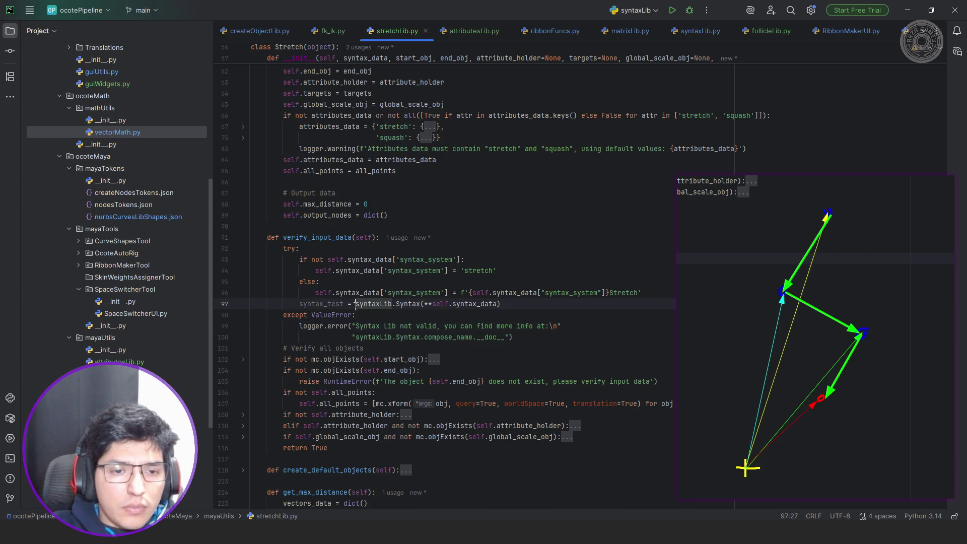
pyautogui.hotkey('shift', 'Home')
pyautogui.press('BackSpace')
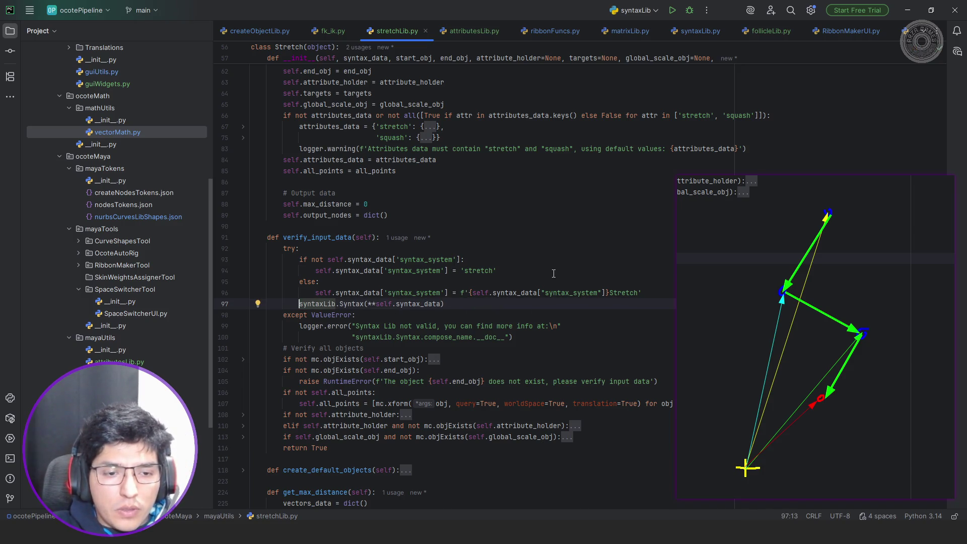
# - End get_max_distance with 'return True'
pyautogui.scroll(-7, 553, 274)
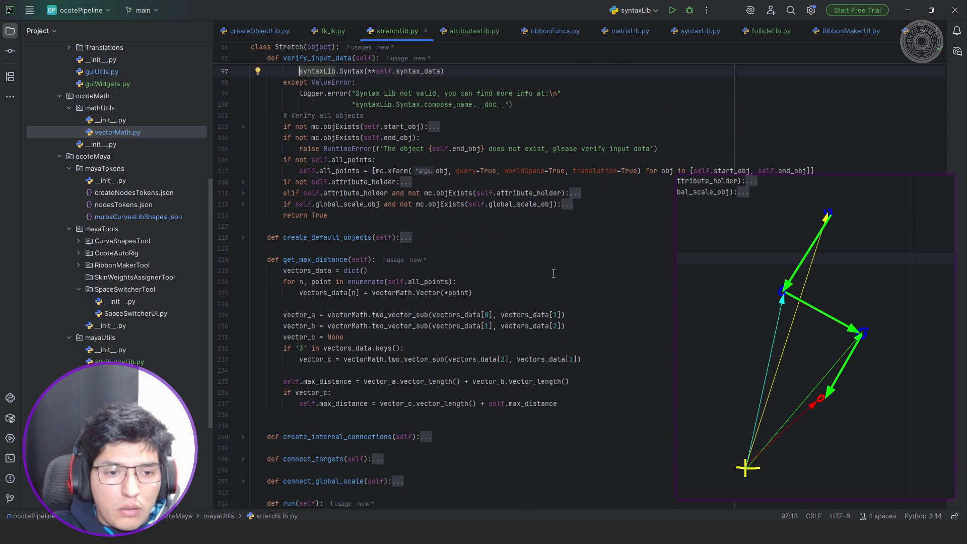
pyautogui.scroll(-3, 553, 273)
pyautogui.click(437, 316)
pyautogui.press('BackSpace')
pyautogui.write('return True')
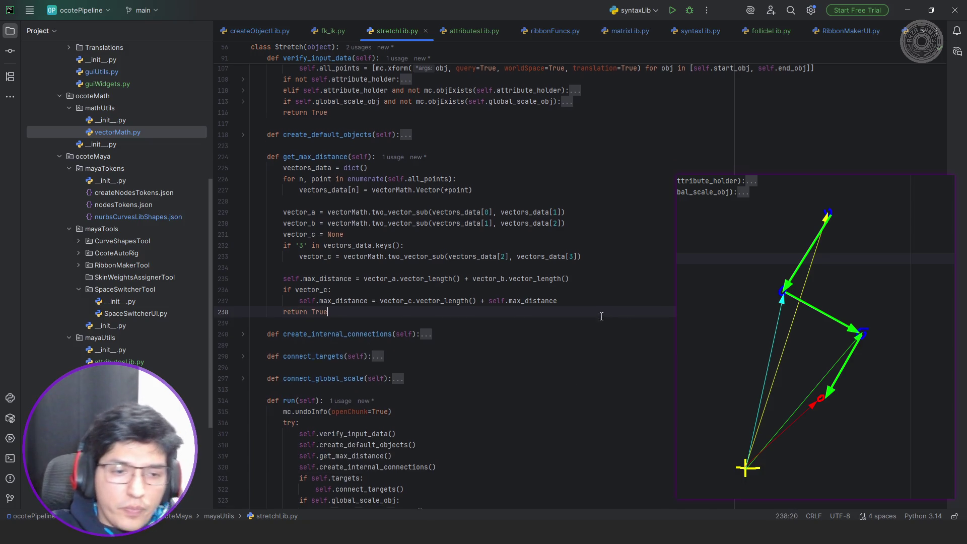
# - Fold __init__, verify_input_data, create_default_objects and get_max_distance, and unfold create_internal_connections to its setAttr block
pyautogui.scroll(-3, 601, 316)
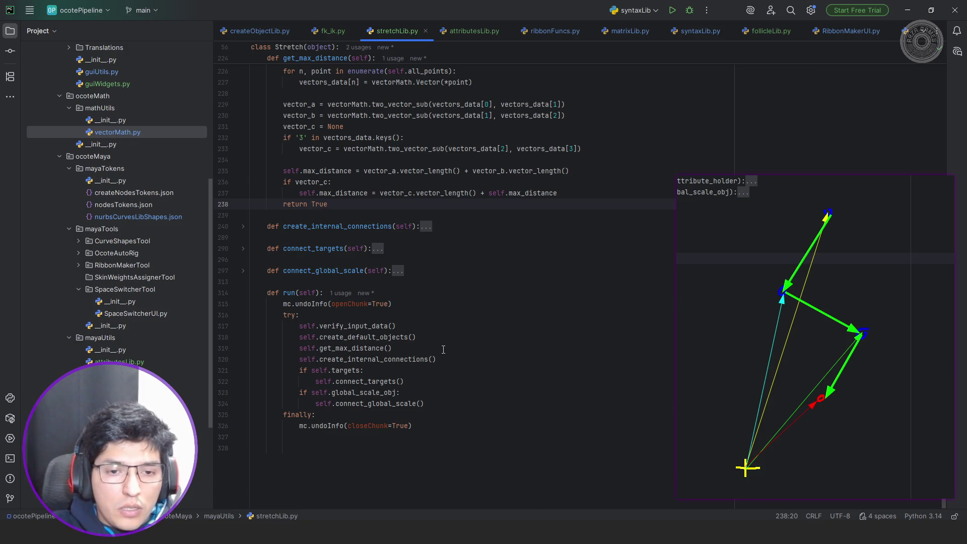
pyautogui.scroll(7, 443, 350)
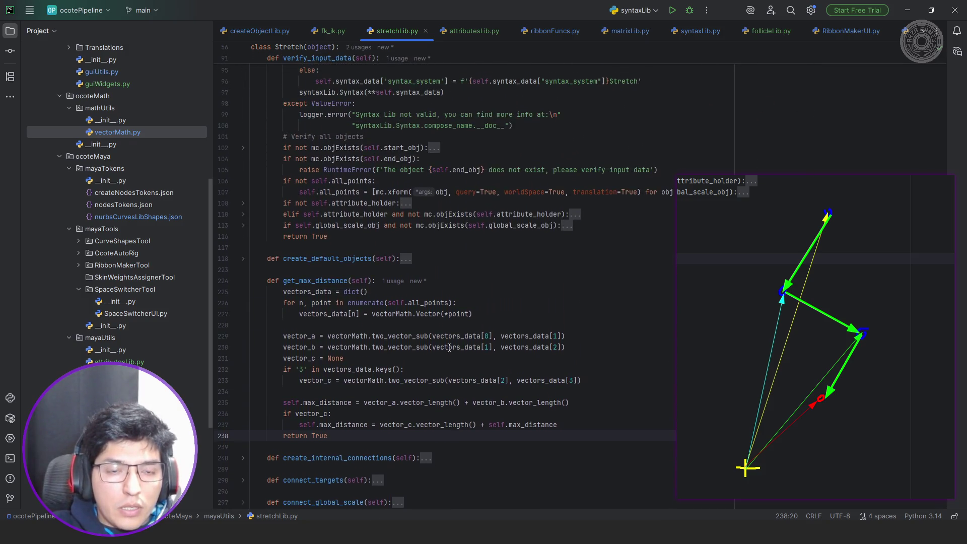
pyautogui.click(407, 261)
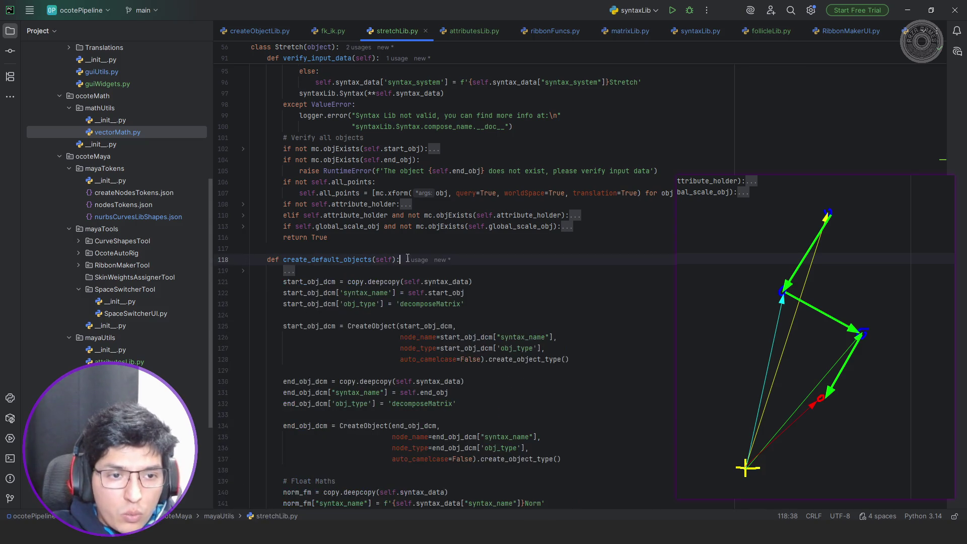
pyautogui.scroll(5, 352, 302)
pyautogui.click(243, 257)
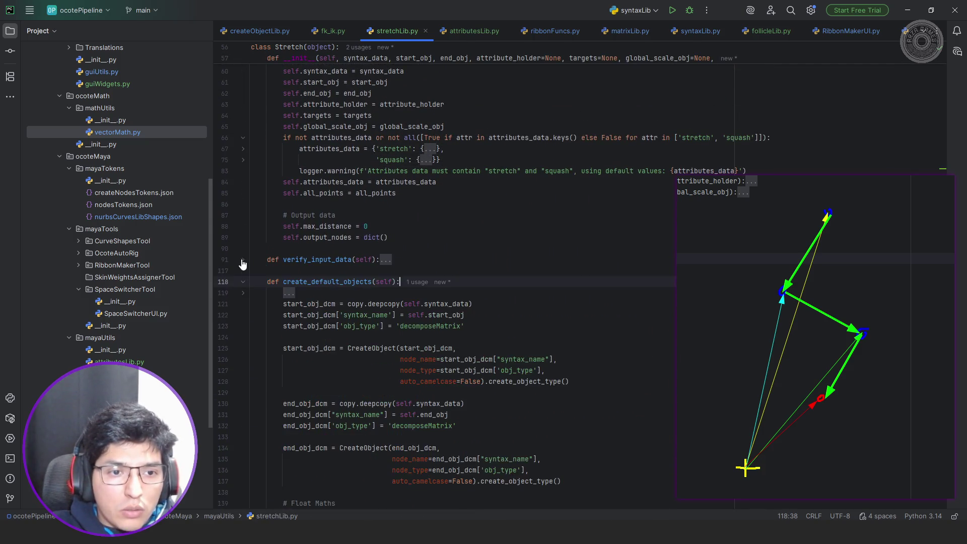
pyautogui.scroll(7, 246, 257)
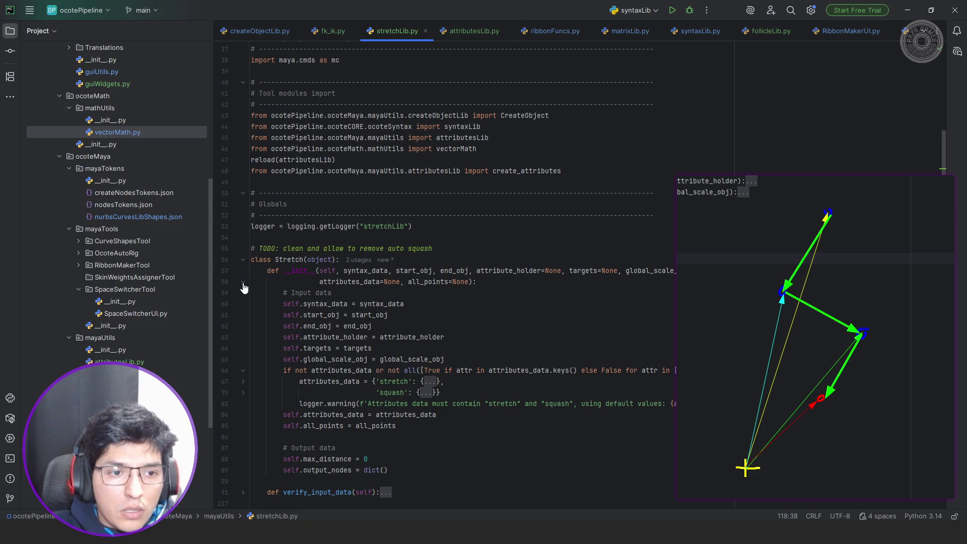
pyautogui.click(243, 281)
pyautogui.scroll(-12, 462, 295)
pyautogui.scroll(-3, 462, 294)
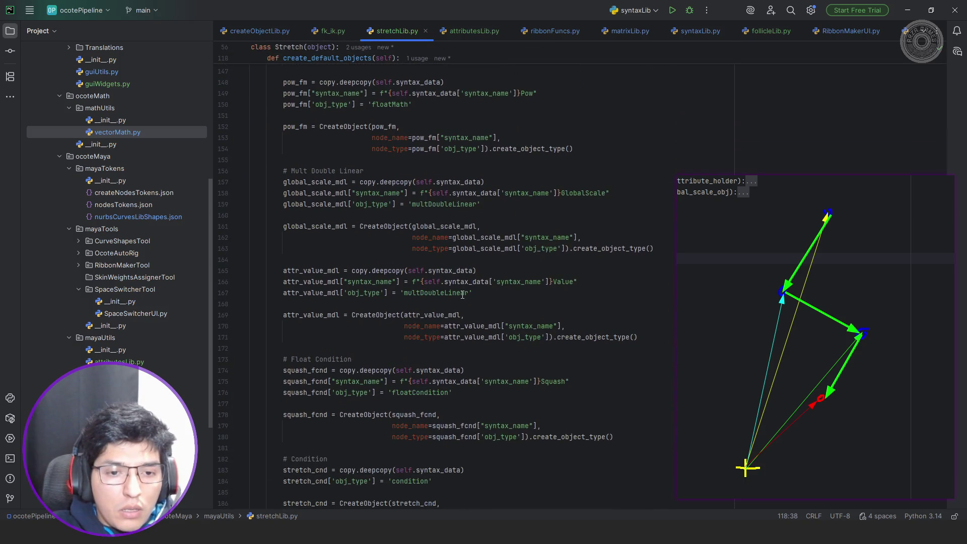
pyautogui.scroll(15, 462, 294)
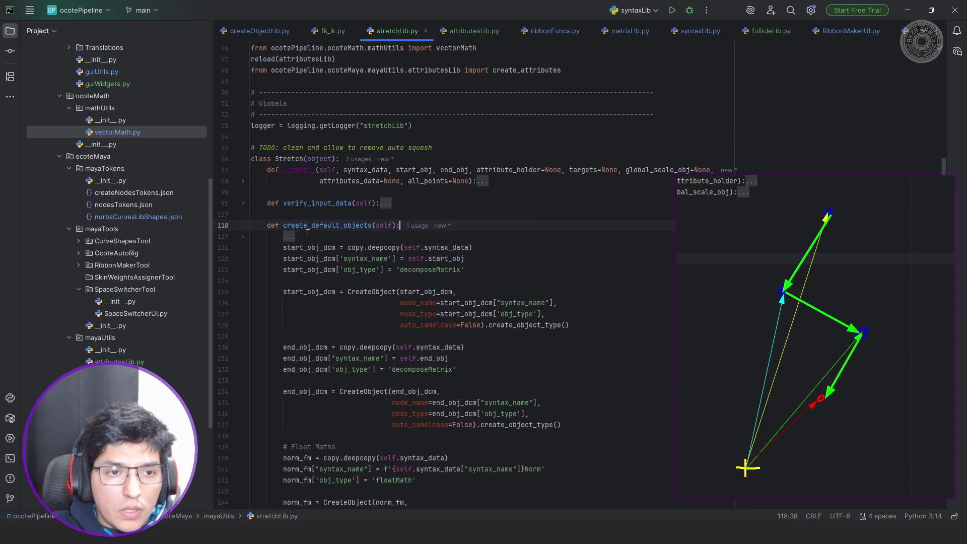
pyautogui.click(243, 229)
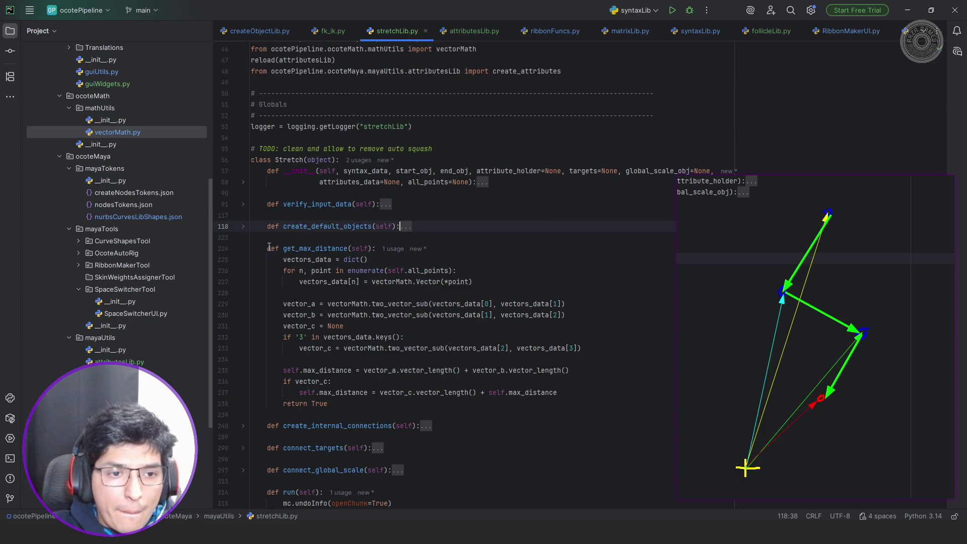
pyautogui.click(243, 248)
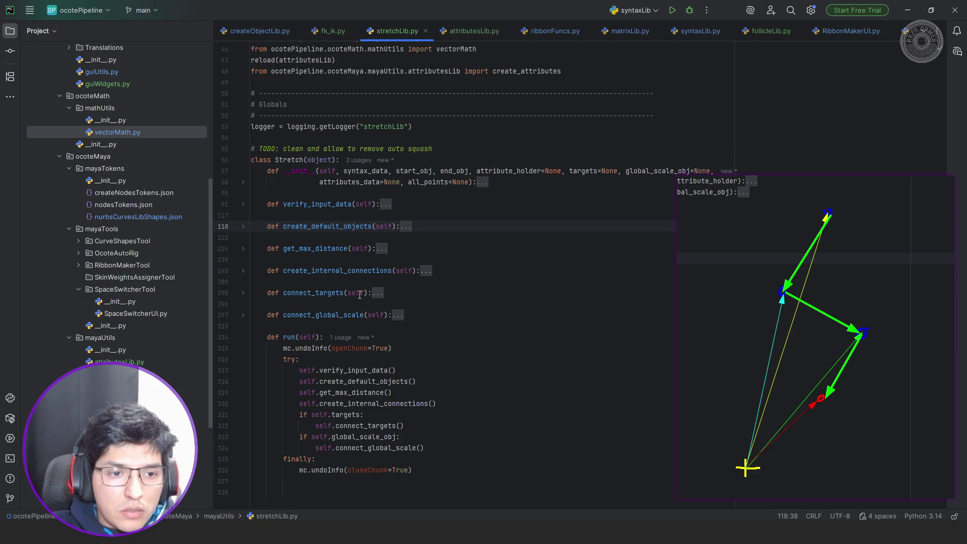
pyautogui.click(425, 270)
pyautogui.scroll(-5, 426, 272)
pyautogui.scroll(-5, 426, 273)
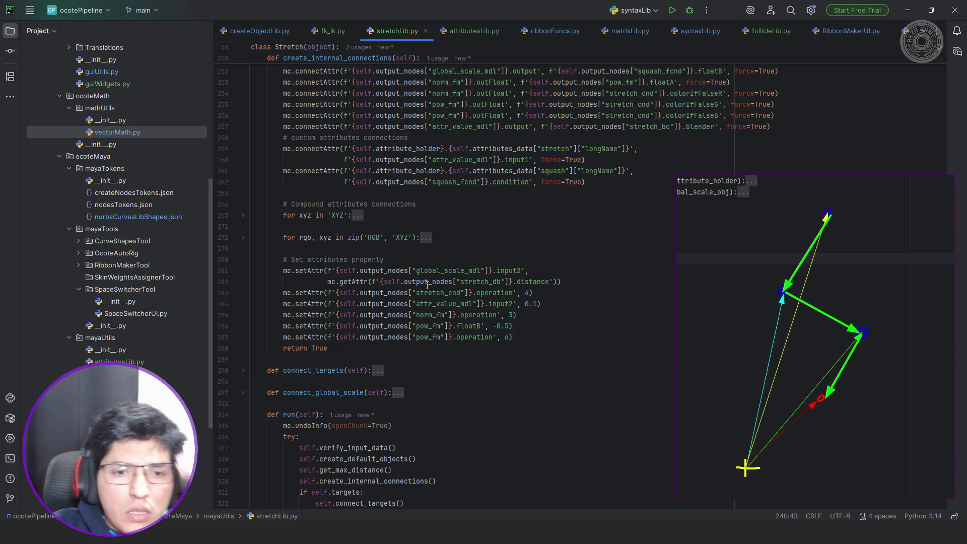
# - Set global_scale_mdl input2 on line 281 to self.max_distance instead of the getAttr distance, then return to Maya
pyautogui.doubleClick(450, 270)
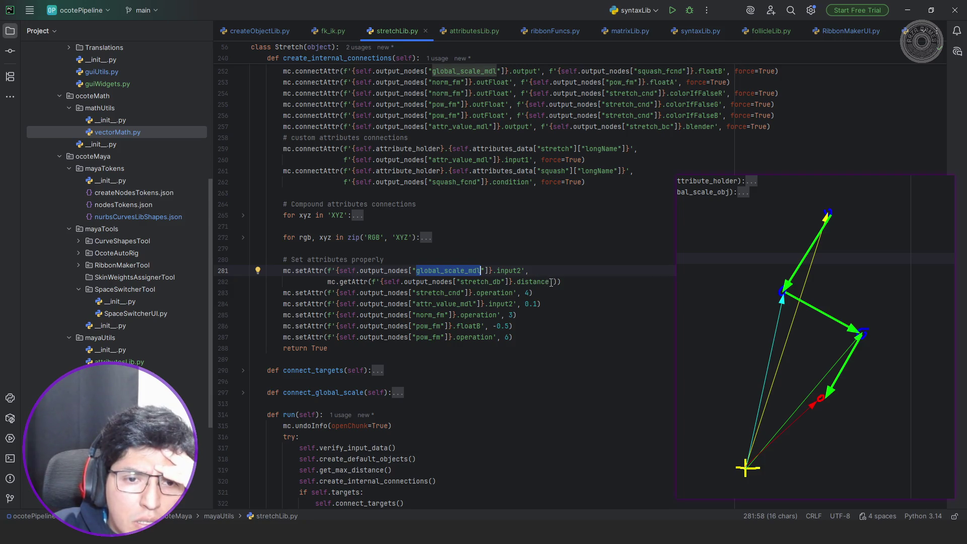
pyautogui.moveTo(558, 281); pyautogui.dragTo(561, 270)
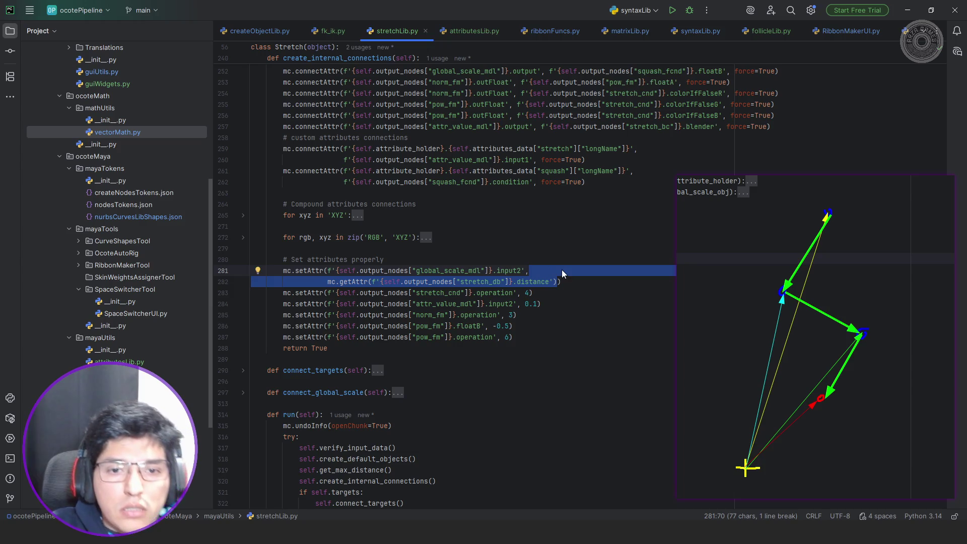
pyautogui.press('BackSpace')
pyautogui.write('self.')
pyautogui.write('max')
pyautogui.press('Return')
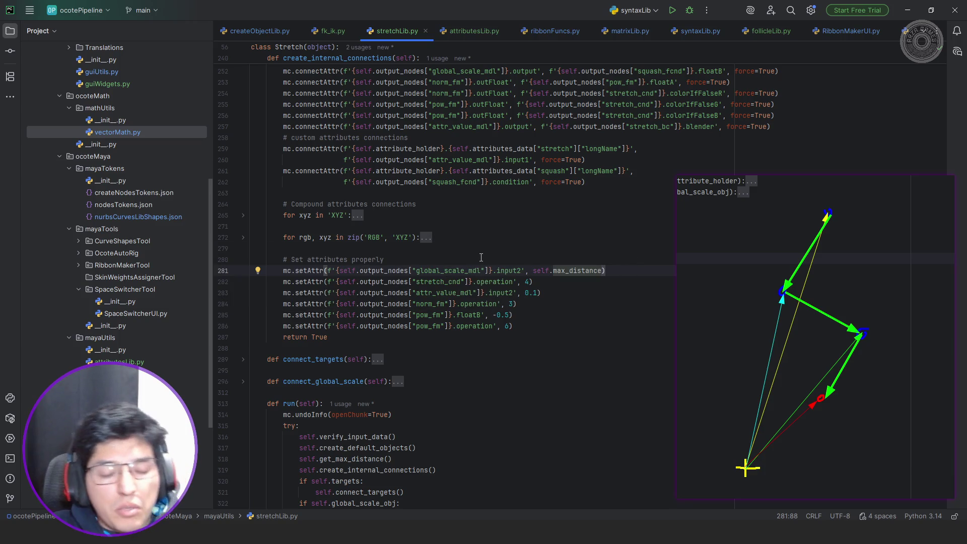
pyautogui.hotkey('alt', 'Tab')
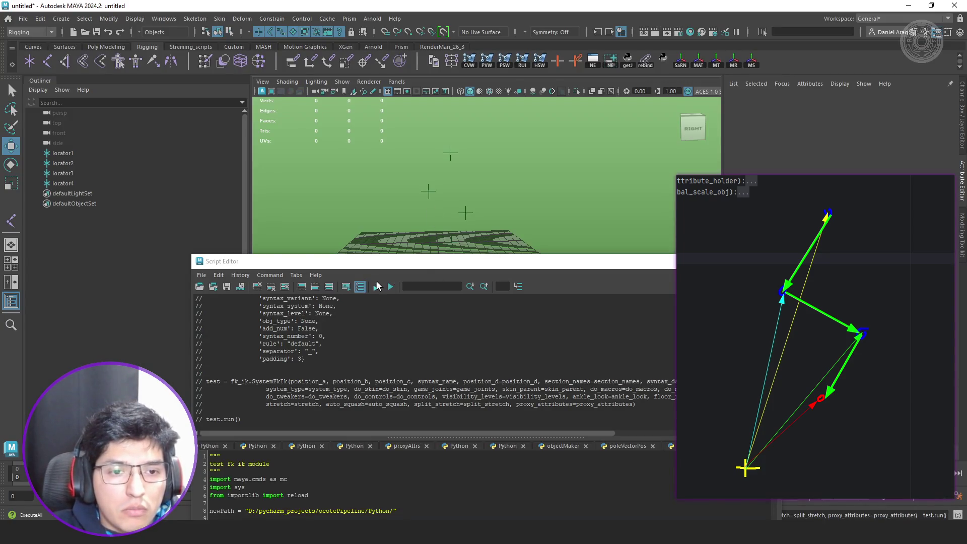
# - Rerun the stretch test script and select the stretch groups under test_stretchStorage_grp
pyautogui.click(376, 286)
pyautogui.moveTo(453, 261); pyautogui.dragTo(412, 358)
pyautogui.click(38, 193)
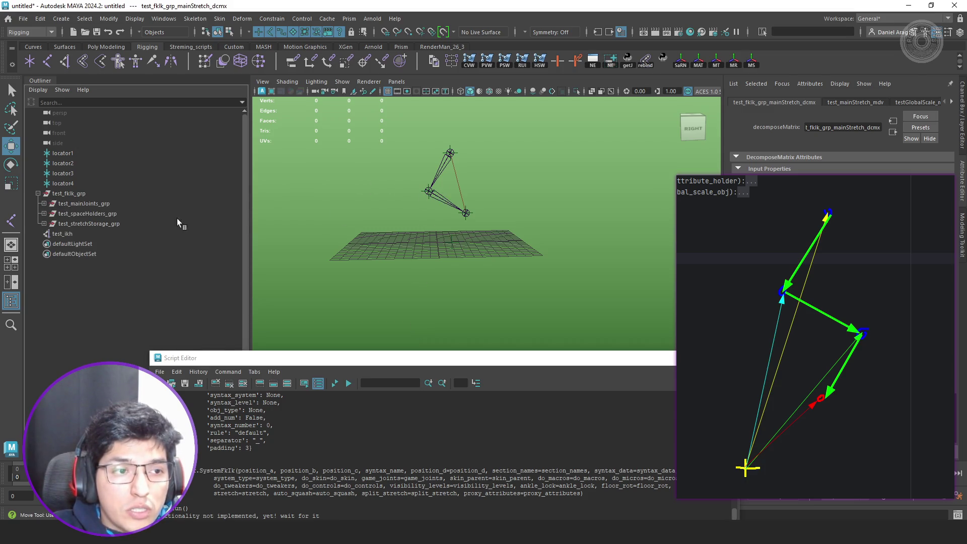
pyautogui.click(43, 224)
pyautogui.moveTo(110, 233)
pyautogui.mouseDown()
pyautogui.moveTo(113, 246)
pyautogui.moveTo(125, 235)
pyautogui.mouseUp()
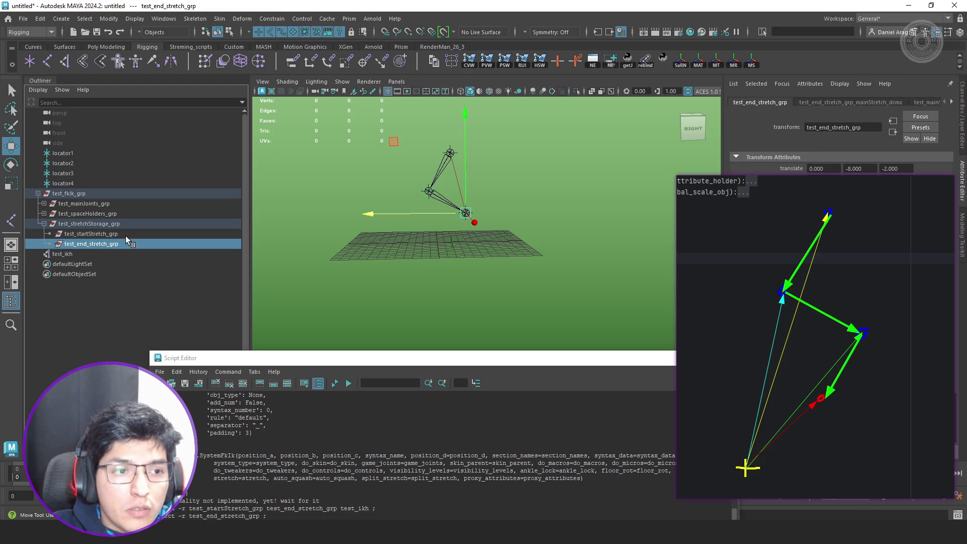
# - Graph the selected stretch groups' mainStretch node network in the Node Editor
pyautogui.click(609, 63)
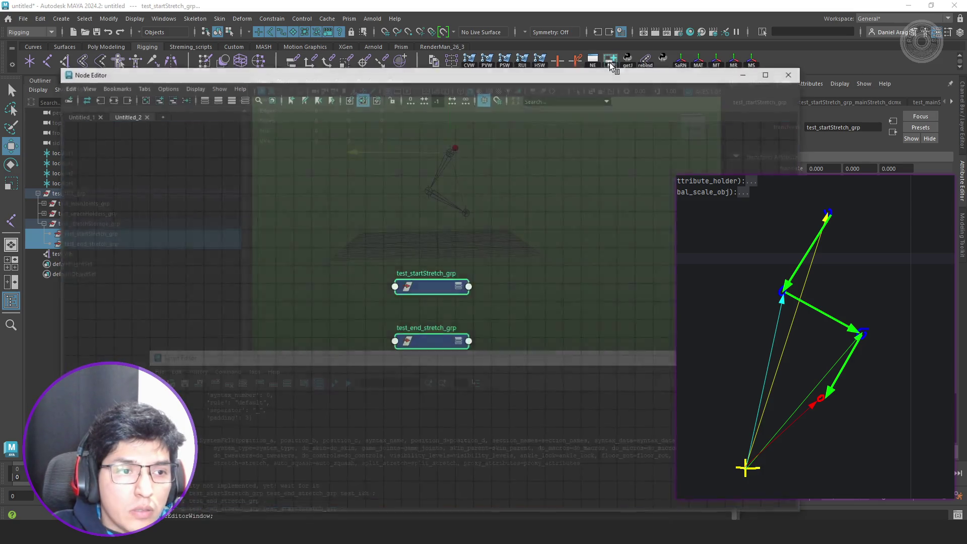
pyautogui.click(123, 99)
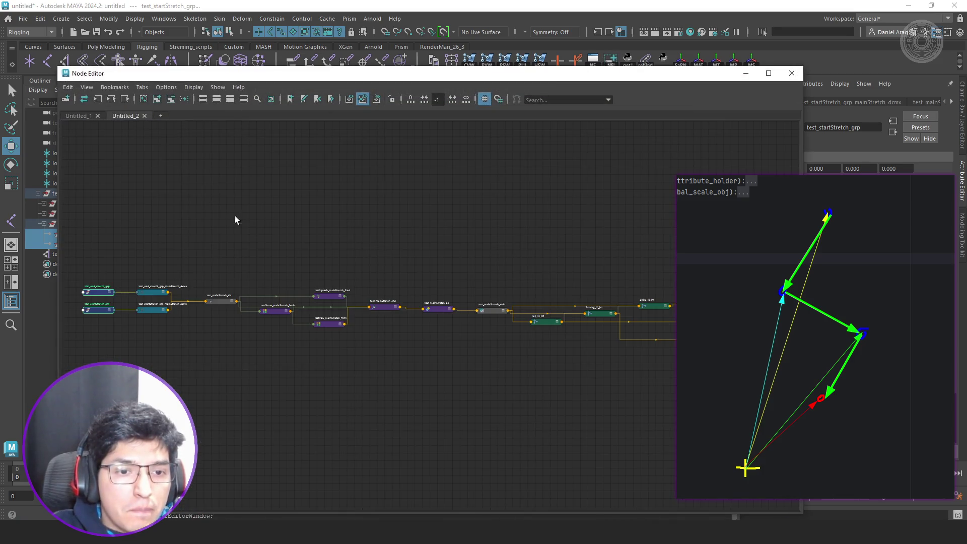
pyautogui.scroll(5, 358, 315)
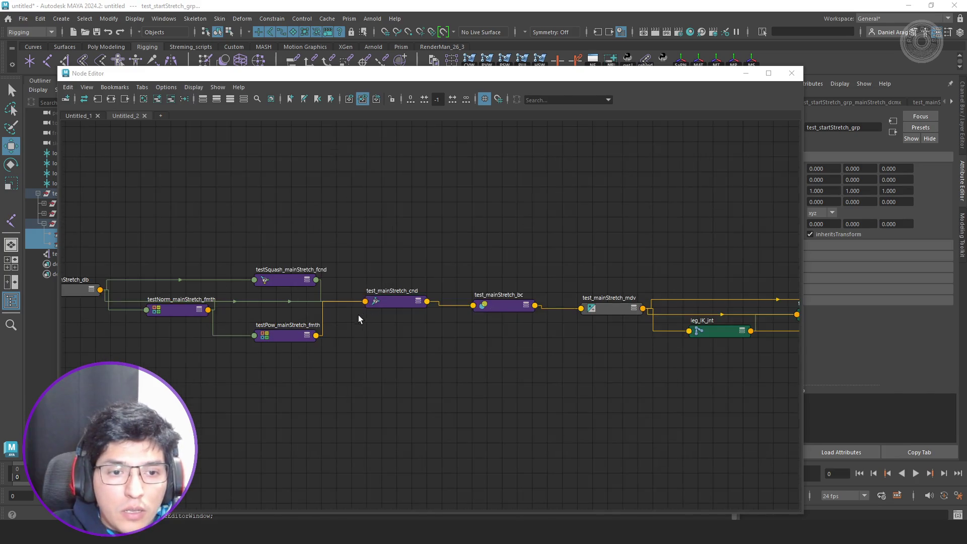
pyautogui.moveTo(433, 342)
pyautogui.mouseDown(button='middle')
pyautogui.moveTo(461, 347)
pyautogui.moveTo(452, 348)
pyautogui.mouseUp(button='middle')
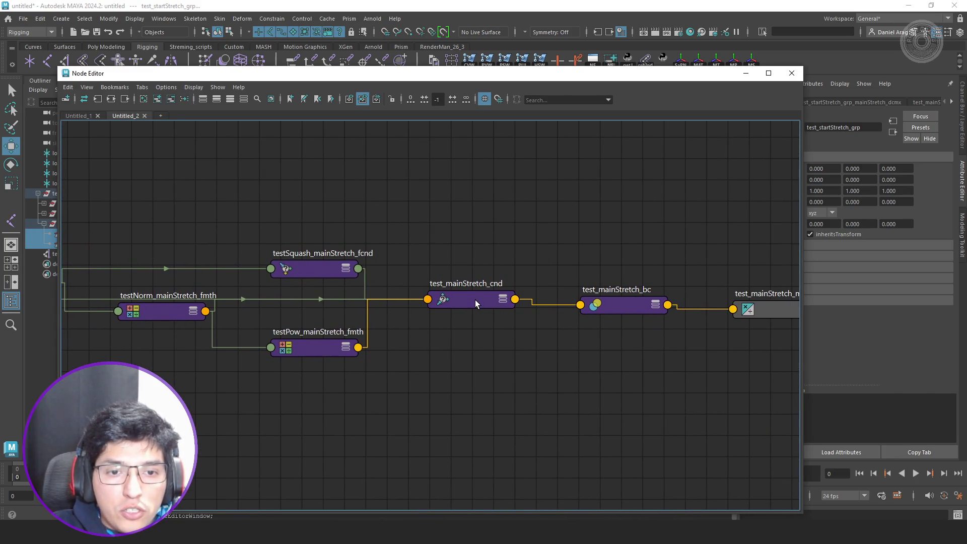
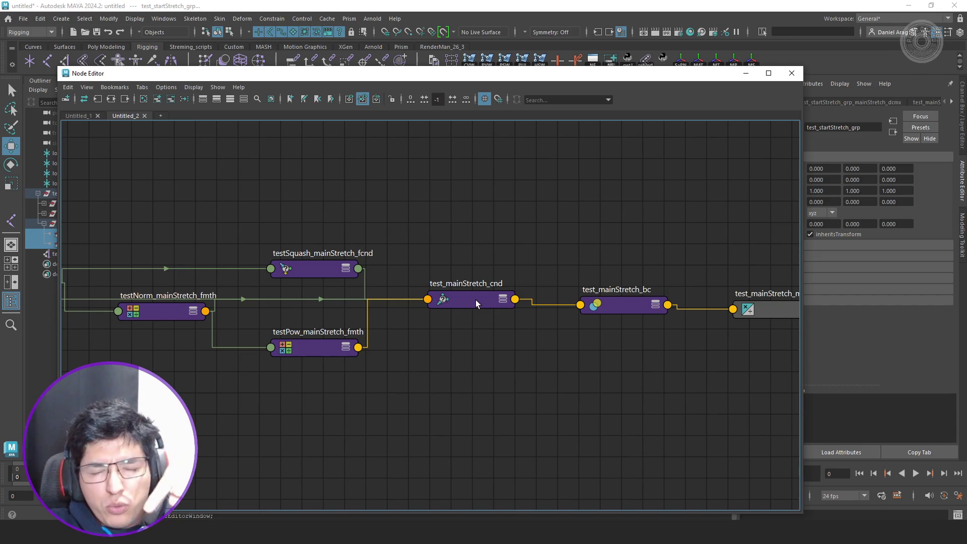
# - Select test_mainStretch_cnd and lower the Node Editor so the leg rig shows above it
pyautogui.click(475, 300)
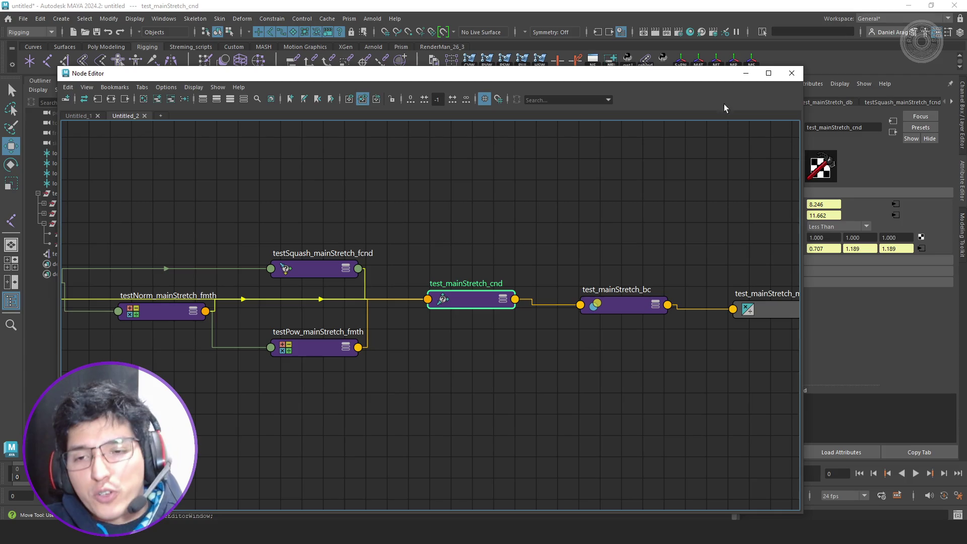
pyautogui.moveTo(701, 78); pyautogui.dragTo(573, 202)
pyautogui.moveTo(545, 320)
pyautogui.mouseDown()
pyautogui.moveTo(643, 323)
pyautogui.moveTo(652, 256)
pyautogui.moveTo(643, 260)
pyautogui.moveTo(655, 280)
pyautogui.mouseUp()
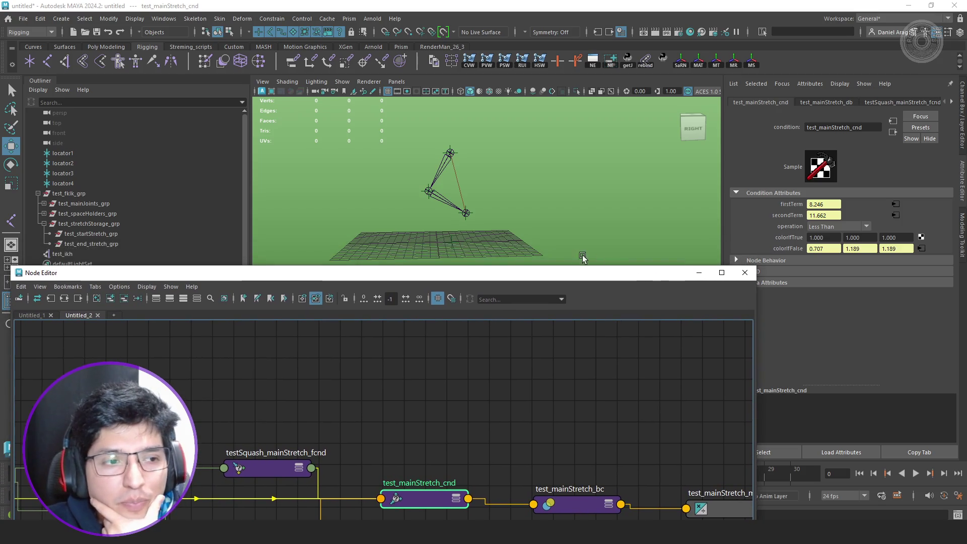
# - Create an empty group null1 and snap it onto the end locator
pyautogui.keyDown('alt'); pyautogui.moveTo(477, 200); pyautogui.dragTo(479, 178, button='middle'); pyautogui.keyUp('alt')
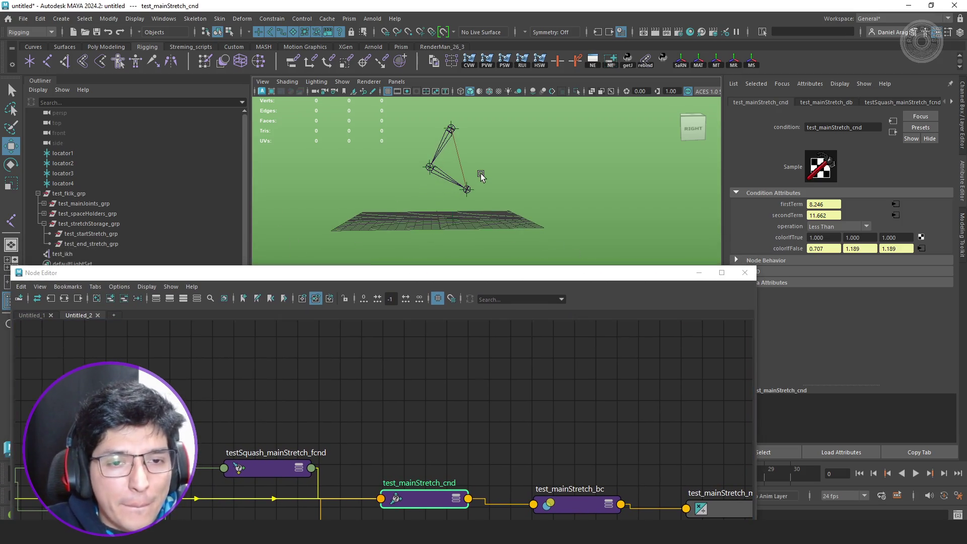
pyautogui.click(481, 177)
pyautogui.hotkey('ctrl', 'g')
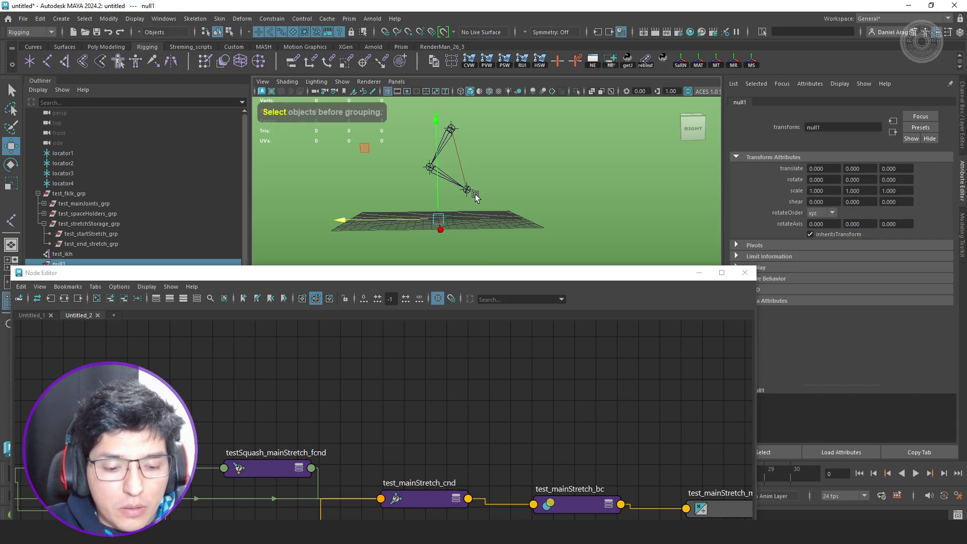
pyautogui.moveTo(475, 197); pyautogui.dragTo(467, 191, button='middle')
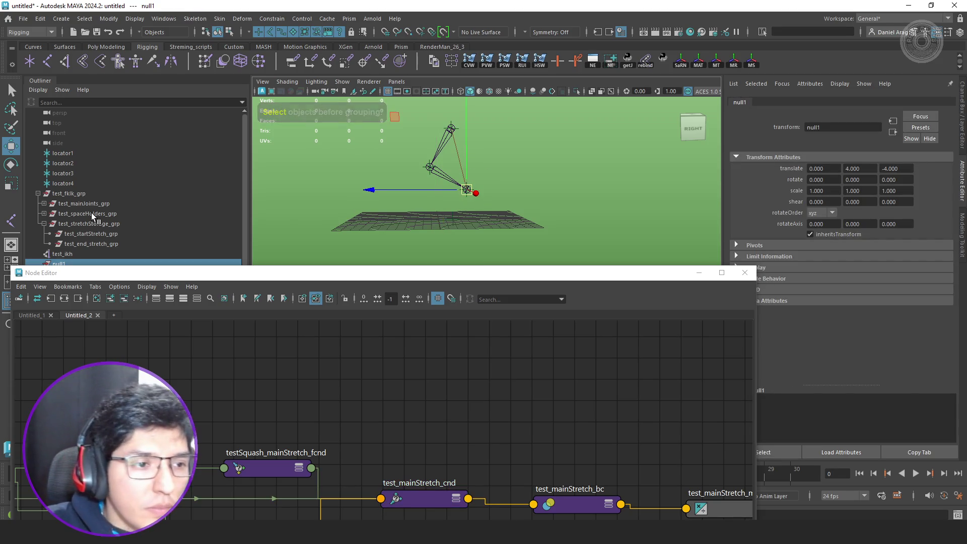
# - Parent test_end_stretch_grp and test_ikh under null1, then drag null1 down to stretch the leg
pyautogui.moveTo(97, 240); pyautogui.dragTo(73, 249)
pyautogui.moveTo(58, 255); pyautogui.dragTo(77, 263, button='middle')
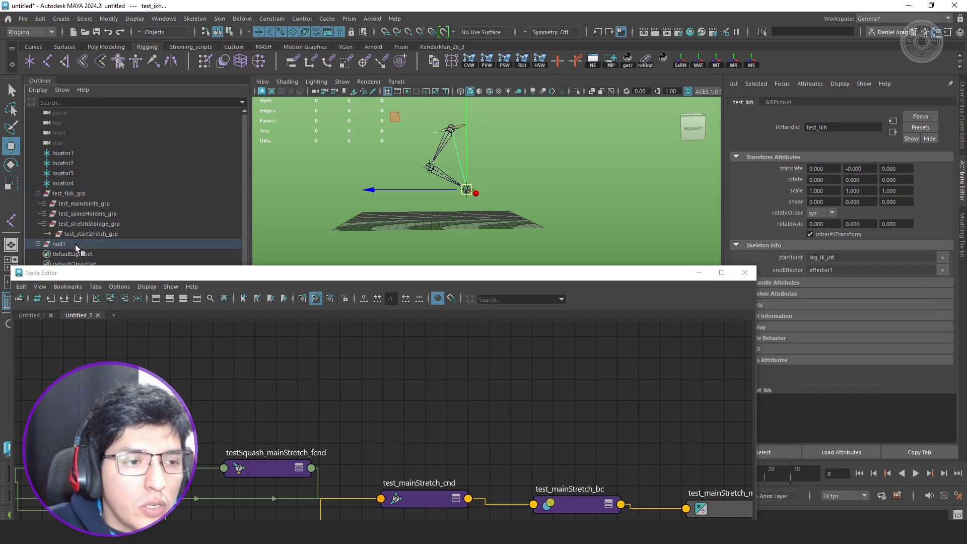
pyautogui.click(74, 244)
pyautogui.moveTo(392, 117)
pyautogui.mouseDown(button='middle')
pyautogui.moveTo(386, 189)
pyautogui.moveTo(384, 179)
pyautogui.moveTo(403, 194)
pyautogui.moveTo(379, 163)
pyautogui.moveTo(384, 141)
pyautogui.moveTo(363, 149)
pyautogui.moveTo(392, 179)
pyautogui.moveTo(398, 166)
pyautogui.moveTo(379, 173)
pyautogui.moveTo(443, 151)
pyautogui.moveTo(468, 158)
pyautogui.mouseUp(button='middle')
pyautogui.scroll(3, 467, 158)
pyautogui.click(699, 272)
# - Select foreleg_DRV_jnt and toggle its segmentScaleCompensate off and back on
pyautogui.moveTo(559, 230)
pyautogui.keyDown('alt'); pyautogui.mouseDown()
pyautogui.moveTo(523, 236)
pyautogui.moveTo(503, 254)
pyautogui.mouseUp(); pyautogui.keyUp('alt')
pyautogui.press('q')
pyautogui.click(504, 260)
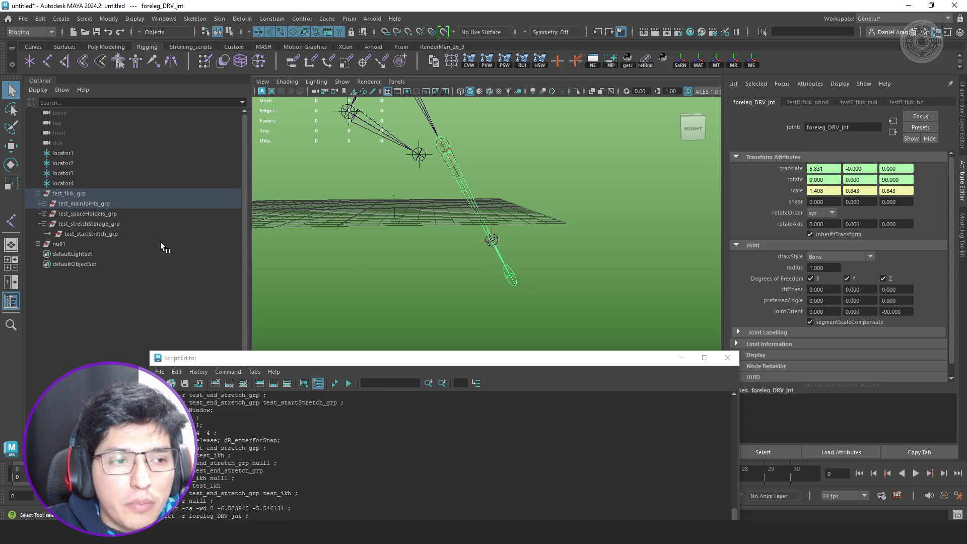
pyautogui.press('f')
pyautogui.click(824, 319)
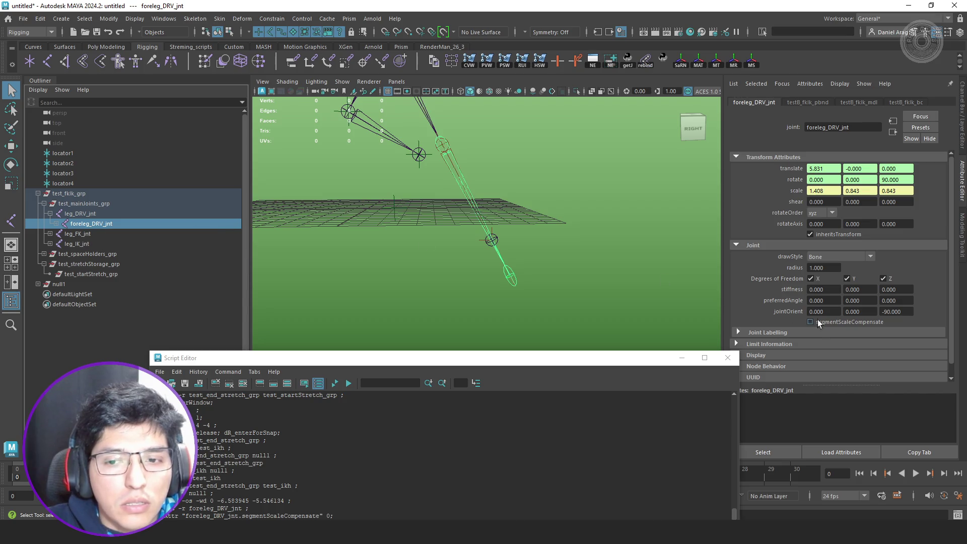
pyautogui.click(841, 320)
# - Turn off segmentScaleCompensate on foreleg_IK_jnt and ankle_IK_jnt
pyautogui.keyDown('shift'); pyautogui.click(54, 245); pyautogui.keyUp('shift')
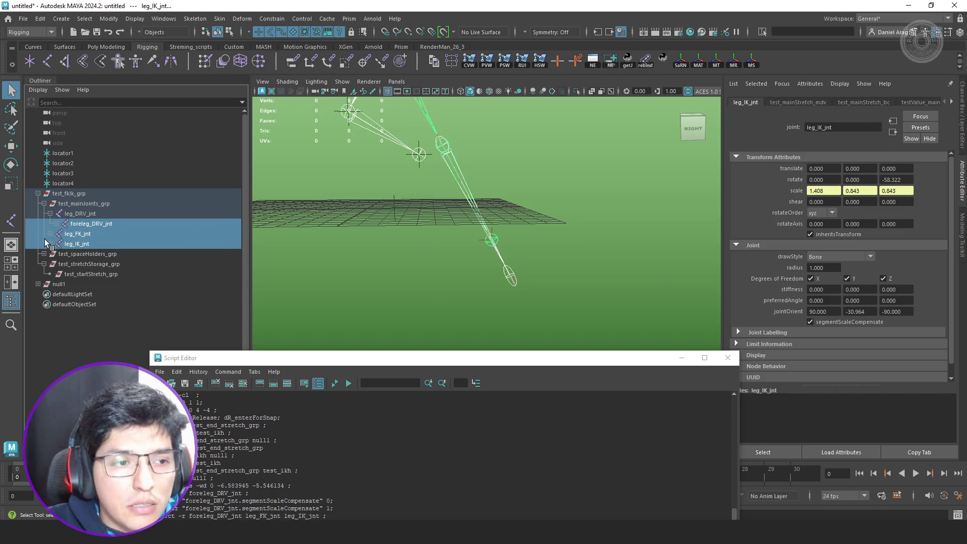
pyautogui.click(50, 244)
pyautogui.click(121, 255)
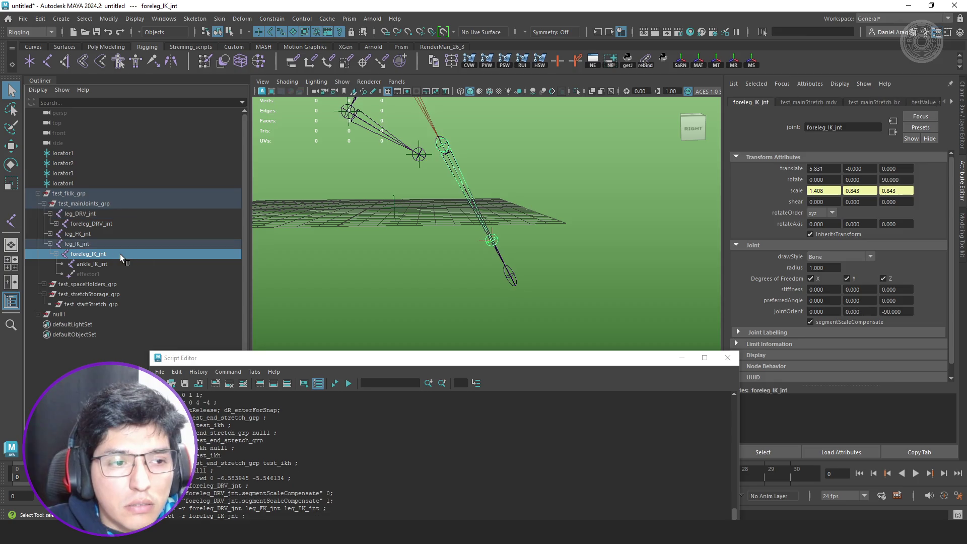
pyautogui.click(837, 321)
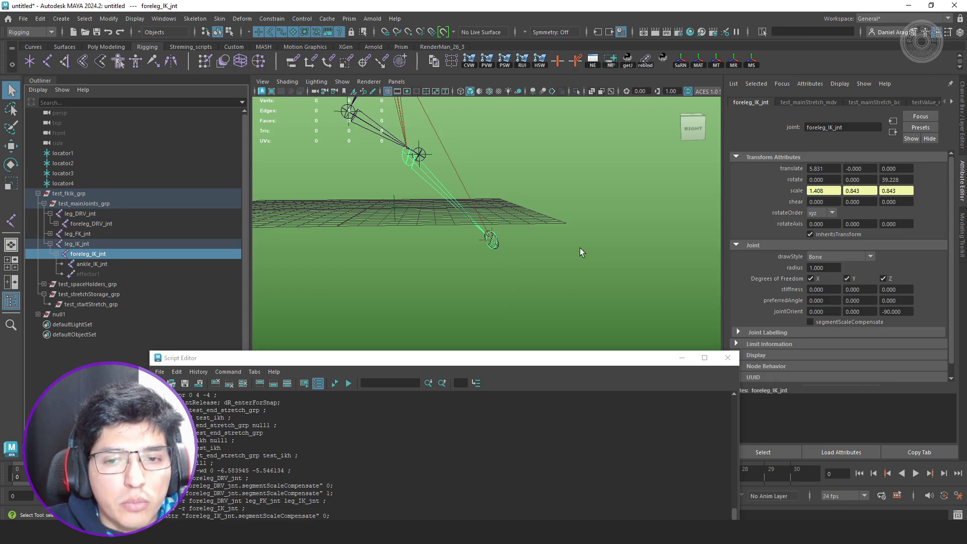
pyautogui.click(106, 264)
pyautogui.click(856, 321)
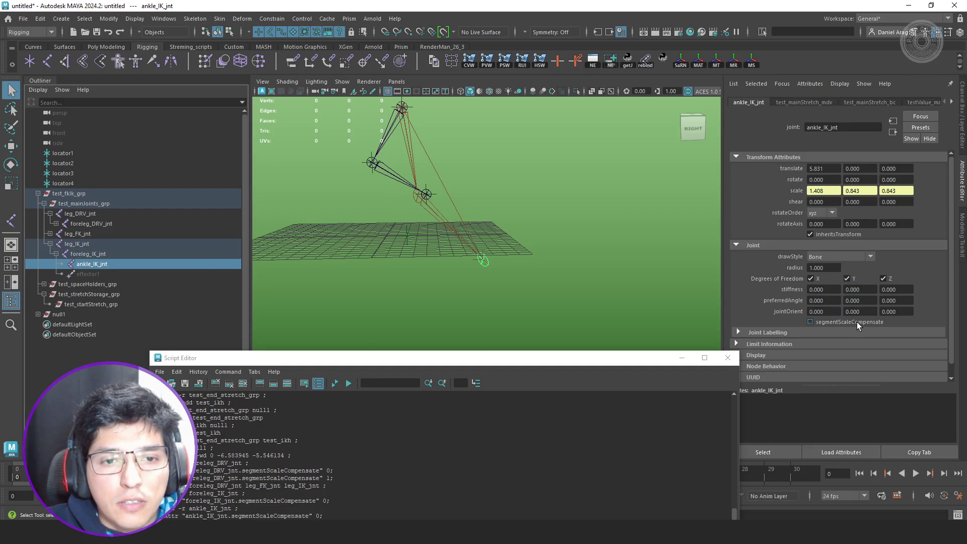
# - Select leg_IK_jnt, then test_stretchStorage_grp, then null1 in the Outliner
pyautogui.click(87, 245)
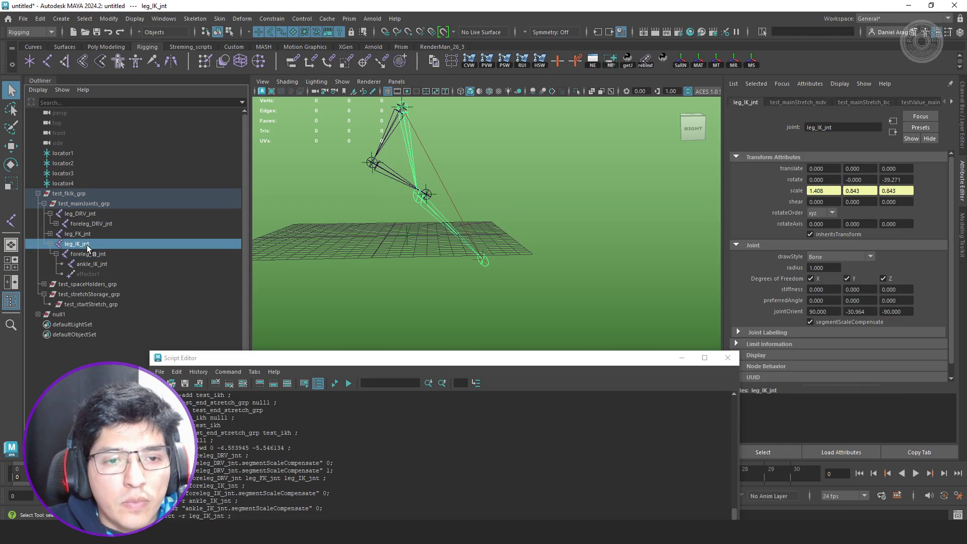
pyautogui.click(95, 294)
pyautogui.click(70, 313)
# - Move null1 to test the stretch, then undo back to the foreleg_DRV_jnt selection
pyautogui.press('w')
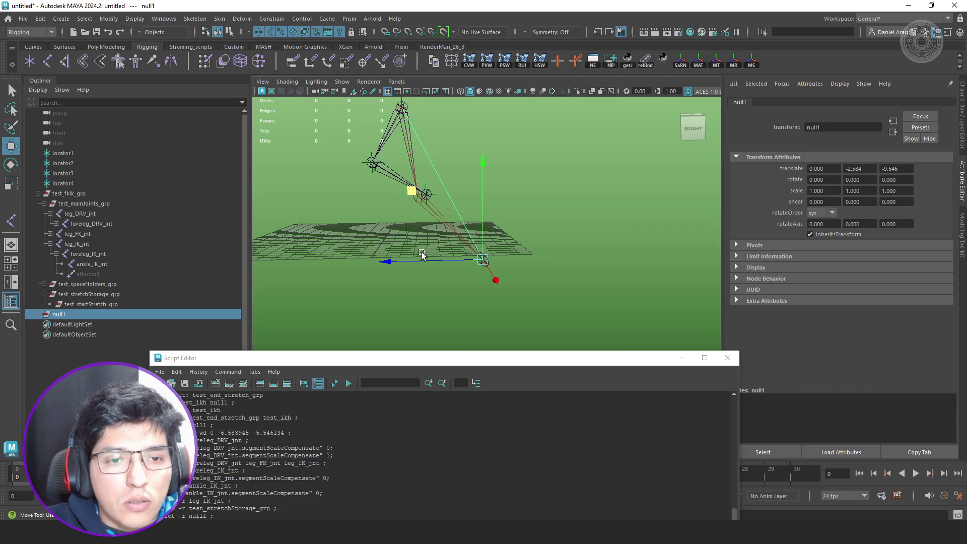
pyautogui.moveTo(409, 194)
pyautogui.mouseDown(button='middle')
pyautogui.moveTo(402, 215)
pyautogui.moveTo(373, 130)
pyautogui.moveTo(346, 164)
pyautogui.moveTo(361, 153)
pyautogui.moveTo(351, 162)
pyautogui.moveTo(353, 196)
pyautogui.mouseUp(button='middle')
pyautogui.hotkey('ctrl', 'z')
pyautogui.hotkey('ctrl', 'z')
pyautogui.hotkey('ctrl', 'z')
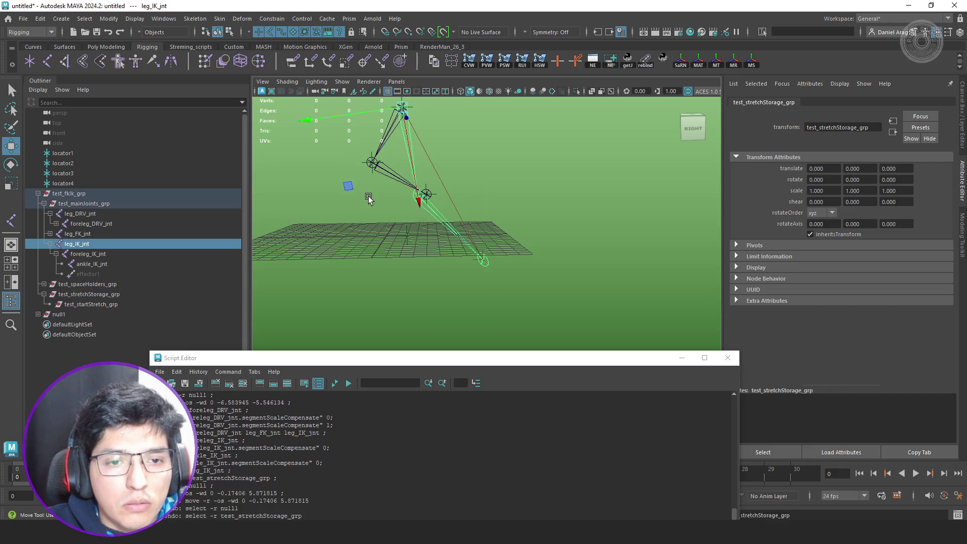
pyautogui.hotkey('ctrl', 'z')
pyautogui.hotkey('ctrl', 'z')
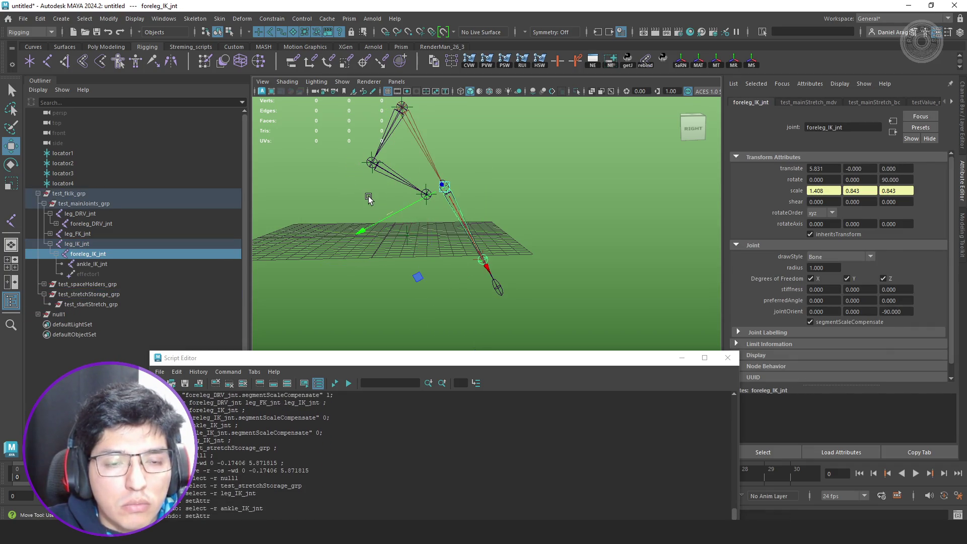
pyautogui.hotkey('ctrl', 'z')
pyautogui.hotkey('ctrl', 'z')
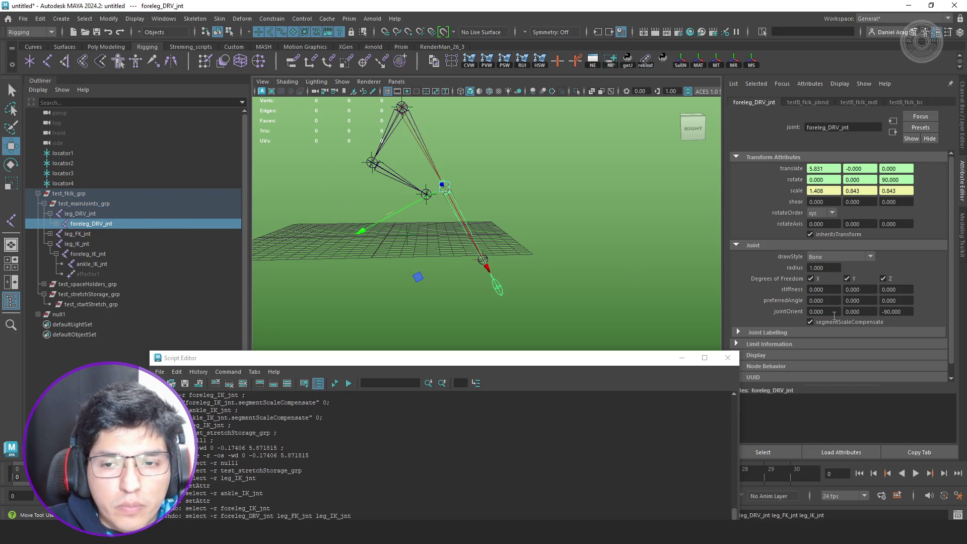
# - Turn off segmentScaleCompensate on foreleg_DRV_jnt and ankle_DRV_jnt
pyautogui.click(857, 322)
pyautogui.click(56, 224)
pyautogui.click(95, 234)
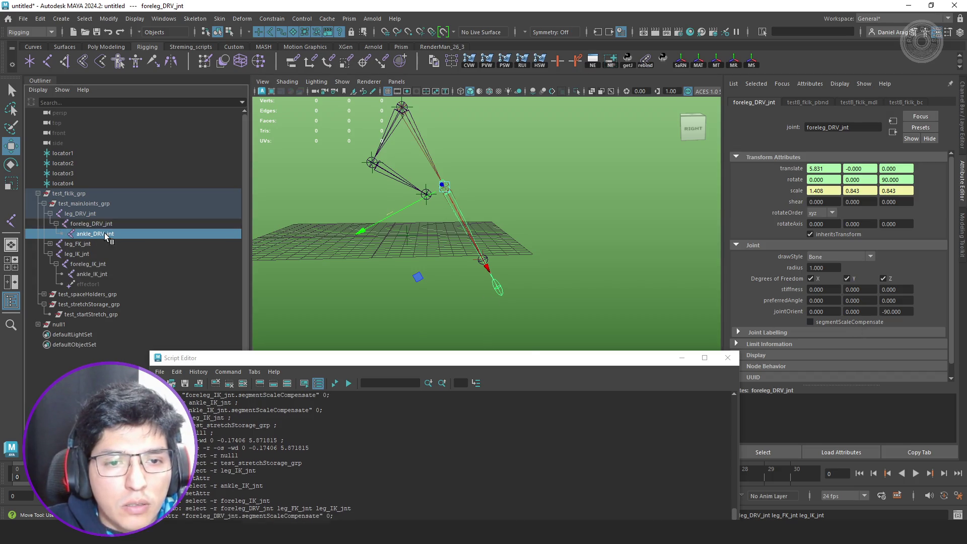
pyautogui.click(835, 321)
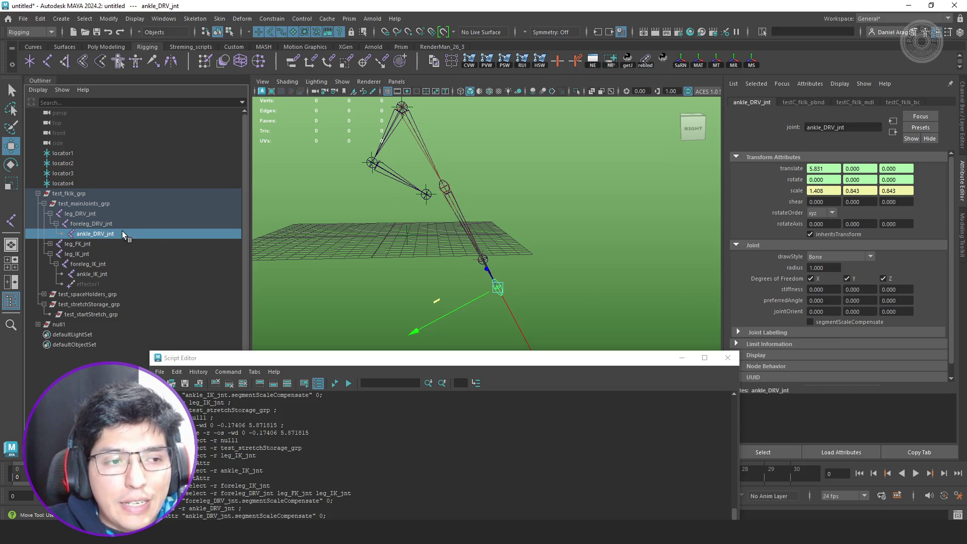
pyautogui.moveTo(535, 262)
pyautogui.keyDown('alt'); pyautogui.mouseDown()
pyautogui.moveTo(569, 266)
pyautogui.moveTo(540, 264)
pyautogui.mouseUp(); pyautogui.keyUp('alt')
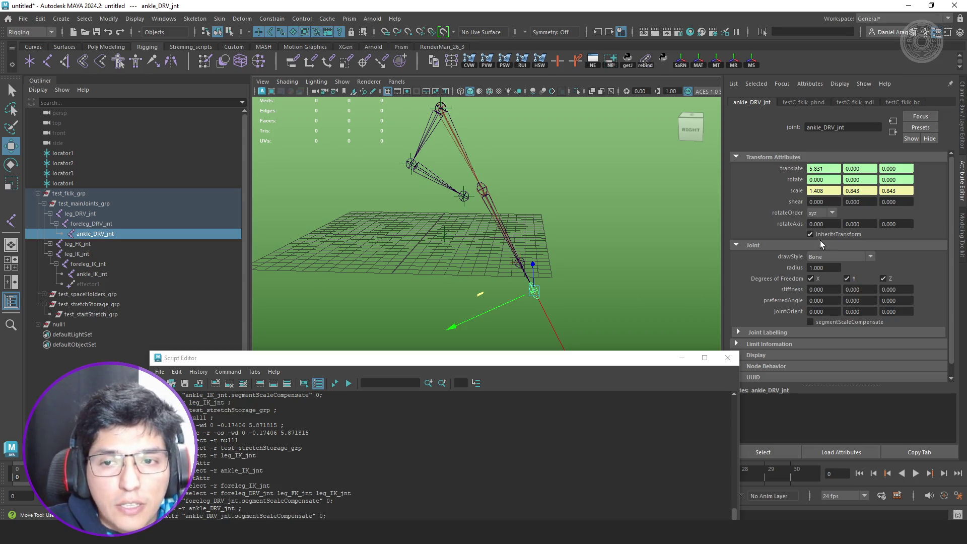
# - Select ankle_IK_jnt, undo once more, and check the leg before switching to PyCharm
pyautogui.click(92, 274)
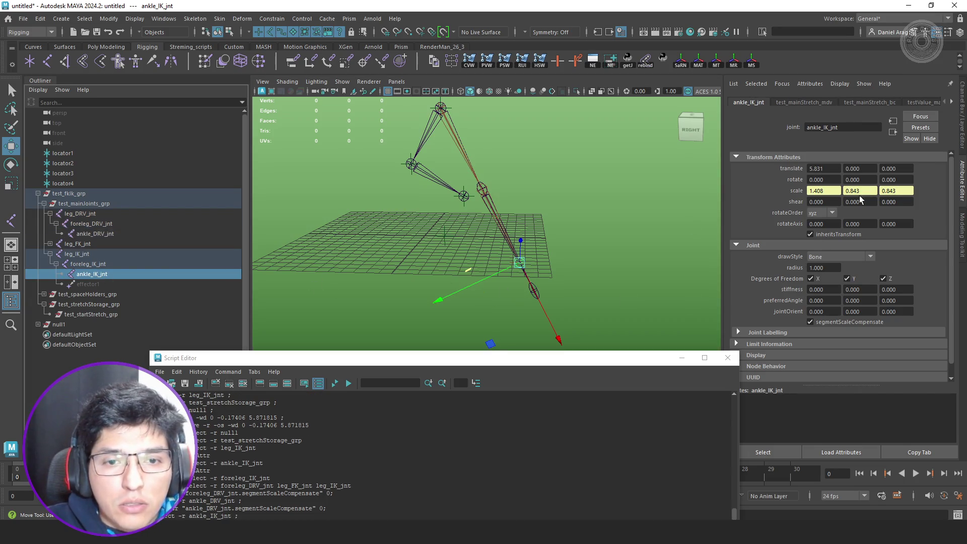
pyautogui.keyDown('alt'); pyautogui.moveTo(571, 242); pyautogui.dragTo(602, 232); pyautogui.keyUp('alt')
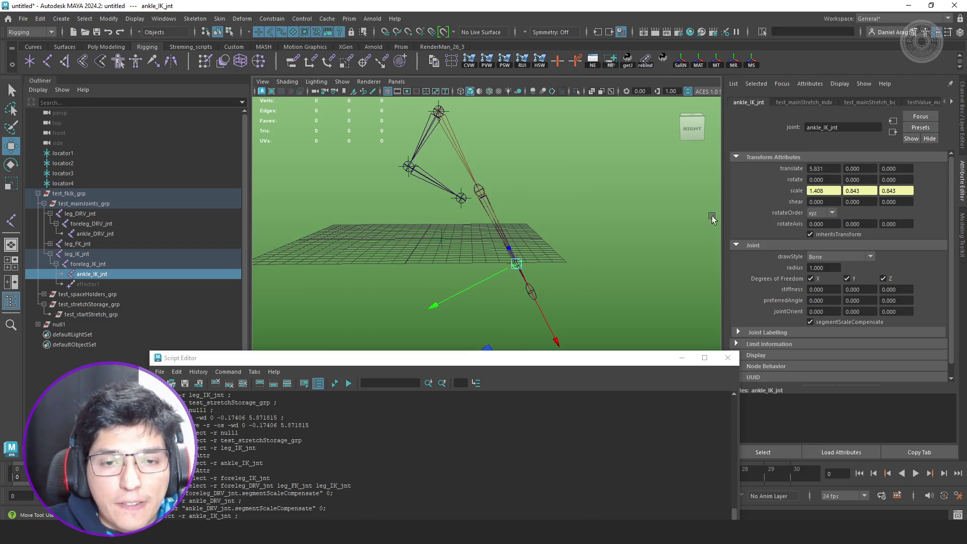
pyautogui.hotkey('ctrl', 'z')
pyautogui.hotkey('ctrl', 'z')
pyautogui.hotkey('ctrl', 'z')
pyautogui.hotkey('ctrl', 'z')
pyautogui.hotkey('ctrl', 'z')
pyautogui.hotkey('ctrl', 'z')
pyautogui.hotkey('ctrl', 'z')
pyautogui.hotkey('ctrl', 'z')
pyautogui.keyDown('alt'); pyautogui.moveTo(596, 232); pyautogui.dragTo(562, 279); pyautogui.keyUp('alt')
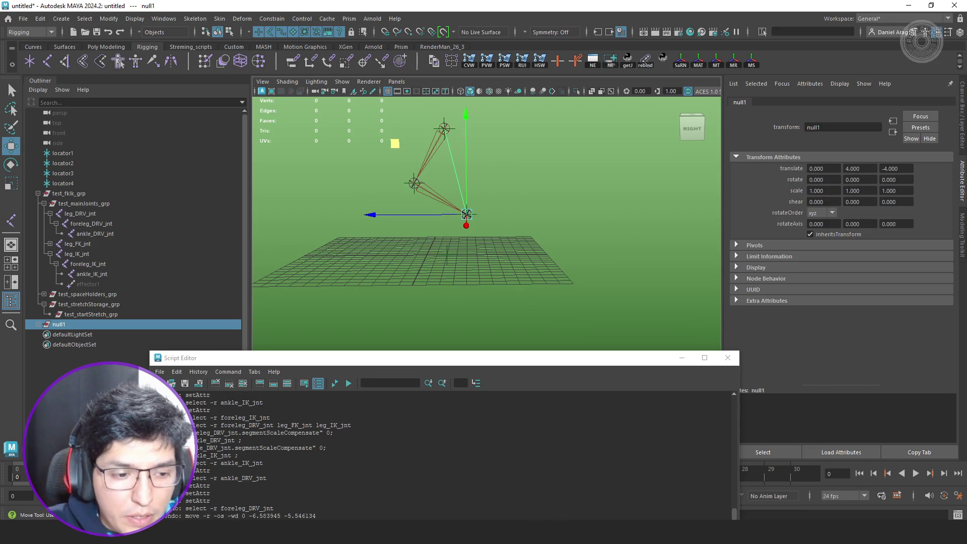
pyautogui.hotkey('alt', 'Tab')
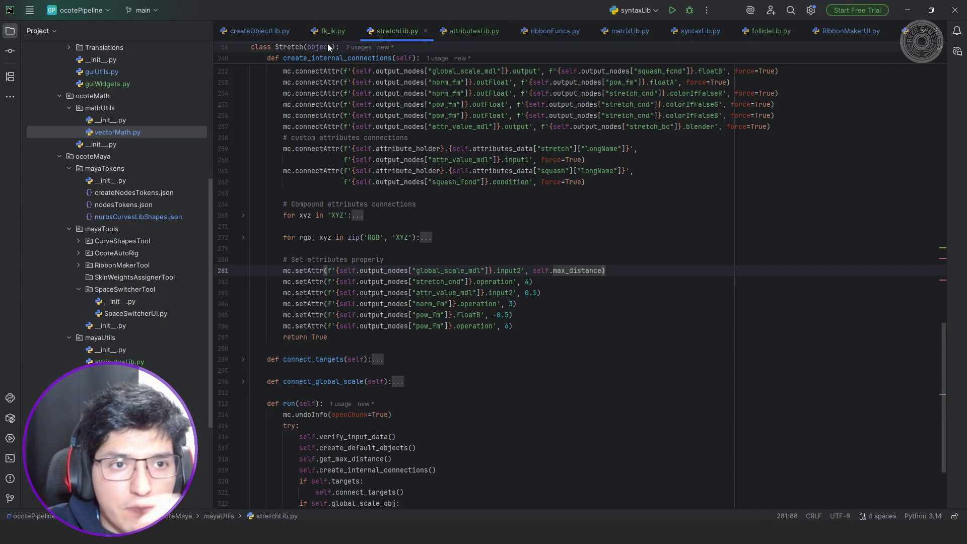
# - In fk_ik.py change the Stretch targets to self.ik_chain[-1:], then undo the null1 move in Maya
pyautogui.click(328, 29)
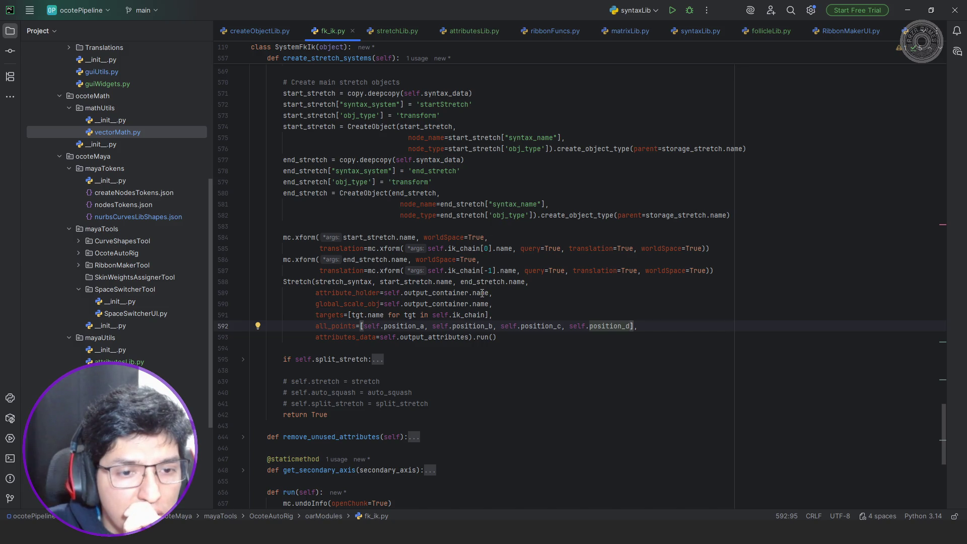
pyautogui.click(491, 314)
pyautogui.write(',')
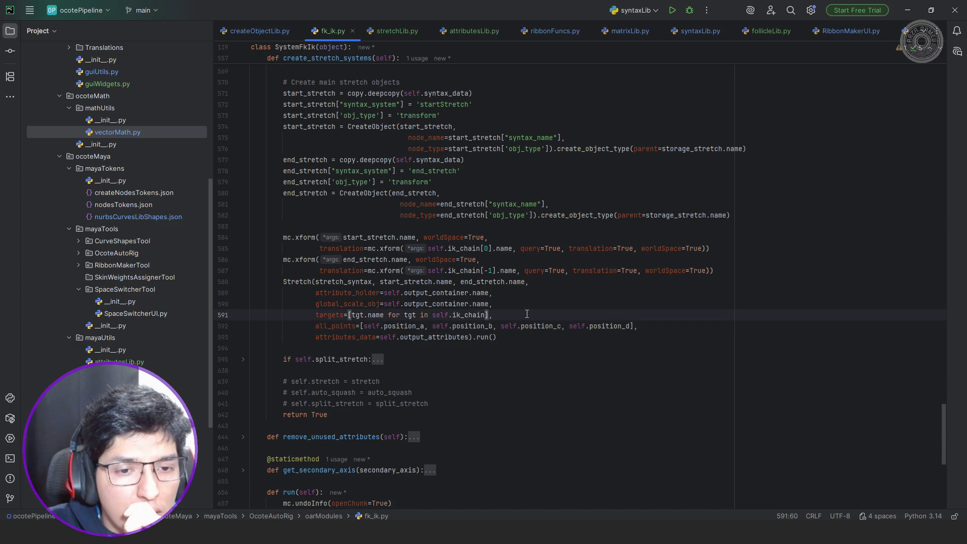
pyautogui.press('Left')
pyautogui.press('Left')
pyautogui.write('[')
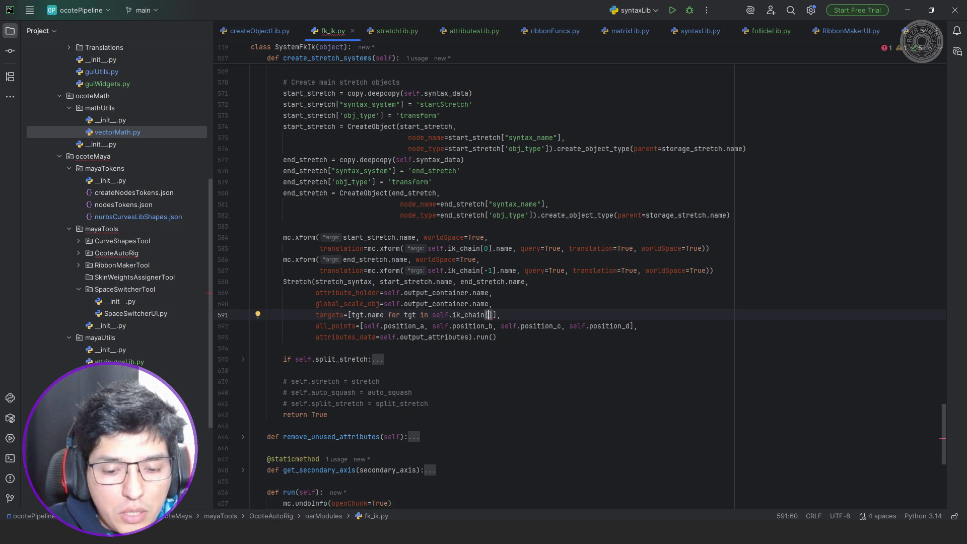
pyautogui.write('-1:')
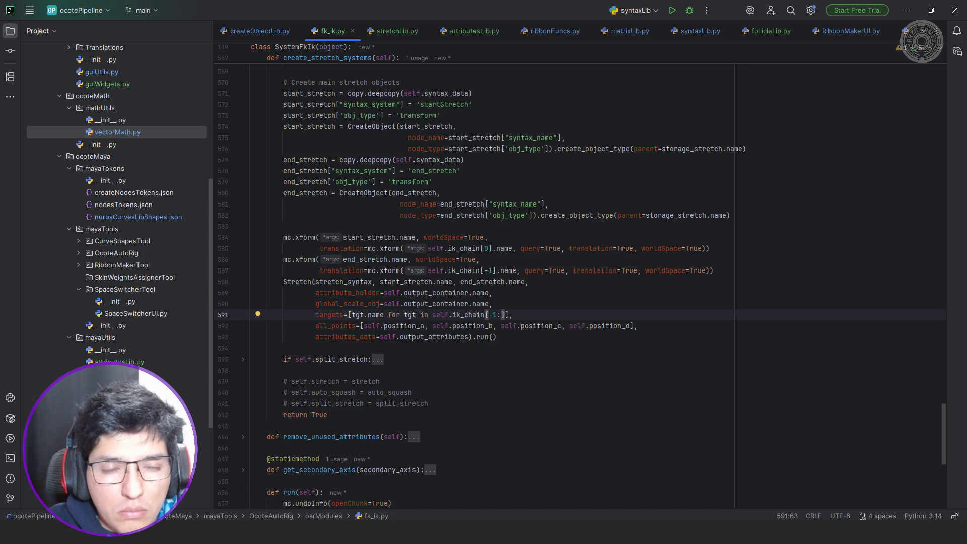
pyautogui.hotkey('alt', 'Tab')
pyautogui.hotkey('ctrl', 'z')
pyautogui.hotkey('ctrl', 'z')
pyautogui.hotkey('ctrl', 'z')
pyautogui.hotkey('ctrl', 'z')
pyautogui.hotkey('ctrl', 'z')
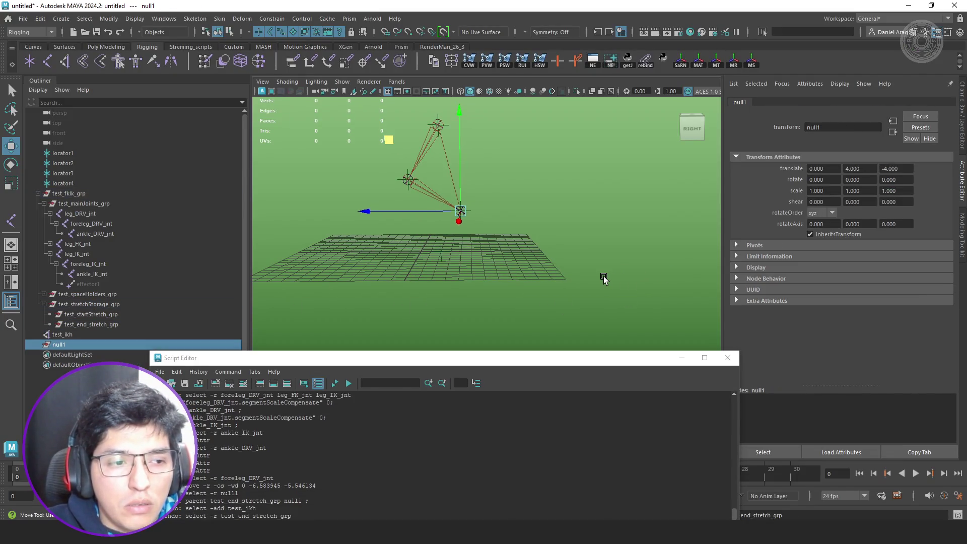
# - Undo the rig build back to the locators, rerun the script and select foreleg_DRV_jnt
pyautogui.hotkey('ctrl', 'z')
pyautogui.hotkey('ctrl', 'z')
pyautogui.hotkey('ctrl', 'z')
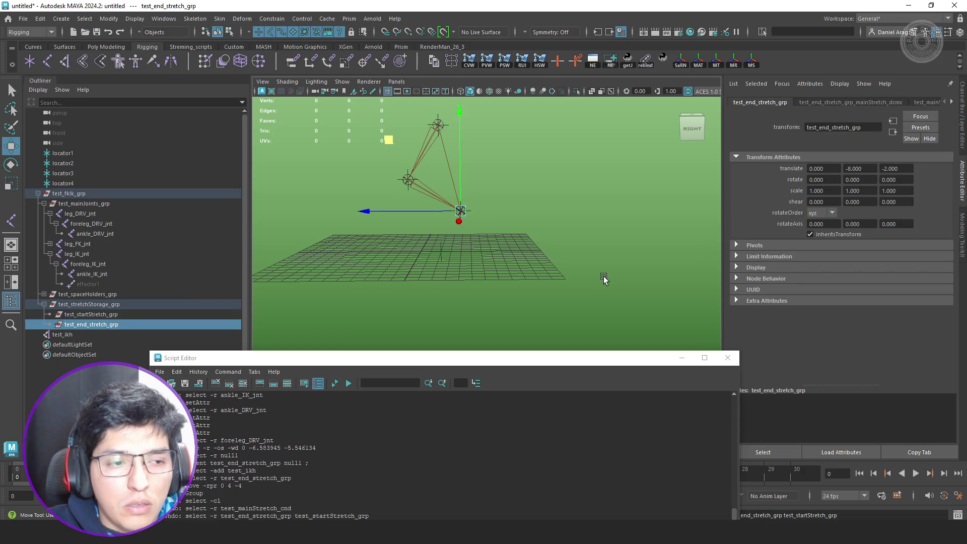
pyautogui.hotkey('ctrl', 'z')
pyautogui.click(335, 383)
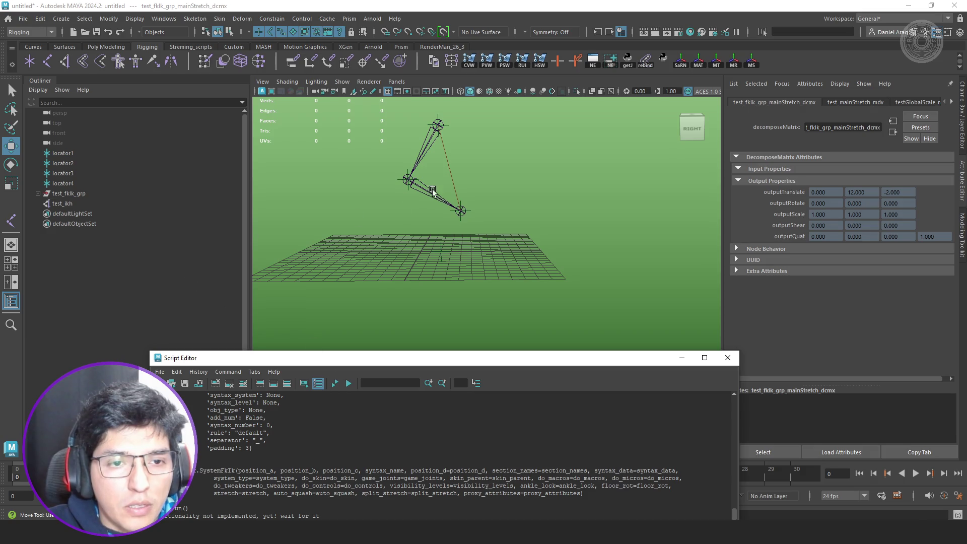
pyautogui.click(423, 188)
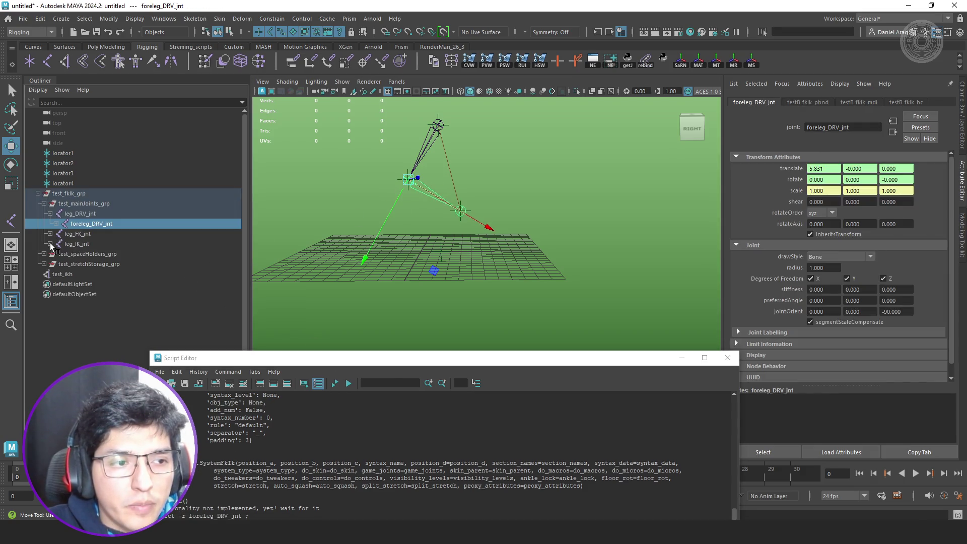
# - Inspect ankle_IK_jnt, foreleg_IK_jnt and leg_IK_jnt, undo the selection, and check the code in PyCharm
pyautogui.click(50, 243)
pyautogui.click(110, 263)
pyautogui.click(115, 254)
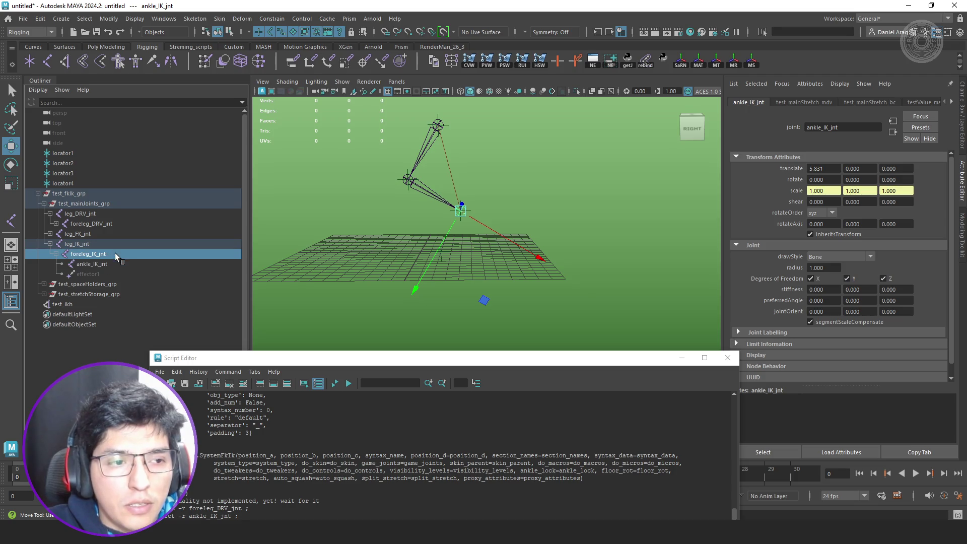
pyautogui.click(110, 244)
pyautogui.hotkey('ctrl', 'z')
pyautogui.hotkey('ctrl', 'z')
pyautogui.hotkey('ctrl', 'z')
pyautogui.hotkey('ctrl', 'z')
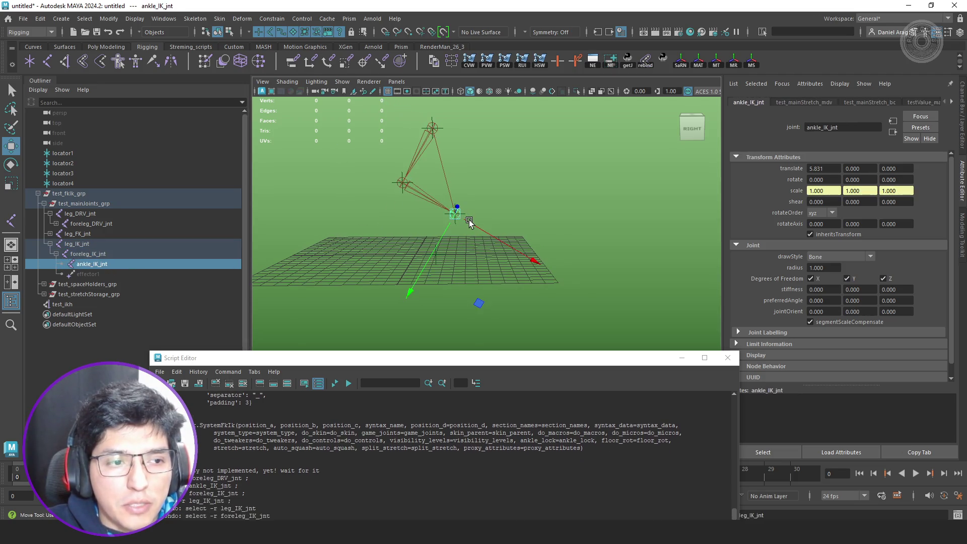
pyautogui.hotkey('alt', 'Tab')
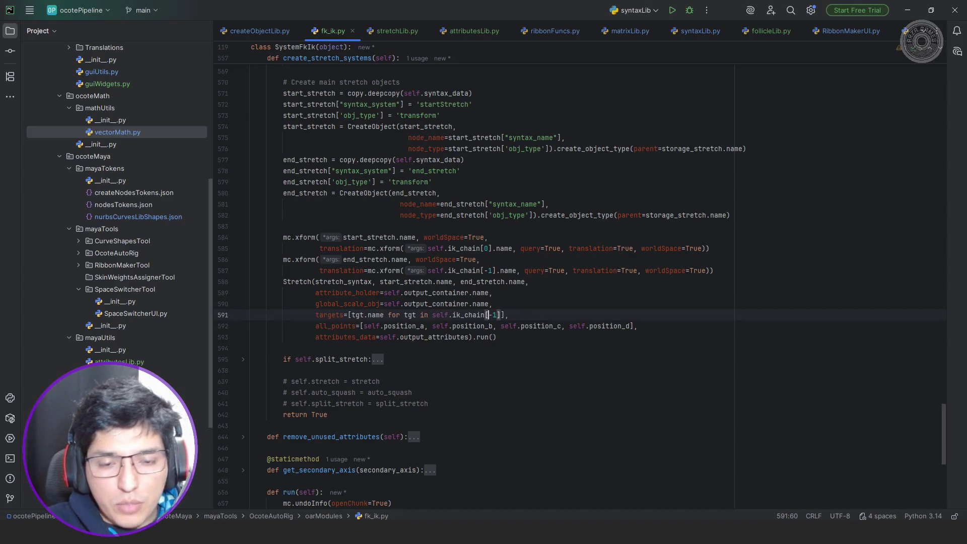
pyautogui.hotkey('alt', 'Tab')
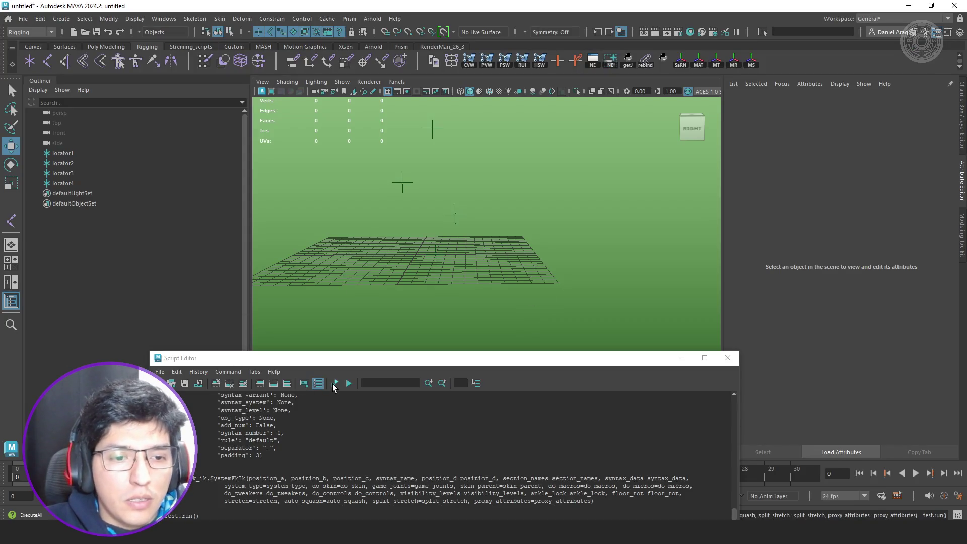
# - Run the rig script and expand the Outliner groups to inspect the IK joints
pyautogui.click(333, 383)
pyautogui.click(37, 194)
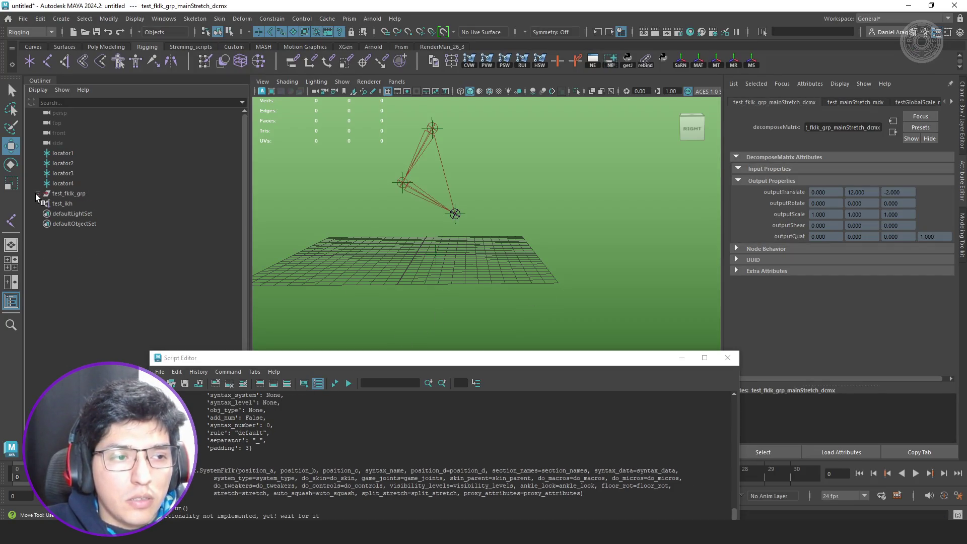
pyautogui.click(43, 213)
pyautogui.click(44, 213)
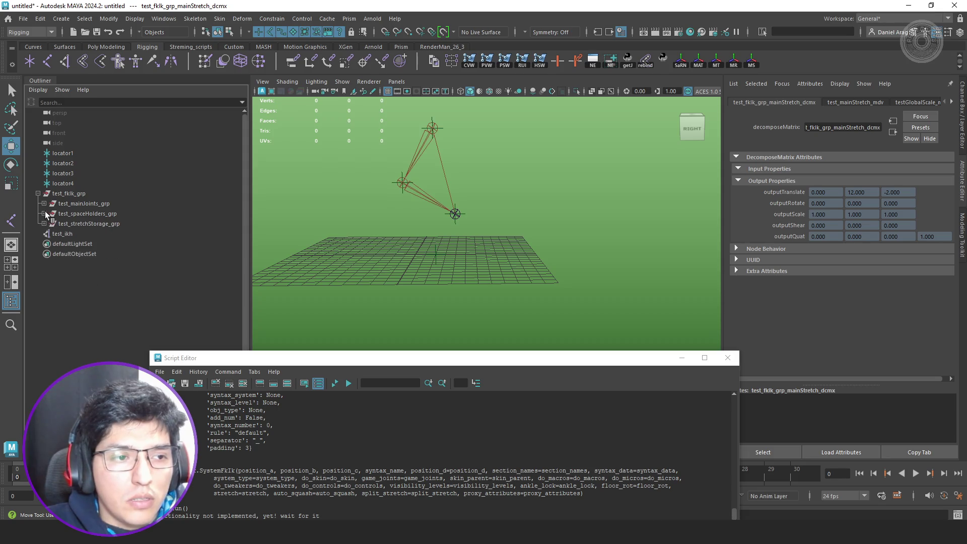
pyautogui.keyDown('shift'); pyautogui.click(44, 204); pyautogui.keyUp('shift')
pyautogui.click(80, 274)
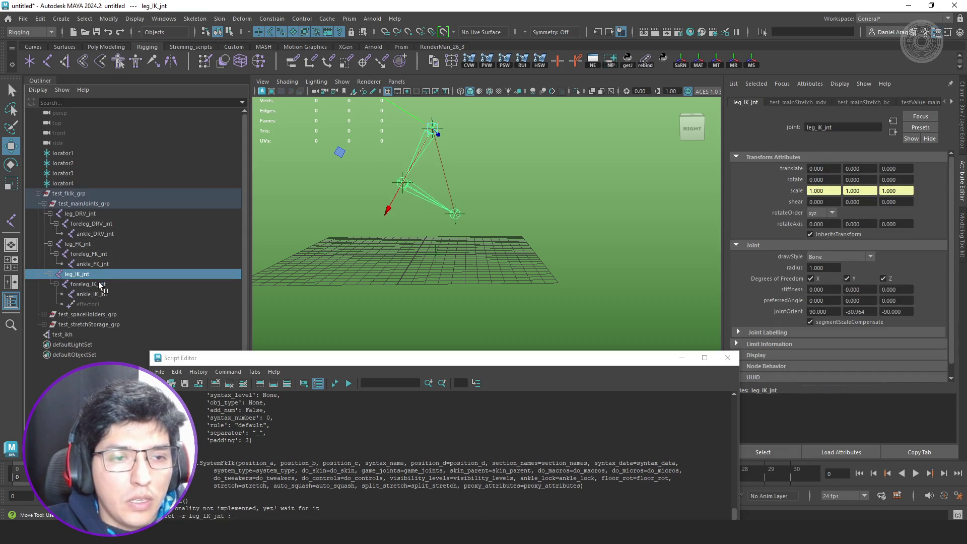
pyautogui.click(111, 285)
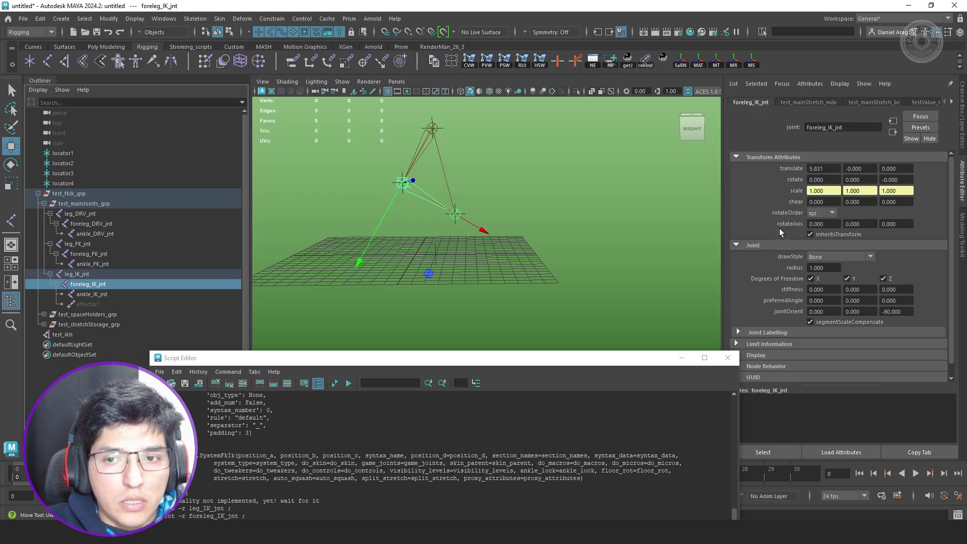
pyautogui.click(112, 292)
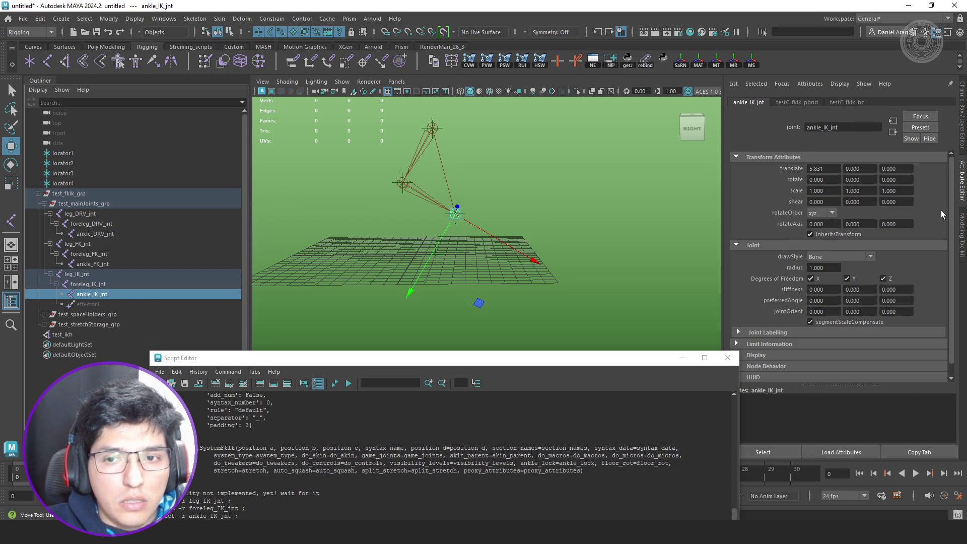
# - Create an empty group null1 snapped onto the ankle joint
pyautogui.click(524, 244)
pyautogui.hotkey('ctrl', 'g')
pyautogui.moveTo(467, 243); pyautogui.dragTo(460, 232, button='middle')
# - Parent test_end_stretch_grp and test_ikh under null1 and select null1
pyautogui.click(64, 333)
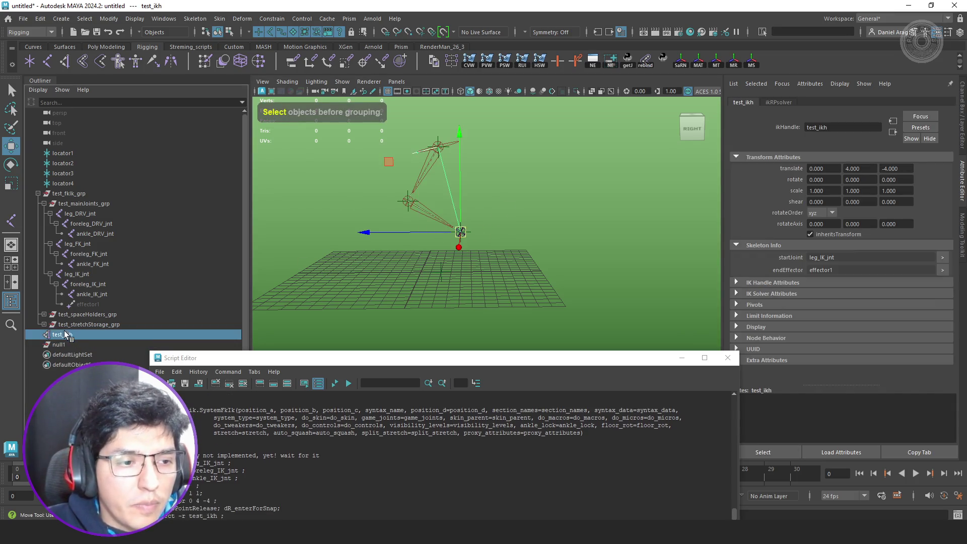
pyautogui.click(44, 324)
pyautogui.click(90, 343)
pyautogui.keyDown('ctrl'); pyautogui.click(66, 353); pyautogui.keyUp('ctrl')
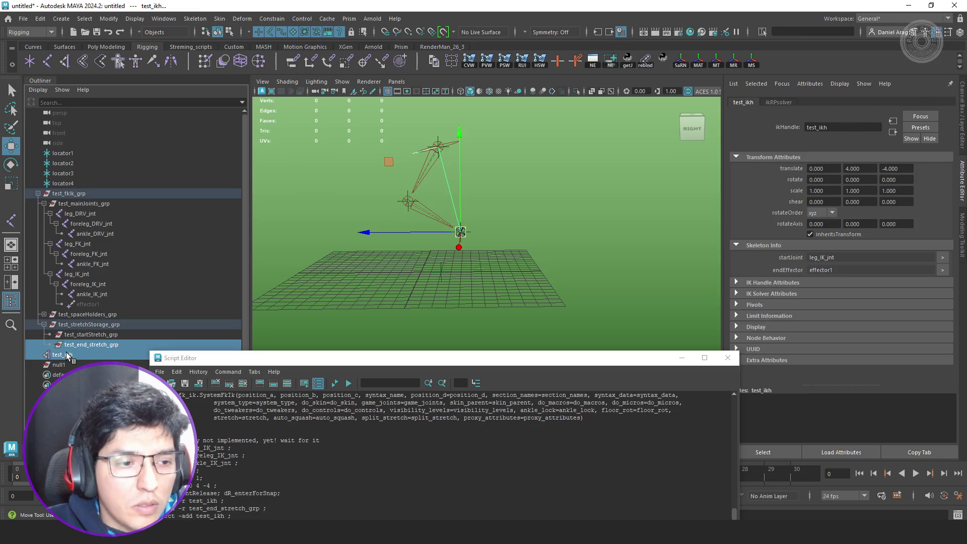
pyautogui.moveTo(67, 367); pyautogui.dragTo(66, 365, button='middle')
pyautogui.click(60, 344)
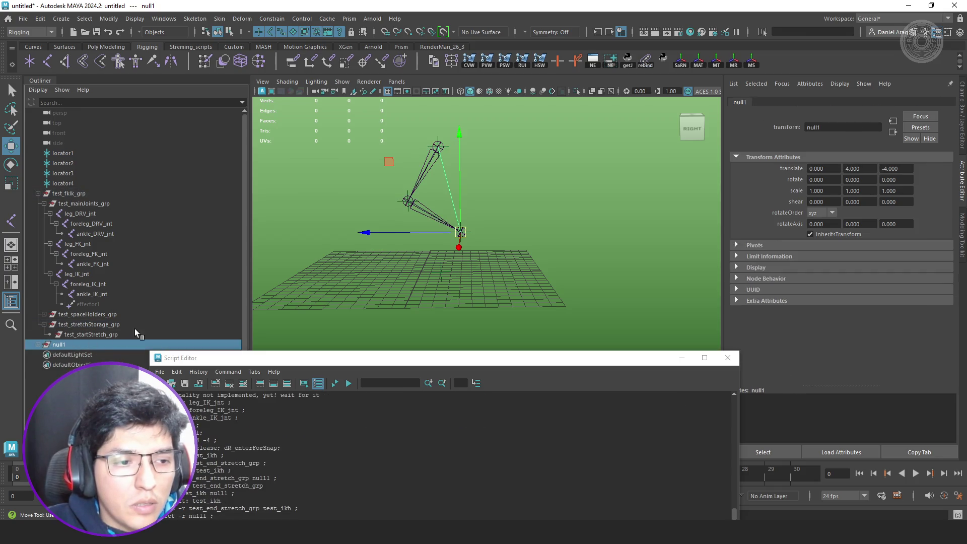
# - Drag null1 out to 1.863, -23.526 to stretch the leg and inspect the DRV joints' scale
pyautogui.moveTo(389, 159)
pyautogui.mouseDown(button='middle')
pyautogui.moveTo(385, 234)
pyautogui.moveTo(439, 249)
pyautogui.moveTo(558, 210)
pyautogui.moveTo(584, 182)
pyautogui.mouseUp(button='middle')
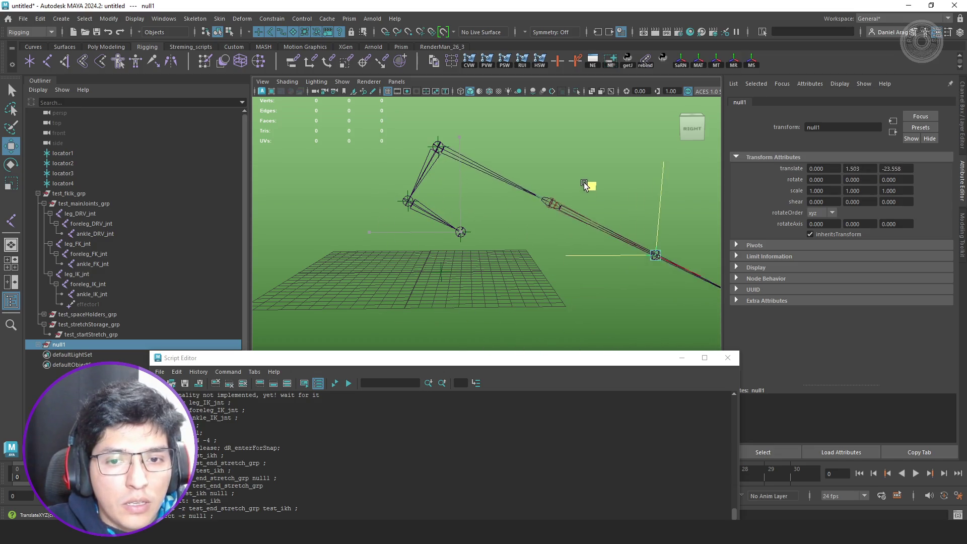
pyautogui.keyDown('alt'); pyautogui.moveTo(584, 183); pyautogui.dragTo(573, 199); pyautogui.keyUp('alt')
pyautogui.keyDown('alt'); pyautogui.moveTo(573, 199); pyautogui.dragTo(469, 205, button='middle'); pyautogui.keyUp('alt')
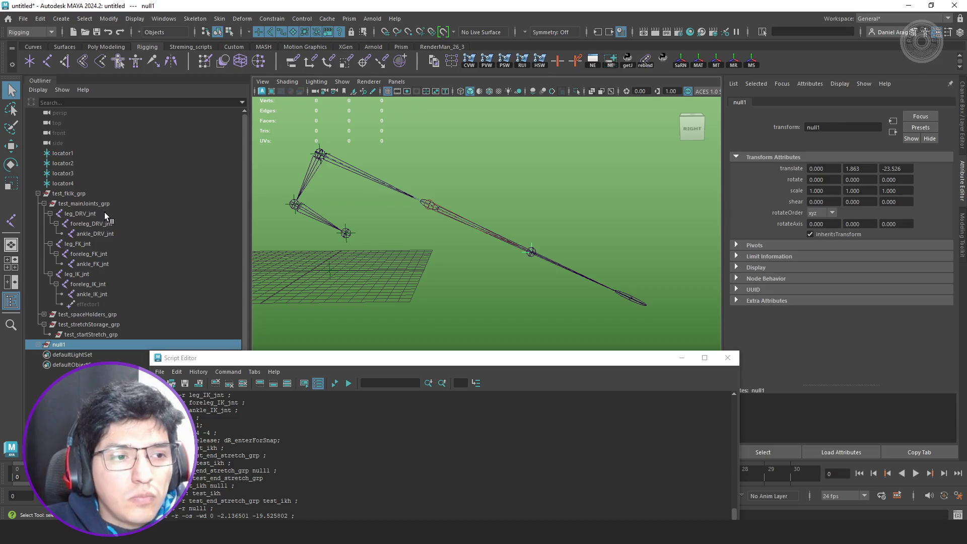
pyautogui.click(104, 212)
pyautogui.click(118, 225)
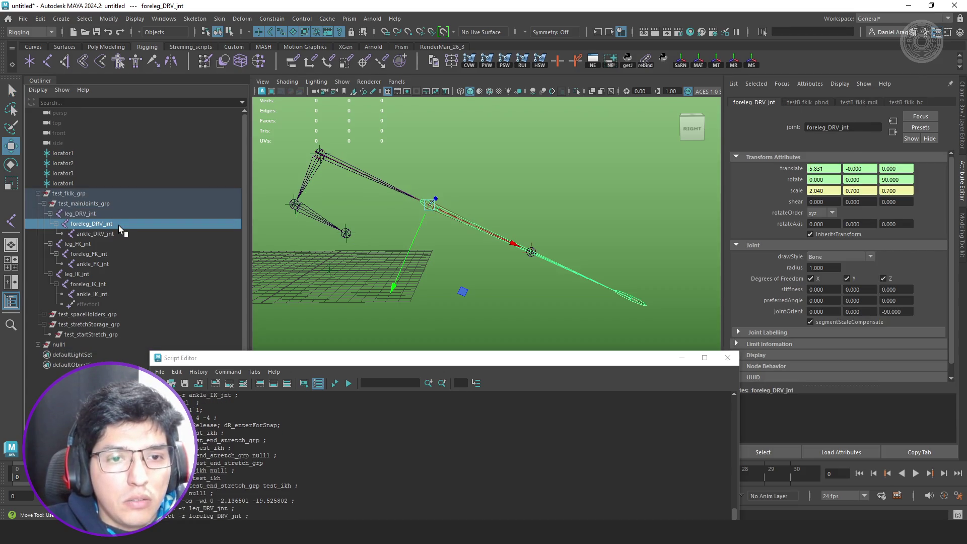
# - Turn off segmentScaleCompensate on foreleg_DRV_jnt, leg_DRV_jnt and ankle_DRV_jnt
pyautogui.click(839, 318)
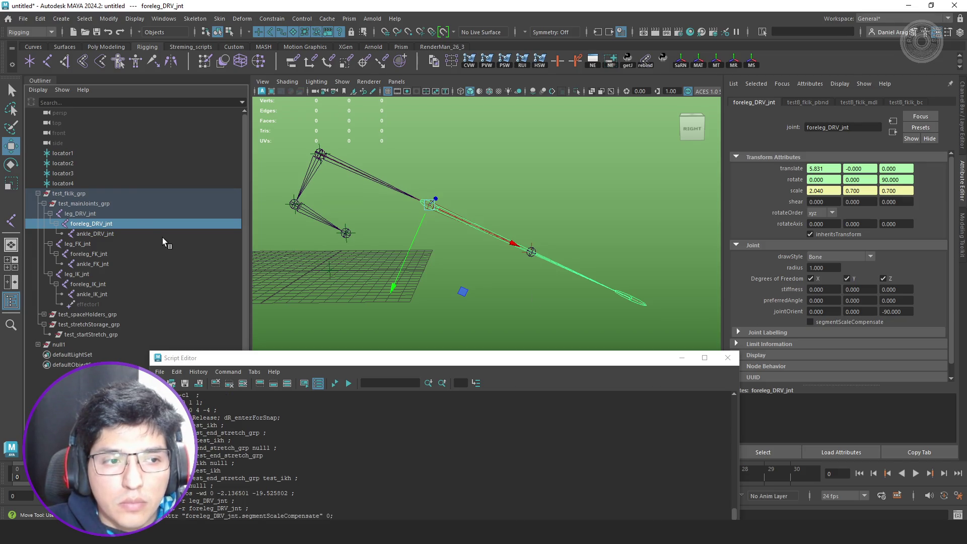
pyautogui.click(130, 214)
pyautogui.click(833, 322)
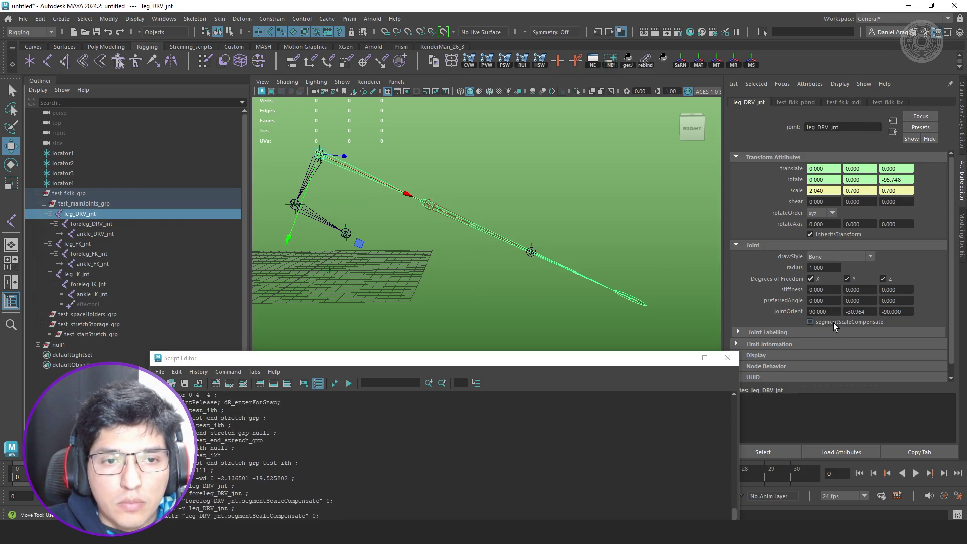
pyautogui.click(97, 234)
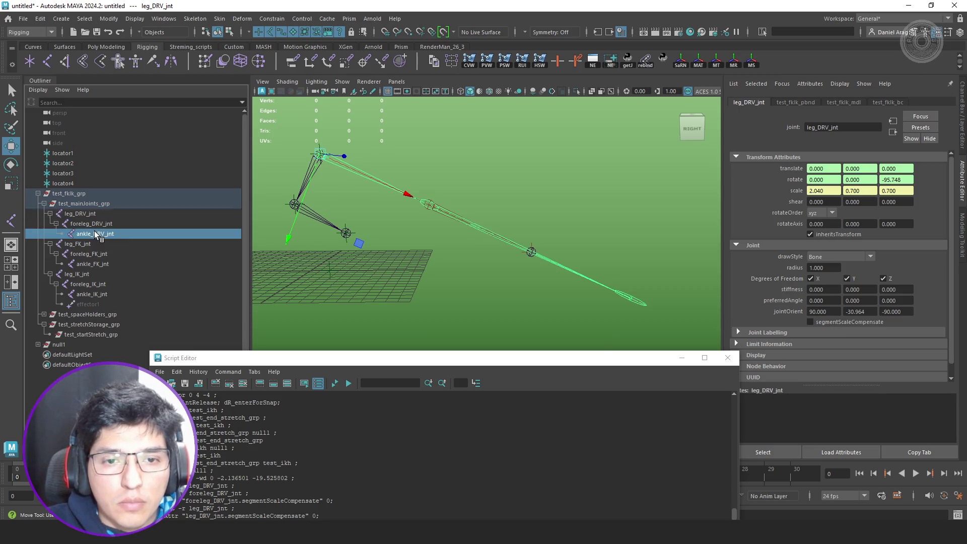
pyautogui.click(835, 323)
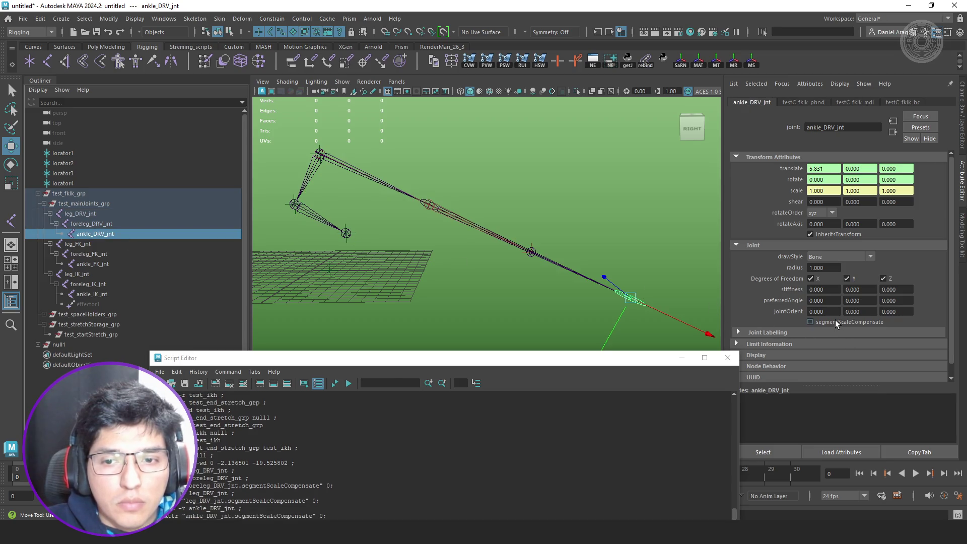
# - Compare the scale values of ankle_IK_jnt, foreleg_IK_jnt and leg_IK_jnt
pyautogui.click(97, 285)
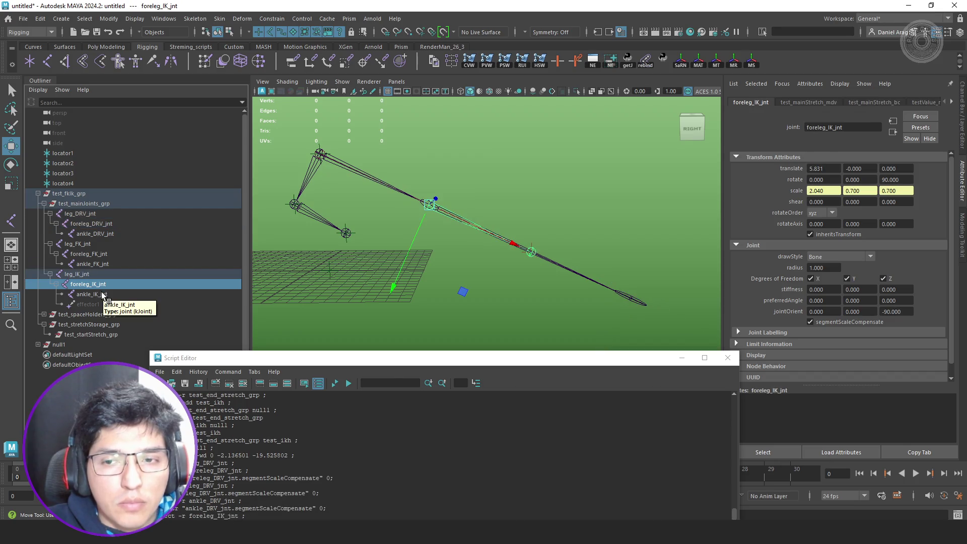
pyautogui.click(105, 293)
pyautogui.click(108, 285)
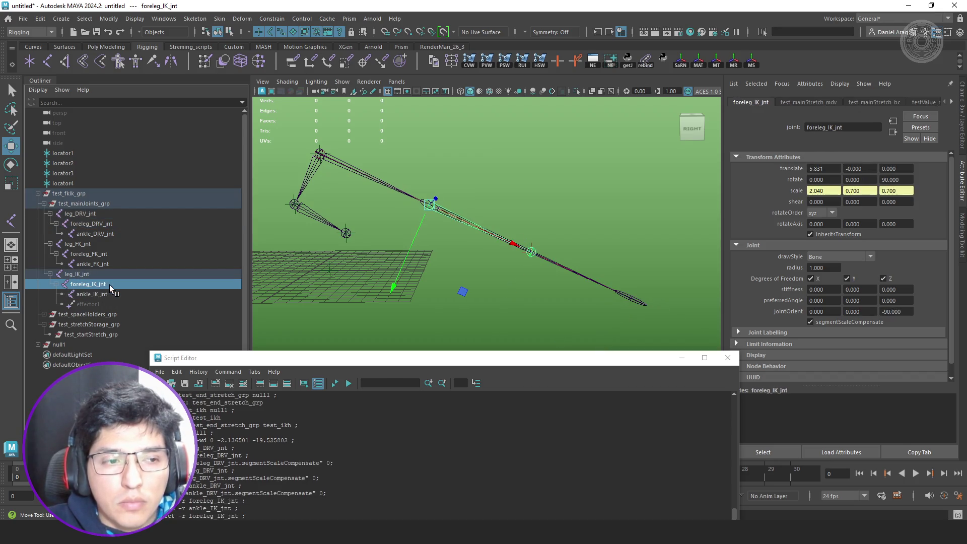
pyautogui.click(105, 275)
pyautogui.click(106, 281)
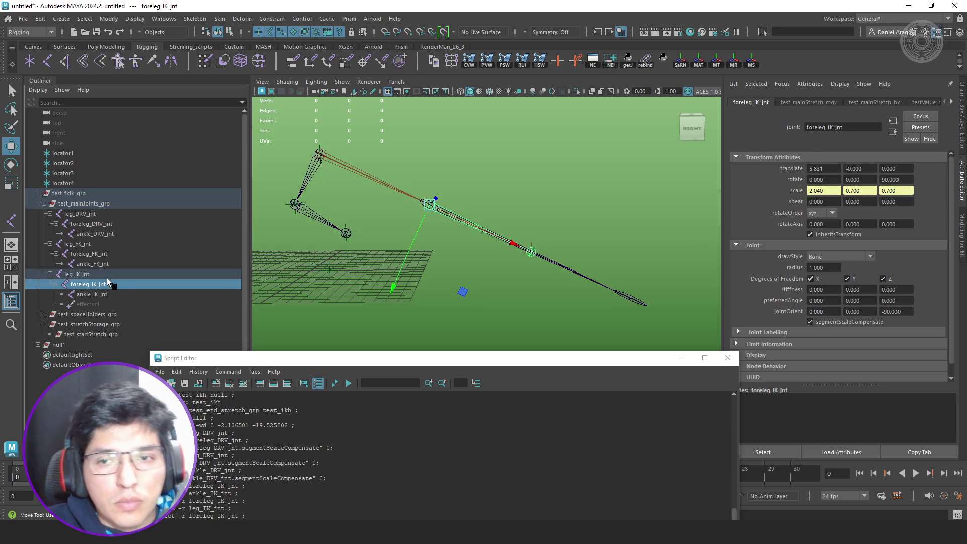
# - Re-enable segmentScaleCompensate on foreleg_DRV_jnt and ankle_DRV_jnt
pyautogui.click(101, 225)
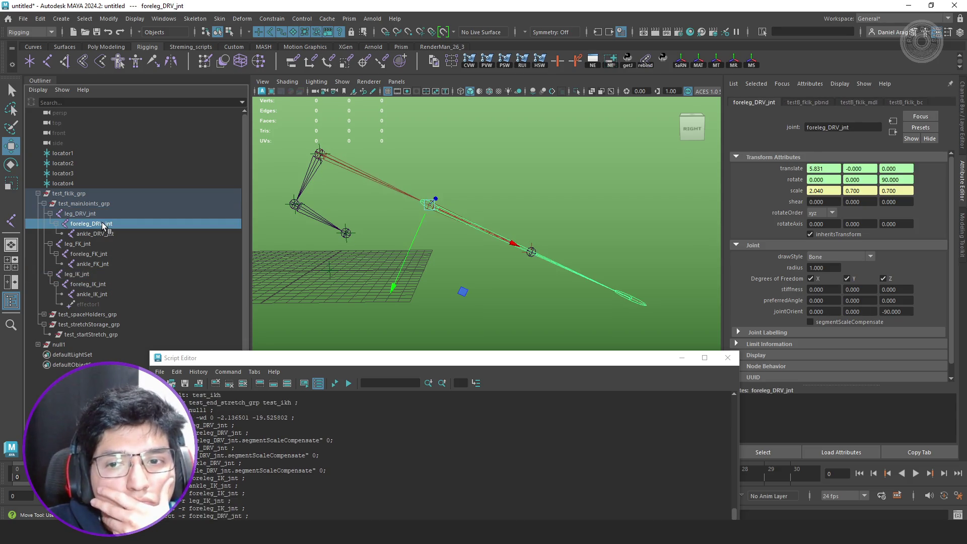
pyautogui.click(820, 323)
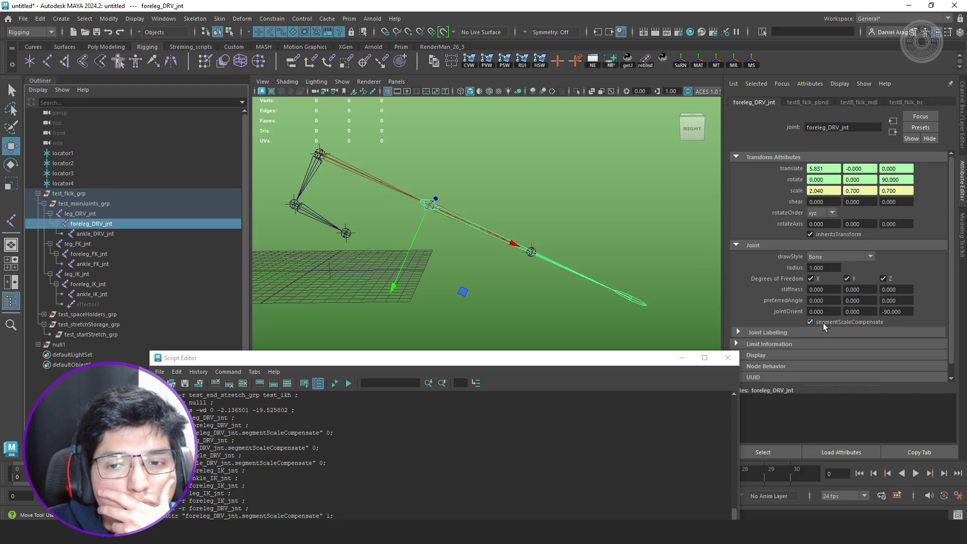
pyautogui.scroll(-1, 780, 325)
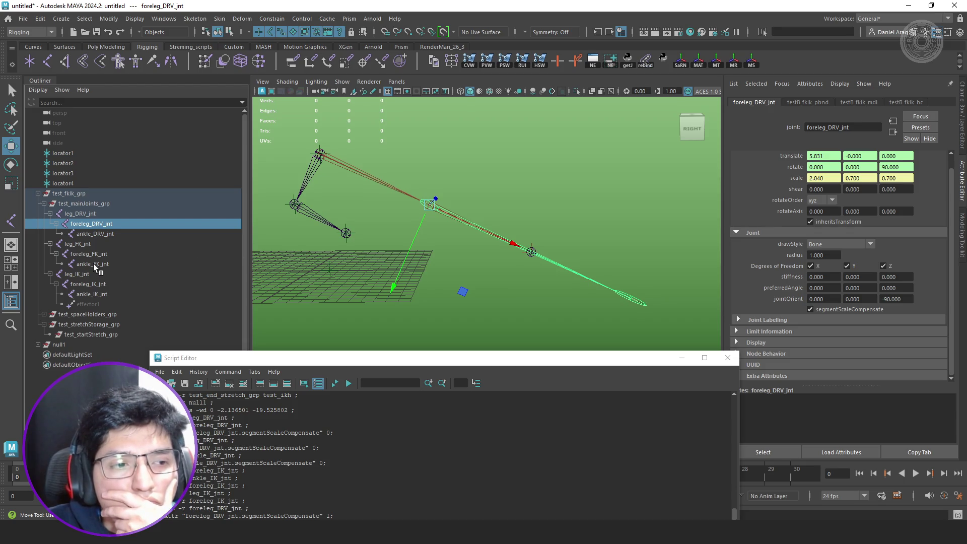
pyautogui.click(161, 236)
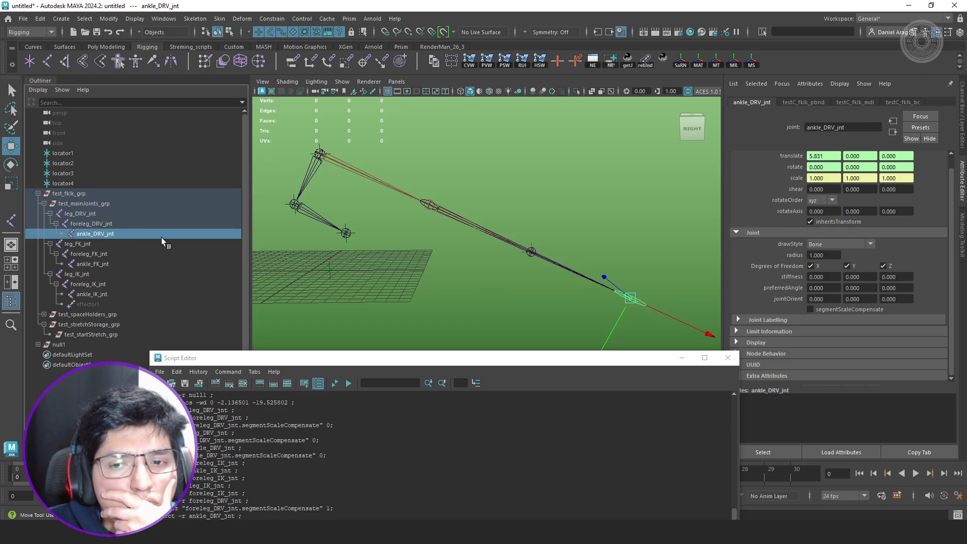
pyautogui.click(824, 309)
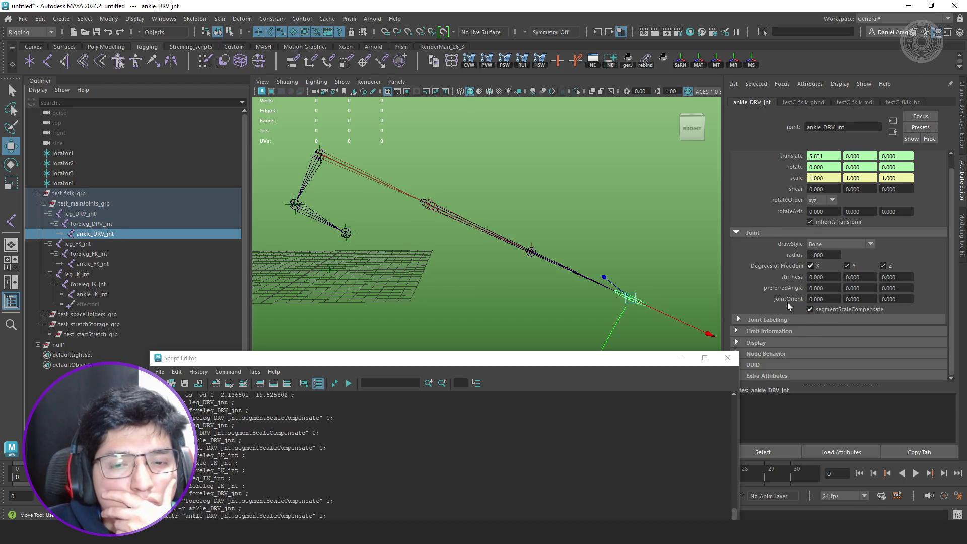
# - Toggle segmentScaleCompensate on foreleg_IK_jnt and recheck leg_IK_jnt's scale
pyautogui.click(98, 274)
pyautogui.click(101, 285)
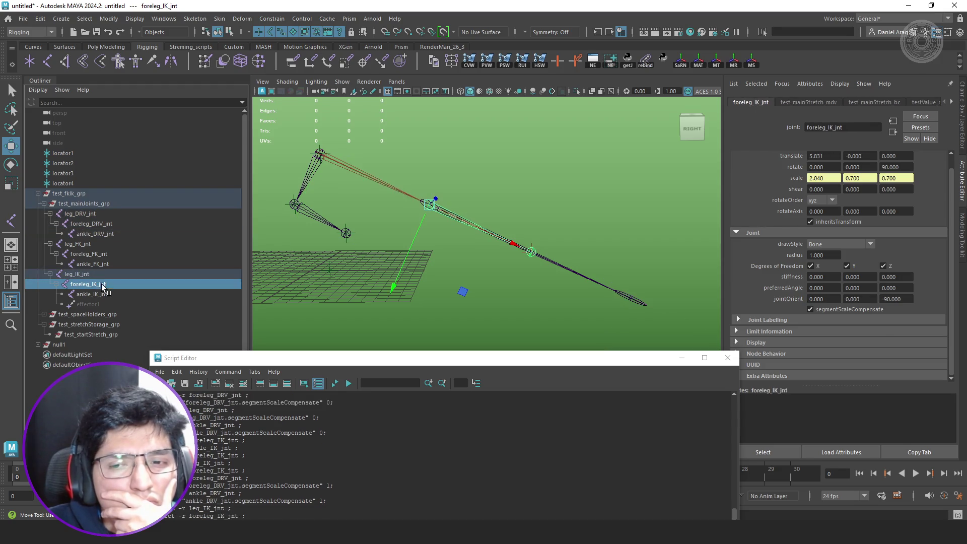
pyautogui.doubleClick(850, 309)
pyautogui.click(569, 281)
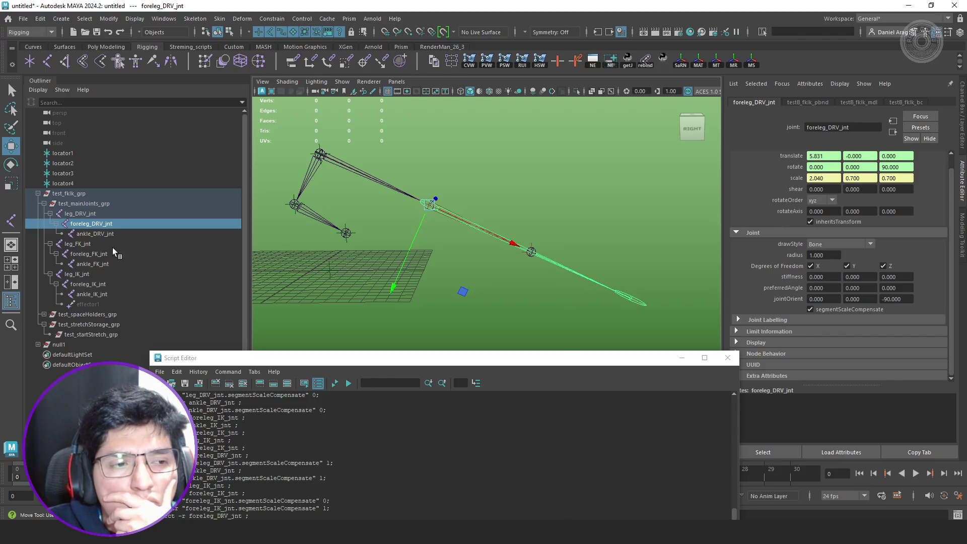
pyautogui.click(77, 274)
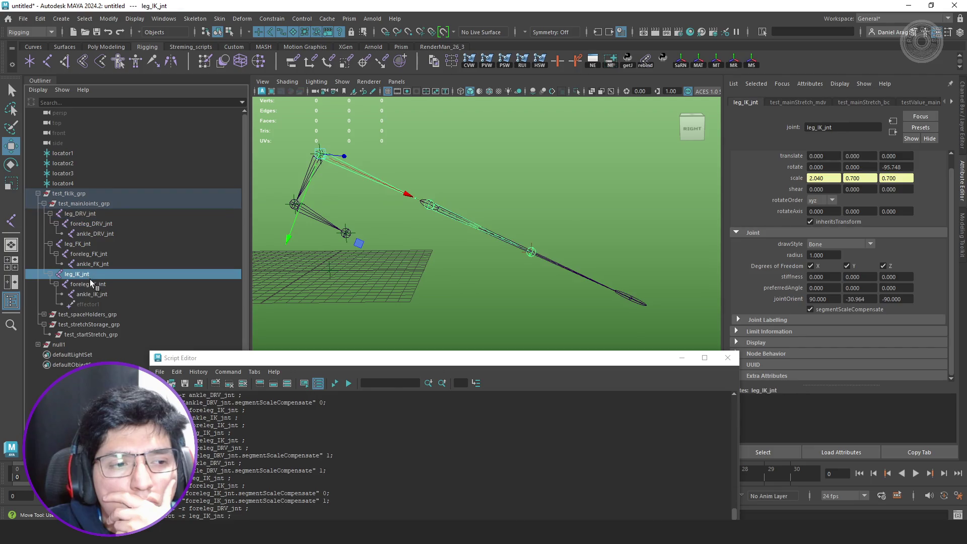
pyautogui.click(91, 283)
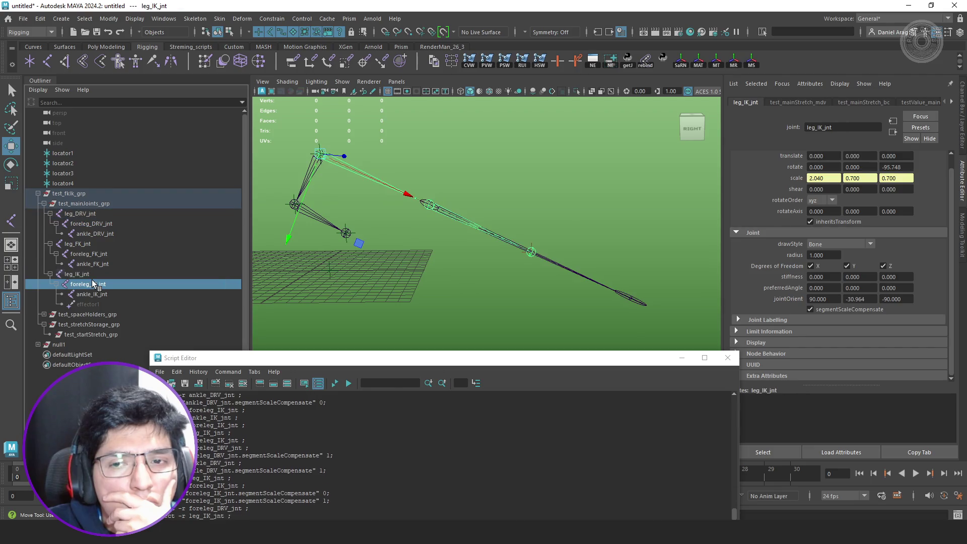
# - Check foreleg_DRV_jnt and ankle_DRV_jnt, then expand null1 and select test_ikh
pyautogui.click(101, 223)
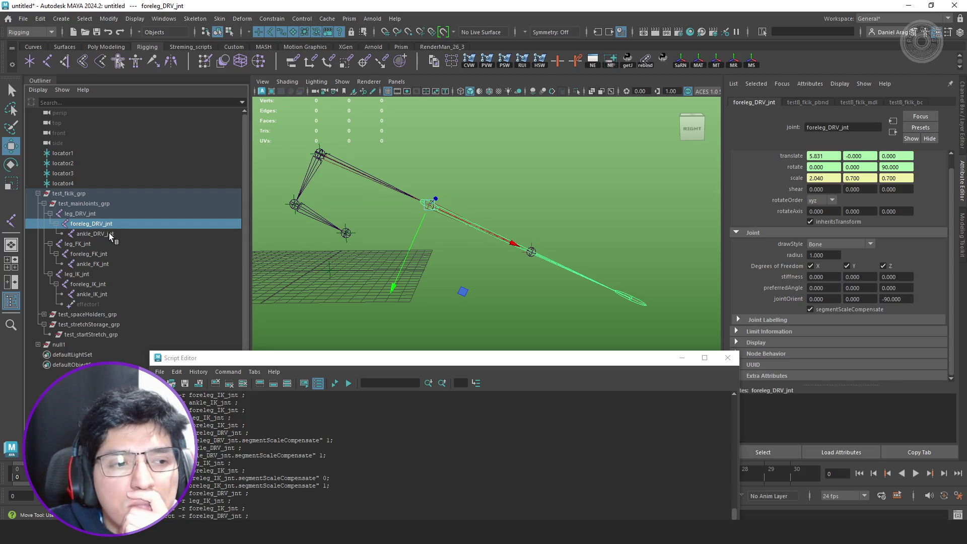
pyautogui.click(109, 233)
pyautogui.click(38, 344)
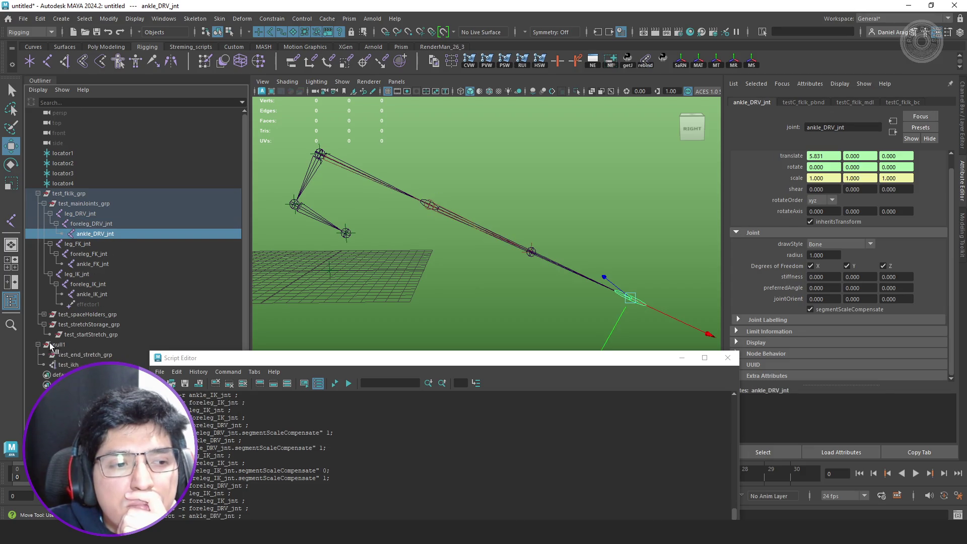
pyautogui.click(78, 363)
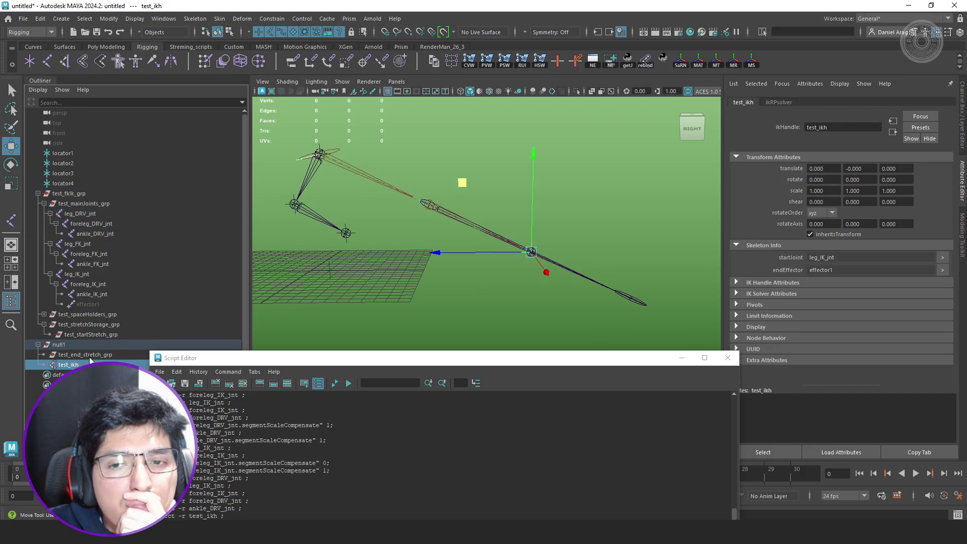
# - Undo a trial IK handle move, then drag null1 to 0, 0.810, -17.251 to stretch the leg
pyautogui.moveTo(461, 183)
pyautogui.mouseDown()
pyautogui.moveTo(451, 171)
pyautogui.moveTo(430, 190)
pyautogui.moveTo(449, 187)
pyautogui.mouseUp()
pyautogui.hotkey('ctrl', 'z')
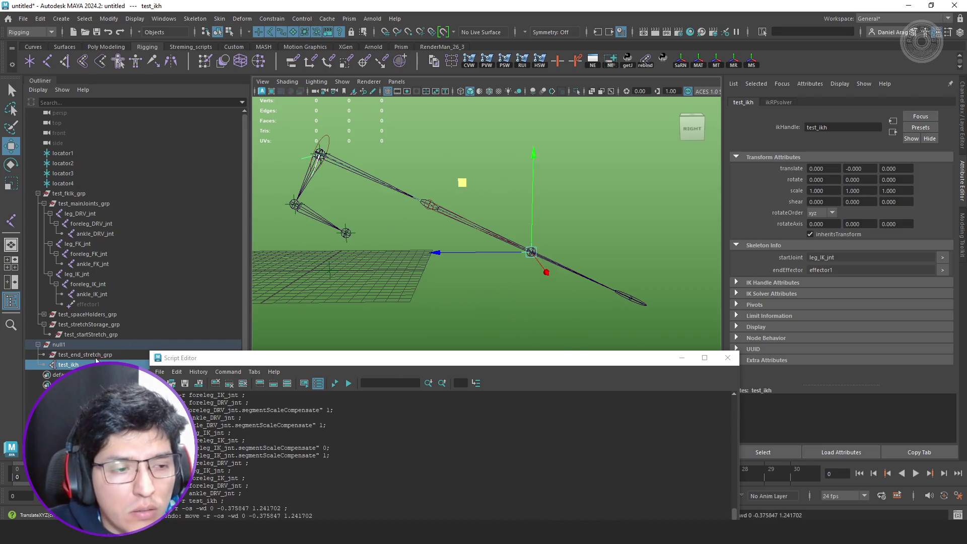
pyautogui.click(104, 346)
pyautogui.keyDown('alt'); pyautogui.moveTo(461, 243); pyautogui.dragTo(549, 235, button='middle'); pyautogui.keyUp('alt')
pyautogui.moveTo(553, 177)
pyautogui.mouseDown(button='middle')
pyautogui.moveTo(460, 174)
pyautogui.moveTo(396, 157)
pyautogui.moveTo(357, 195)
pyautogui.moveTo(359, 168)
pyautogui.moveTo(340, 198)
pyautogui.moveTo(361, 171)
pyautogui.moveTo(365, 210)
pyautogui.moveTo(384, 216)
pyautogui.moveTo(466, 209)
pyautogui.moveTo(400, 206)
pyautogui.moveTo(489, 188)
pyautogui.mouseUp(button='middle')
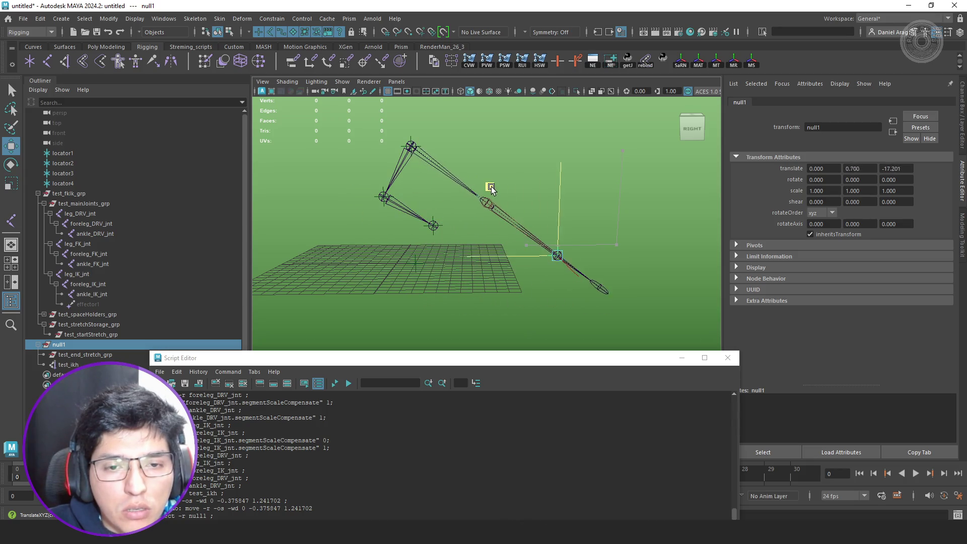
# - Test turning off segmentScaleCompensate on foreleg_IK_jnt and ankle_IK_jnt, then undo and reselect null1
pyautogui.click(99, 284)
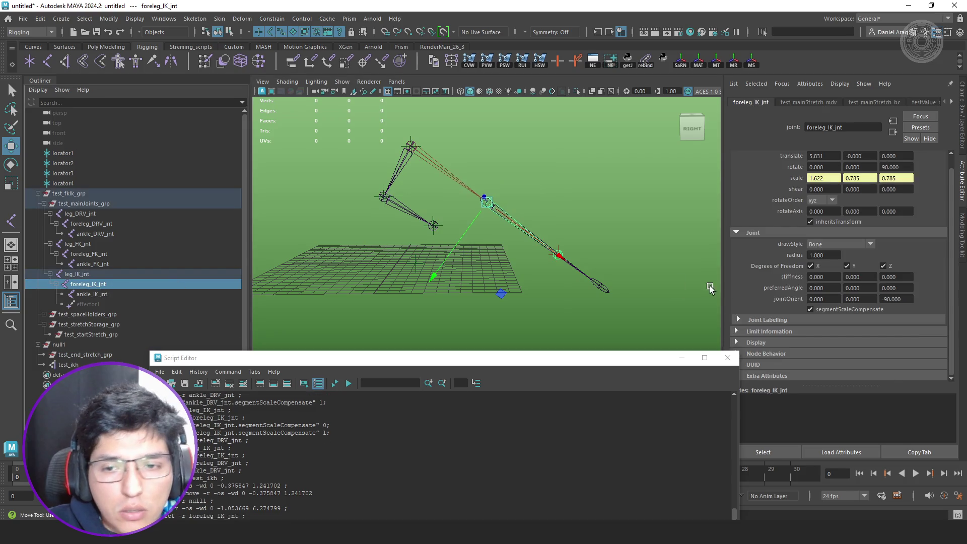
pyautogui.click(832, 307)
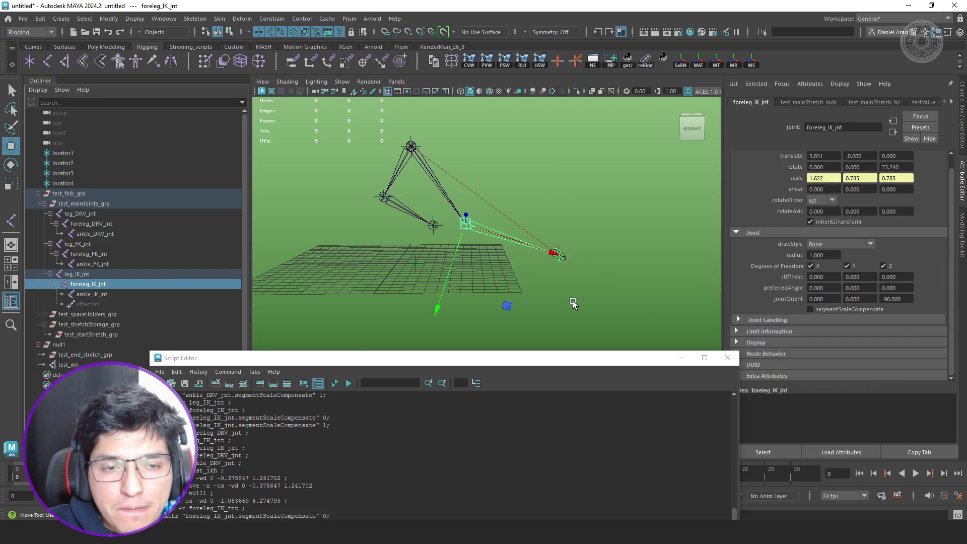
pyautogui.click(128, 293)
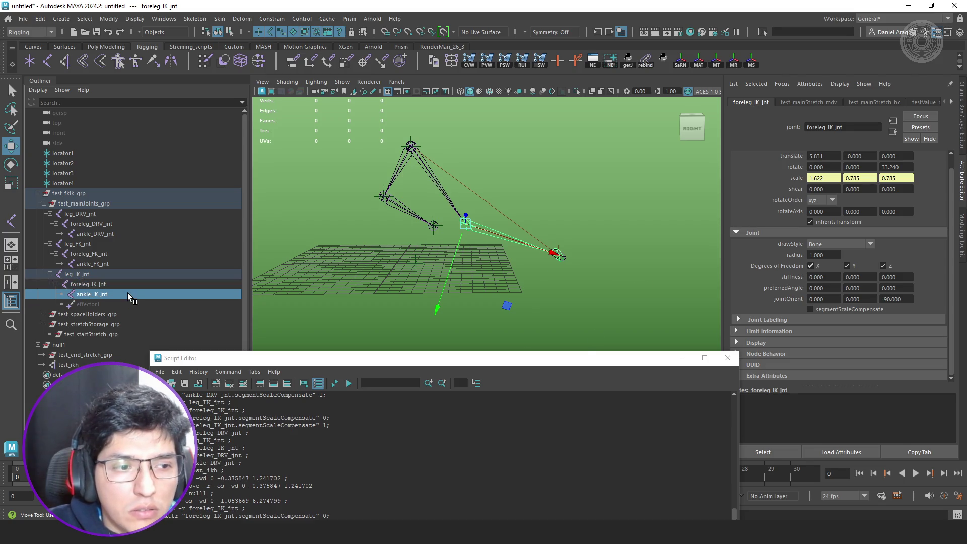
pyautogui.click(826, 309)
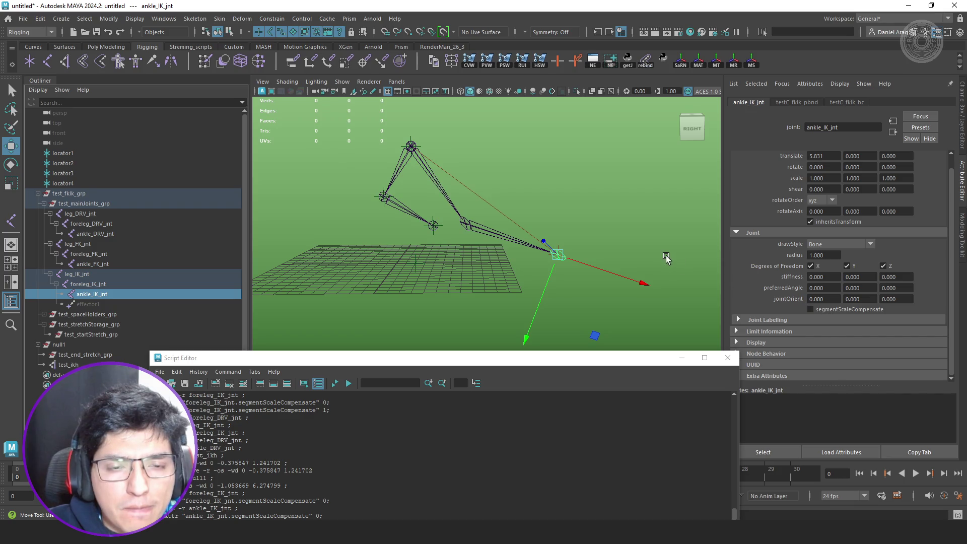
pyautogui.keyDown('alt'); pyautogui.moveTo(665, 257); pyautogui.dragTo(615, 260, button='middle'); pyautogui.keyUp('alt')
pyautogui.moveTo(616, 261)
pyautogui.keyDown('alt'); pyautogui.mouseDown()
pyautogui.moveTo(526, 276)
pyautogui.moveTo(477, 267)
pyautogui.moveTo(554, 268)
pyautogui.mouseUp(); pyautogui.keyUp('alt')
pyautogui.hotkey('ctrl', 'z')
pyautogui.hotkey('ctrl', 'z')
pyautogui.hotkey('ctrl', 'z')
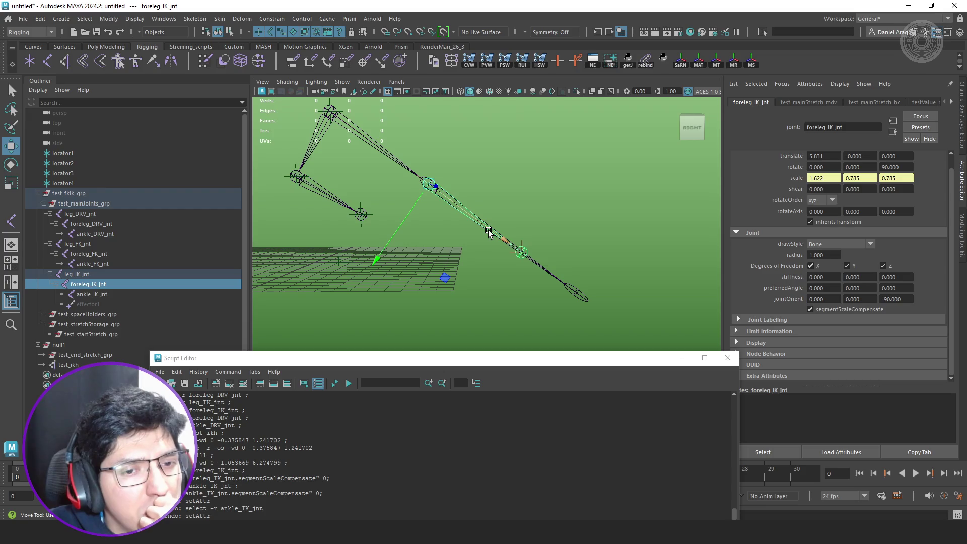
pyautogui.click(83, 347)
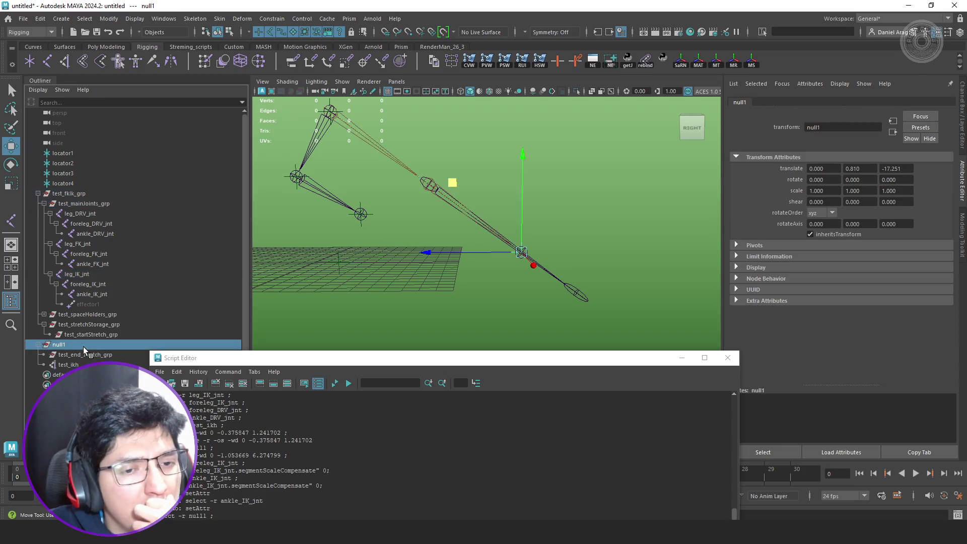
# - Try moving null1 and test_ikh, undoing each move back to the null1 selection
pyautogui.moveTo(448, 183)
pyautogui.mouseDown(button='middle')
pyautogui.moveTo(496, 145)
pyautogui.moveTo(535, 161)
pyautogui.moveTo(560, 196)
pyautogui.moveTo(501, 227)
pyautogui.moveTo(592, 183)
pyautogui.moveTo(470, 150)
pyautogui.moveTo(386, 104)
pyautogui.moveTo(516, 160)
pyautogui.mouseUp(button='middle')
pyautogui.click(90, 354)
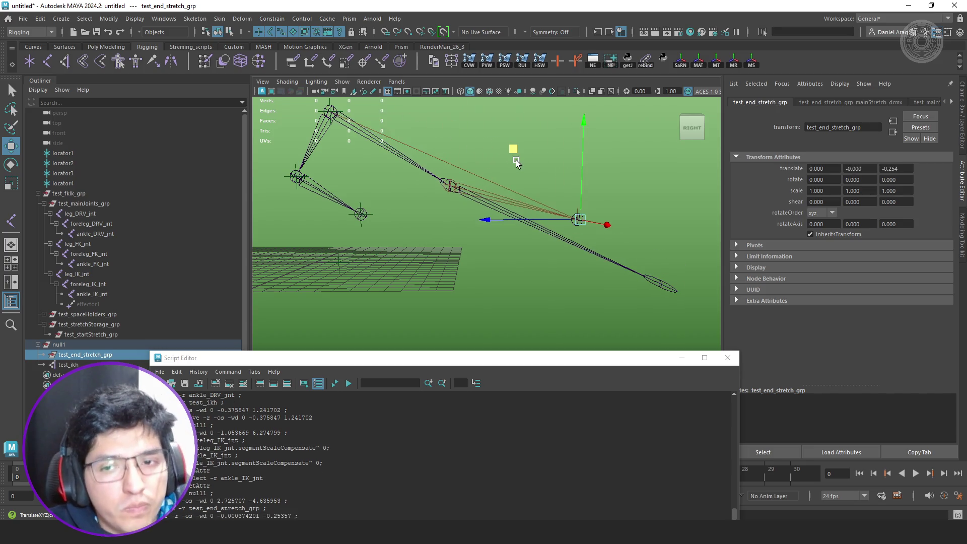
pyautogui.hotkey('ctrl', 'z')
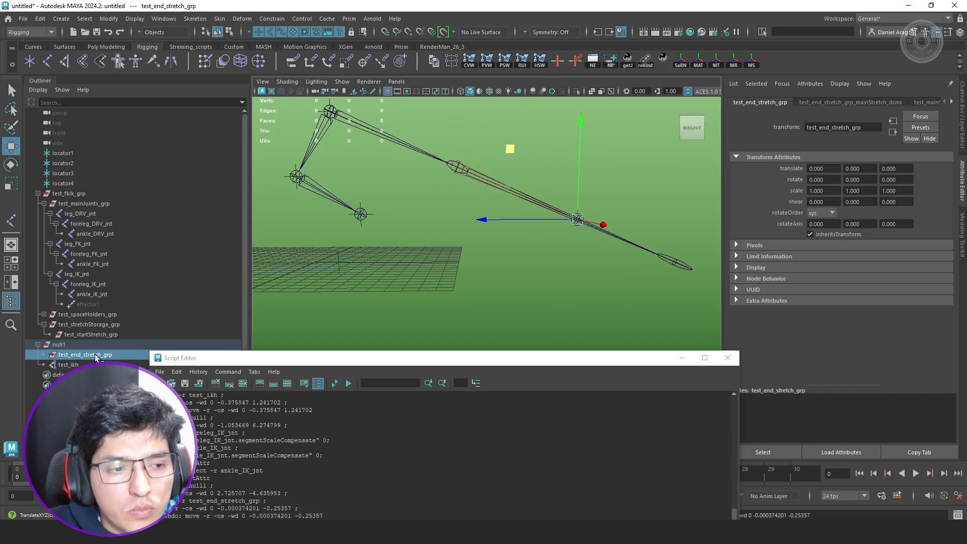
pyautogui.click(86, 364)
pyautogui.moveTo(543, 189)
pyautogui.mouseDown(button='middle')
pyautogui.moveTo(516, 166)
pyautogui.moveTo(464, 149)
pyautogui.moveTo(296, 160)
pyautogui.mouseUp(button='middle')
pyautogui.hotkey('ctrl', 'z')
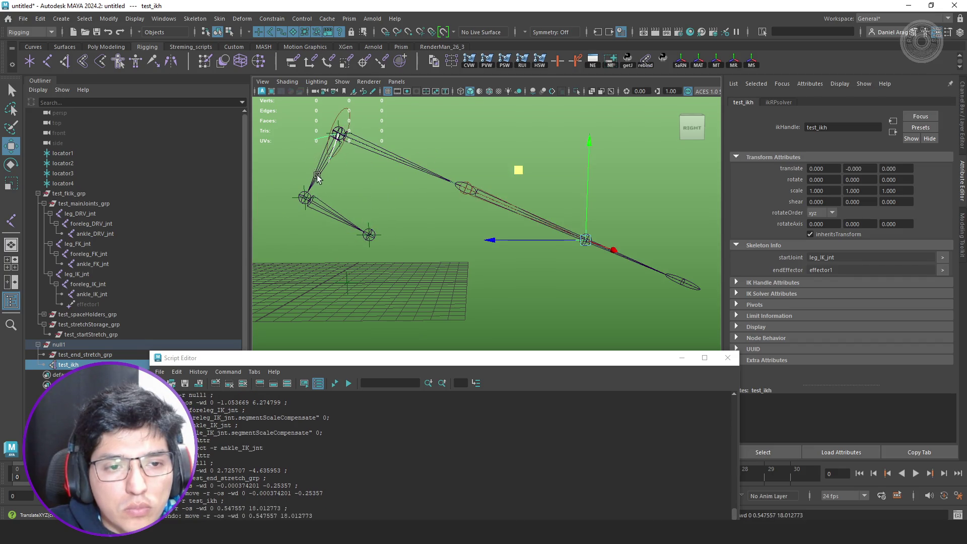
pyautogui.hotkey('ctrl', 'z')
pyautogui.hotkey('ctrl', 'z')
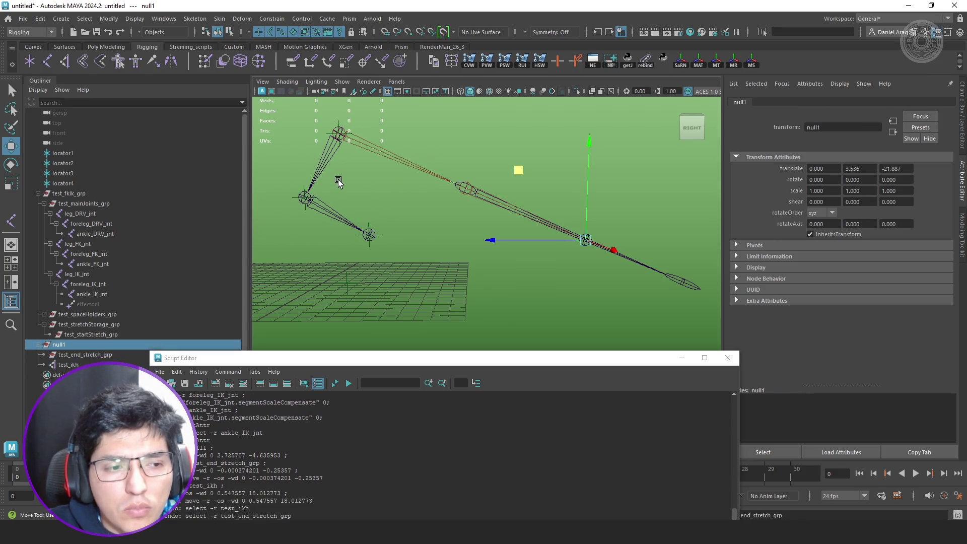
pyautogui.hotkey('ctrl', 'z')
# - Grid-snap null1 to 0, 4, -4 and lower it to 0, -2.611, -4 to stretch the leg
pyautogui.moveTo(353, 242)
pyautogui.keyDown('alt'); pyautogui.mouseDown()
pyautogui.moveTo(443, 248)
pyautogui.moveTo(470, 233)
pyautogui.moveTo(462, 234)
pyautogui.moveTo(473, 221)
pyautogui.moveTo(469, 207)
pyautogui.mouseUp(); pyautogui.keyUp('alt')
pyautogui.press('x')
pyautogui.click(461, 233)
pyautogui.moveTo(472, 160); pyautogui.dragTo(471, 247)
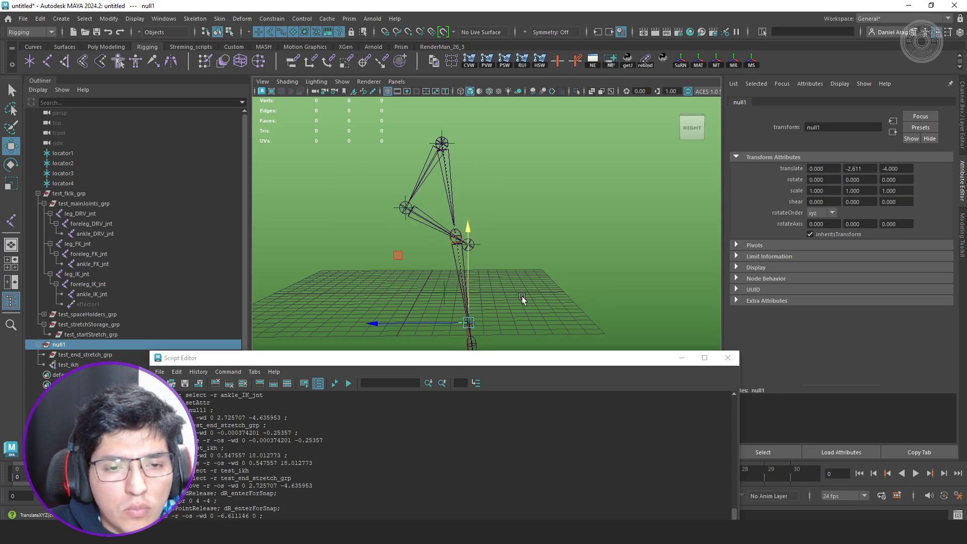
pyautogui.keyDown('alt'); pyautogui.moveTo(521, 296); pyautogui.dragTo(258, 279); pyautogui.keyUp('alt')
# - Collapse leg_FK_jnt and leg_DRV_jnt and open a floating Copy Tab of leg_IK_jnt's attributes
pyautogui.click(84, 273)
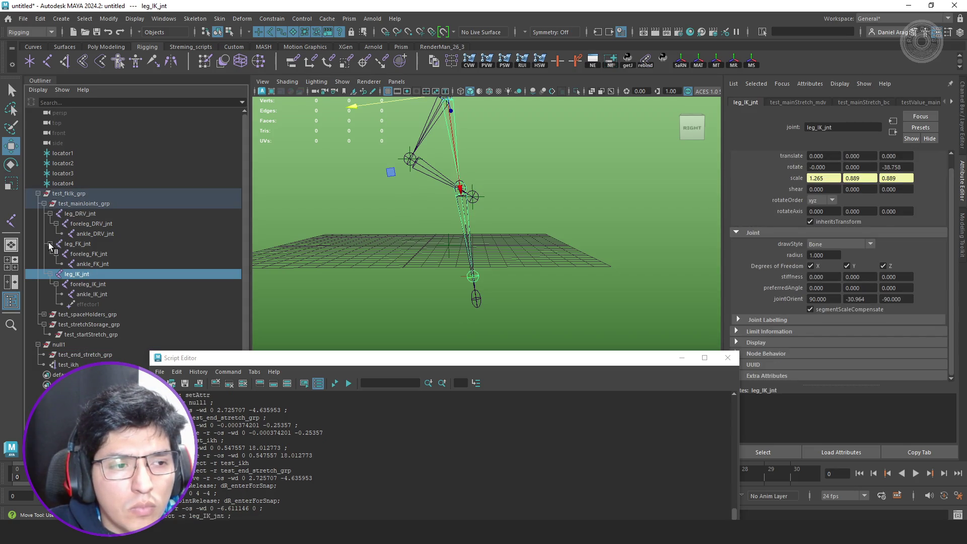
pyautogui.click(49, 244)
pyautogui.click(49, 213)
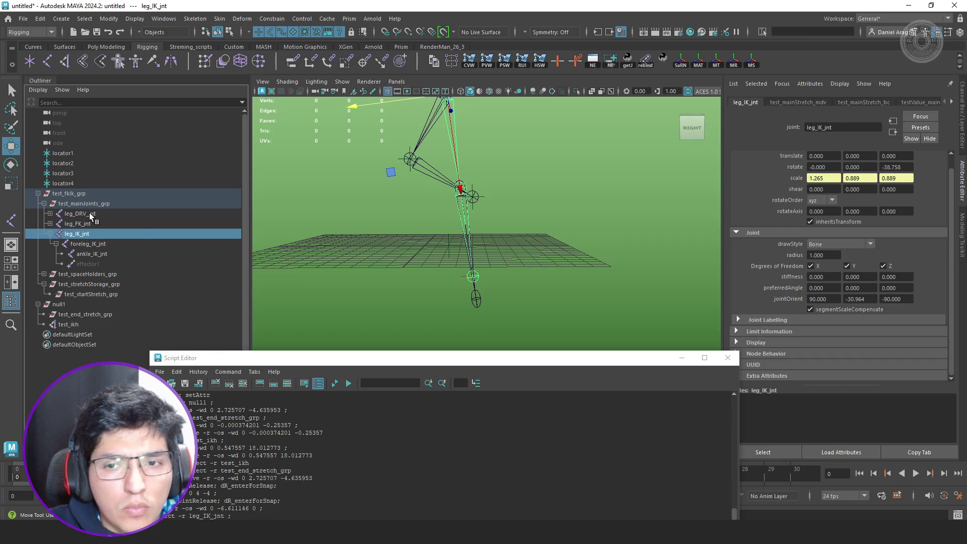
pyautogui.click(920, 452)
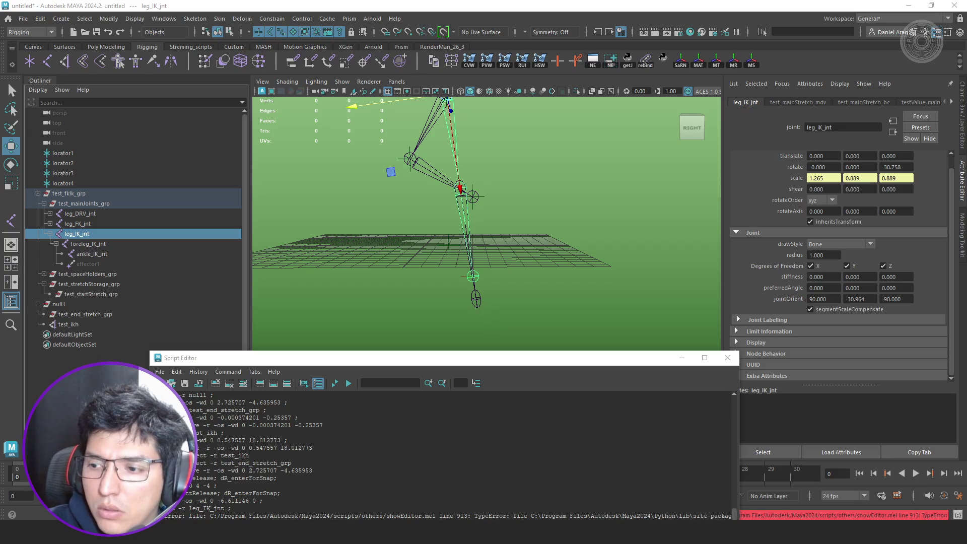
pyautogui.scroll(1, 648, 253)
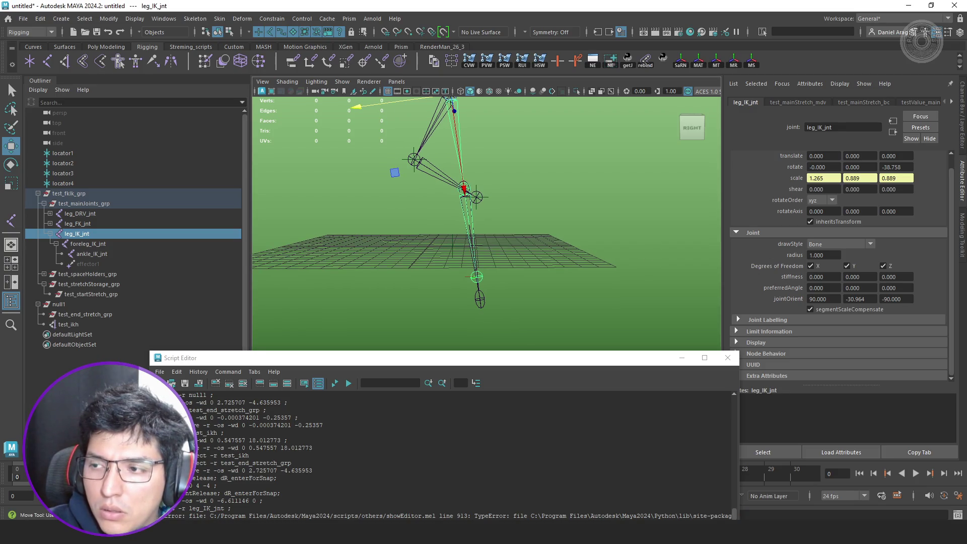
pyautogui.moveTo(597, 144); pyautogui.dragTo(454, 115)
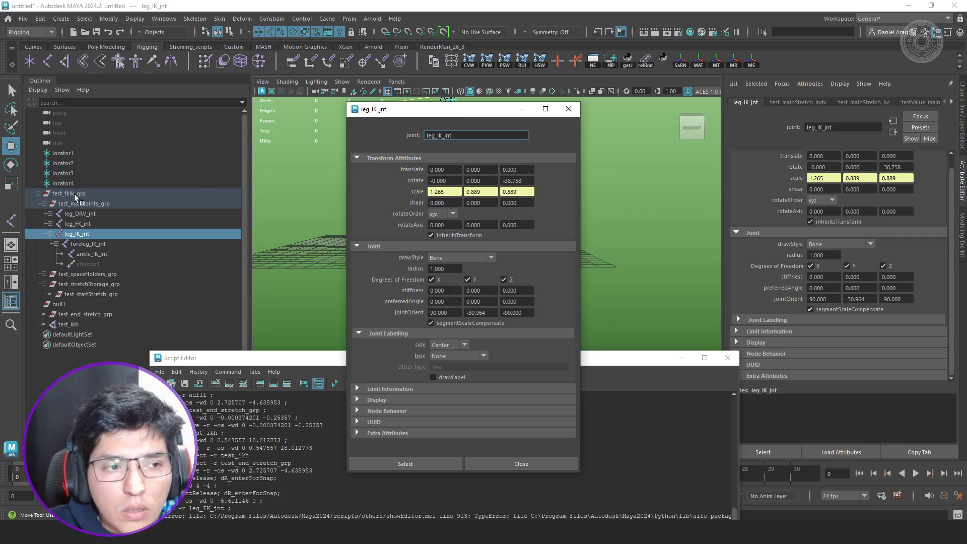
# - Open a floating leg_DRV_jnt attribute window beside the leg_IK_jnt one
pyautogui.click(79, 214)
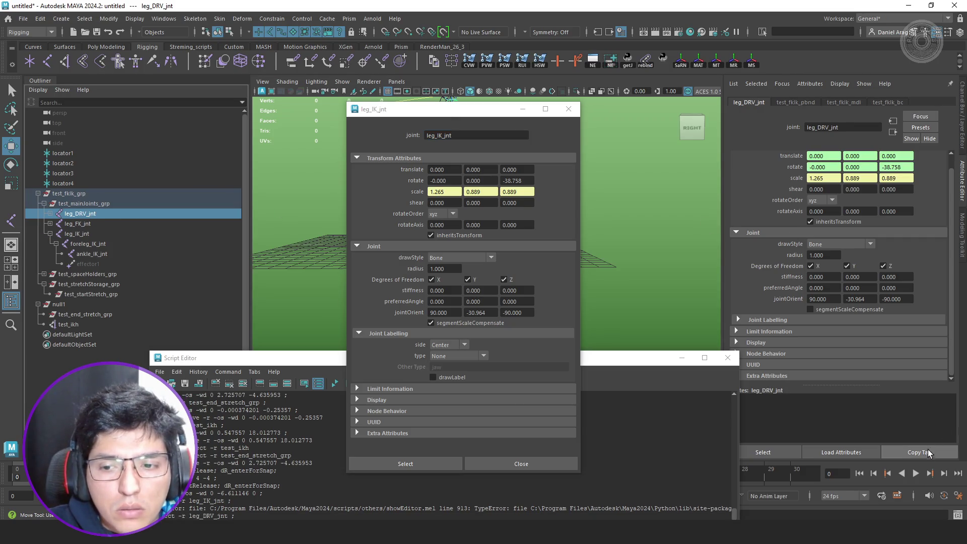
pyautogui.click(919, 452)
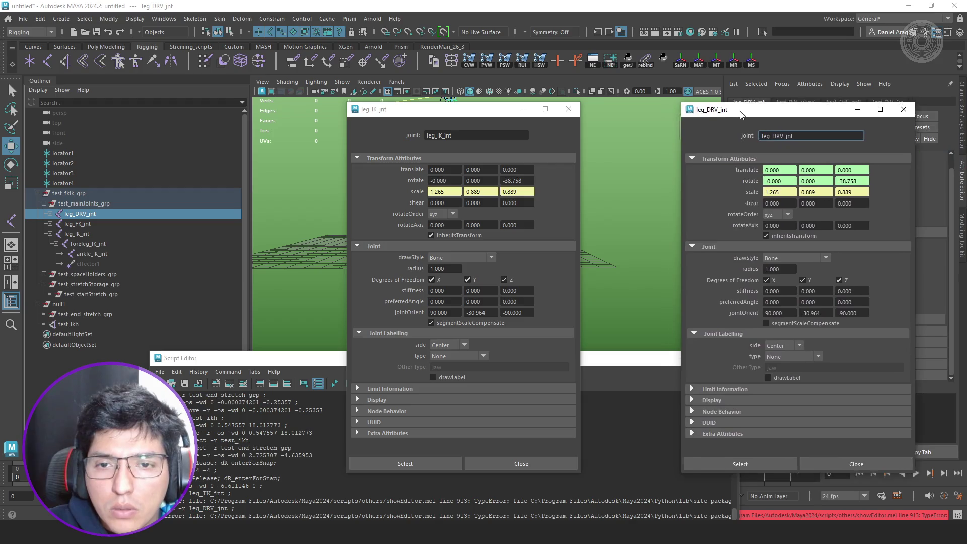
pyautogui.moveTo(476, 113)
pyautogui.mouseDown()
pyautogui.moveTo(682, 110)
pyautogui.moveTo(610, 105)
pyautogui.moveTo(631, 112)
pyautogui.mouseUp()
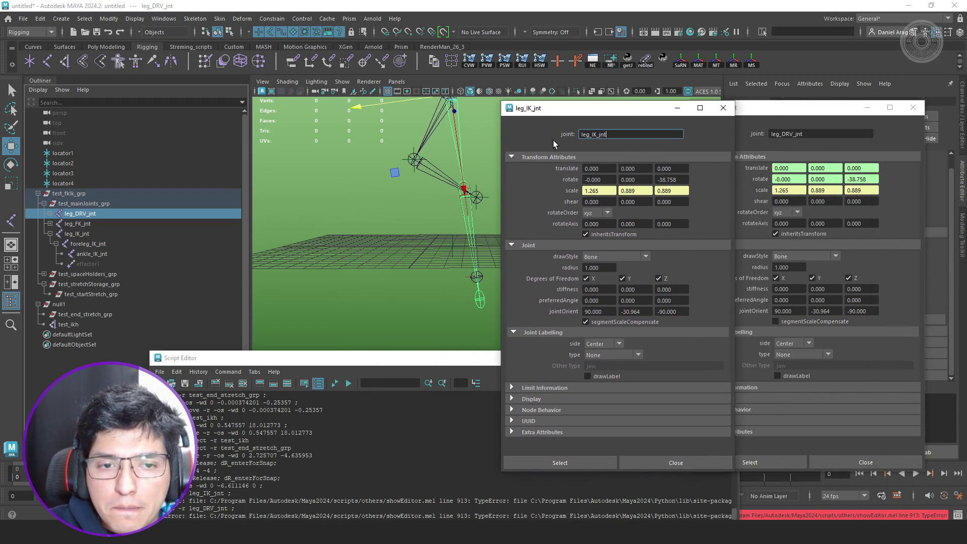
# - Snap null1 onto the leg joint and lower it, comparing IK and DRV joint scales
pyautogui.click(404, 312)
pyautogui.click(83, 306)
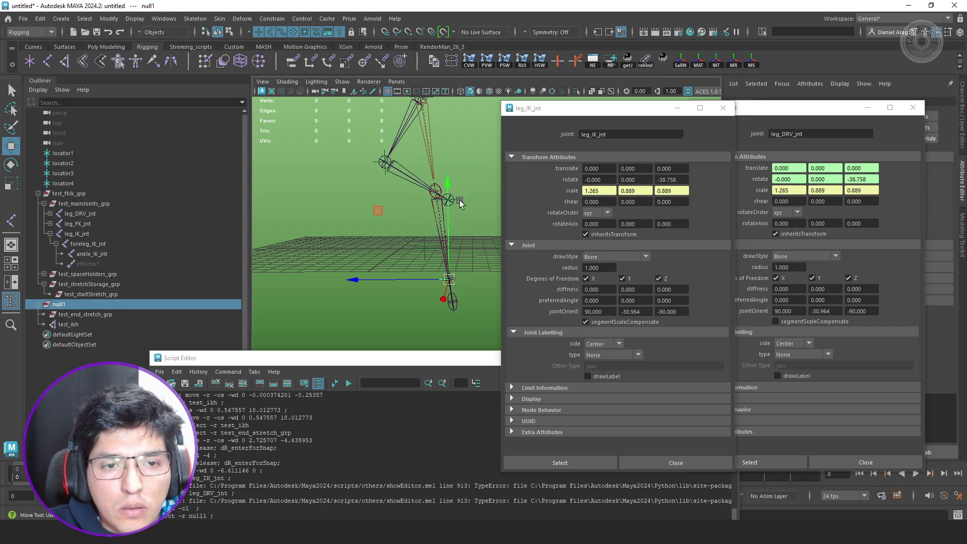
pyautogui.moveTo(464, 210)
pyautogui.mouseDown(button='middle')
pyautogui.moveTo(454, 205)
pyautogui.moveTo(449, 232)
pyautogui.mouseUp(button='middle')
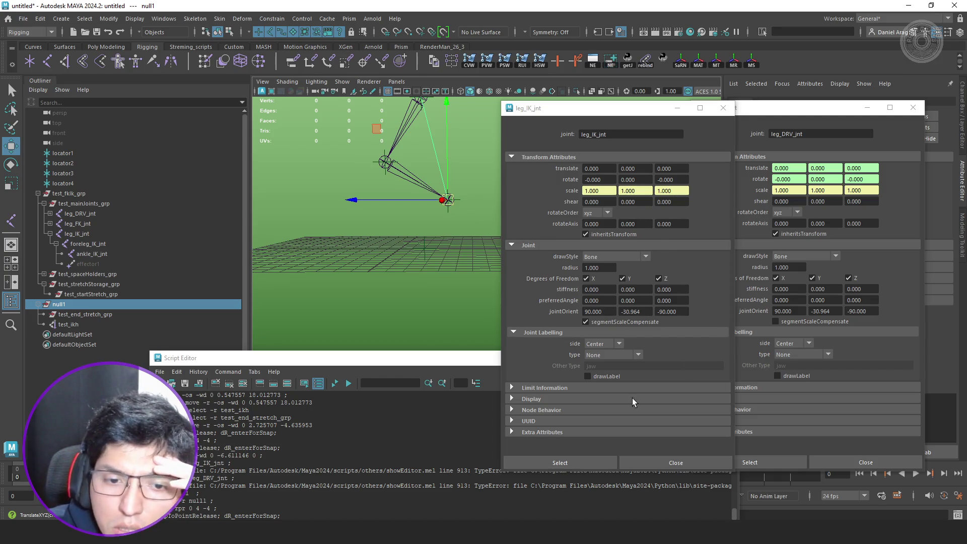
pyautogui.click(678, 433)
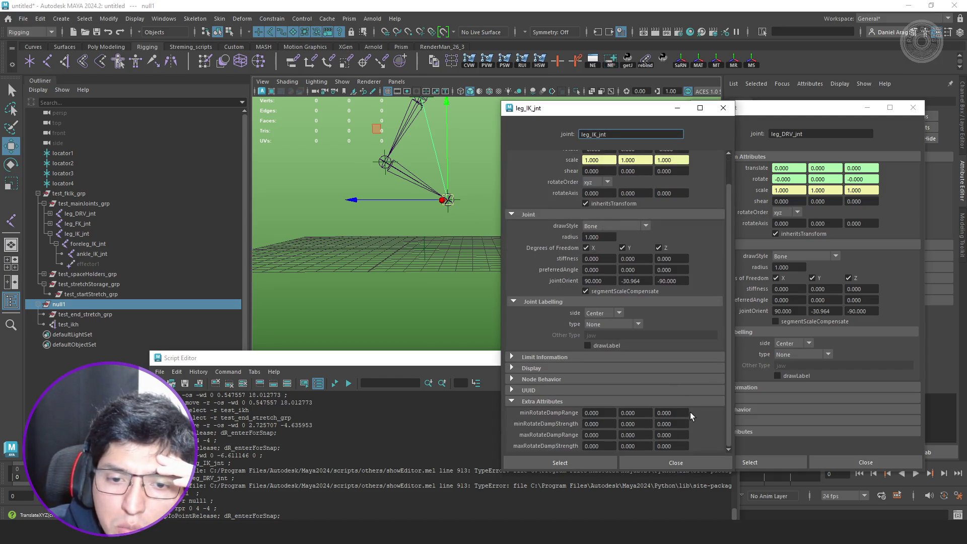
pyautogui.click(696, 403)
pyautogui.click(770, 431)
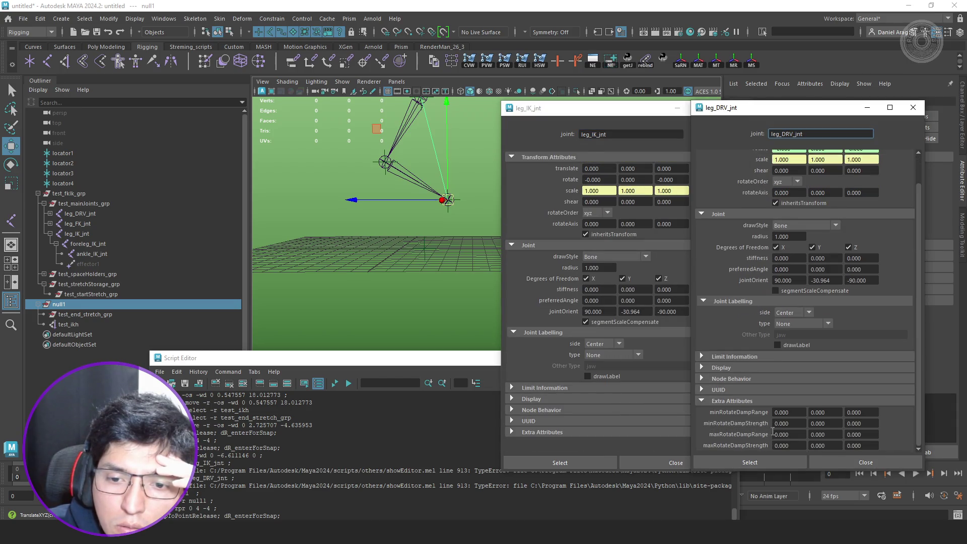
pyautogui.click(741, 404)
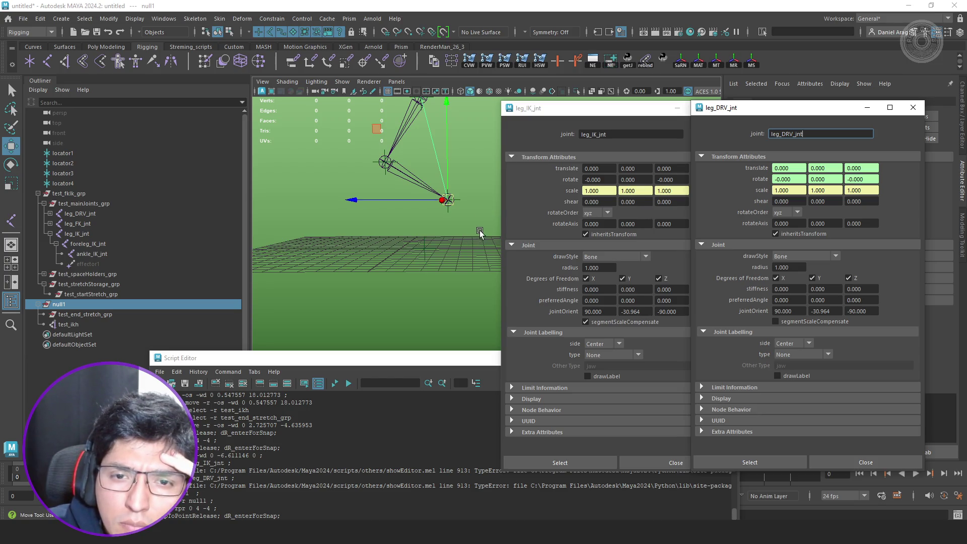
pyautogui.moveTo(447, 143); pyautogui.dragTo(438, 206)
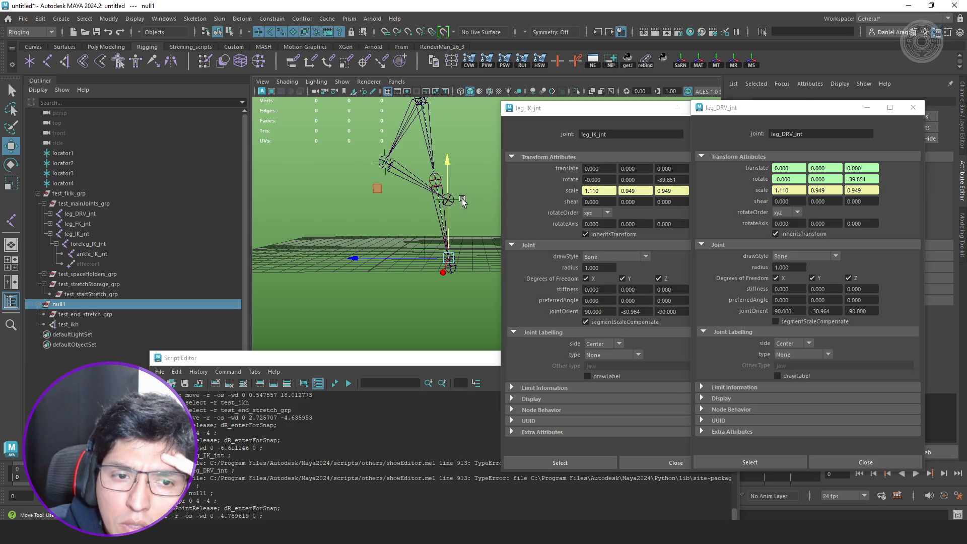
pyautogui.moveTo(443, 169); pyautogui.dragTo(444, 213)
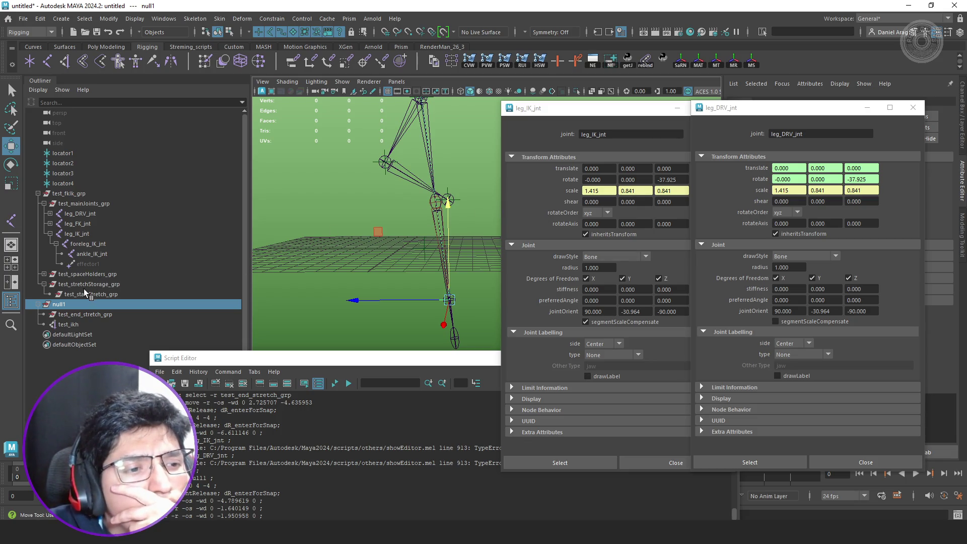
# - Expand the DRV chain to its ankle, compare the foreleg IK and DRV joints, then close both floating windows
pyautogui.click(103, 237)
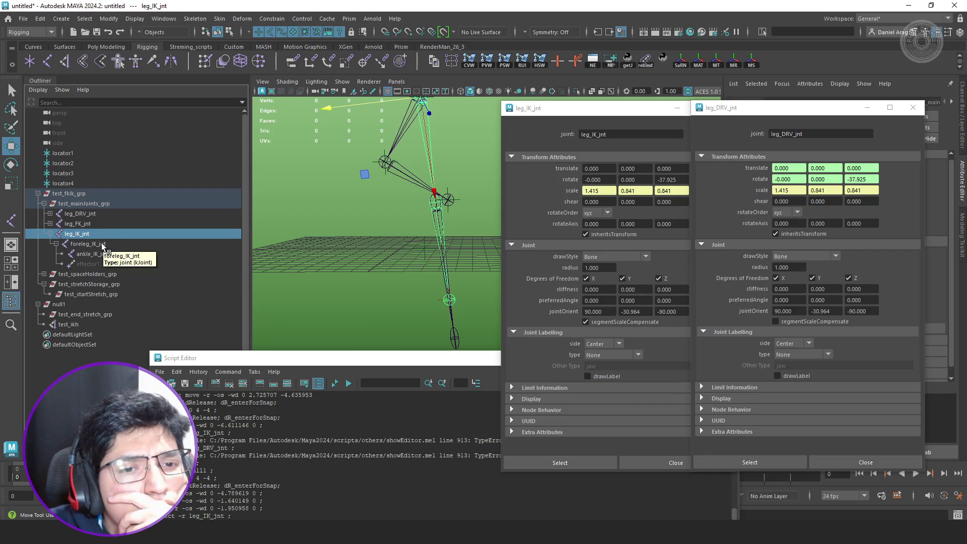
pyautogui.click(92, 213)
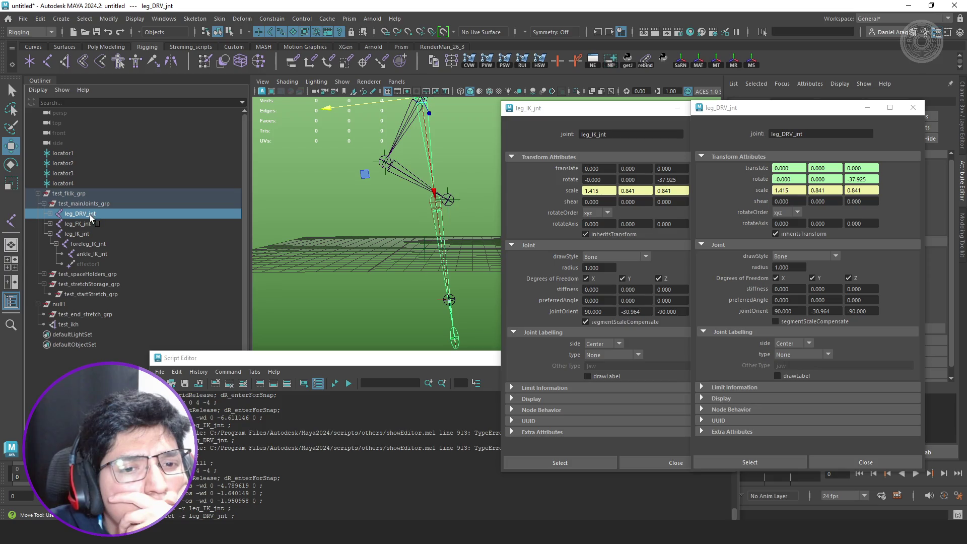
pyautogui.click(80, 236)
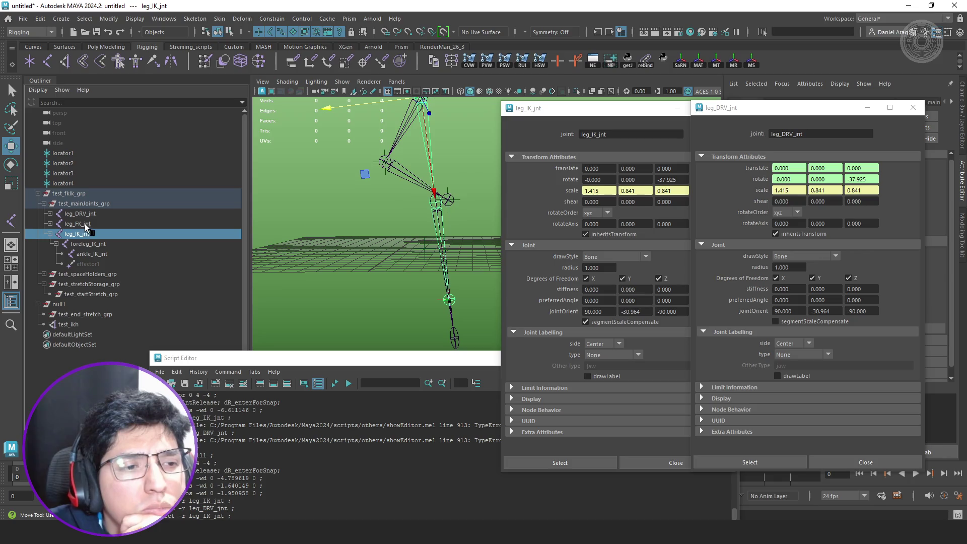
pyautogui.click(50, 214)
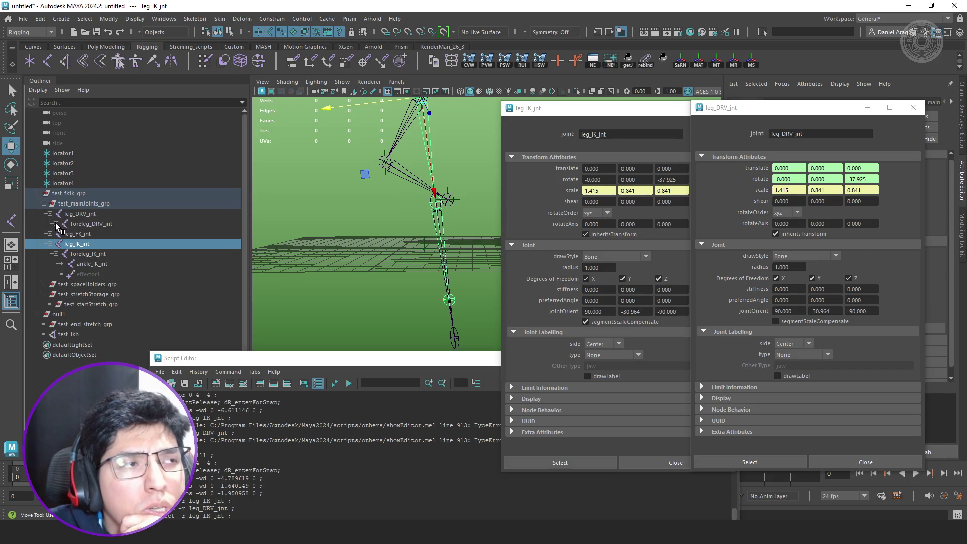
pyautogui.click(56, 223)
pyautogui.click(96, 260)
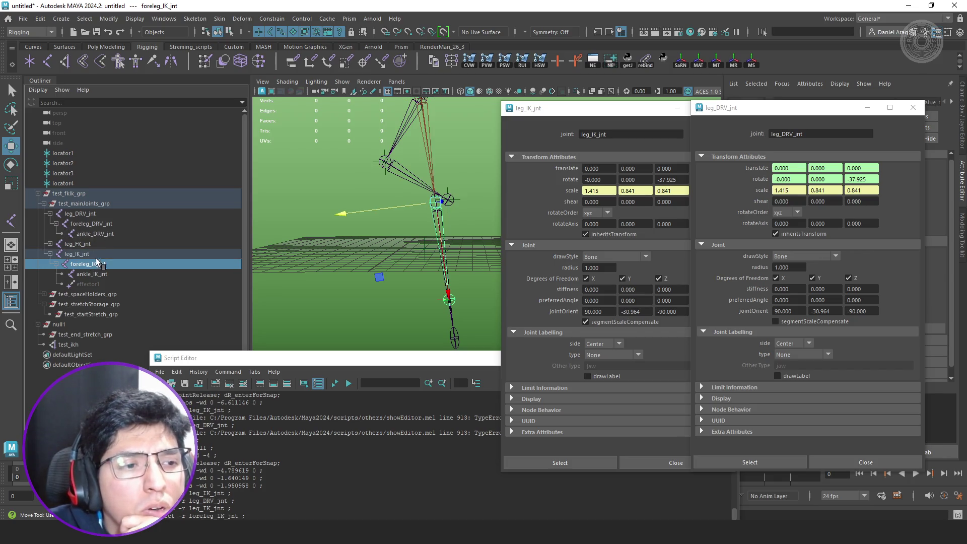
pyautogui.click(105, 226)
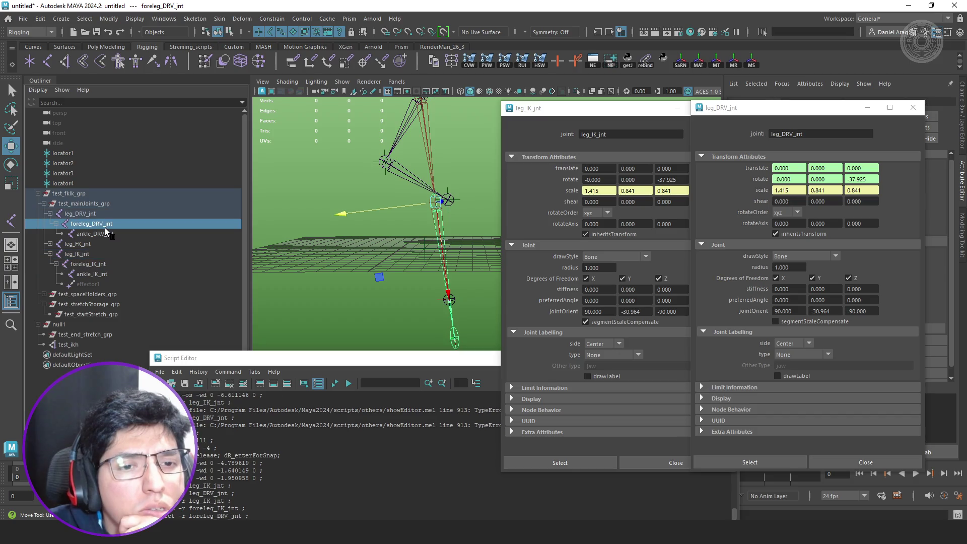
pyautogui.click(905, 111)
pyautogui.click(726, 111)
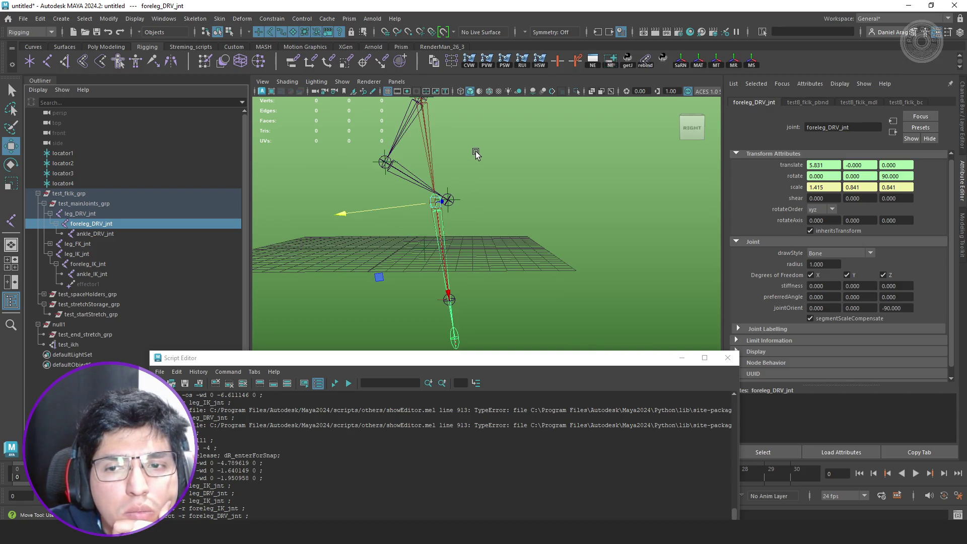
# - Compare foreleg_IK_jnt's attributes against foreleg_DRV_jnt's
pyautogui.click(101, 264)
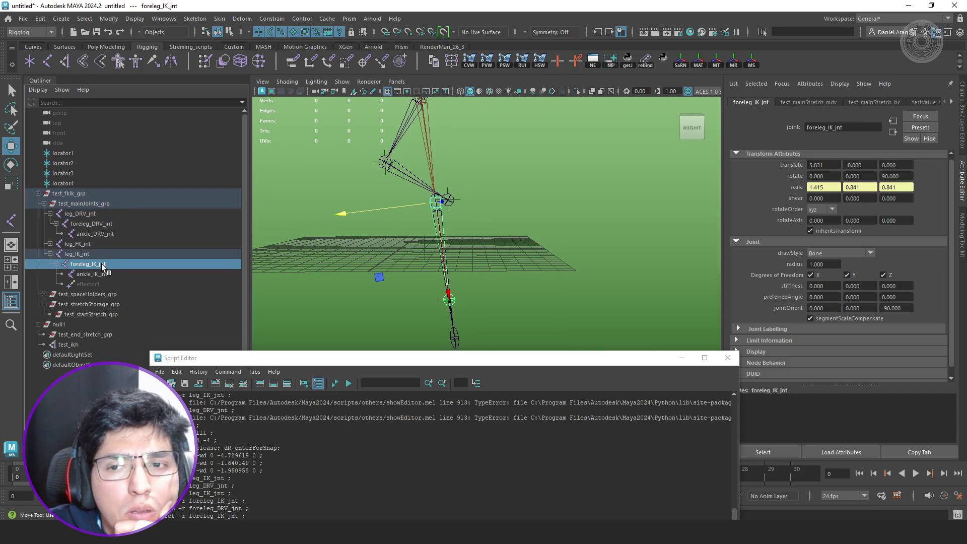
pyautogui.click(106, 224)
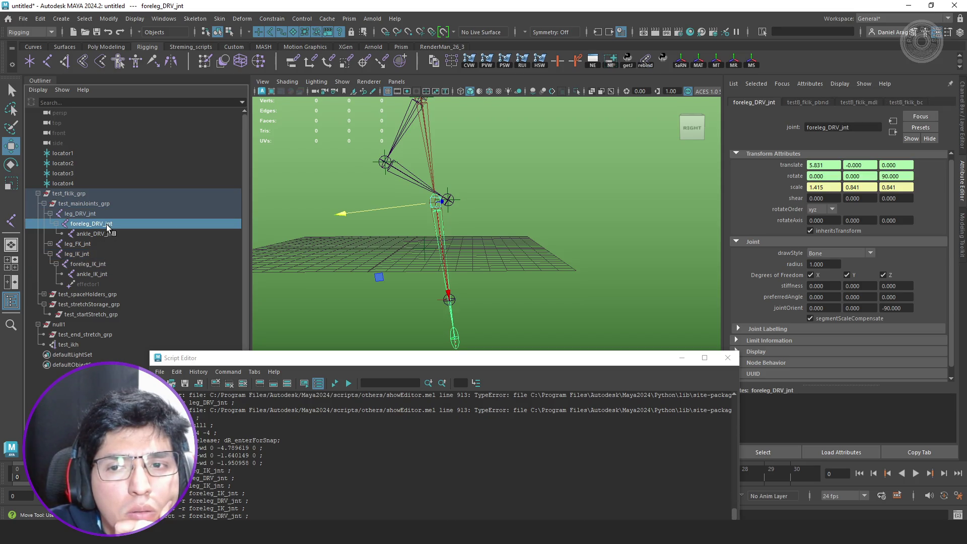
pyautogui.click(96, 265)
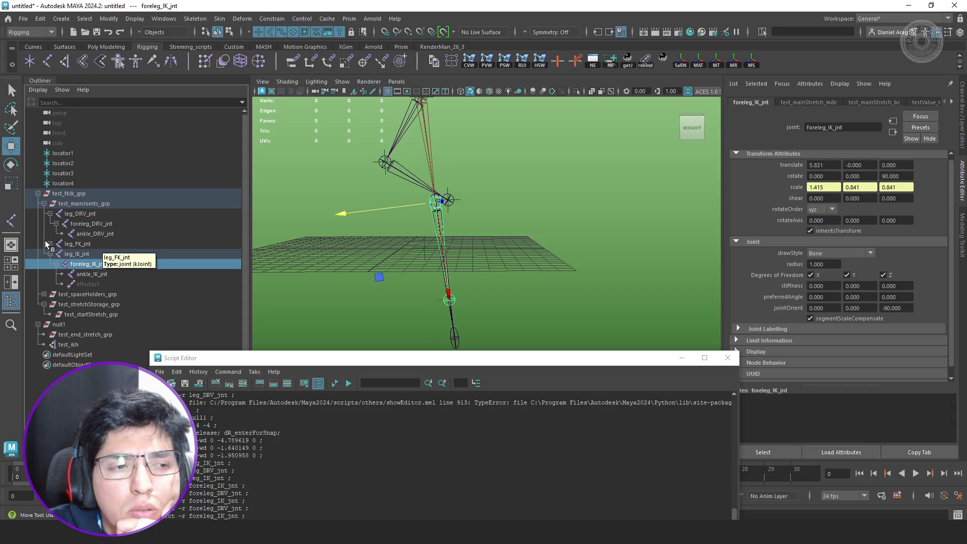
# - Expand leg_FK_jnt, compare foreleg_FK_jnt with foreleg_IK_jnt, then snap null1 back to the knee
pyautogui.click(50, 244)
pyautogui.click(56, 252)
pyautogui.click(102, 254)
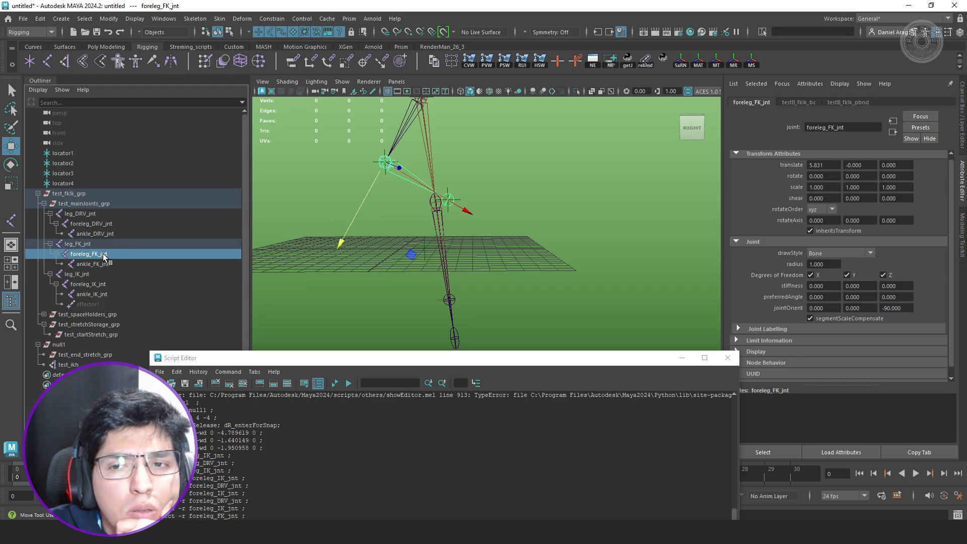
pyautogui.click(103, 284)
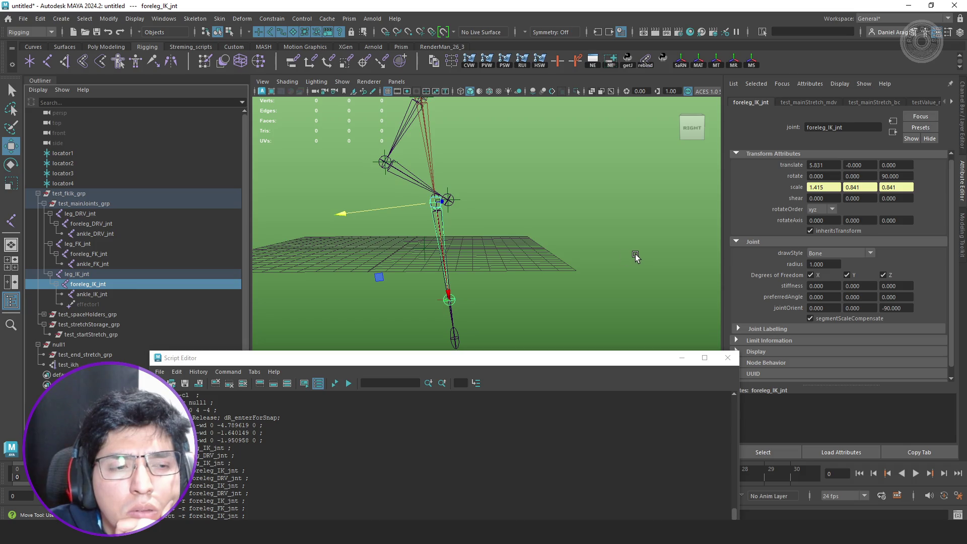
pyautogui.click(118, 253)
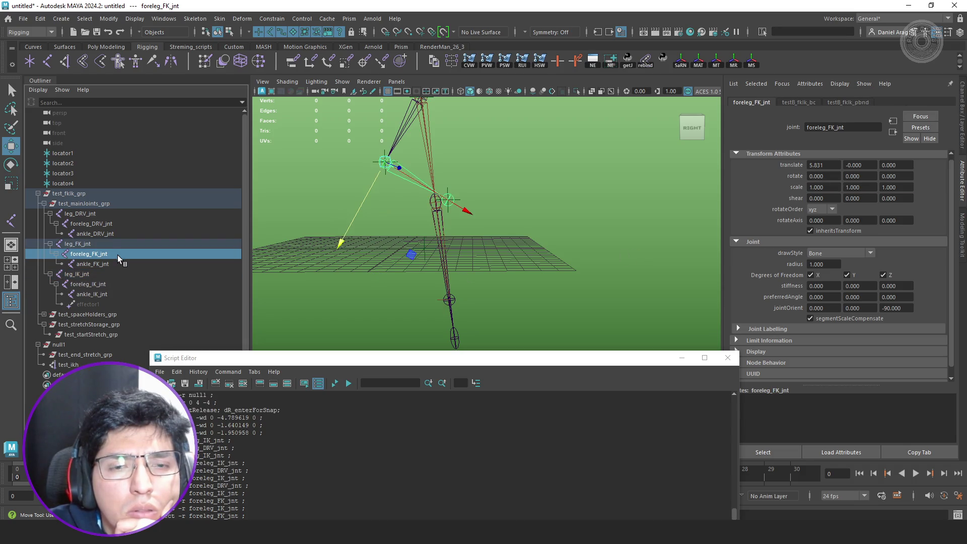
pyautogui.click(108, 282)
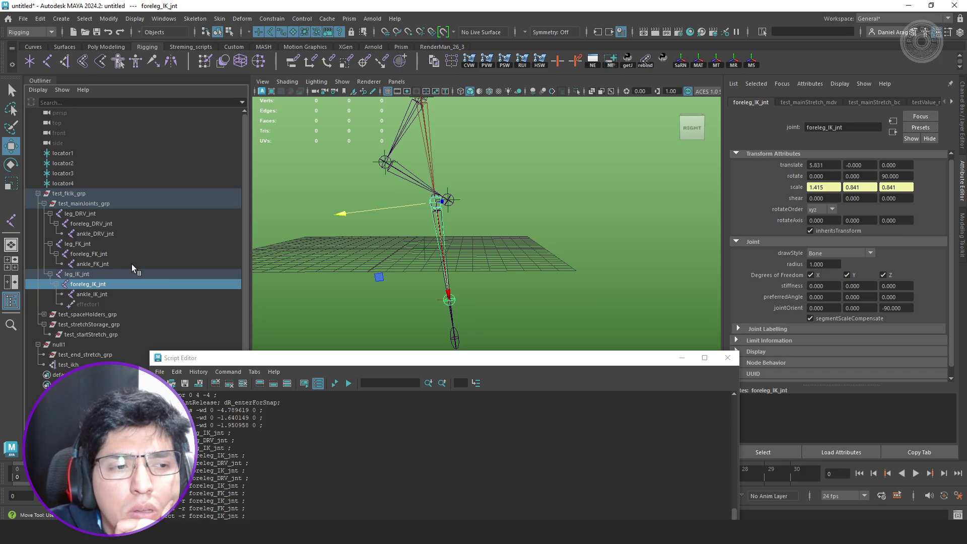
pyautogui.click(72, 344)
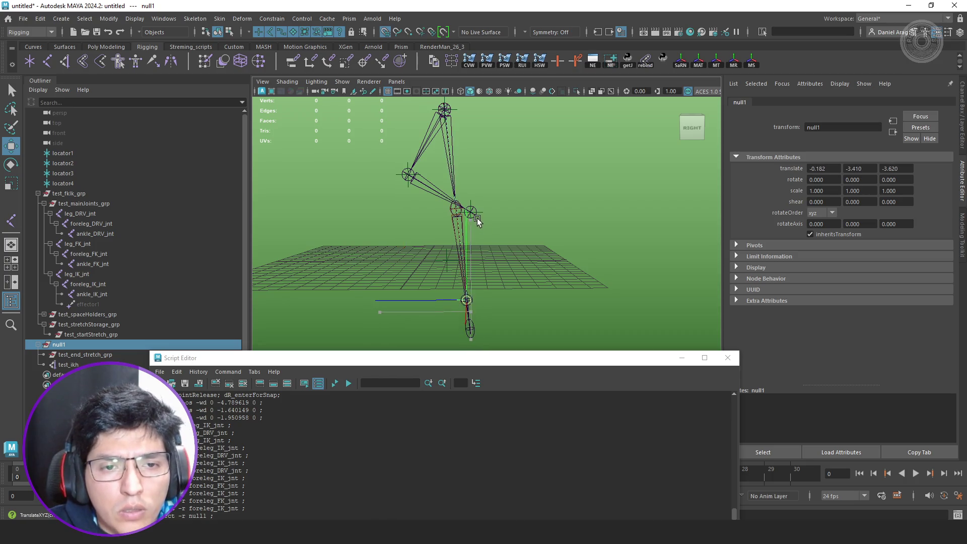
pyautogui.moveTo(489, 225); pyautogui.dragTo(475, 217, button='middle')
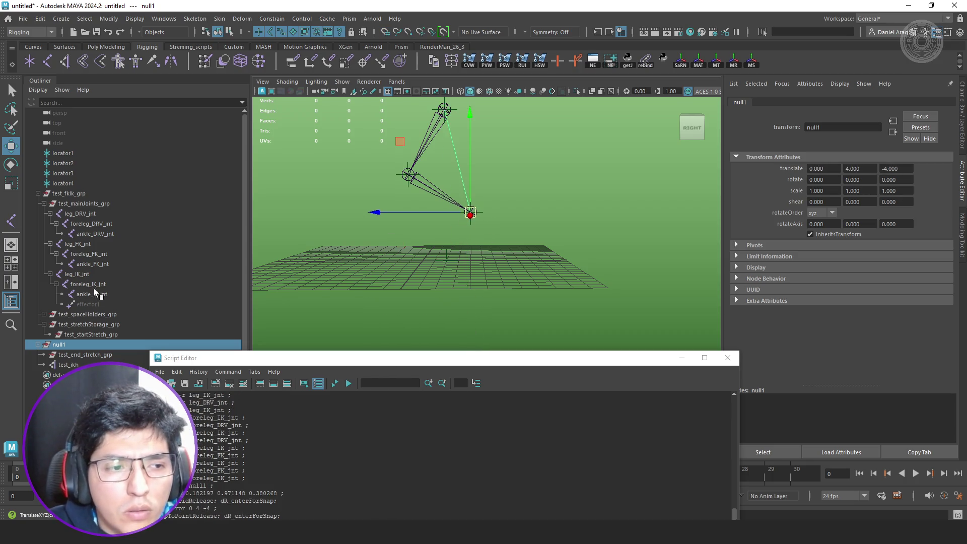
# - Set foreleg_IK_jnt's Rotate Z to 0
pyautogui.click(408, 175)
pyautogui.click(901, 177)
pyautogui.press('Return')
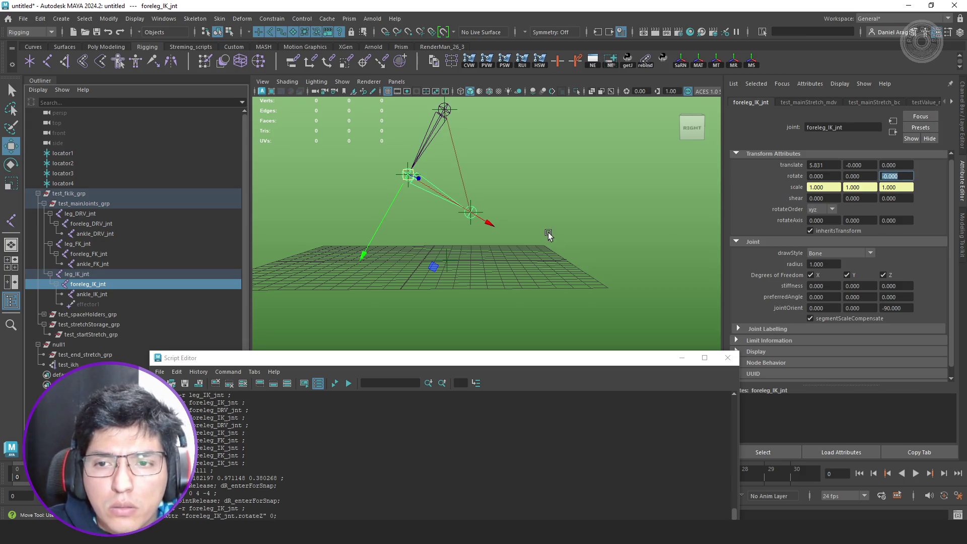
# - Try lowering null1 to pull the IK leg down, check the foreleg joints, then undo it
pyautogui.keyDown('alt'); pyautogui.moveTo(548, 232); pyautogui.dragTo(558, 234, button='middle'); pyautogui.keyUp('alt')
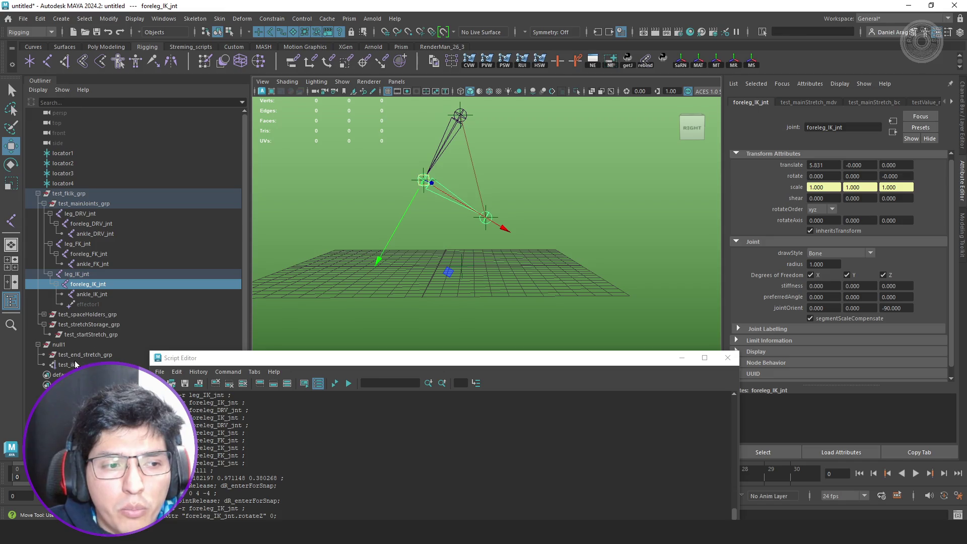
pyautogui.click(76, 364)
pyautogui.click(87, 346)
pyautogui.moveTo(486, 161); pyautogui.dragTo(483, 191)
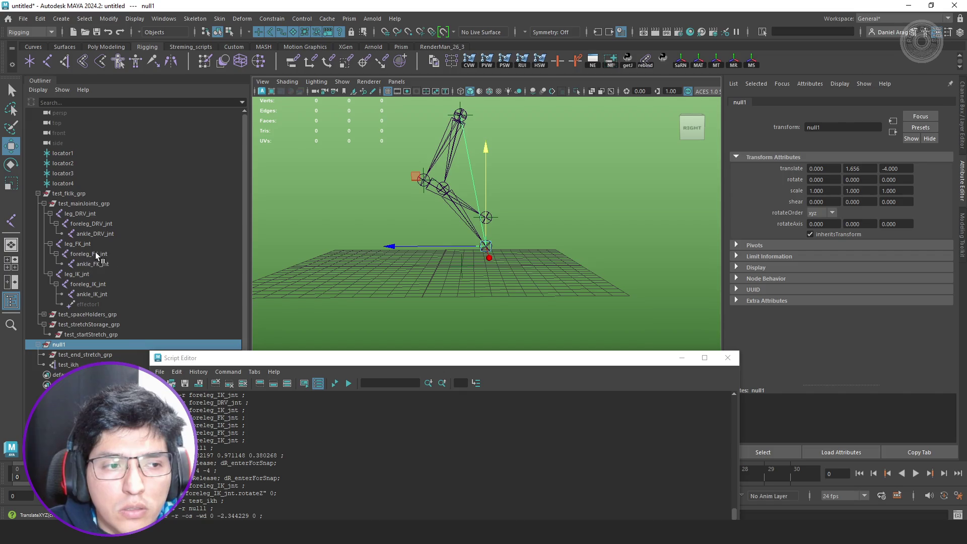
pyautogui.click(97, 255)
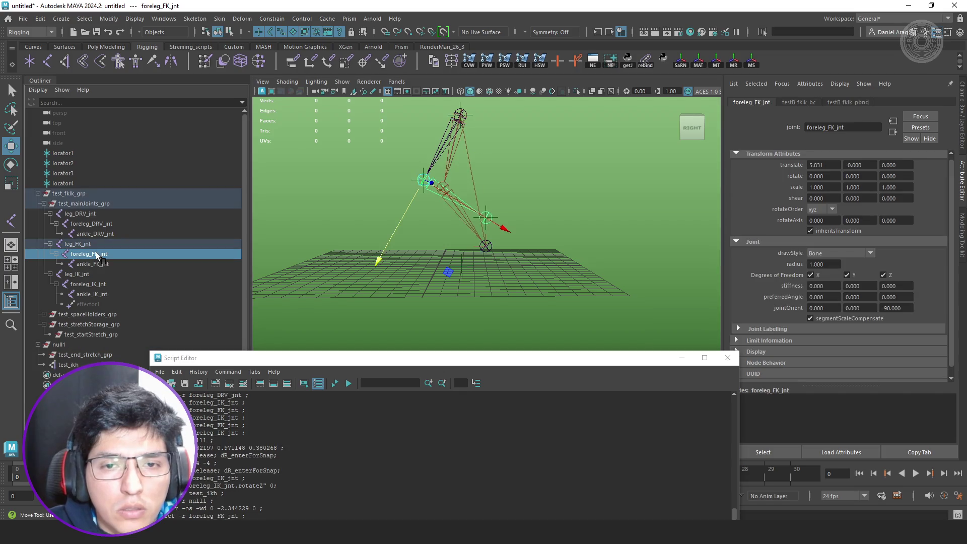
pyautogui.click(94, 285)
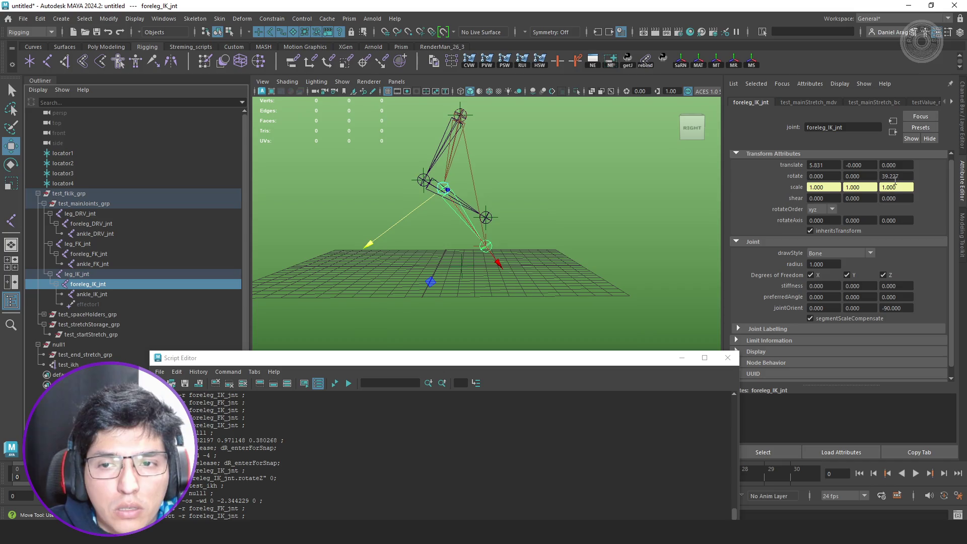
pyautogui.hotkey('ctrl', 'z')
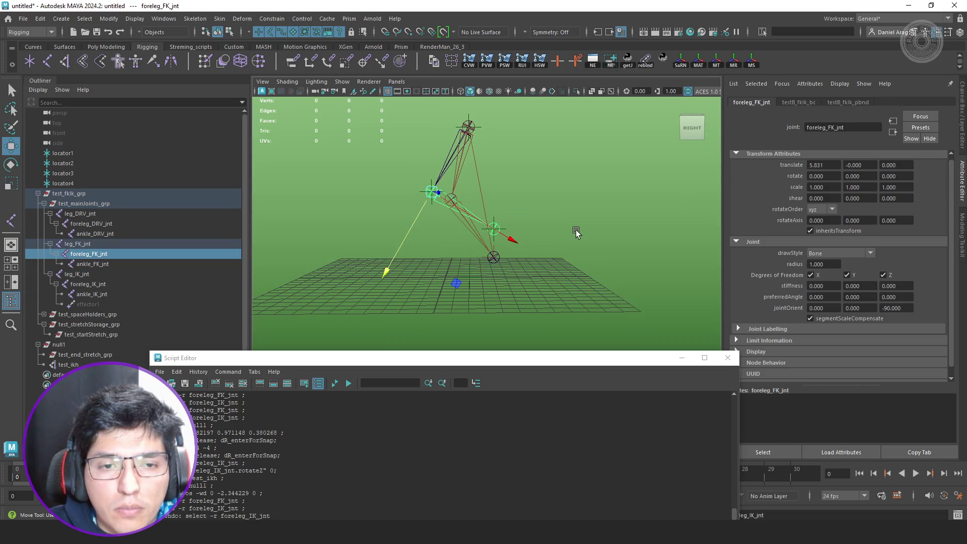
pyautogui.hotkey('ctrl', 'z')
pyautogui.hotkey('ctrl', 'z')
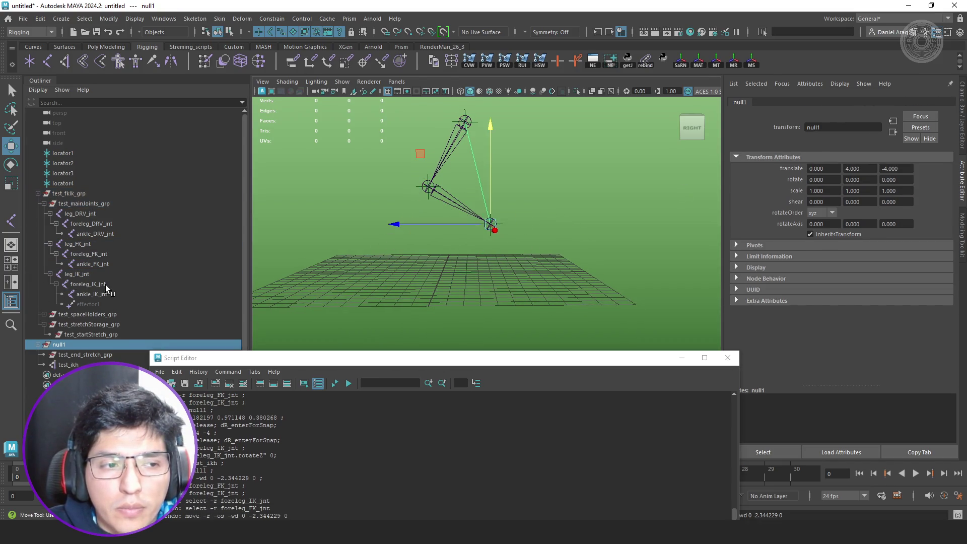
# - Compare the foreleg IK, DRV and FK joints, then lower null1 to translate 0, -2.423, -4
pyautogui.click(105, 285)
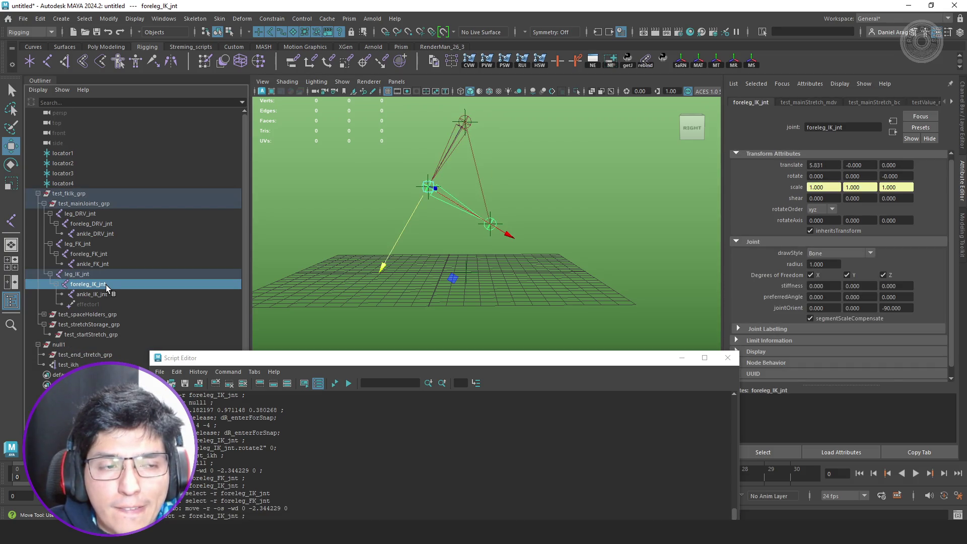
pyautogui.click(106, 224)
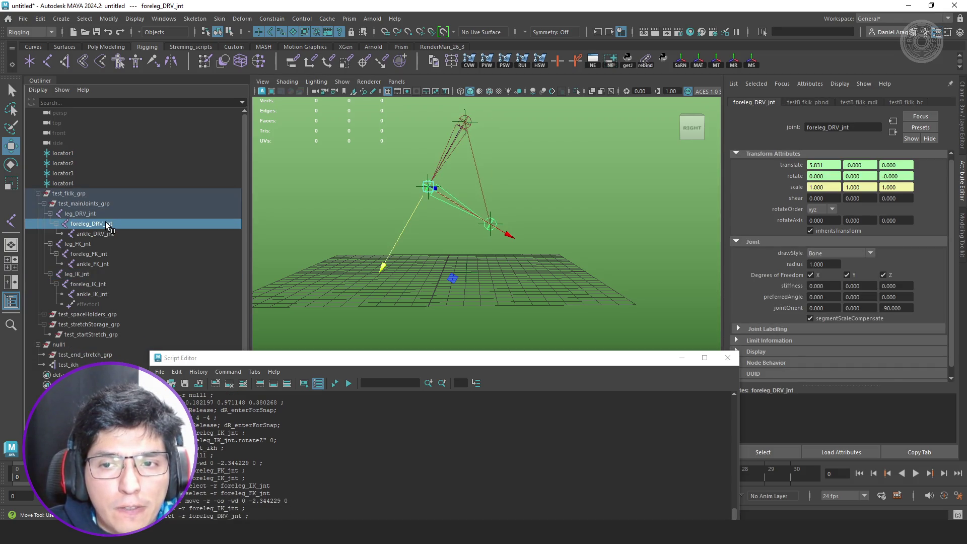
pyautogui.click(74, 347)
pyautogui.click(104, 284)
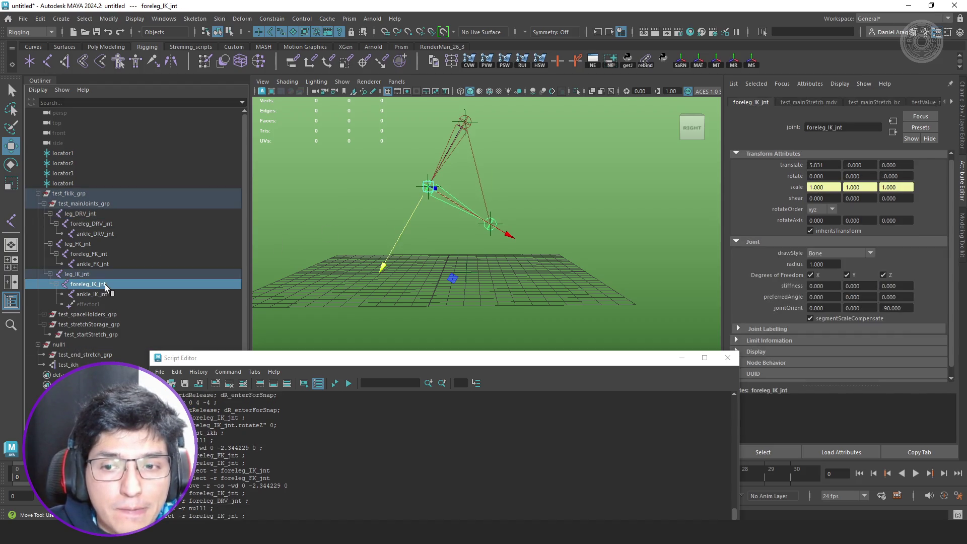
pyautogui.click(105, 253)
pyautogui.click(103, 243)
pyautogui.click(104, 252)
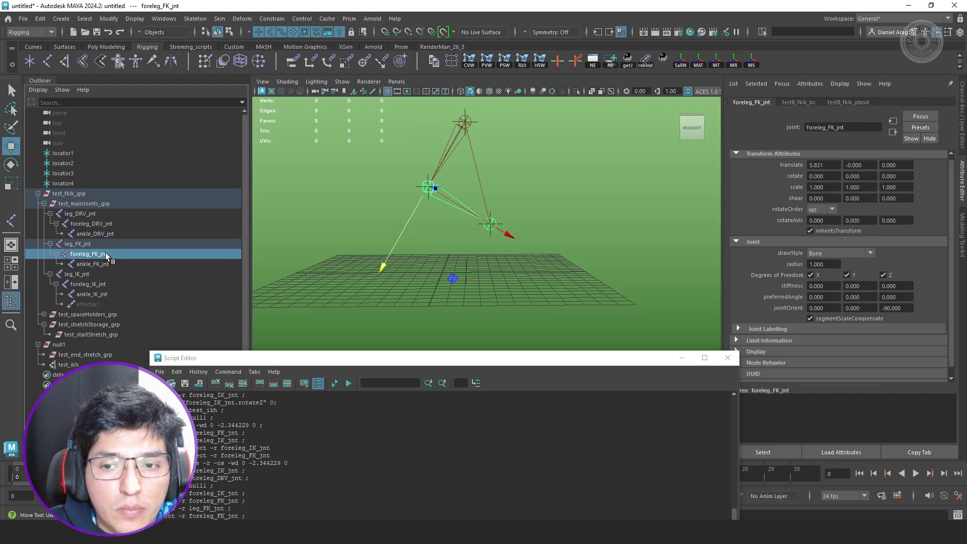
pyautogui.click(78, 345)
pyautogui.moveTo(491, 152); pyautogui.dragTo(477, 235)
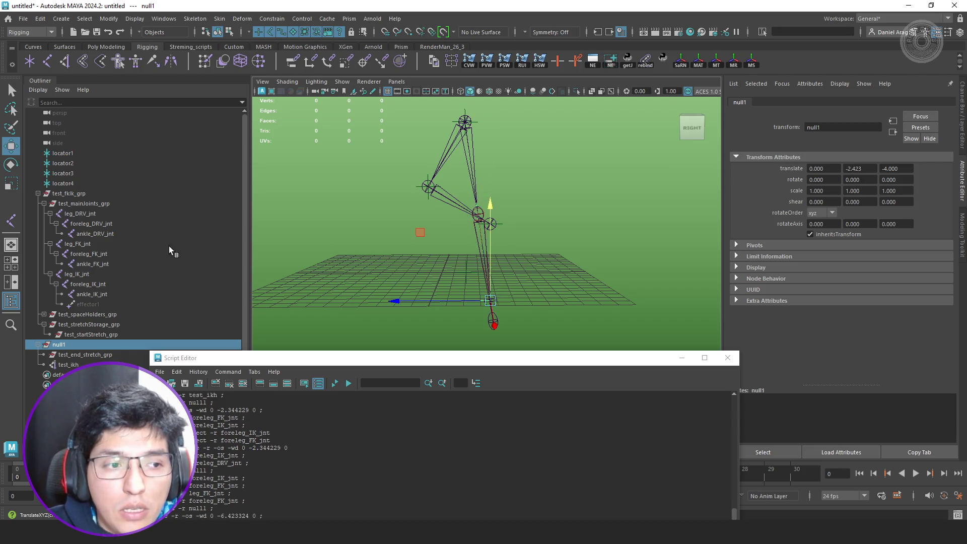
pyautogui.click(96, 284)
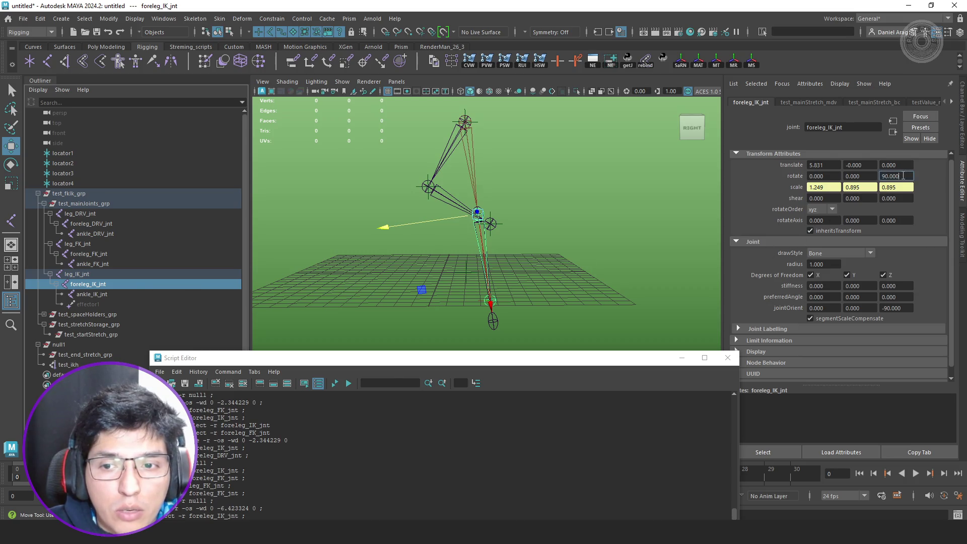
pyautogui.write('0')
# - Set foreleg_IK_jnt's Rotate Z to 90 and reframe the view on the rig
pyautogui.press('Return')
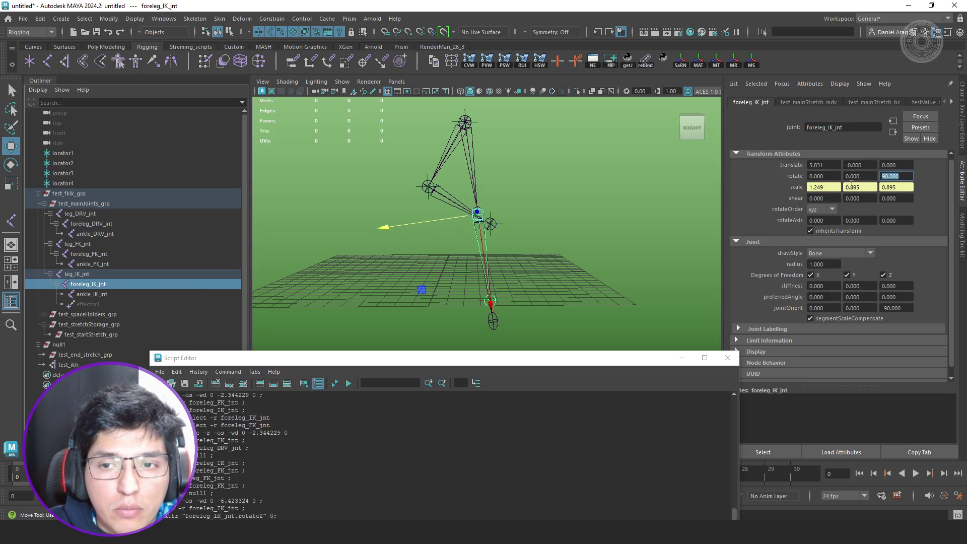
pyautogui.moveTo(529, 221)
pyautogui.keyDown('alt'); pyautogui.mouseDown()
pyautogui.moveTo(643, 237)
pyautogui.moveTo(590, 243)
pyautogui.mouseUp(); pyautogui.keyUp('alt')
pyautogui.moveTo(590, 244)
pyautogui.keyDown('alt'); pyautogui.mouseDown(button='right')
pyautogui.moveTo(579, 237)
pyautogui.moveTo(582, 216)
pyautogui.mouseUp(button='right'); pyautogui.keyUp('alt')
pyautogui.moveTo(582, 216)
pyautogui.keyDown('alt'); pyautogui.mouseDown()
pyautogui.moveTo(579, 241)
pyautogui.moveTo(550, 234)
pyautogui.moveTo(572, 231)
pyautogui.moveTo(536, 229)
pyautogui.mouseUp(); pyautogui.keyUp('alt')
# - Try zeroing joint orient Z on foreleg_DRV_jnt and foreleg_IK_jnt, undoing both to keep -90
pyautogui.click(113, 222)
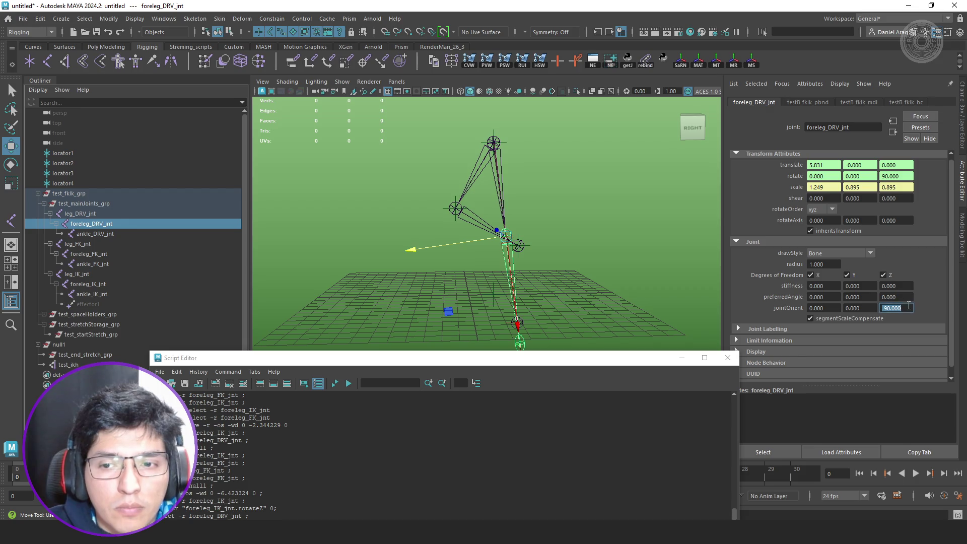
pyautogui.write('0')
pyautogui.press('Return')
pyautogui.moveTo(635, 248)
pyautogui.keyDown('alt'); pyautogui.mouseDown()
pyautogui.moveTo(680, 259)
pyautogui.moveTo(658, 255)
pyautogui.mouseUp(); pyautogui.keyUp('alt')
pyautogui.hotkey('ctrl', 'z')
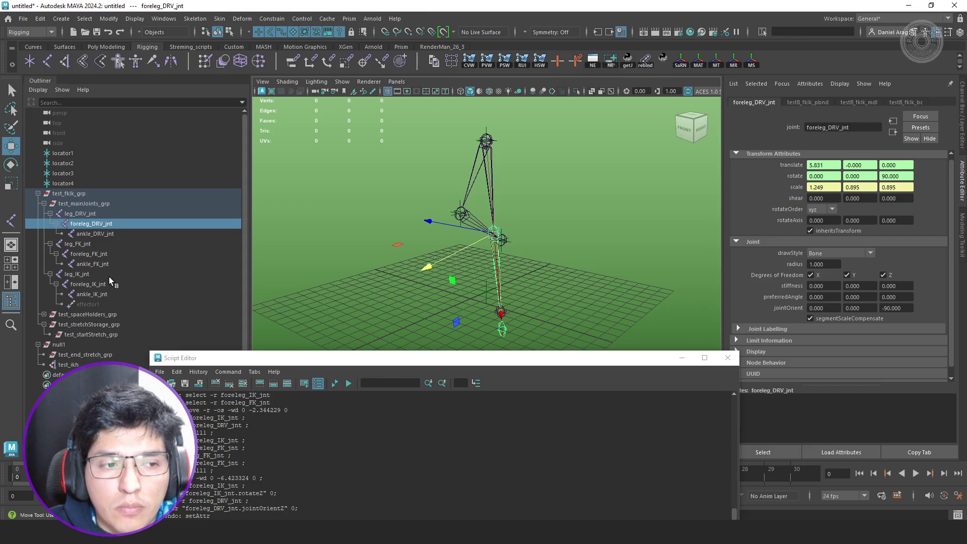
pyautogui.click(110, 284)
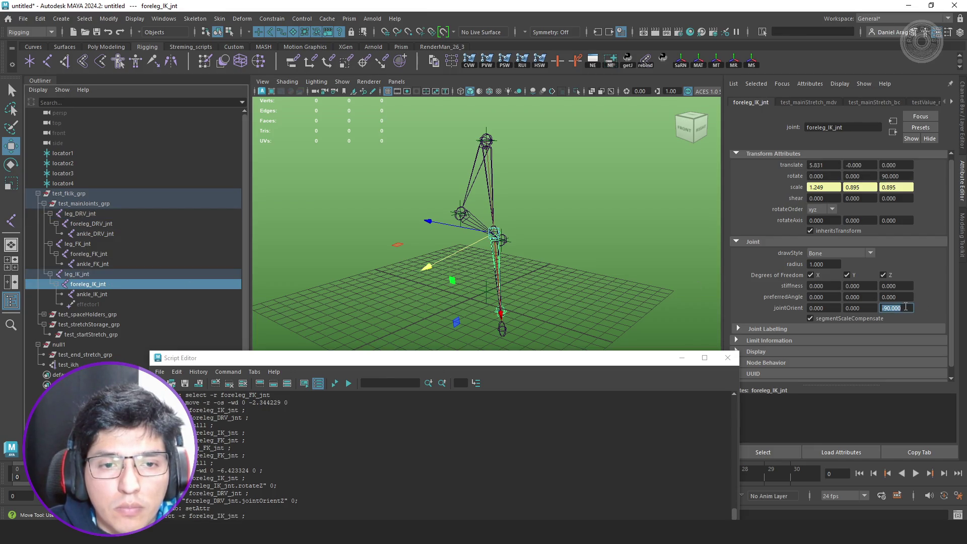
pyautogui.write('0')
pyautogui.press('Return')
pyautogui.moveTo(622, 271)
pyautogui.keyDown('alt'); pyautogui.mouseDown()
pyautogui.moveTo(564, 262)
pyautogui.moveTo(583, 255)
pyautogui.moveTo(574, 255)
pyautogui.mouseUp(); pyautogui.keyUp('alt')
pyautogui.hotkey('ctrl', 'z')
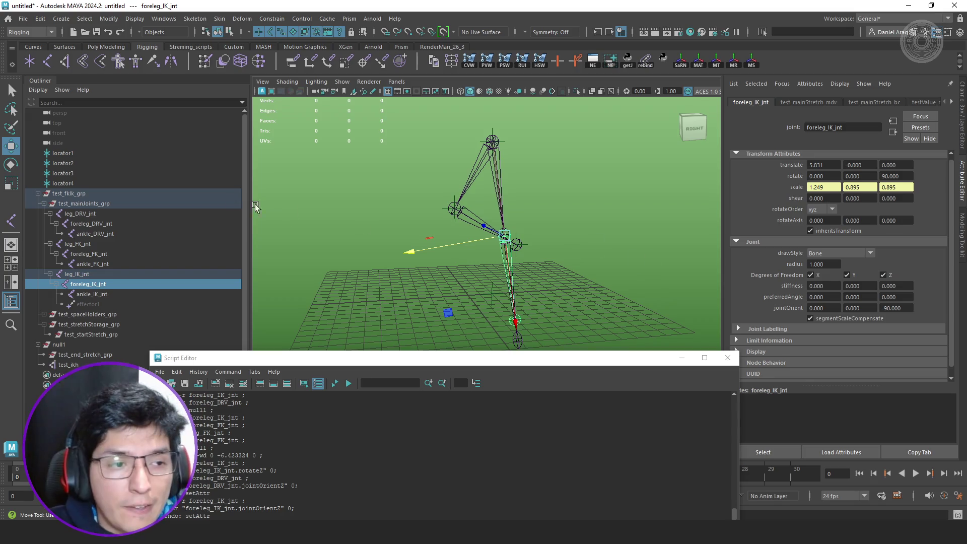
pyautogui.click(125, 193)
# - Scrub test_fkIk_grp's FK/IK channel to blend the leg, leave it at 10, and select foreleg_DRV_jnt
pyautogui.hotkey('ctrl', 'a')
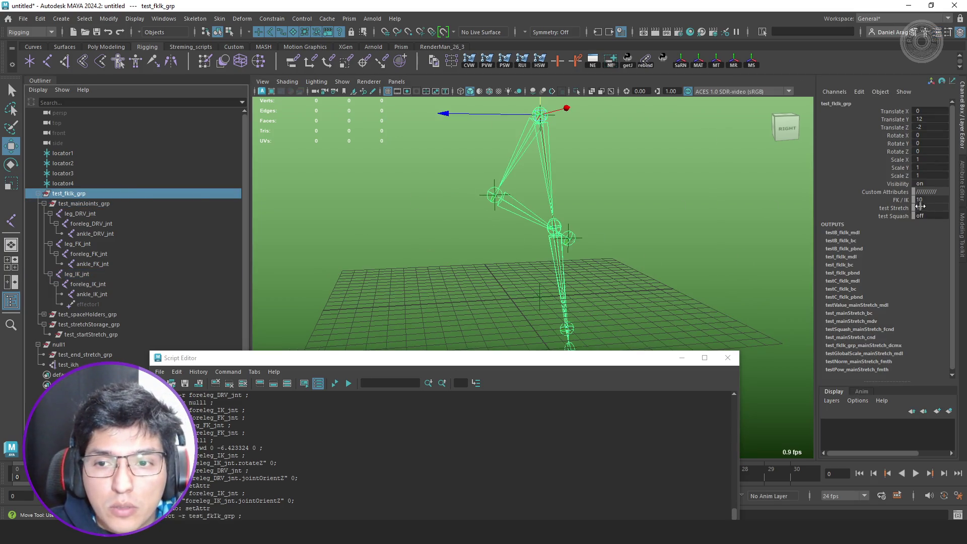
pyautogui.click(900, 200)
pyautogui.moveTo(697, 212)
pyautogui.mouseDown(button='middle')
pyautogui.moveTo(639, 215)
pyautogui.moveTo(700, 236)
pyautogui.moveTo(647, 231)
pyautogui.moveTo(691, 248)
pyautogui.moveTo(651, 243)
pyautogui.moveTo(700, 252)
pyautogui.moveTo(647, 242)
pyautogui.moveTo(702, 262)
pyautogui.mouseUp(button='middle')
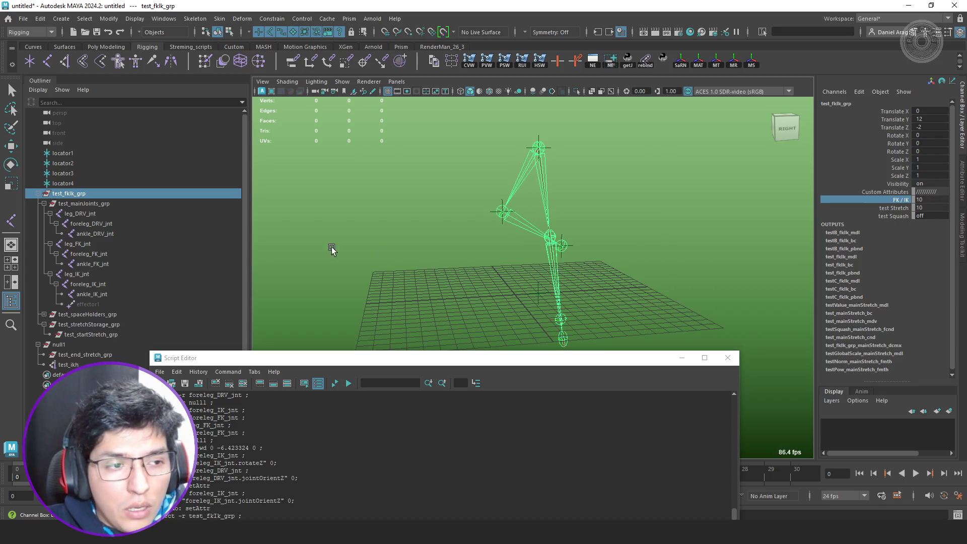
pyautogui.click(96, 224)
# - Keep segment scale compensation on for foreleg_DRV_jnt and turn it on for leg_DRV_jnt
pyautogui.press('w')
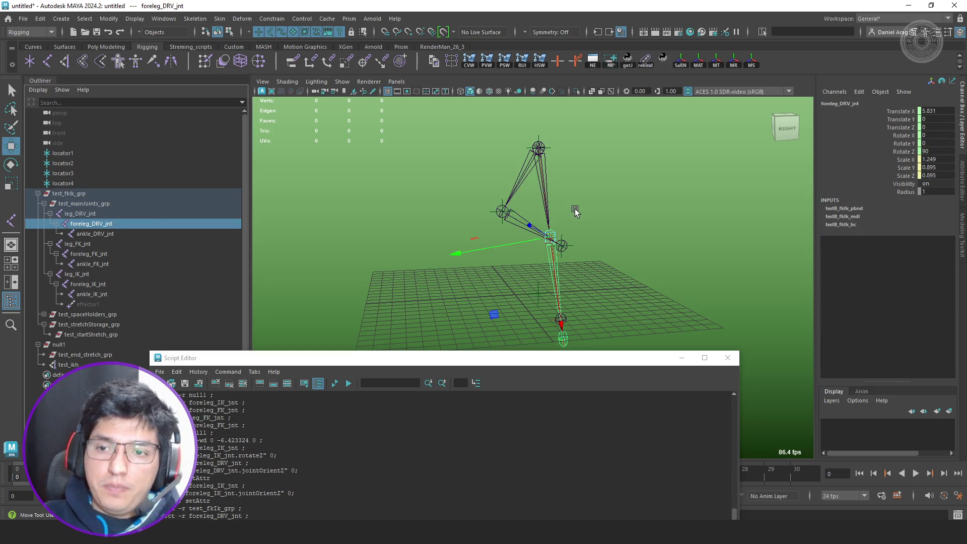
pyautogui.hotkey('ctrl', 'a')
pyautogui.click(833, 318)
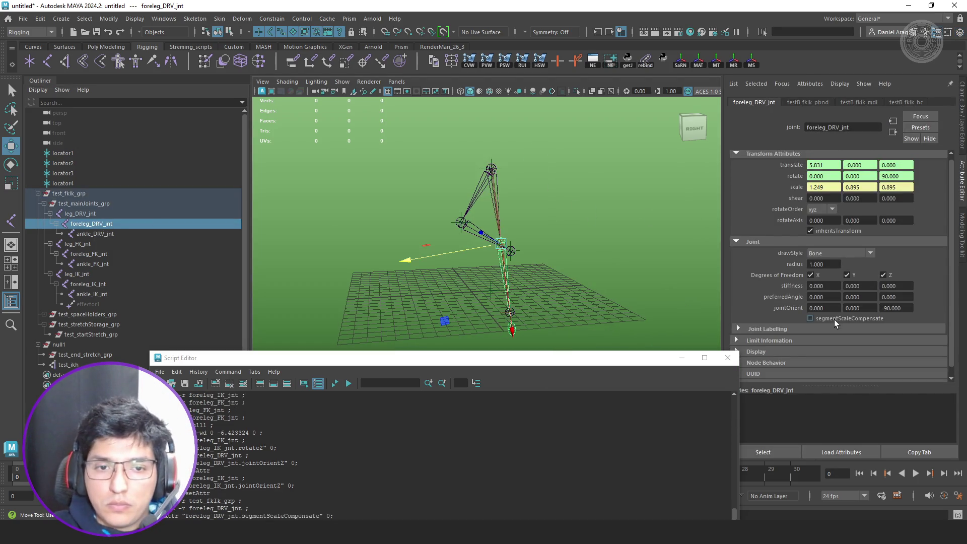
pyautogui.click(831, 319)
pyautogui.click(124, 214)
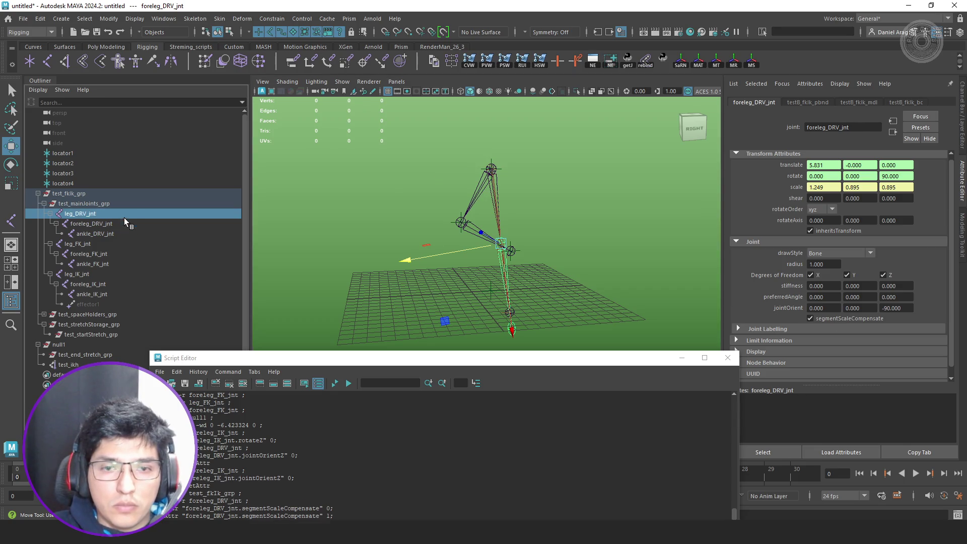
pyautogui.click(851, 318)
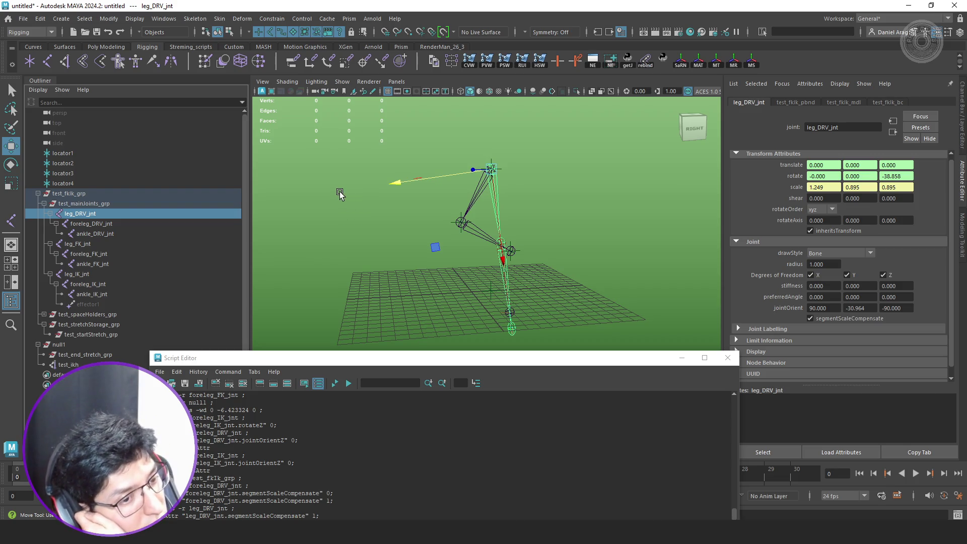
# - Turn off segment scale compensation on foreleg_IK_jnt and ankle_IK_jnt
pyautogui.click(88, 284)
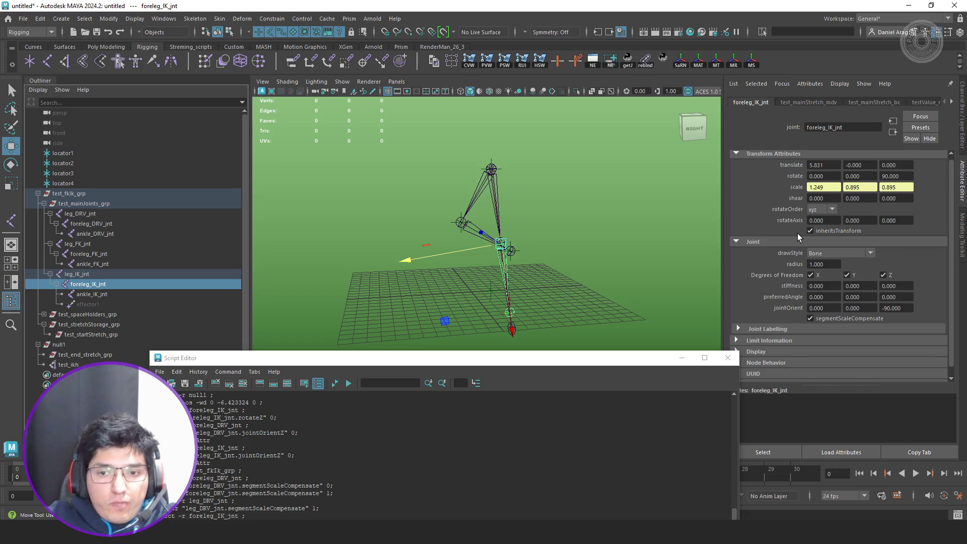
pyautogui.scroll(1, 796, 234)
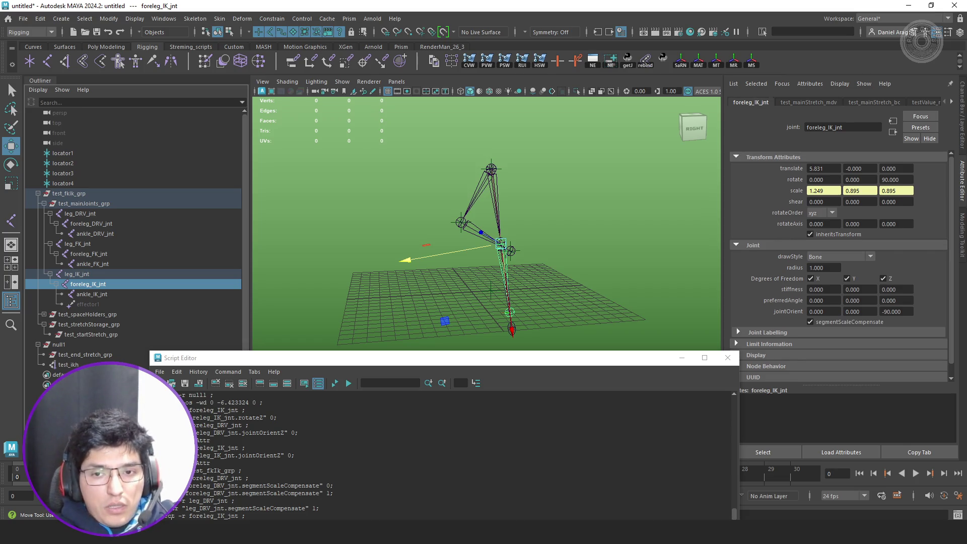
pyautogui.click(853, 321)
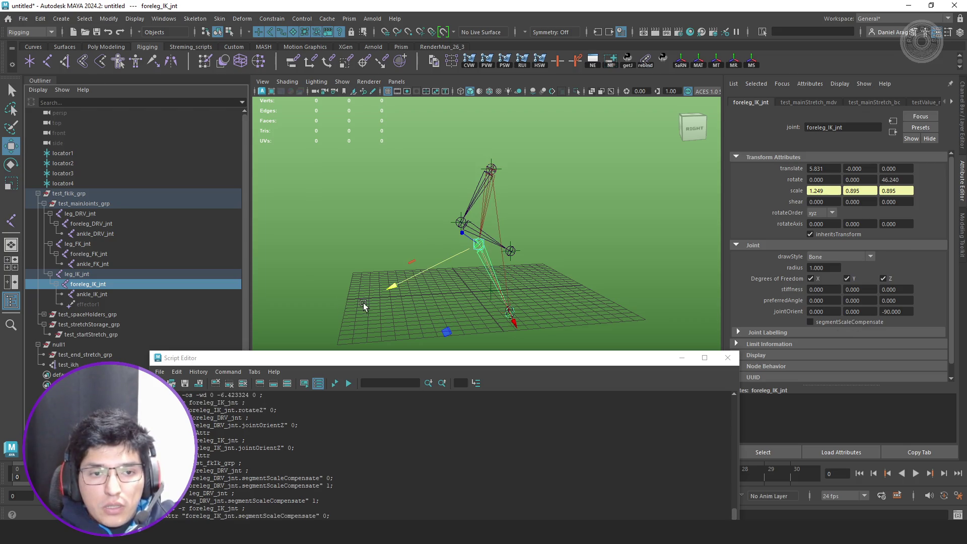
pyautogui.click(100, 294)
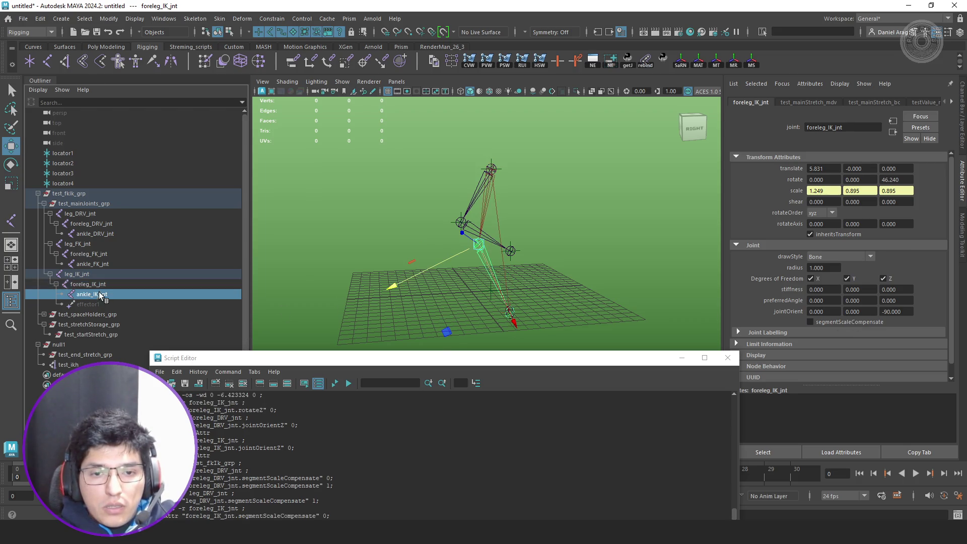
pyautogui.click(857, 319)
pyautogui.scroll(2, 576, 289)
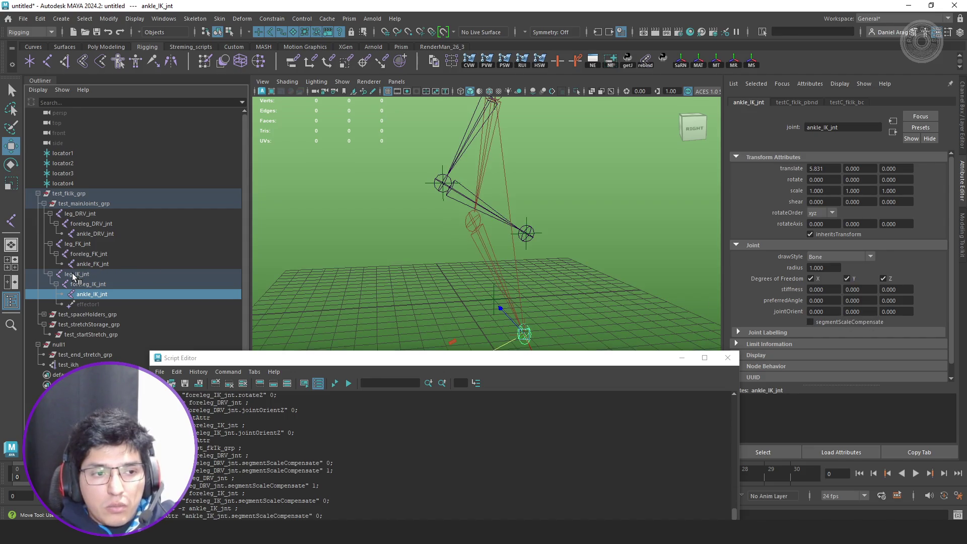
# - Test by raising null1, undo twice, deselect everything and close the script log window
pyautogui.click(74, 346)
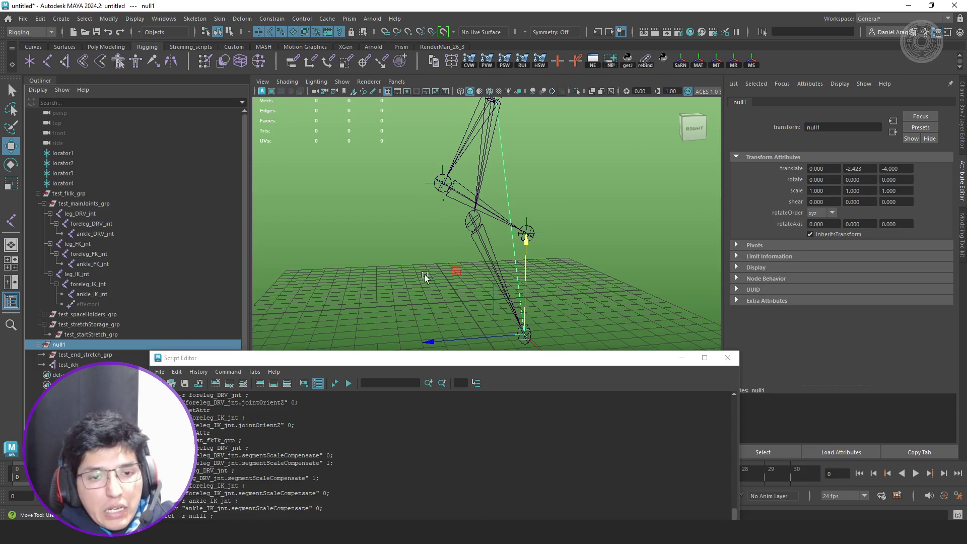
pyautogui.moveTo(451, 271)
pyautogui.mouseDown()
pyautogui.moveTo(451, 173)
pyautogui.moveTo(443, 194)
pyautogui.moveTo(457, 222)
pyautogui.mouseUp()
pyautogui.hotkey('ctrl', 'z')
pyautogui.hotkey('ctrl', 'z')
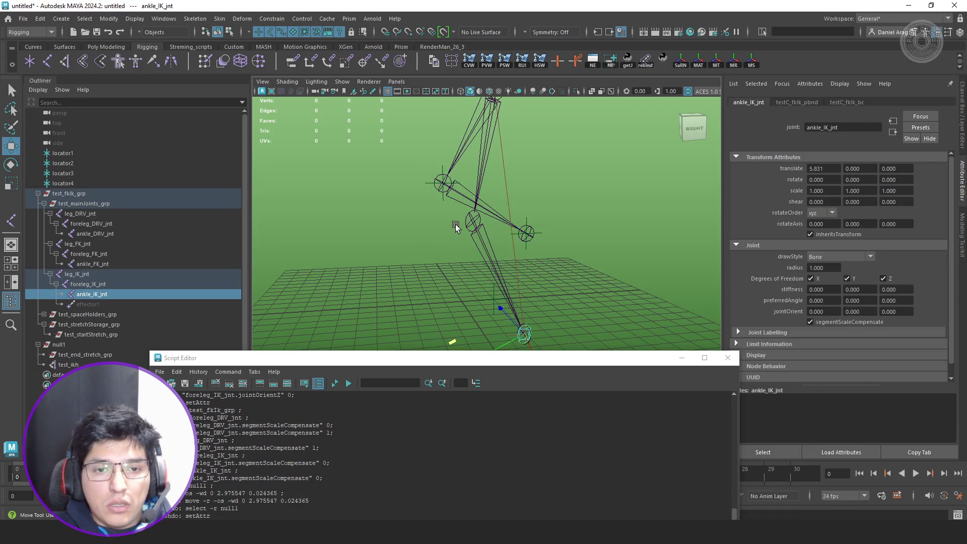
pyautogui.hotkey('ctrl', 'z')
pyautogui.hotkey('ctrl', 'z')
pyautogui.hotkey('ctrl', 'z')
pyautogui.keyDown('alt'); pyautogui.moveTo(457, 224); pyautogui.dragTo(578, 199); pyautogui.keyUp('alt')
pyautogui.press('q')
pyautogui.click(590, 204)
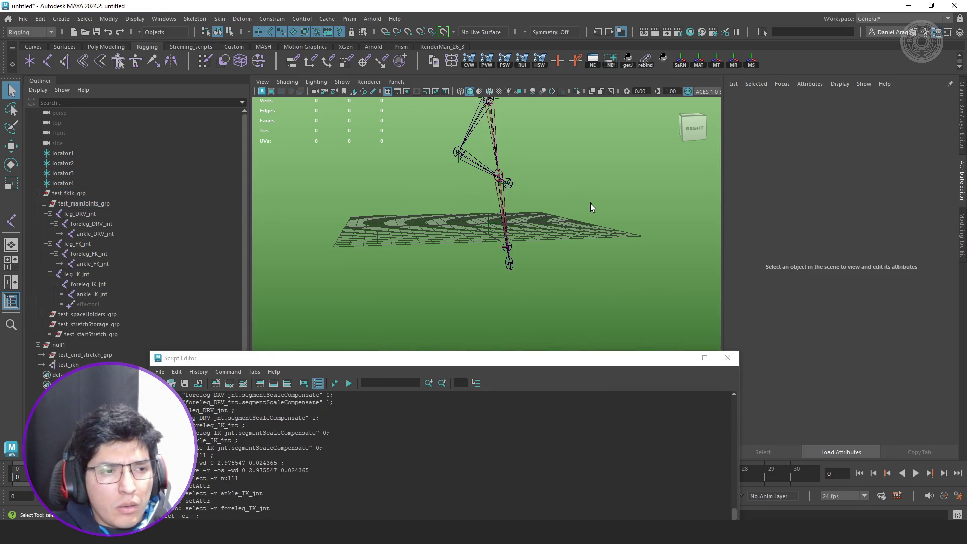
pyautogui.click(726, 357)
# - Browse the Open dialog to MayaProyects > PersonalWork > ArzaRigs > 03_Production > Assets > Characters
pyautogui.hotkey('ctrl', 'o')
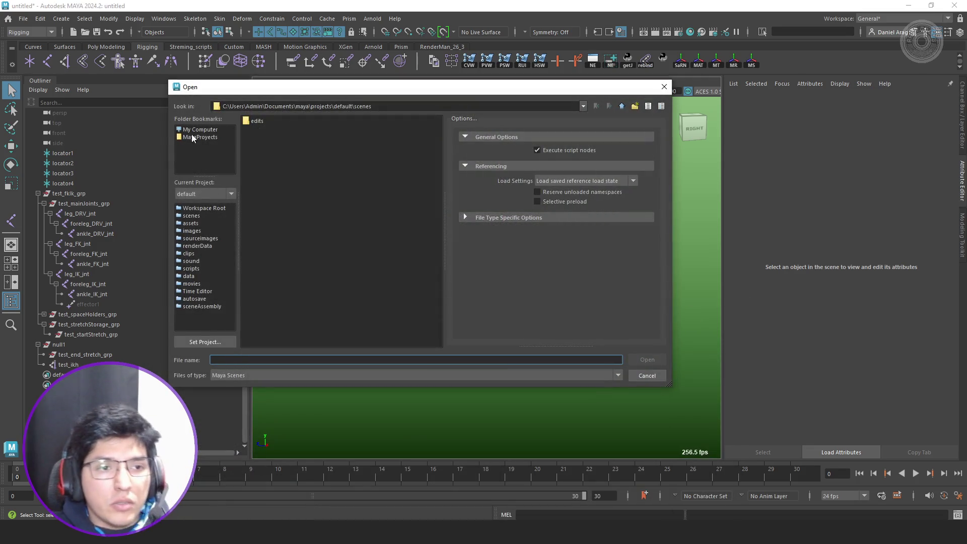
pyautogui.click(202, 137)
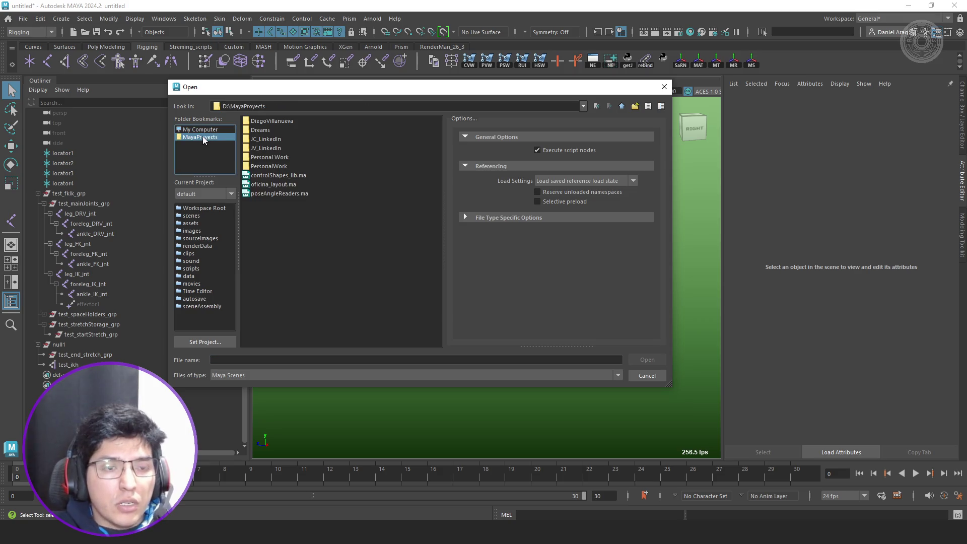
pyautogui.doubleClick(280, 165)
pyautogui.click(267, 132)
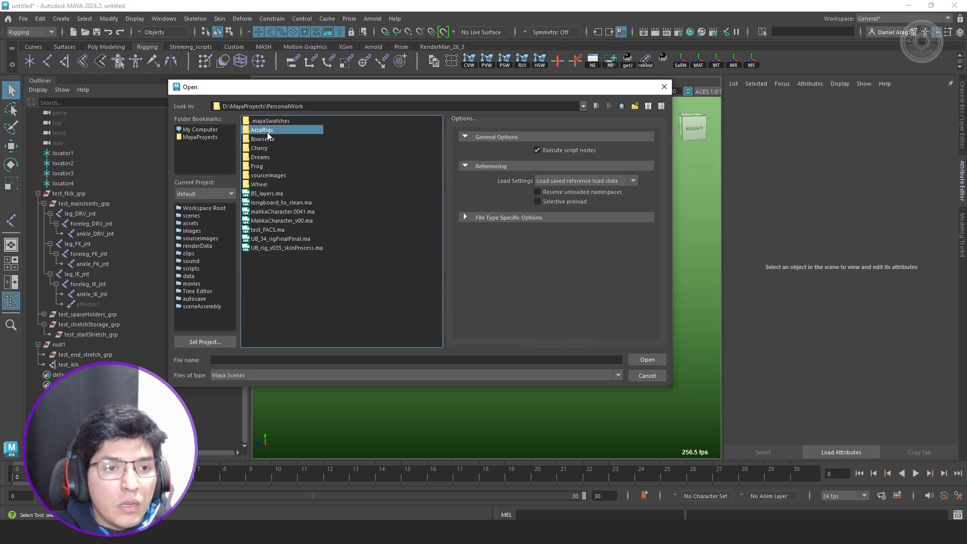
pyautogui.doubleClick(270, 131)
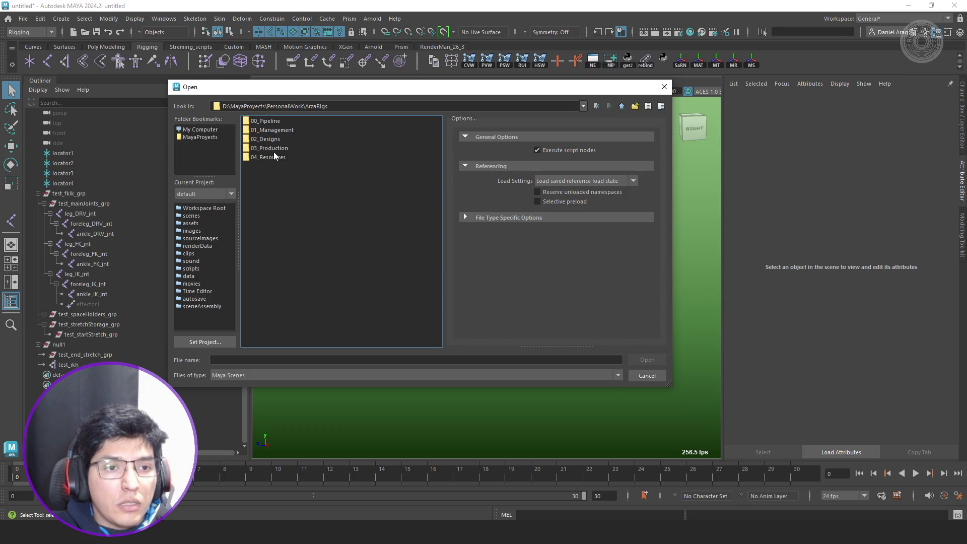
pyautogui.doubleClick(276, 149)
pyautogui.doubleClick(263, 123)
pyautogui.doubleClick(264, 121)
# - Open Bowsette_full_v0002.ma from Bowsette > Scenefiles > rig > full, discarding the untitled scene
pyautogui.doubleClick(262, 121)
pyautogui.click(263, 147)
pyautogui.doubleClick(264, 148)
pyautogui.doubleClick(261, 131)
pyautogui.doubleClick(256, 138)
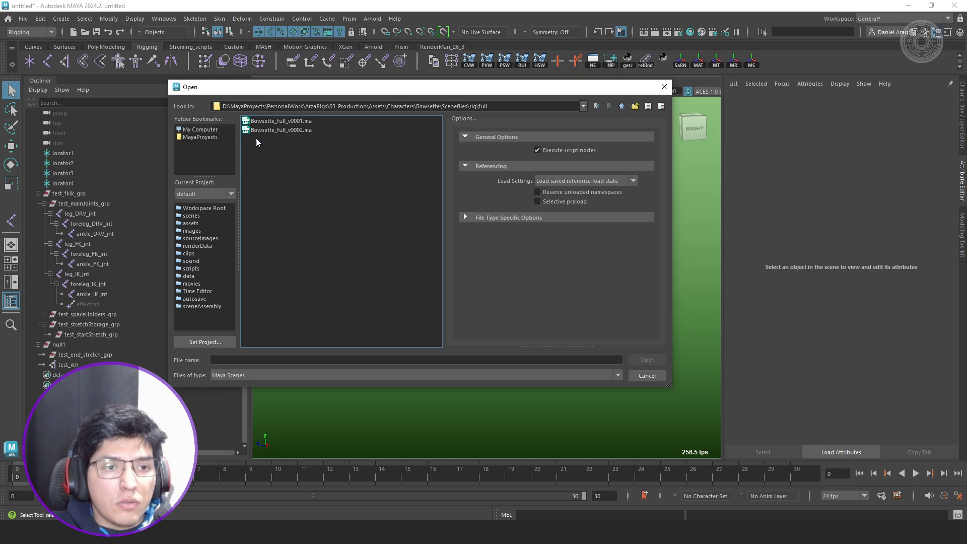
pyautogui.doubleClick(279, 132)
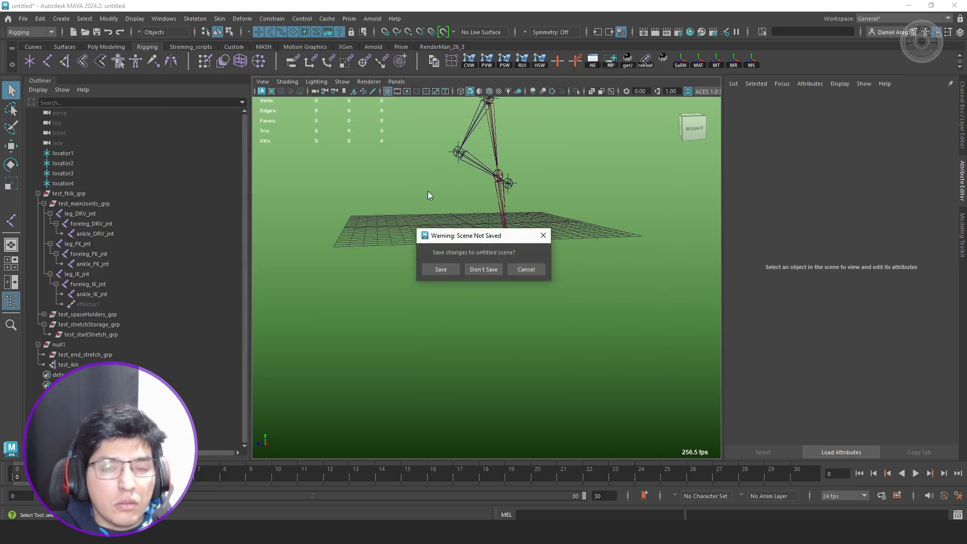
pyautogui.click(481, 270)
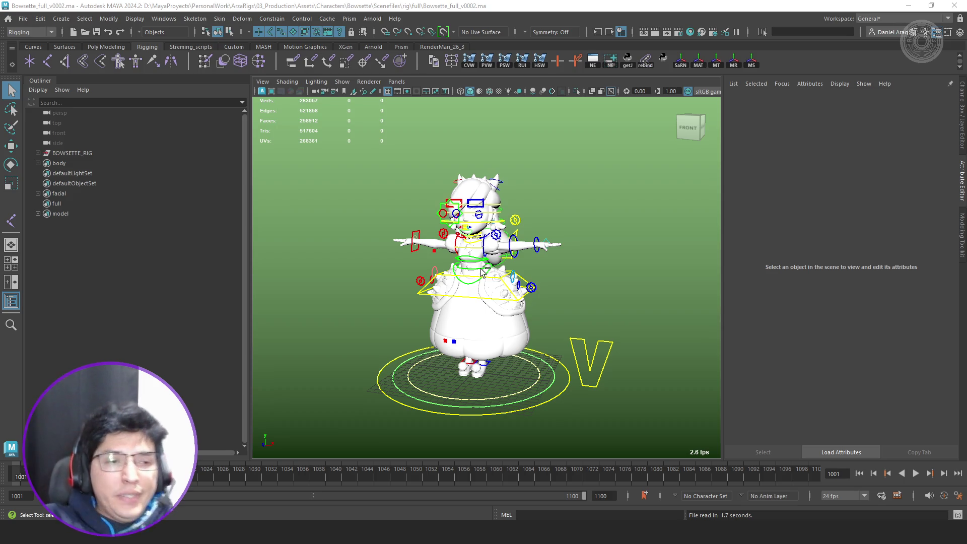
# - Expand the Outliner from BOWSETTE_RIG down to hip_skn, inspecting root_jnt, cog_jnt, hip_skn and dress_jnts
pyautogui.click(38, 152)
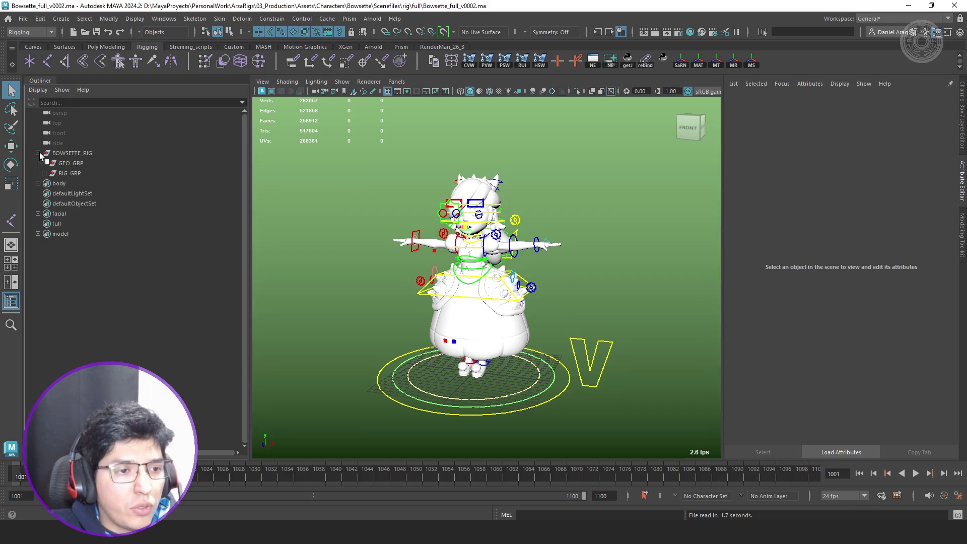
pyautogui.click(44, 173)
pyautogui.click(50, 194)
pyautogui.click(56, 203)
pyautogui.click(95, 204)
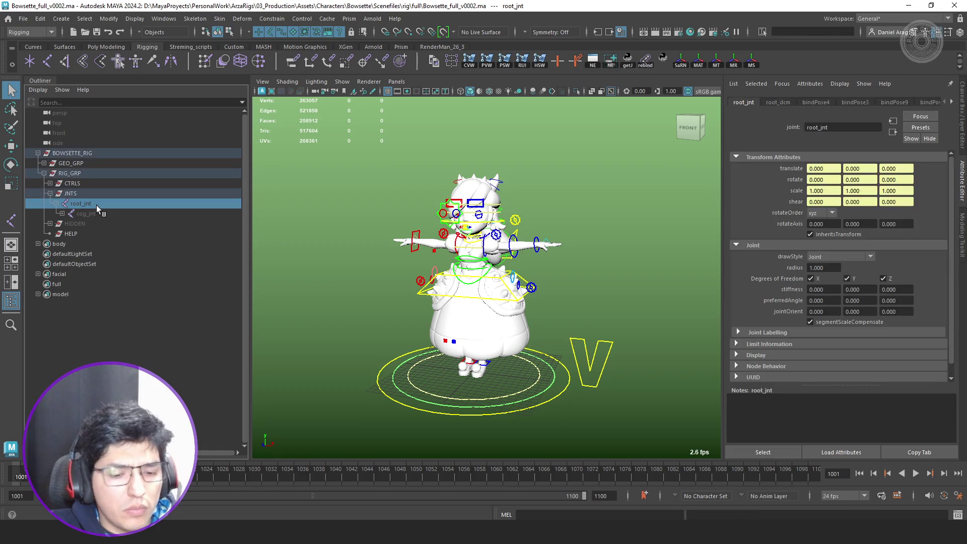
pyautogui.click(97, 211)
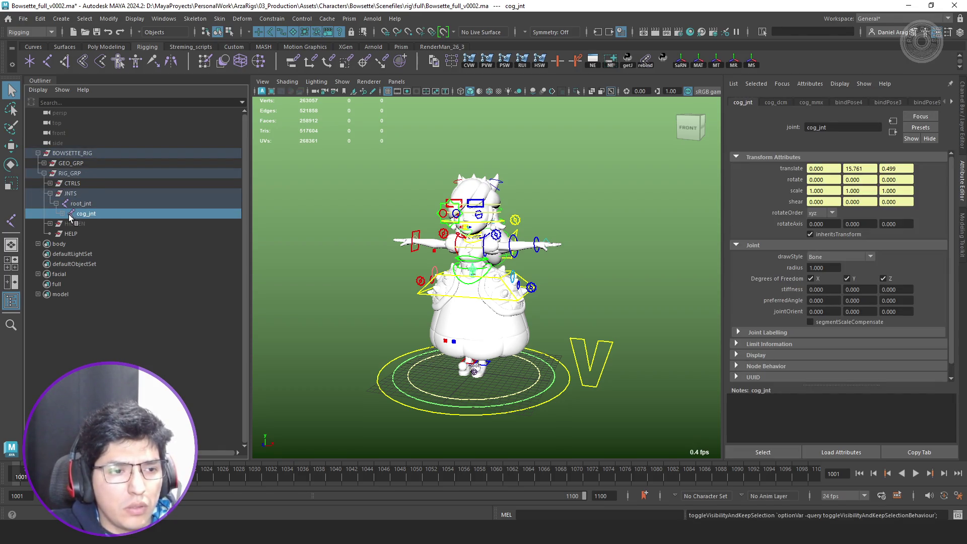
pyautogui.click(61, 214)
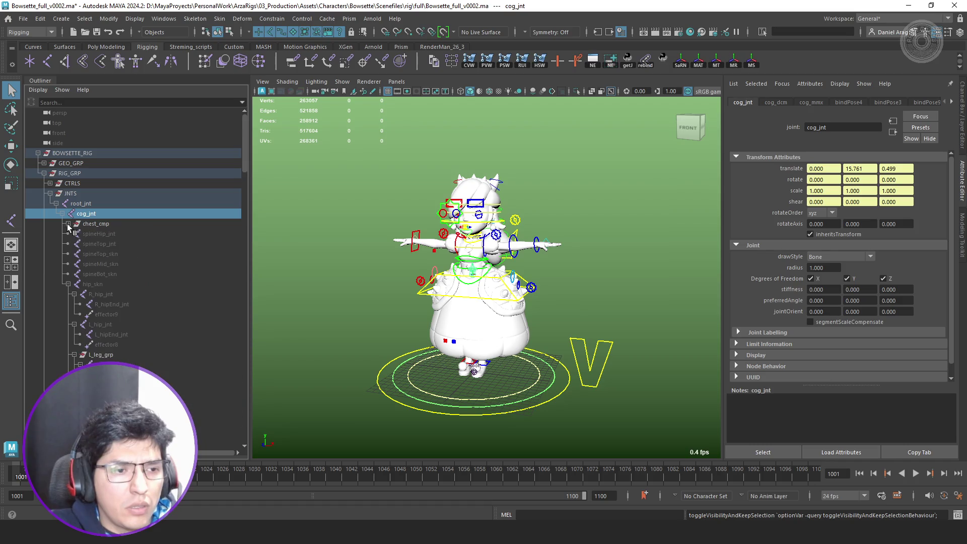
pyautogui.click(68, 284)
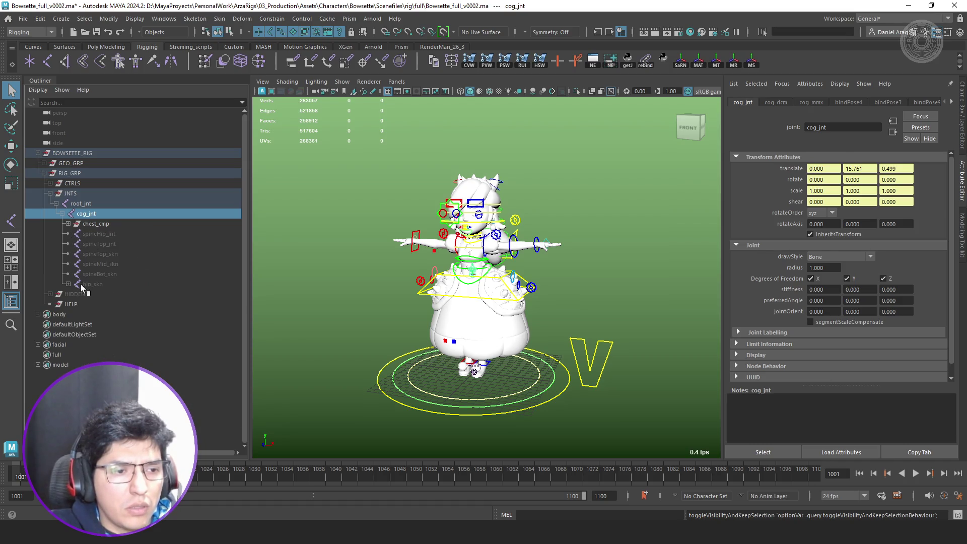
pyautogui.click(75, 285)
pyautogui.click(102, 285)
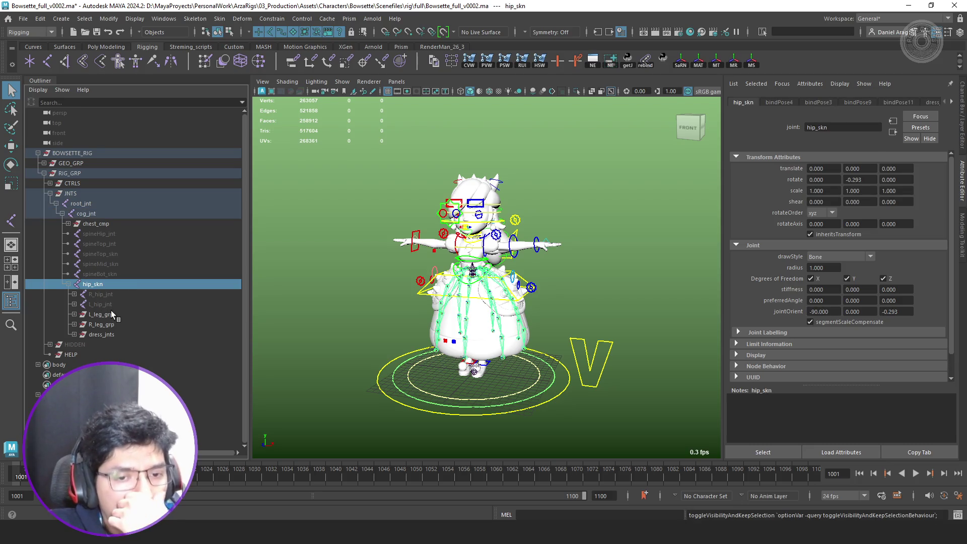
pyautogui.click(104, 334)
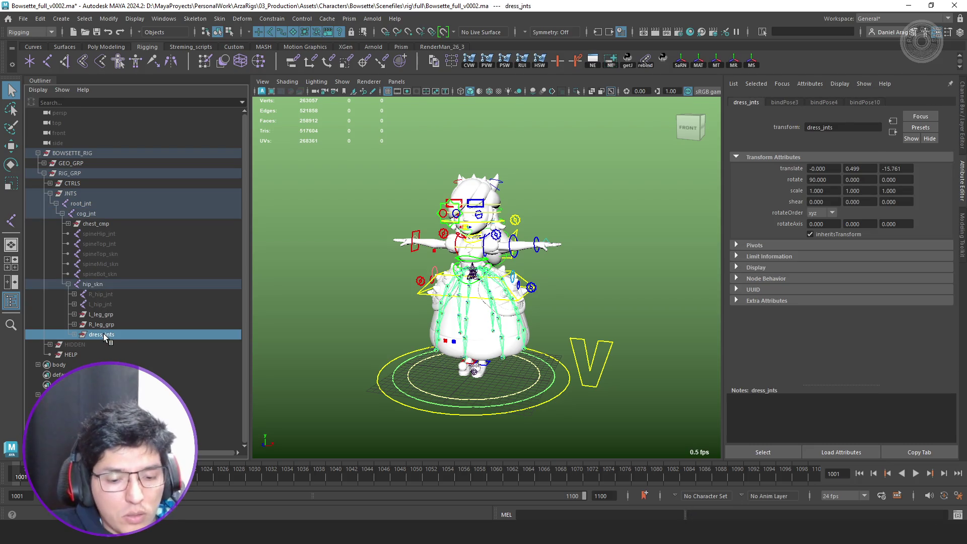
# - Expand L_leg_grp and L_leg_IK_jnt, selecting the left IK leg chain down to the ankle
pyautogui.click(76, 314)
pyautogui.click(74, 314)
pyautogui.click(121, 334)
pyautogui.keyDown('alt'); pyautogui.moveTo(506, 327); pyautogui.dragTo(531, 340); pyautogui.keyUp('alt')
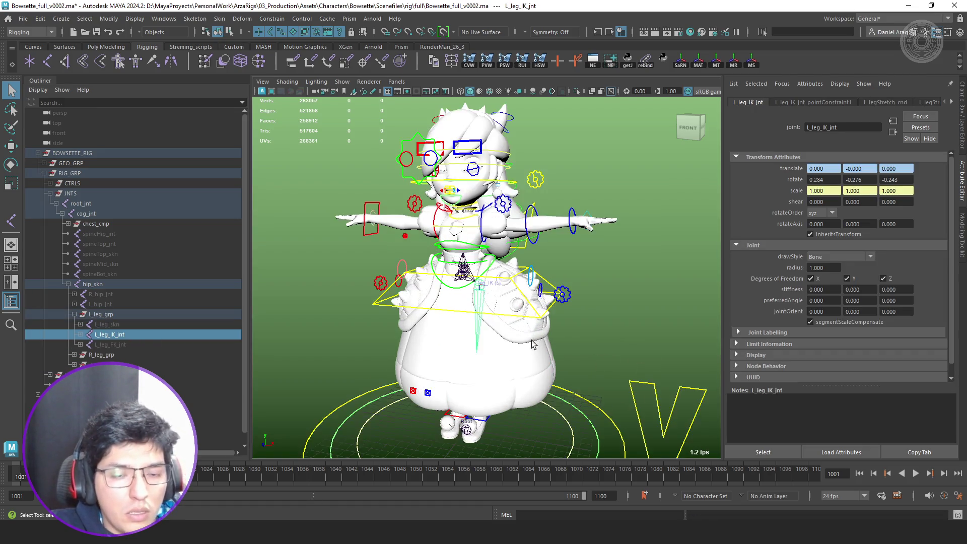
pyautogui.keyDown('shift'); pyautogui.click(80, 335); pyautogui.keyUp('shift')
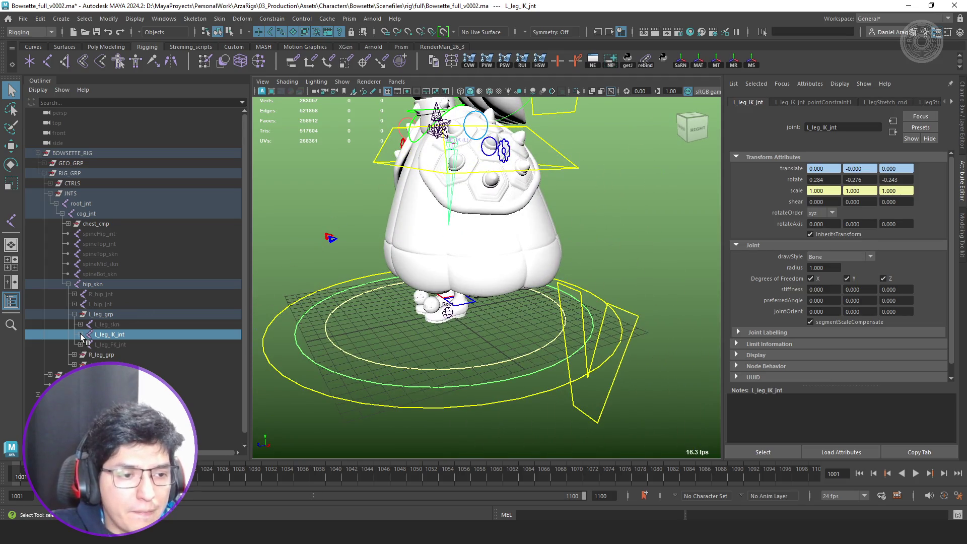
pyautogui.keyDown('shift'); pyautogui.click(136, 355); pyautogui.keyUp('shift')
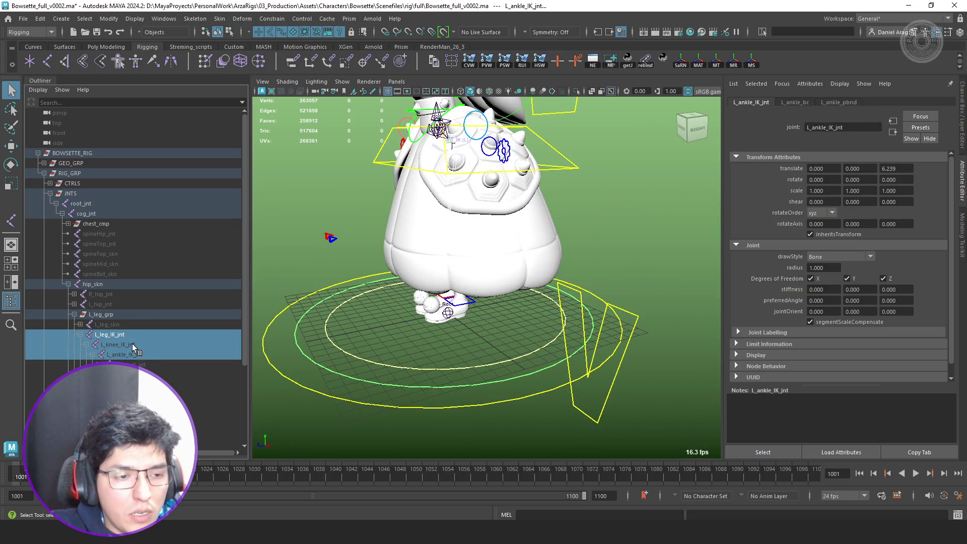
# - Check L_ankle_skn's values in the L_leg_skn chain, then collapse L_leg_skn and L_leg_IK_jnt
pyautogui.keyDown('shift'); pyautogui.click(80, 324); pyautogui.keyUp('shift')
pyautogui.click(125, 325)
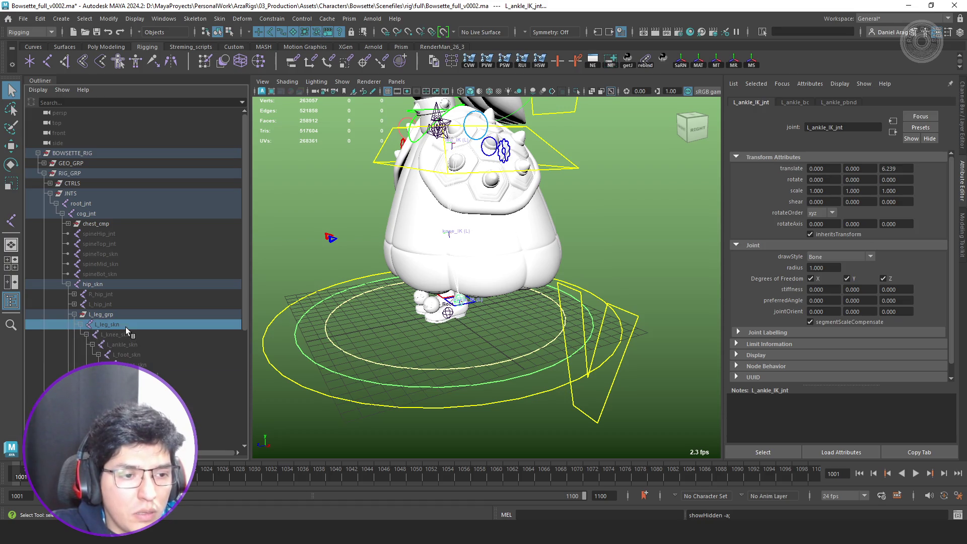
pyautogui.keyDown('shift'); pyautogui.click(126, 343); pyautogui.keyUp('shift')
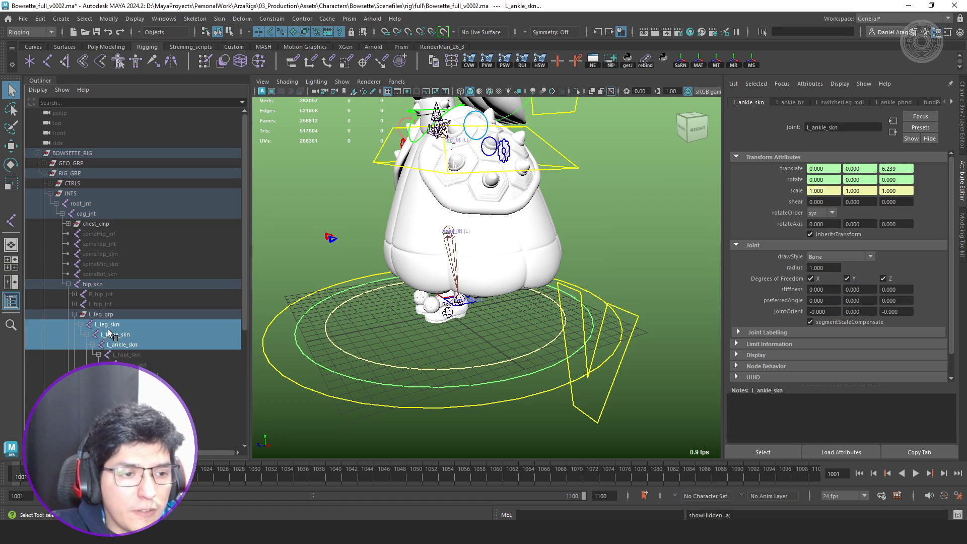
pyautogui.keyDown('shift'); pyautogui.click(81, 324); pyautogui.keyUp('shift')
pyautogui.click(80, 334)
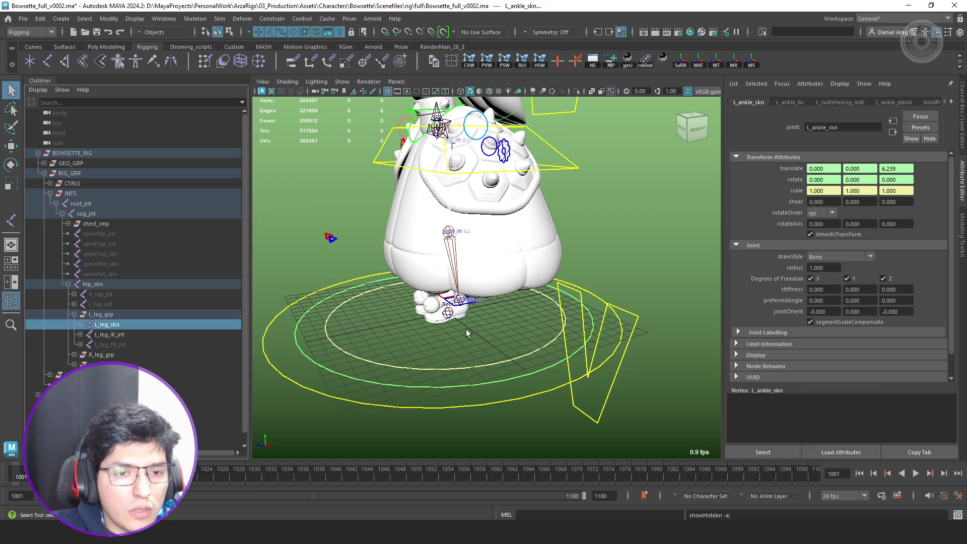
# - Select L_leg_IK_ctrl and pull it down to test the left leg's bend
pyautogui.press('f')
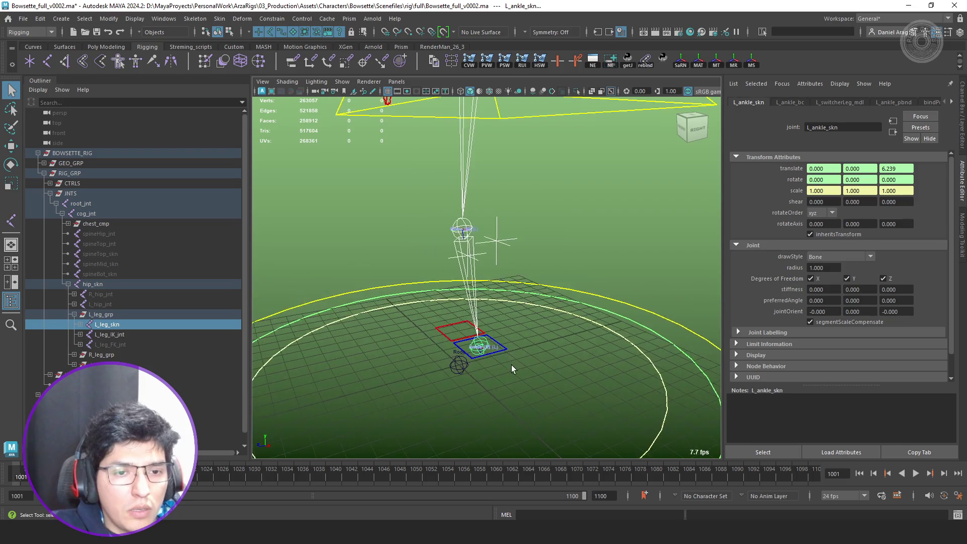
pyautogui.moveTo(511, 364)
pyautogui.keyDown('alt'); pyautogui.mouseDown()
pyautogui.moveTo(504, 343)
pyautogui.moveTo(515, 357)
pyautogui.mouseUp(); pyautogui.keyUp('alt')
pyautogui.click(504, 344)
pyautogui.press('w')
pyautogui.moveTo(431, 300)
pyautogui.mouseDown(button='middle')
pyautogui.moveTo(415, 285)
pyautogui.moveTo(406, 243)
pyautogui.moveTo(431, 304)
pyautogui.moveTo(439, 387)
pyautogui.moveTo(461, 366)
pyautogui.mouseUp(button='middle')
pyautogui.keyDown('alt'); pyautogui.moveTo(461, 366); pyautogui.dragTo(579, 347); pyautogui.keyUp('alt')
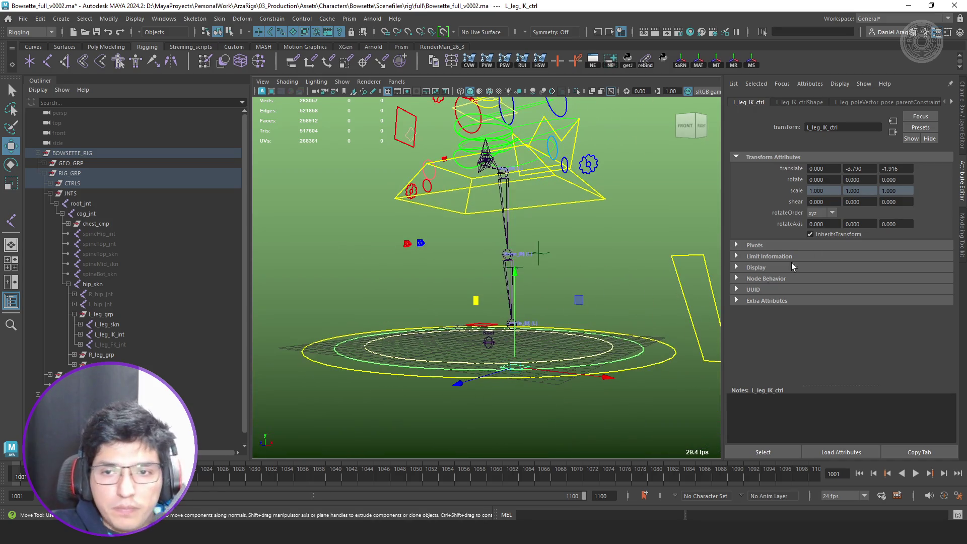
# - Set the control's Stretch to 10, then pull the control down so the leg stretches
pyautogui.click(962, 133)
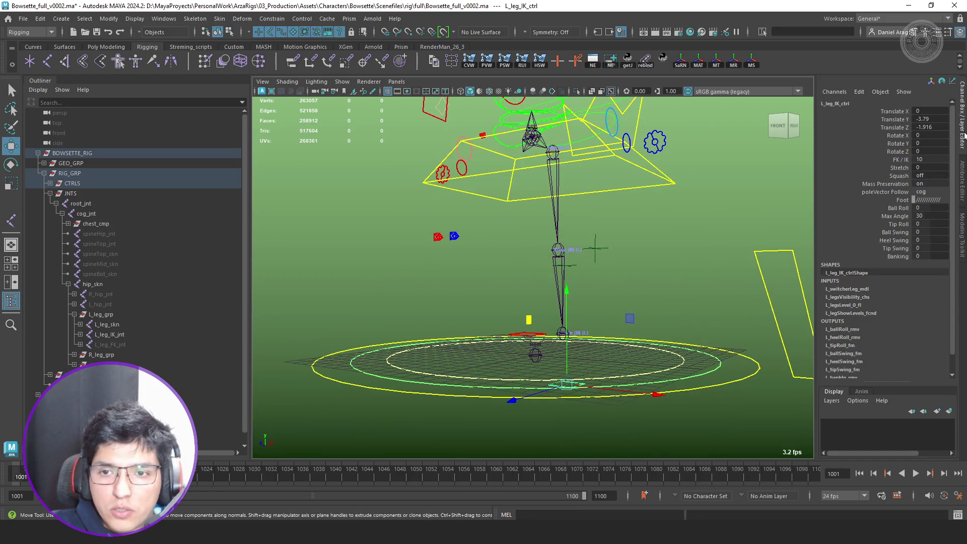
pyautogui.click(900, 167)
pyautogui.moveTo(729, 234); pyautogui.dragTo(763, 272, button='middle')
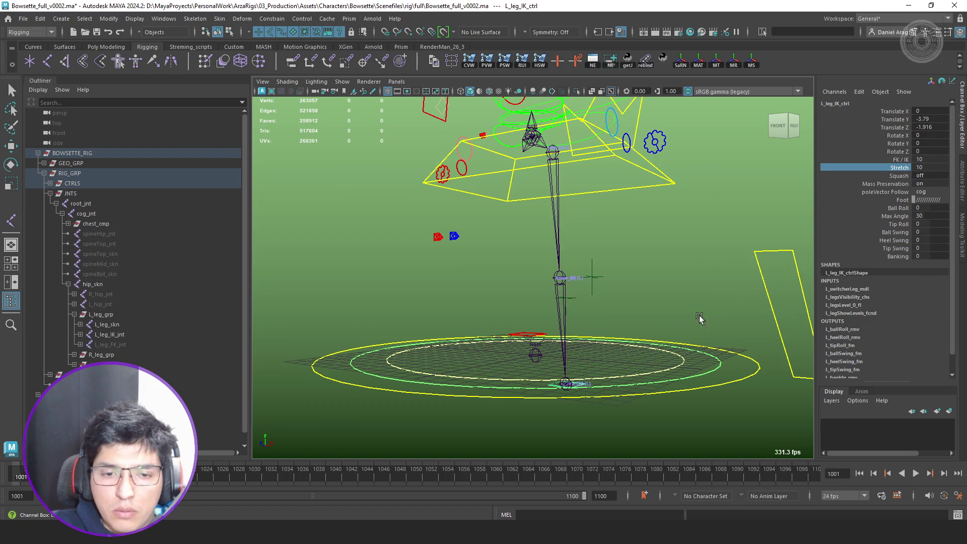
pyautogui.press('w')
pyautogui.keyDown('alt'); pyautogui.moveTo(699, 318); pyautogui.dragTo(583, 322); pyautogui.keyUp('alt')
pyautogui.moveTo(503, 324)
pyautogui.mouseDown(button='middle')
pyautogui.moveTo(490, 370)
pyautogui.moveTo(492, 259)
pyautogui.moveTo(480, 220)
pyautogui.moveTo(483, 261)
pyautogui.moveTo(508, 312)
pyautogui.moveTo(533, 332)
pyautogui.mouseUp(button='middle')
pyautogui.moveTo(533, 333)
pyautogui.keyDown('alt'); pyautogui.mouseDown()
pyautogui.moveTo(554, 299)
pyautogui.moveTo(548, 282)
pyautogui.mouseUp(); pyautogui.keyUp('alt')
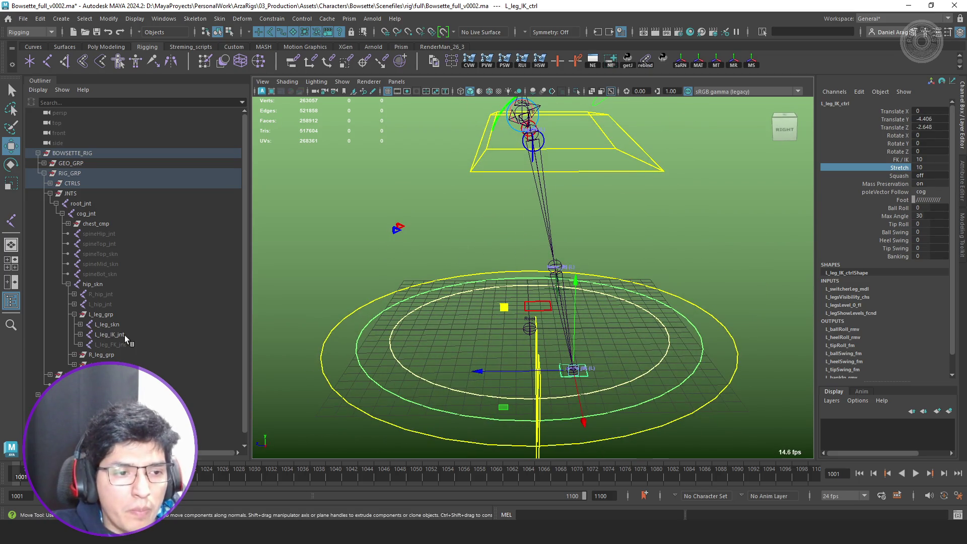
# - Expand the L_leg_IK_jnt chain and check the knee and ankle IK joint values
pyautogui.click(110, 335)
pyautogui.keyDown('shift'); pyautogui.click(80, 334); pyautogui.keyUp('shift')
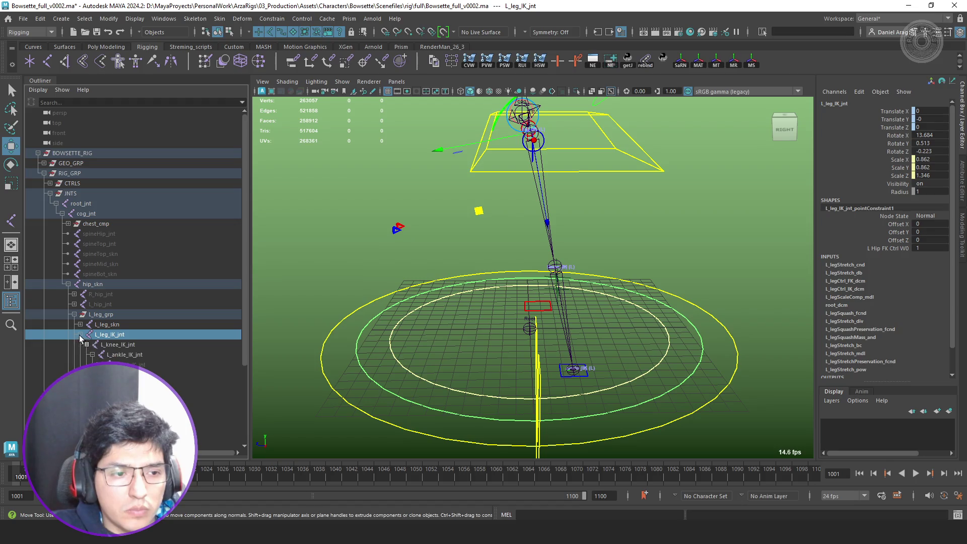
pyautogui.scroll(-3, 126, 328)
pyautogui.hotkey('ctrl', 'a')
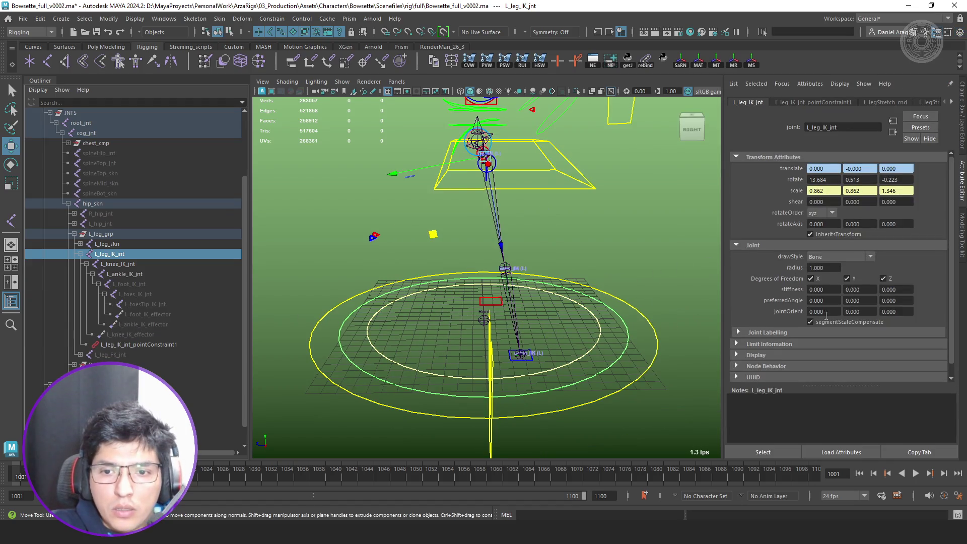
pyautogui.click(134, 263)
pyautogui.click(139, 271)
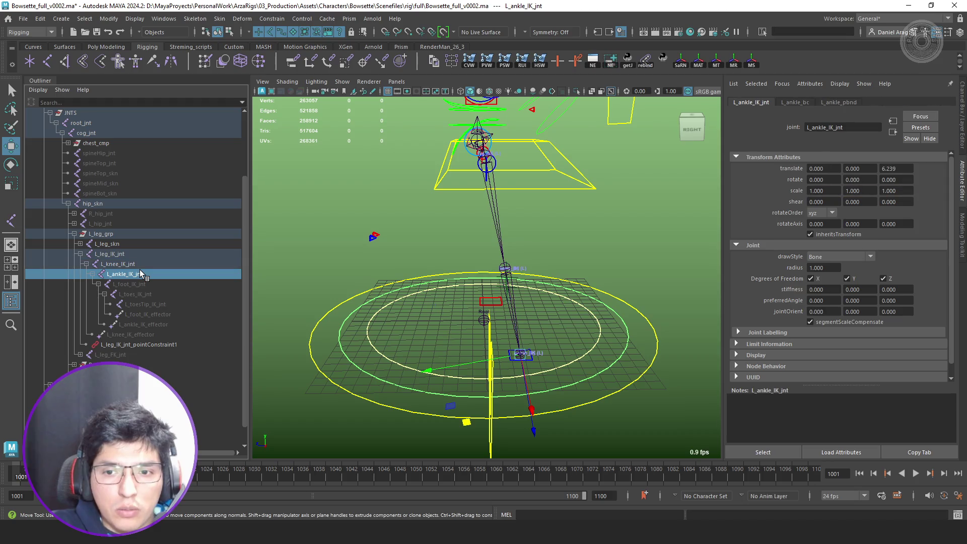
# - Expand L_leg_skn and confirm skin and IK joints share scale 0.862, 0.862, 1.346
pyautogui.keyDown('shift'); pyautogui.click(81, 245); pyautogui.keyUp('shift')
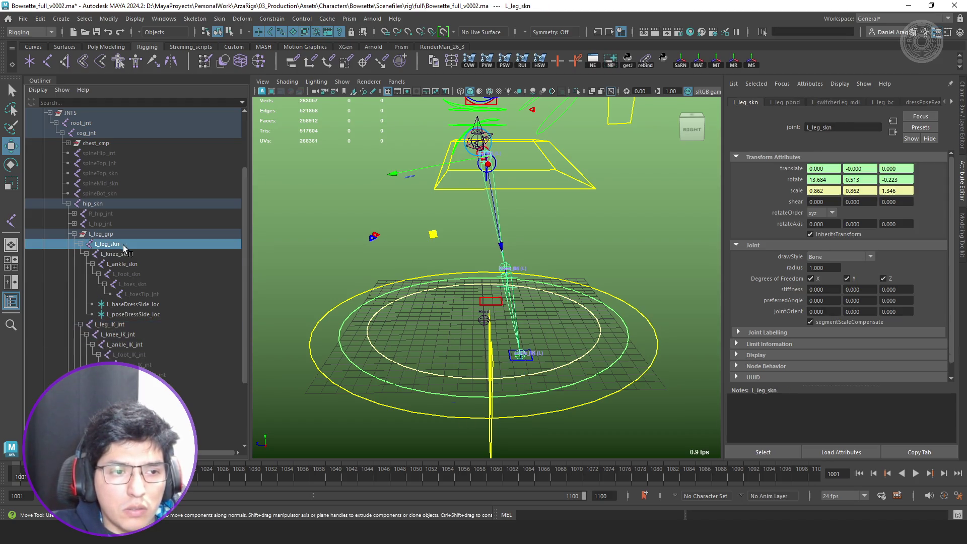
pyautogui.click(138, 262)
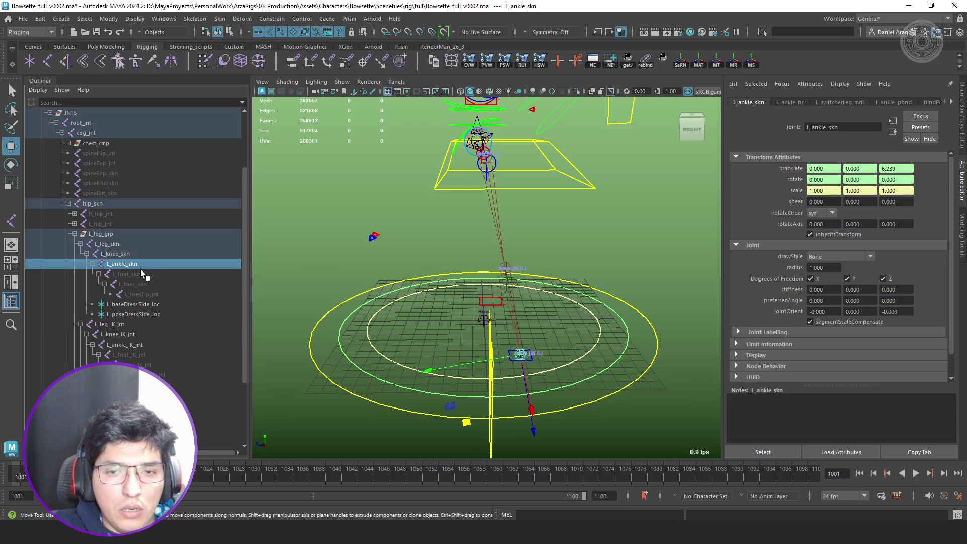
pyautogui.click(129, 254)
pyautogui.click(126, 245)
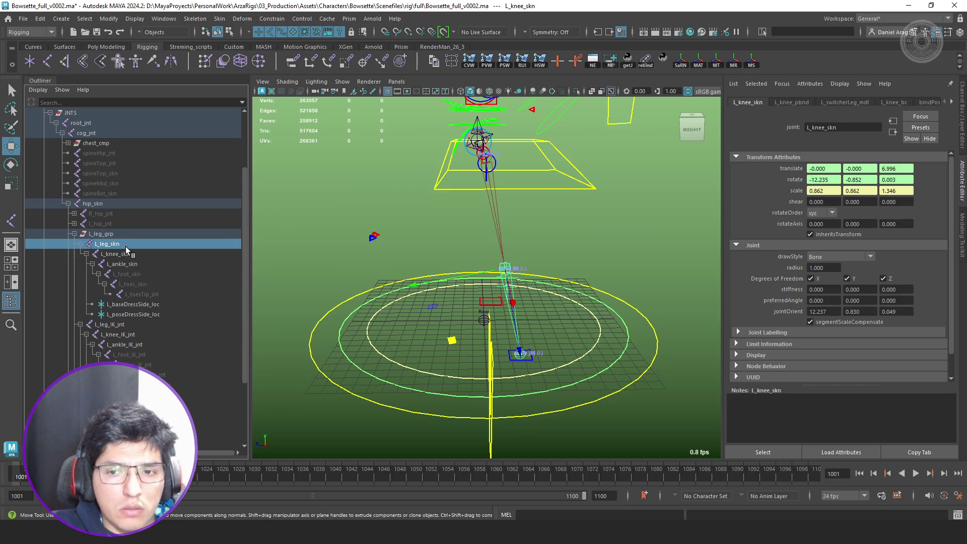
pyautogui.keyDown('alt'); pyautogui.moveTo(417, 297); pyautogui.dragTo(461, 293); pyautogui.keyUp('alt')
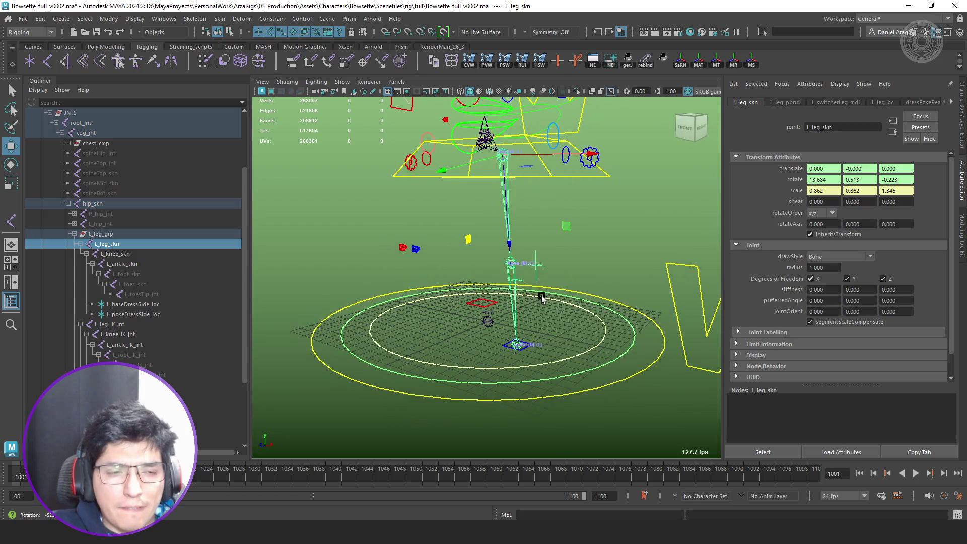
pyautogui.click(126, 325)
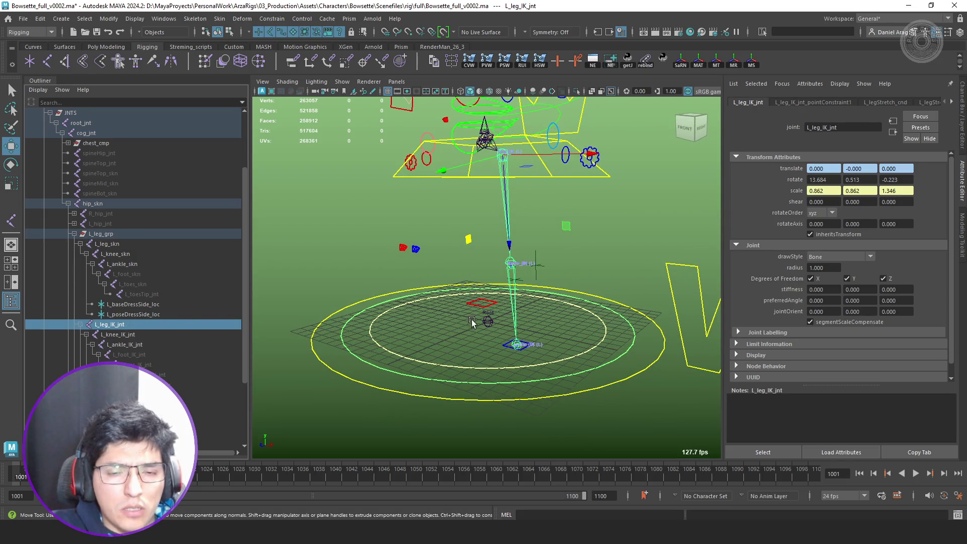
pyautogui.keyDown('alt'); pyautogui.moveTo(549, 345); pyautogui.dragTo(527, 343); pyautogui.keyUp('alt')
pyautogui.click(535, 354)
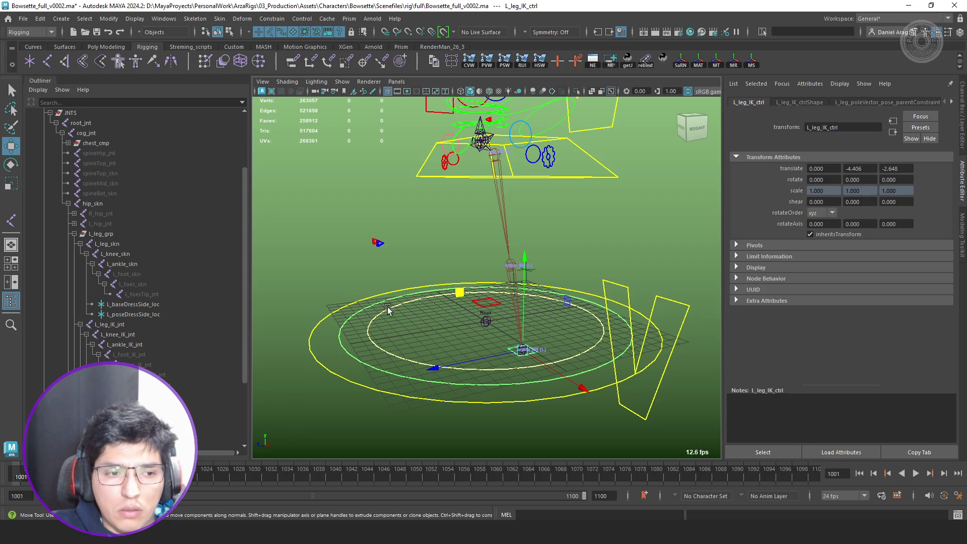
# - Expand L_leg_IK_ctrl's foot pivot hierarchy down to L_heel_piv_jnt and inspect L_leg_ikHandle
pyautogui.press('f')
pyautogui.scroll(5, 137, 338)
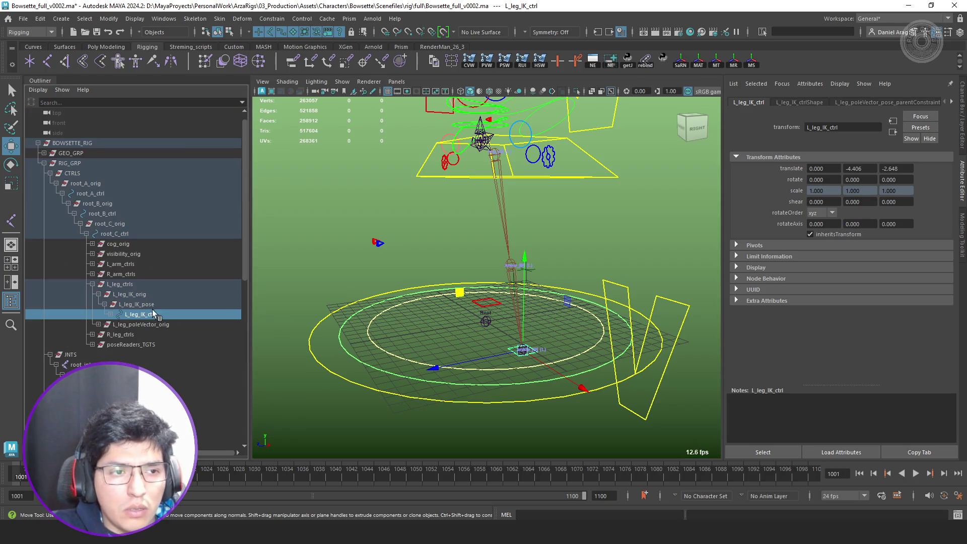
pyautogui.click(111, 314)
pyautogui.click(117, 324)
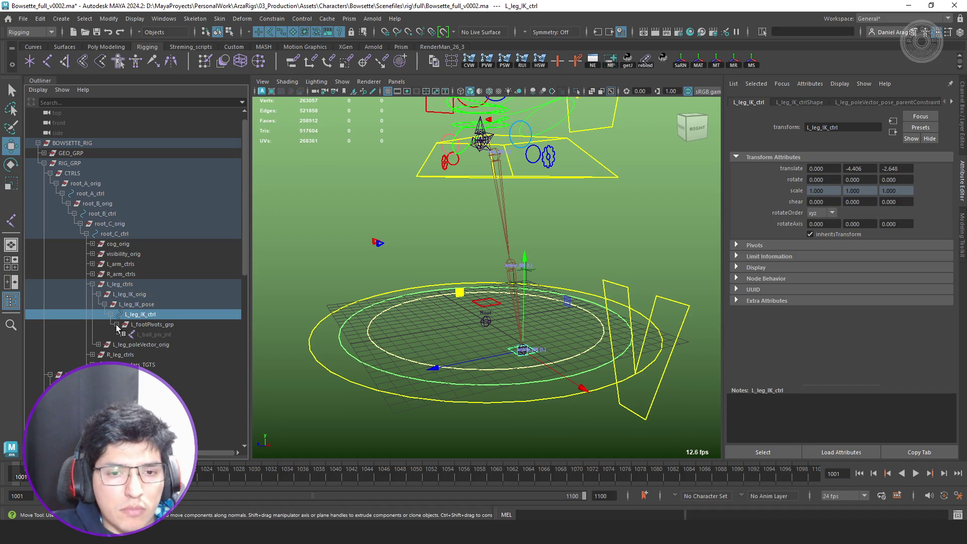
pyautogui.click(122, 334)
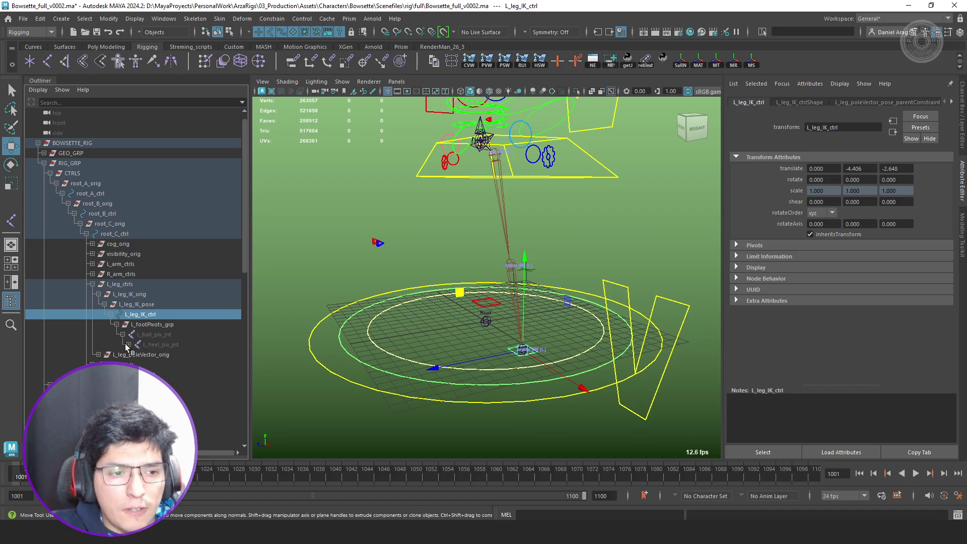
pyautogui.click(129, 345)
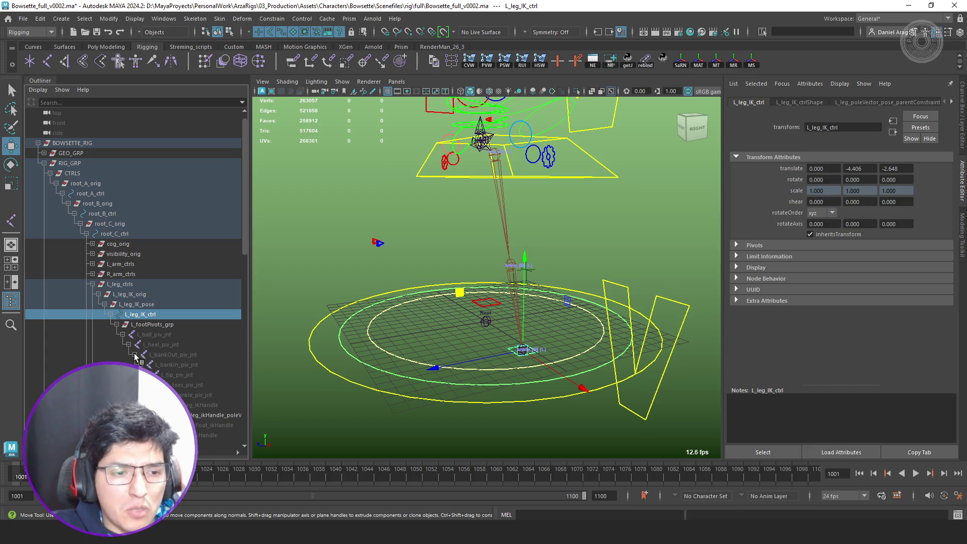
pyautogui.keyDown('shift'); pyautogui.click(133, 354); pyautogui.keyUp('shift')
pyautogui.scroll(-3, 189, 349)
pyautogui.click(215, 325)
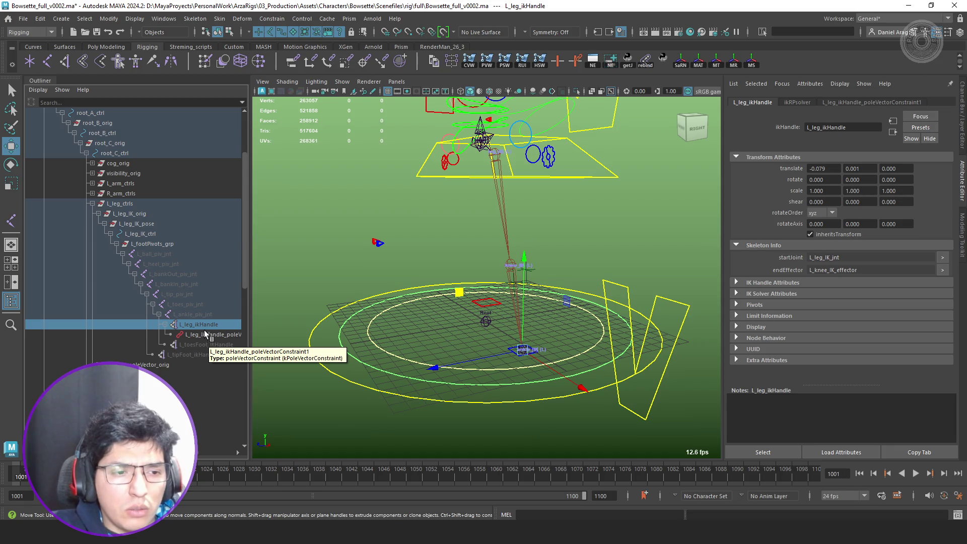
# - Select L_knee_IK_jnt and open the Node Editor for it
pyautogui.scroll(5, 561, 358)
pyautogui.press('q')
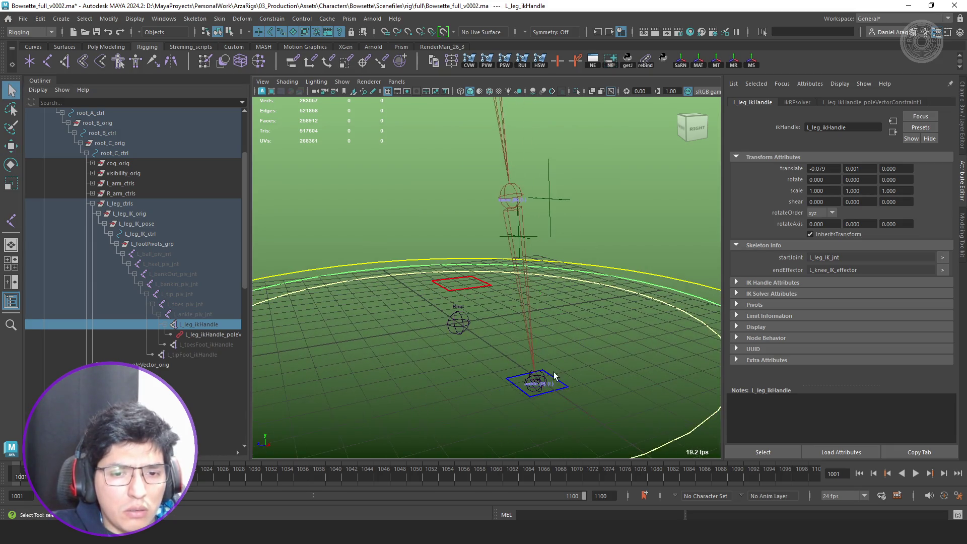
pyautogui.click(557, 377)
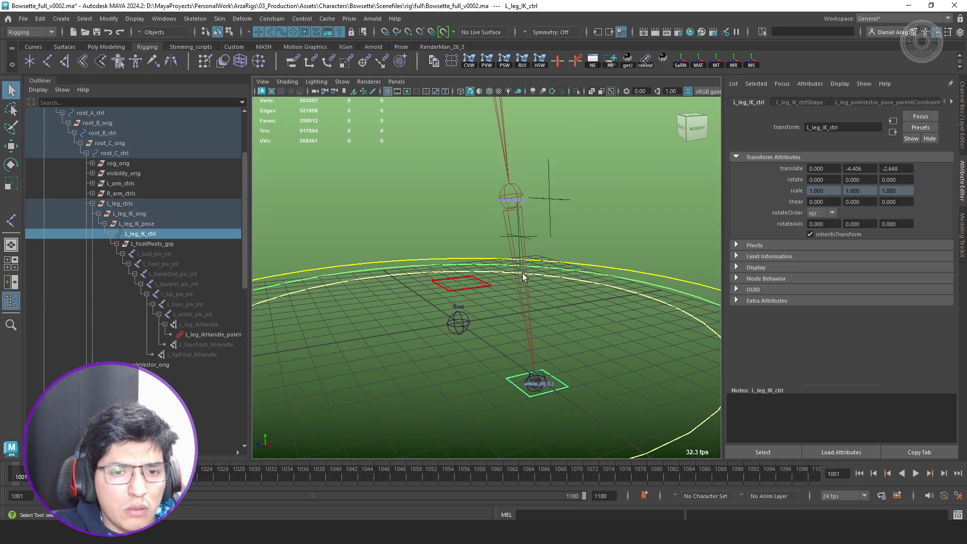
pyautogui.click(525, 294)
pyautogui.press('f')
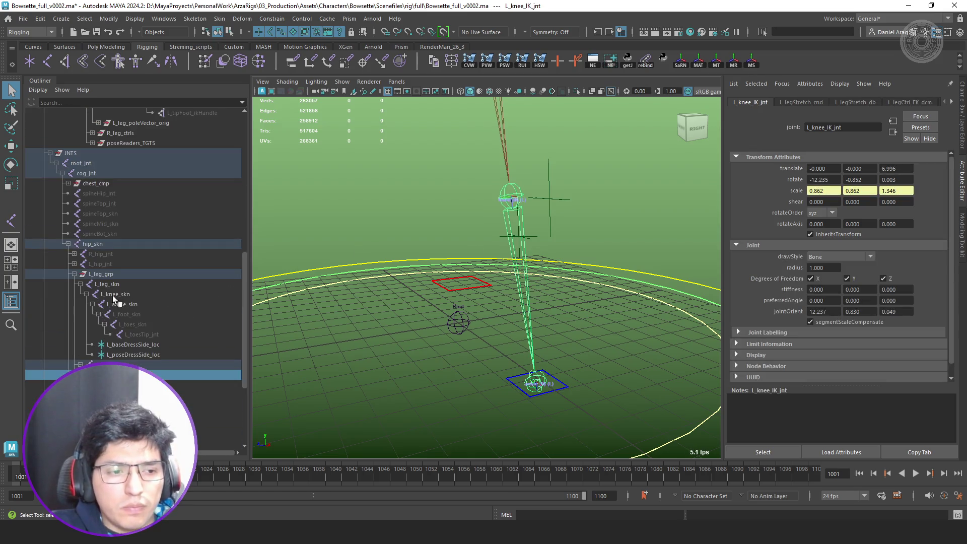
pyautogui.scroll(-4, 115, 297)
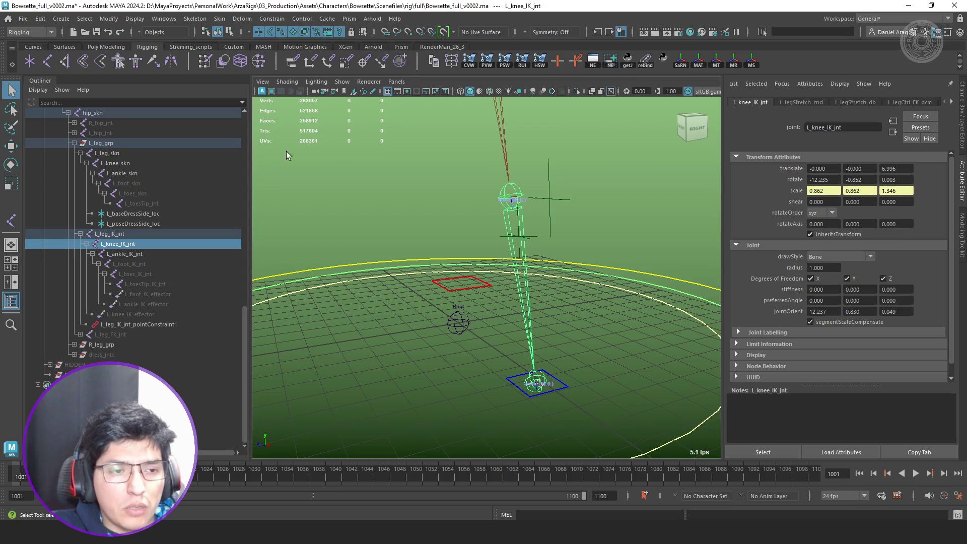
pyautogui.click(614, 59)
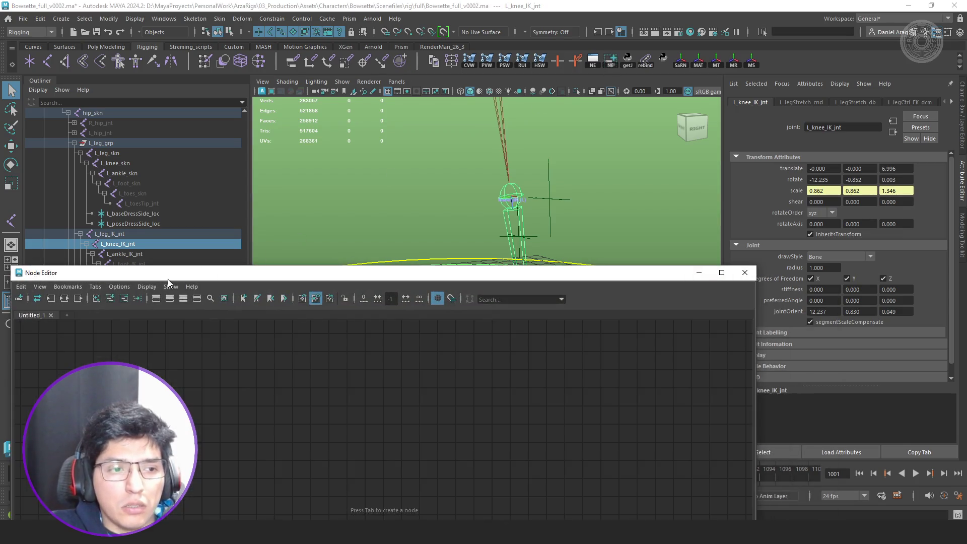
# - Frame the leg stretch network and switch node connections from straight to right-angled lines
pyautogui.moveTo(286, 417); pyautogui.dragTo(345, 345, button='middle')
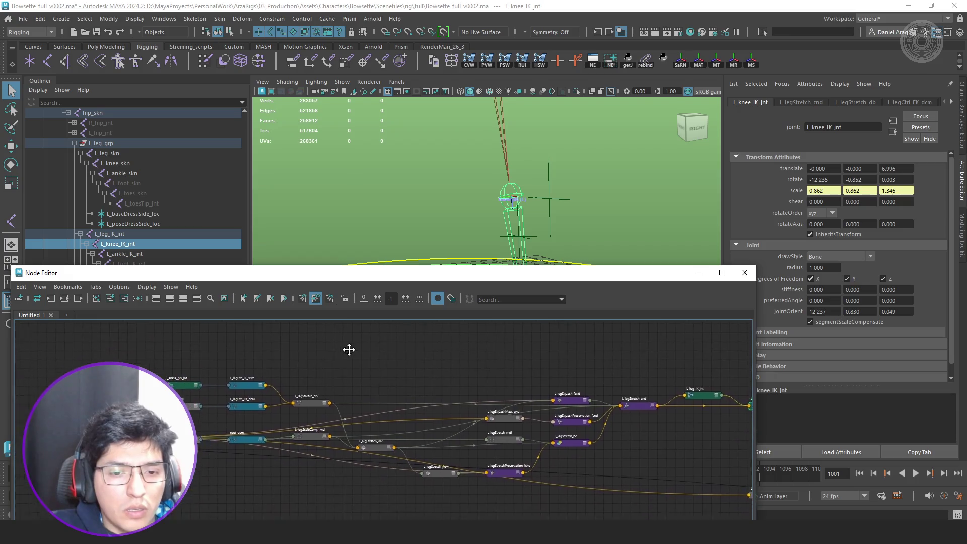
pyautogui.scroll(3, 471, 440)
pyautogui.moveTo(423, 445); pyautogui.dragTo(553, 428, button='middle')
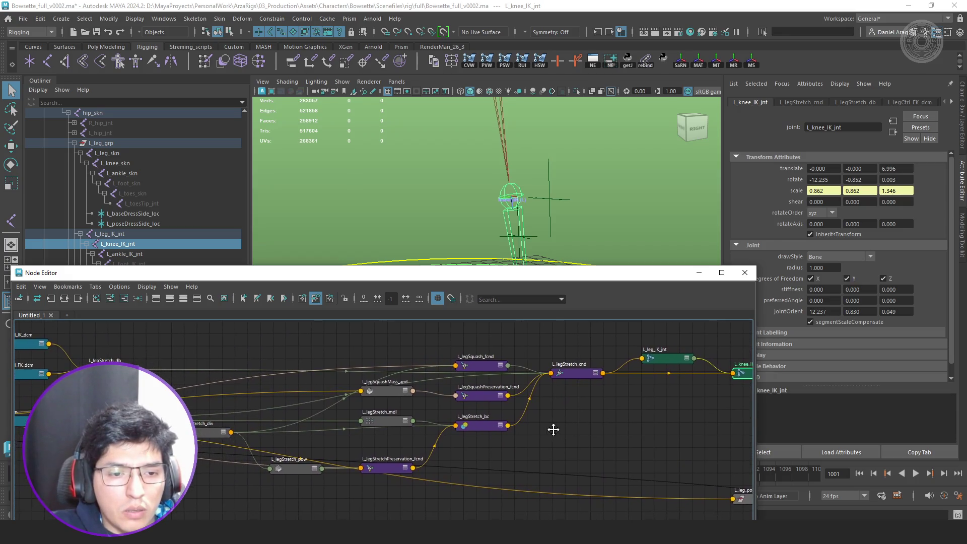
pyautogui.click(146, 286)
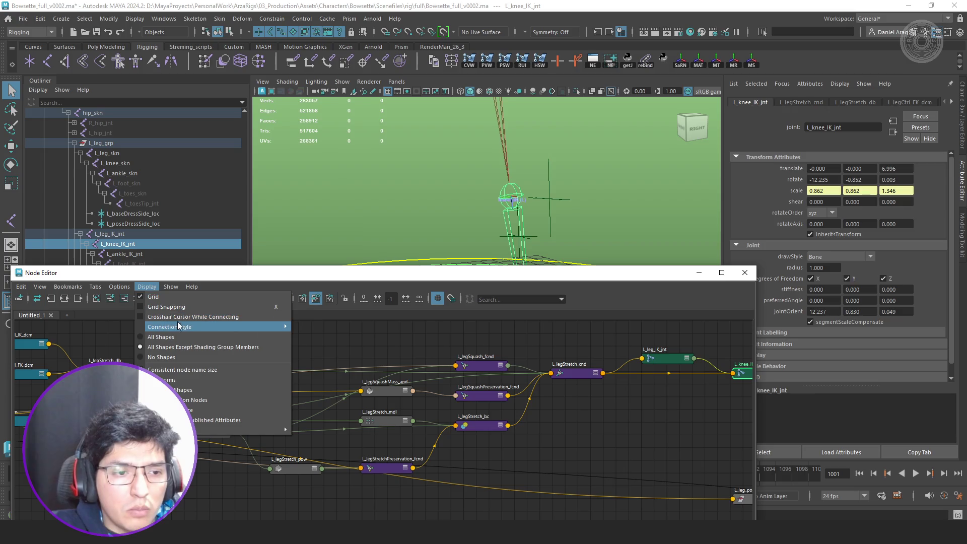
pyautogui.moveTo(254, 328)
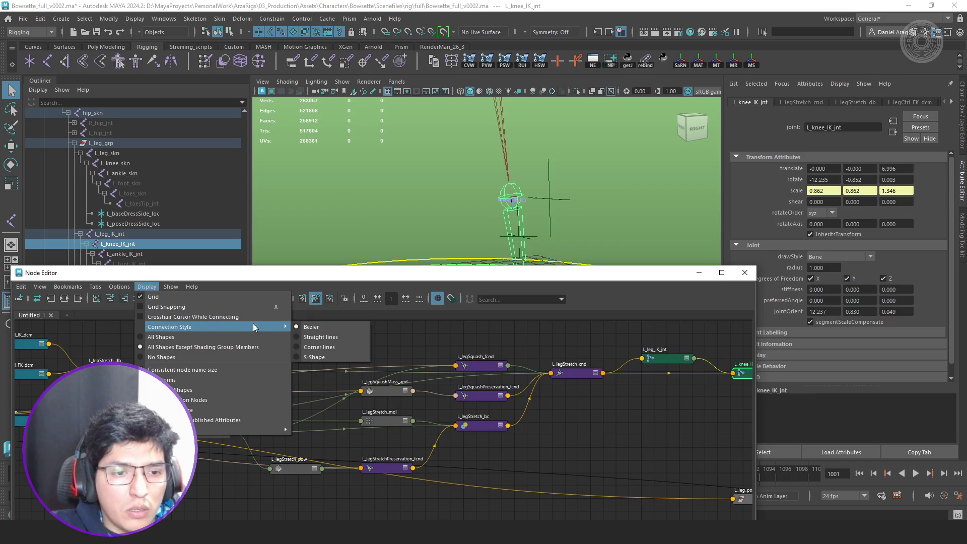
pyautogui.click(334, 337)
pyautogui.click(171, 288)
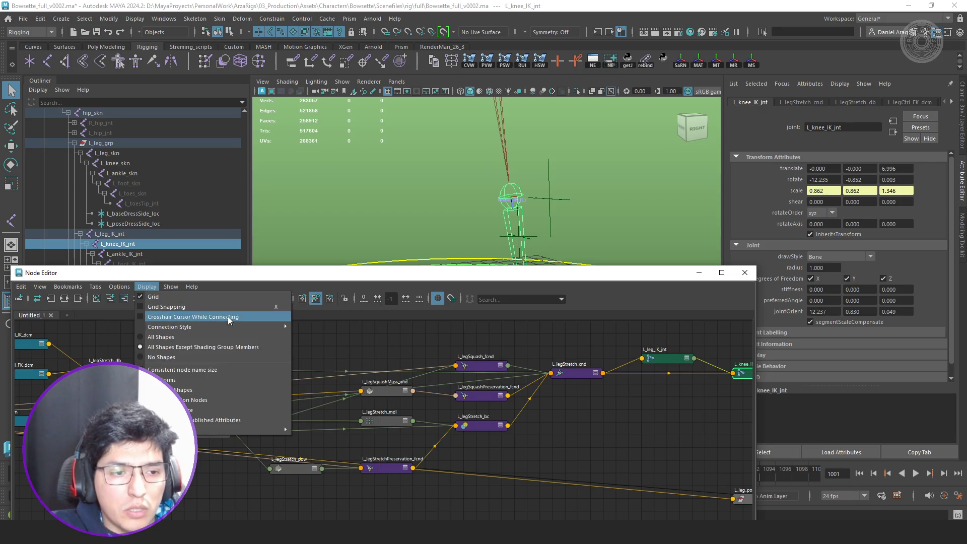
pyautogui.moveTo(272, 329)
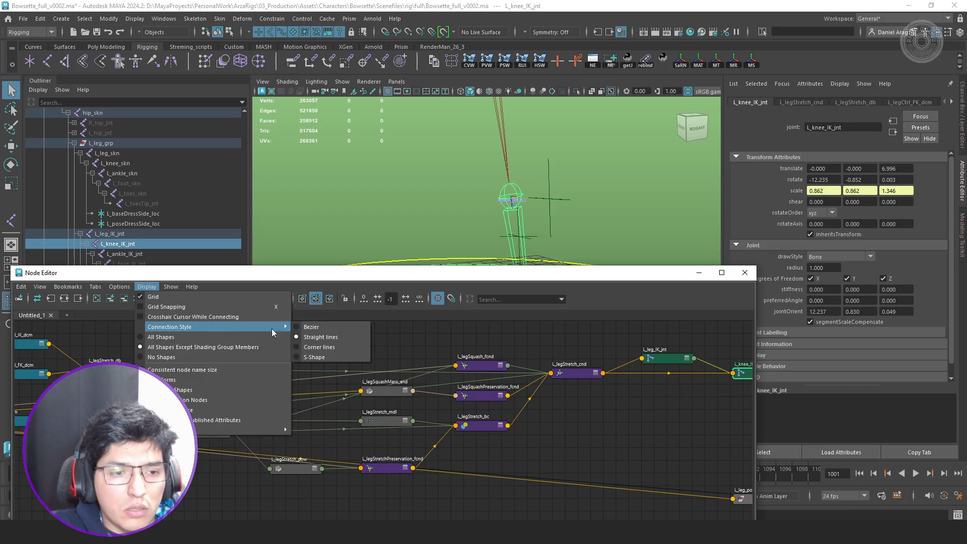
pyautogui.click(336, 349)
# - Maximize the Node Editor, move the root nodes lower, and lift L_legStretch_db above
pyautogui.click(721, 272)
pyautogui.moveTo(585, 301)
pyautogui.mouseDown(button='middle')
pyautogui.moveTo(755, 447)
pyautogui.moveTo(491, 307)
pyautogui.mouseUp(button='middle')
pyautogui.scroll(2, 492, 311)
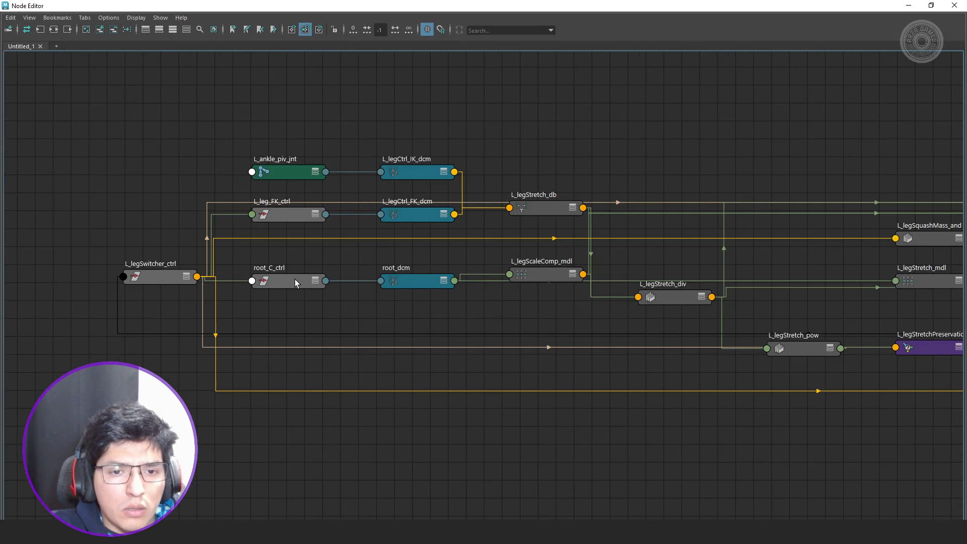
pyautogui.moveTo(527, 288)
pyautogui.mouseDown()
pyautogui.moveTo(150, 270)
pyautogui.moveTo(174, 331)
pyautogui.moveTo(134, 463)
pyautogui.mouseUp()
pyautogui.click(406, 309)
pyautogui.scroll(-3, 298, 339)
pyautogui.scroll(2, 345, 282)
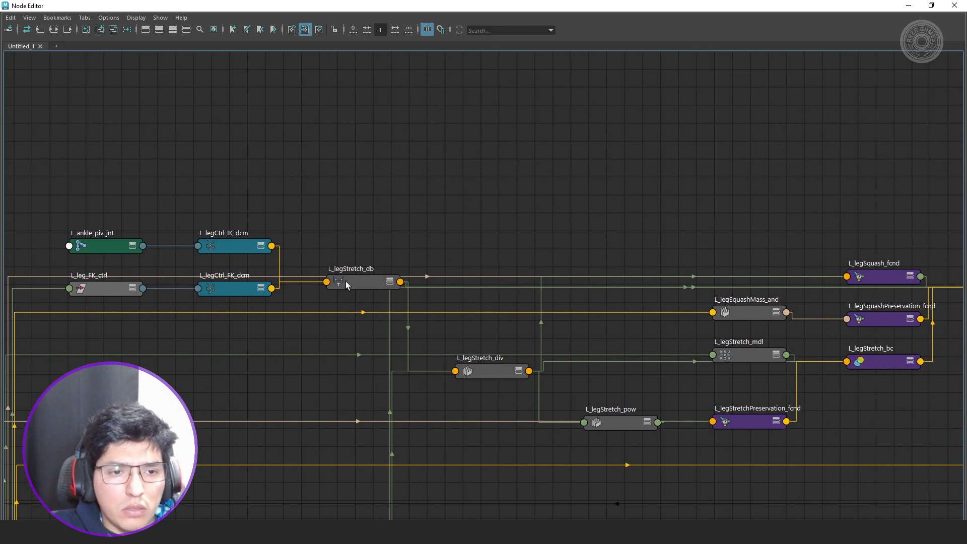
pyautogui.moveTo(348, 281); pyautogui.dragTo(444, 172)
# - Restack the L_ankle_piv_jnt/L_legCtrl_IK_dcm and L_leg_FK_ctrl/L_legCtrl_FK_dcm pairs, then restore the window
pyautogui.moveTo(209, 205); pyautogui.dragTo(322, 258, button='middle')
pyautogui.moveTo(322, 258); pyautogui.dragTo(212, 316)
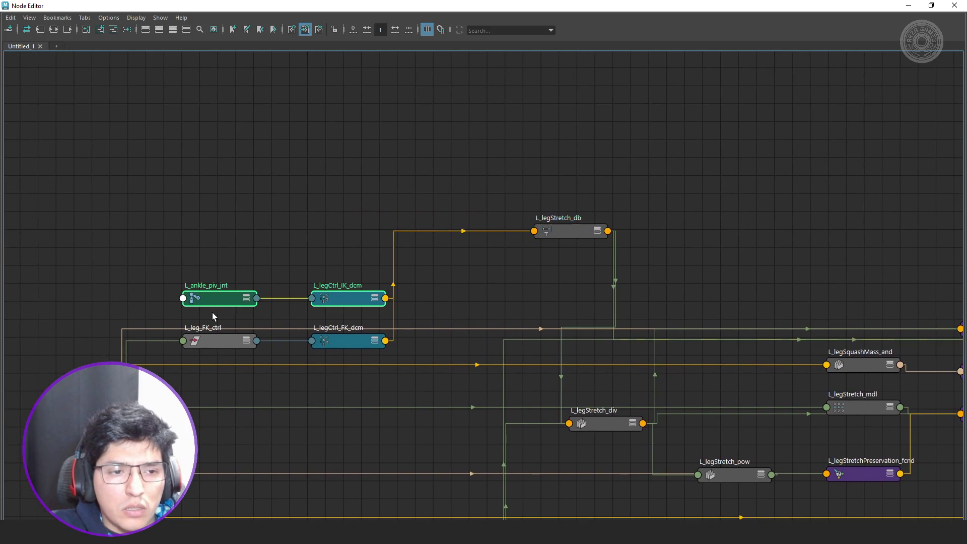
pyautogui.moveTo(346, 297)
pyautogui.mouseDown()
pyautogui.moveTo(345, 153)
pyautogui.moveTo(242, 361)
pyautogui.mouseUp()
pyautogui.moveTo(338, 344); pyautogui.dragTo(348, 274)
pyautogui.click(342, 209)
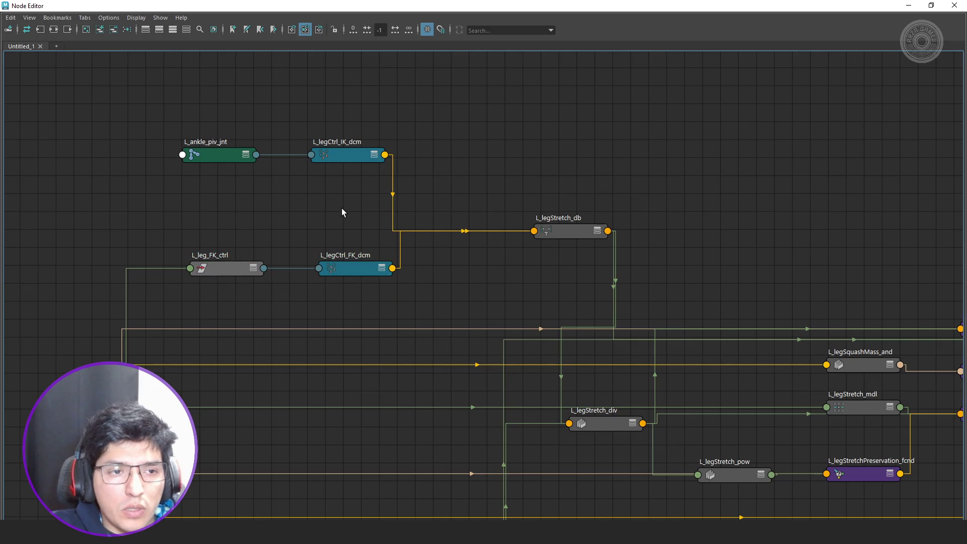
pyautogui.click(231, 148)
pyautogui.doubleClick(769, 10)
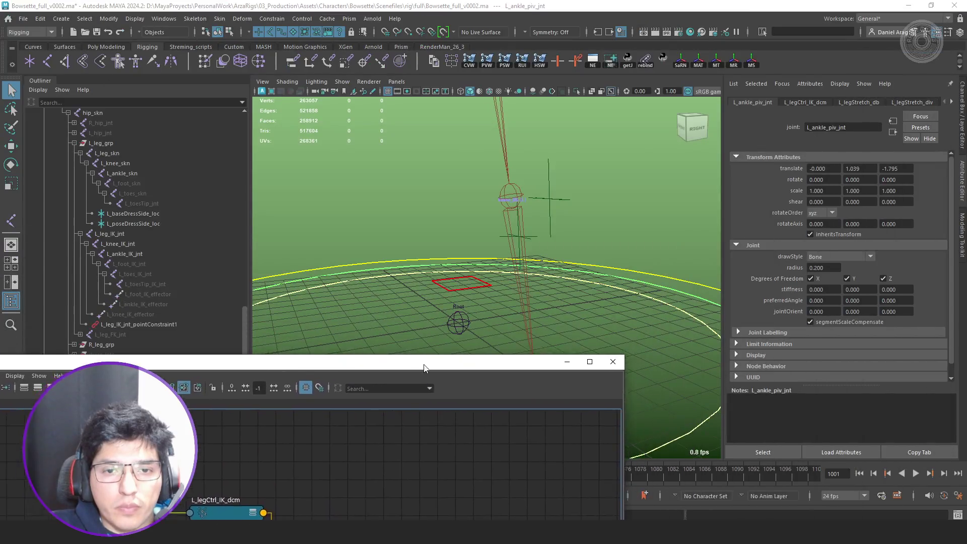
# - Raise L_leg_IK_ctrl to test the leg stretch, then undo the move
pyautogui.keyDown('alt'); pyautogui.moveTo(554, 258); pyautogui.dragTo(585, 246); pyautogui.keyUp('alt')
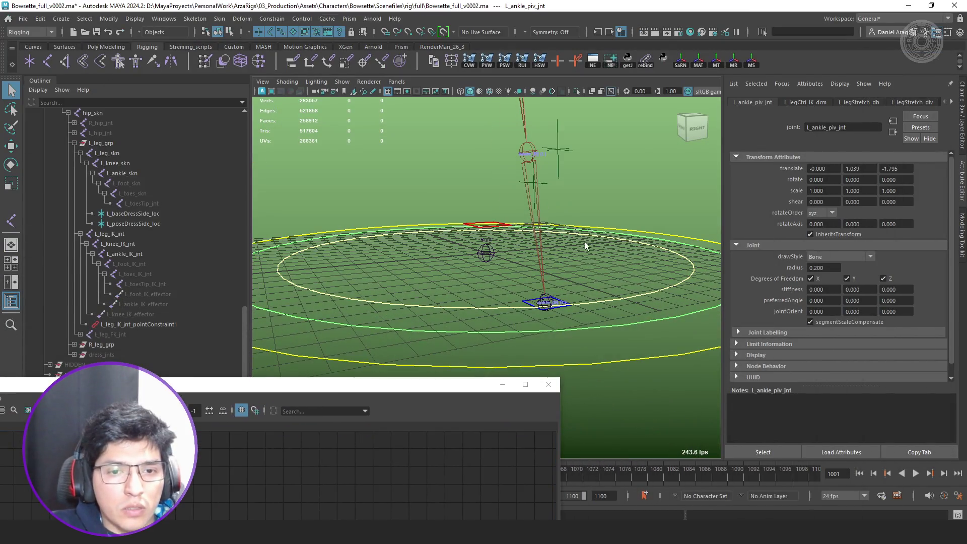
pyautogui.click(558, 300)
pyautogui.scroll(-5, 156, 238)
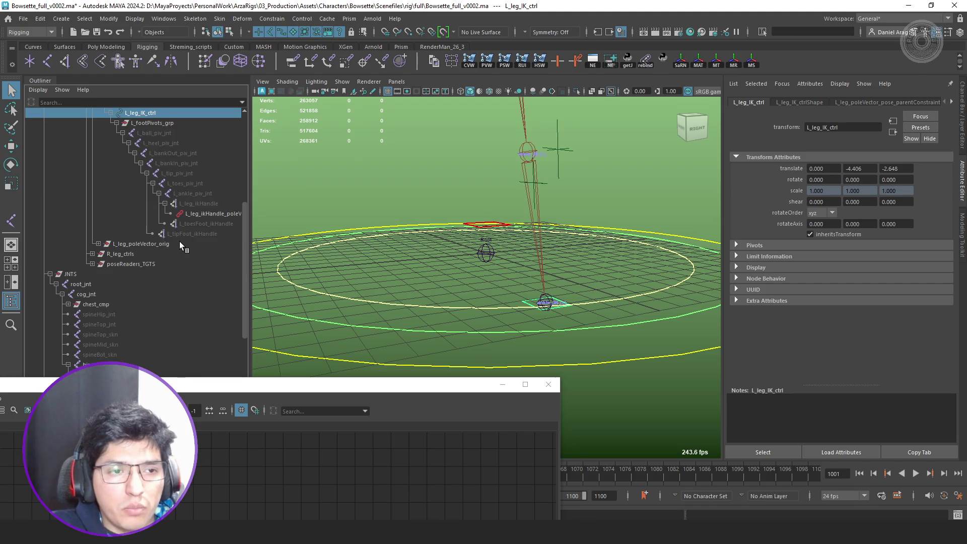
pyautogui.click(208, 193)
pyautogui.press('w')
pyautogui.moveTo(488, 249)
pyautogui.keyDown('alt'); pyautogui.mouseDown()
pyautogui.moveTo(488, 268)
pyautogui.moveTo(586, 268)
pyautogui.moveTo(544, 287)
pyautogui.moveTo(539, 318)
pyautogui.mouseUp(); pyautogui.keyUp('alt')
pyautogui.click(539, 318)
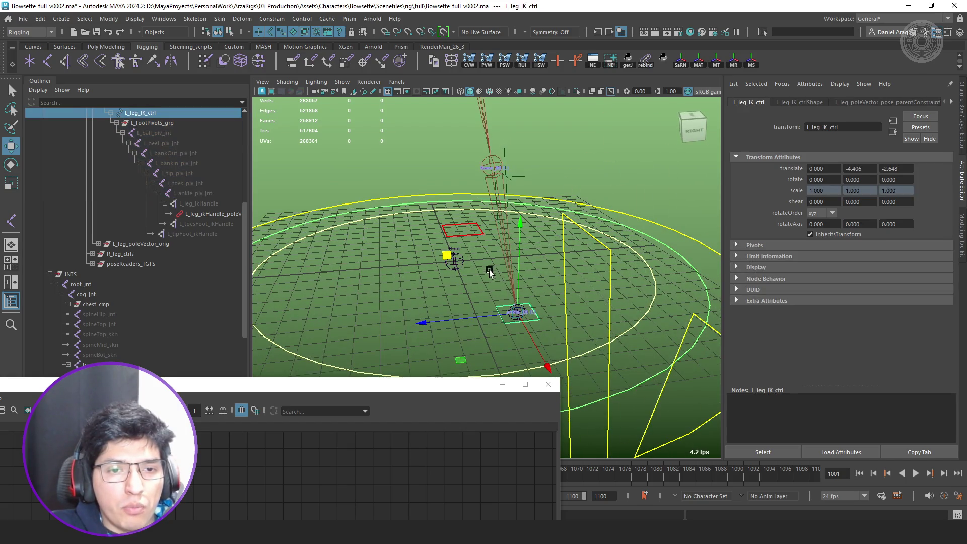
pyautogui.moveTo(454, 245)
pyautogui.mouseDown()
pyautogui.moveTo(427, 165)
pyautogui.moveTo(440, 201)
pyautogui.moveTo(449, 159)
pyautogui.moveTo(446, 187)
pyautogui.mouseUp()
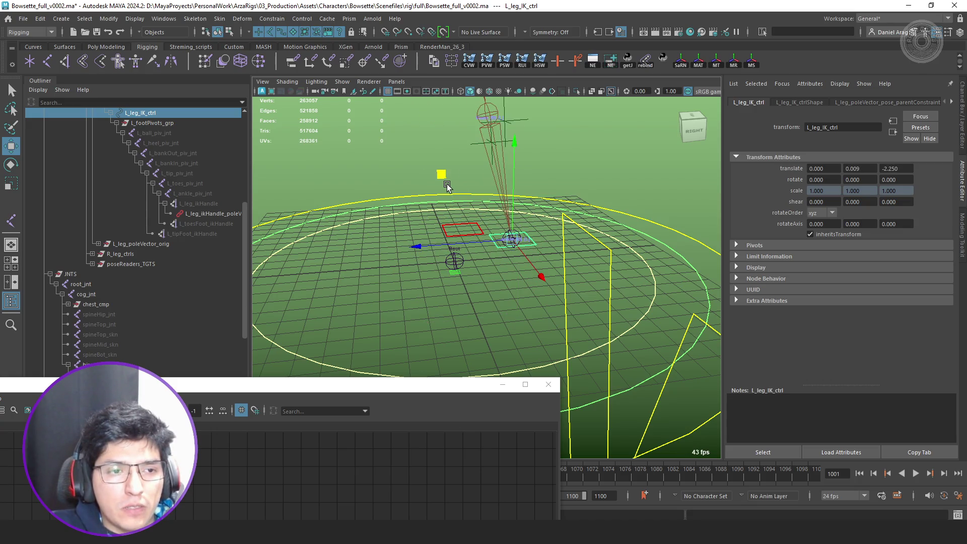
pyautogui.hotkey('ctrl', 'z')
# - Inspect L_ankle_piv_jnt and L_leg_ikHandle, close the Node Editor, and deselect everything
pyautogui.click(201, 195)
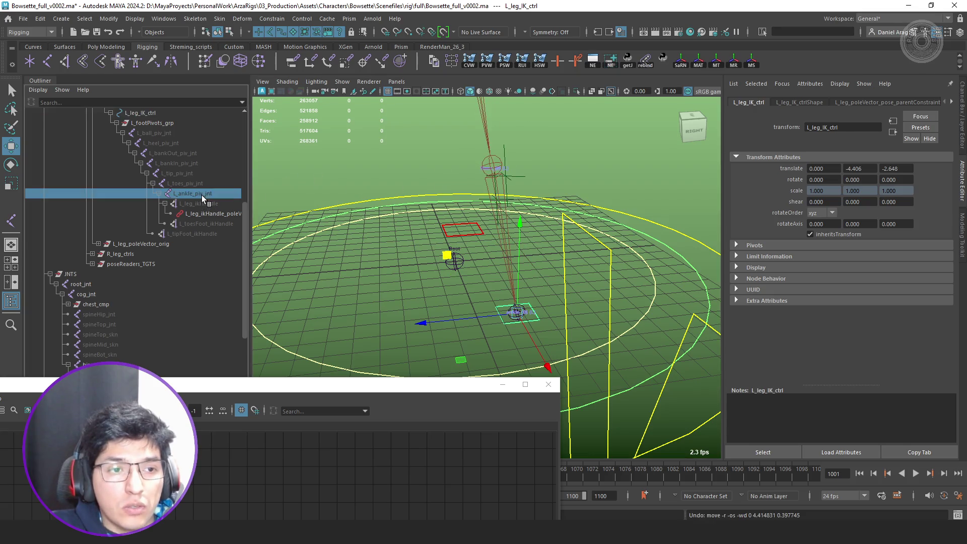
pyautogui.click(214, 202)
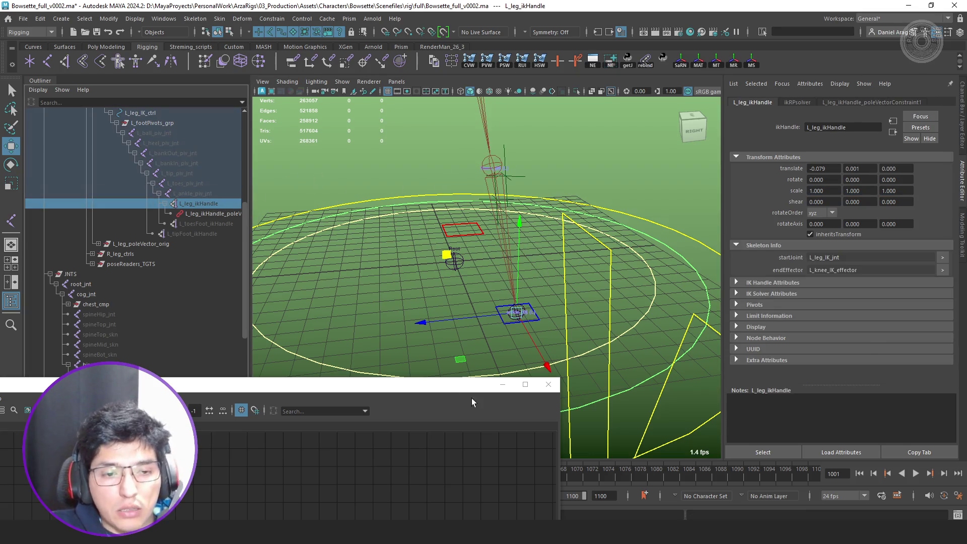
pyautogui.click(549, 384)
pyautogui.scroll(-5, 541, 316)
pyautogui.click(647, 229)
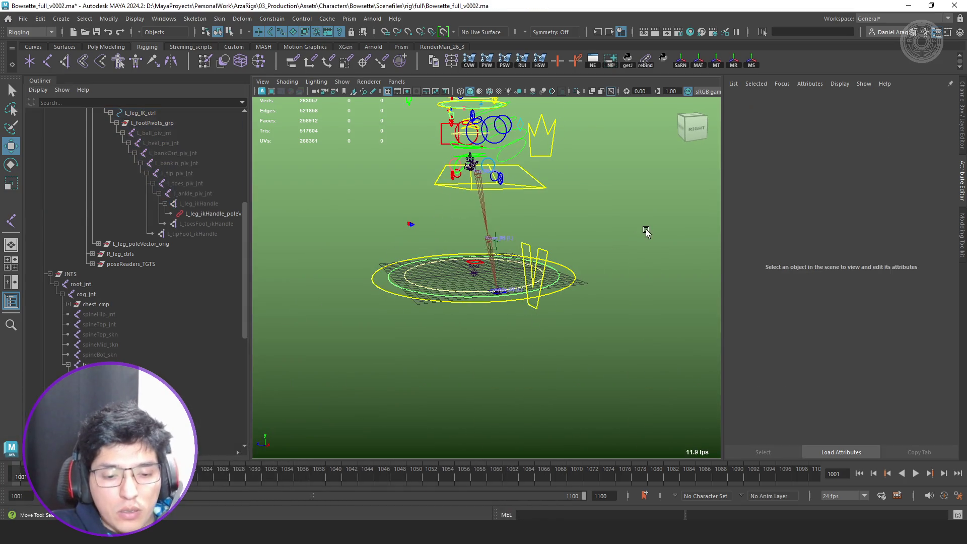
# - Start a new scene without saving and create four locators in the side view
pyautogui.hotkey('ctrl', 'n')
pyautogui.click(483, 273)
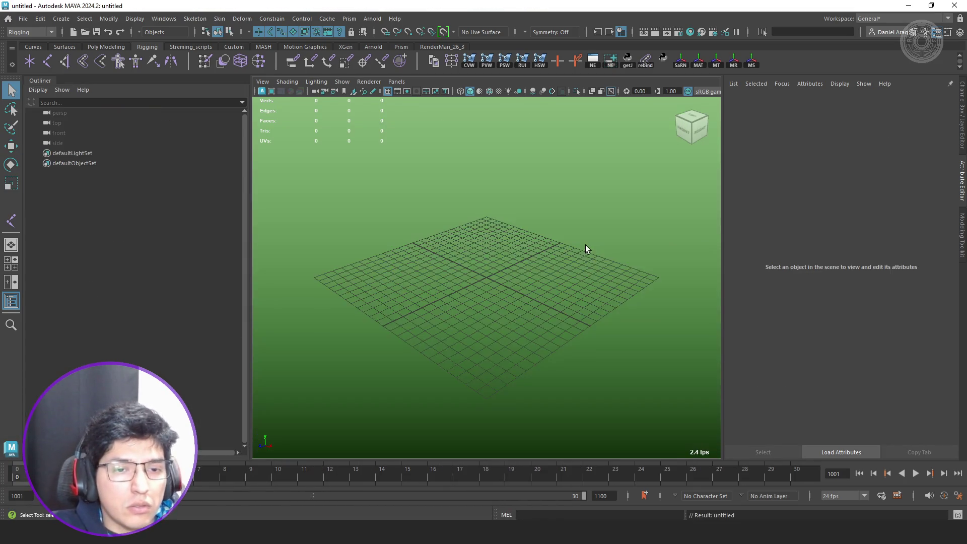
pyautogui.press('space')
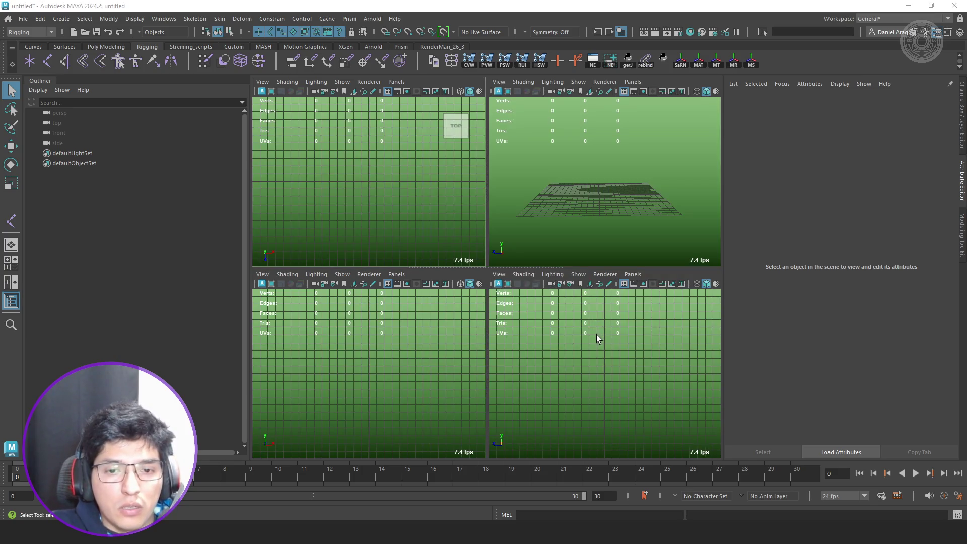
pyautogui.press('space')
pyautogui.click(32, 60)
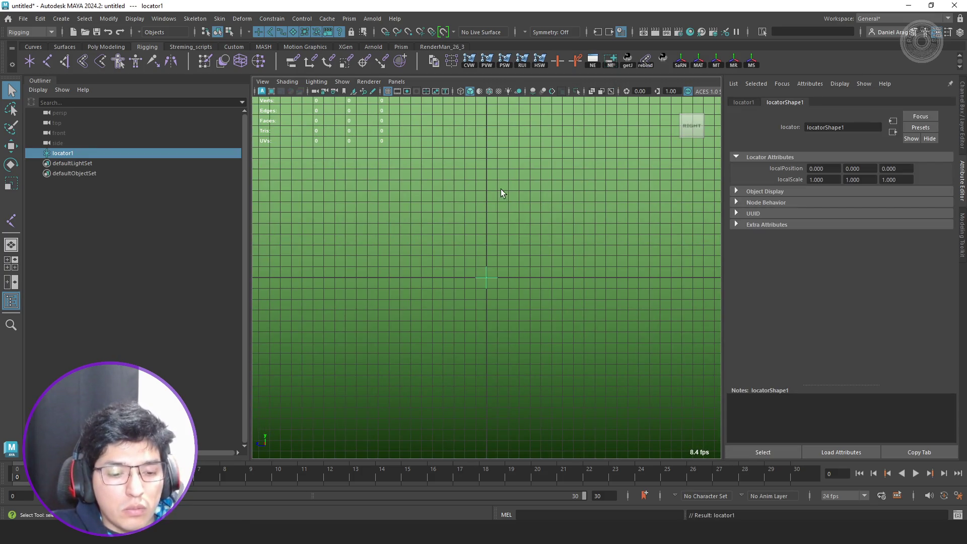
pyautogui.hotkey('ctrl', 'd')
pyautogui.hotkey('ctrl', 'd')
pyautogui.hotkey('ctrl', 'd')
# - Place locator1, locator2 and locator3 around the origin in side view with the grid hidden
pyautogui.click(95, 151)
pyautogui.moveTo(553, 166)
pyautogui.keyDown('alt'); pyautogui.mouseDown(button='middle')
pyautogui.moveTo(557, 233)
pyautogui.moveTo(512, 248)
pyautogui.moveTo(514, 207)
pyautogui.mouseUp(button='middle'); pyautogui.keyUp('alt')
pyautogui.press('w')
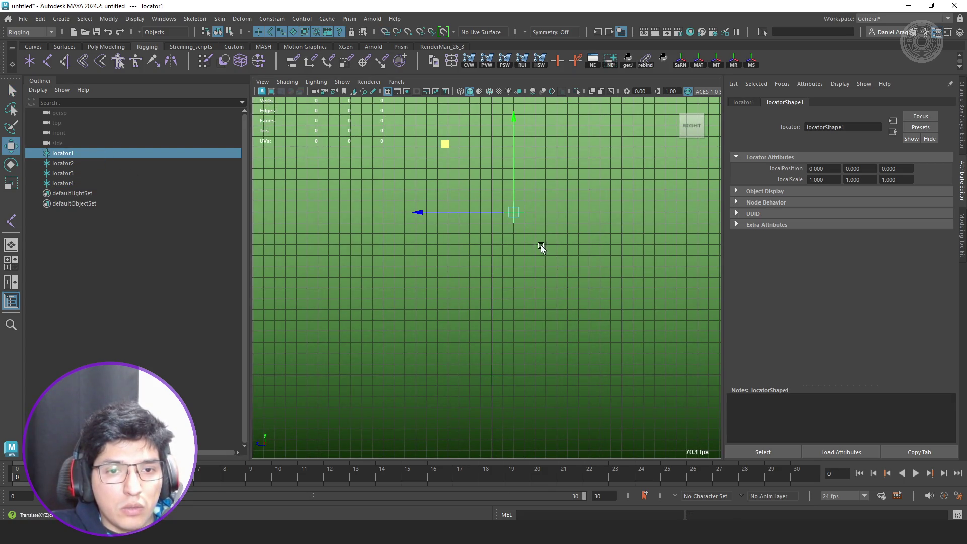
pyautogui.click(190, 162)
pyautogui.moveTo(449, 262); pyautogui.dragTo(476, 269, button='middle')
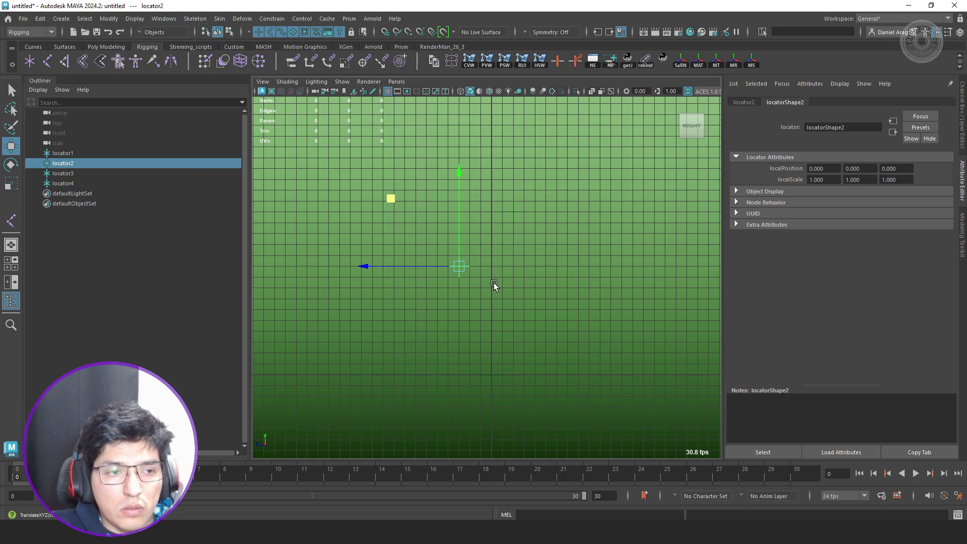
pyautogui.click(74, 171)
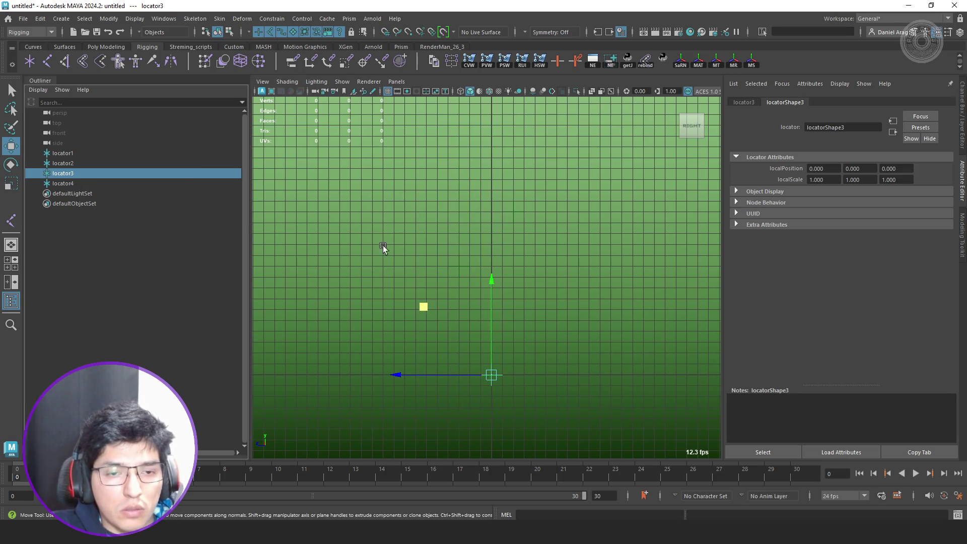
pyautogui.click(389, 95)
pyautogui.moveTo(541, 211); pyautogui.dragTo(518, 179, button='middle')
pyautogui.moveTo(494, 281); pyautogui.dragTo(502, 312, button='middle')
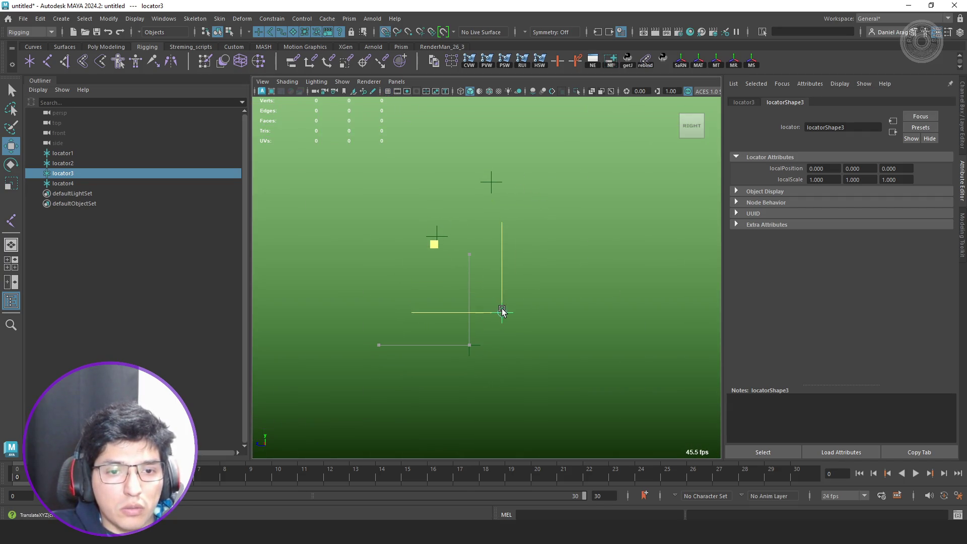
# - Refine the layout: move locator1 up, raise locators 2–4, lower locator4, show the grid
pyautogui.click(464, 345)
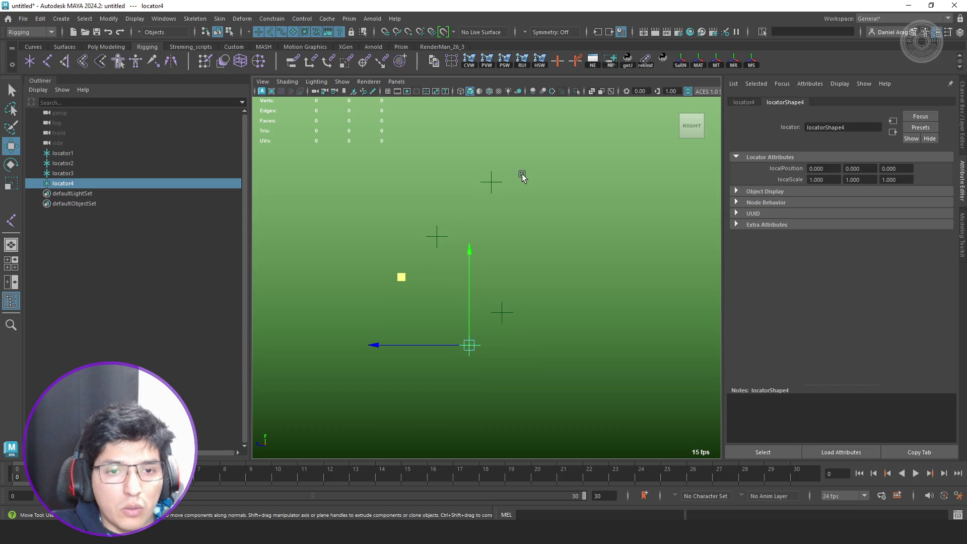
pyautogui.click(482, 183)
pyautogui.keyDown('alt'); pyautogui.moveTo(522, 227); pyautogui.dragTo(529, 287, button='middle'); pyautogui.keyUp('alt')
pyautogui.moveTo(495, 219); pyautogui.dragTo(483, 176)
pyautogui.moveTo(531, 309); pyautogui.dragTo(438, 382)
pyautogui.keyDown('shift'); pyautogui.click(447, 274); pyautogui.keyUp('shift')
pyautogui.moveTo(445, 245); pyautogui.dragTo(446, 232)
pyautogui.moveTo(488, 325); pyautogui.dragTo(461, 358)
pyautogui.moveTo(461, 357)
pyautogui.mouseDown(button='middle')
pyautogui.moveTo(461, 324)
pyautogui.moveTo(461, 379)
pyautogui.mouseUp(button='middle')
pyautogui.click(567, 273)
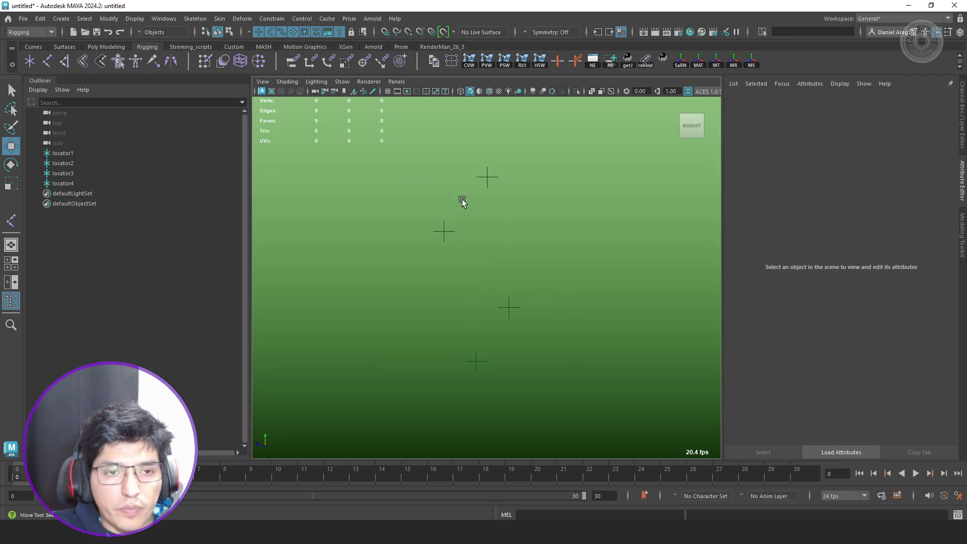
pyautogui.click(387, 91)
# - Return to perspective view and run the test_FKIK script in the Script Editor
pyautogui.press('space')
pyautogui.press('space')
pyautogui.keyDown('alt'); pyautogui.moveTo(511, 209); pyautogui.dragTo(568, 264); pyautogui.keyUp('alt')
pyautogui.click(957, 514)
pyautogui.moveTo(462, 358); pyautogui.dragTo(576, 181)
pyautogui.click(448, 192)
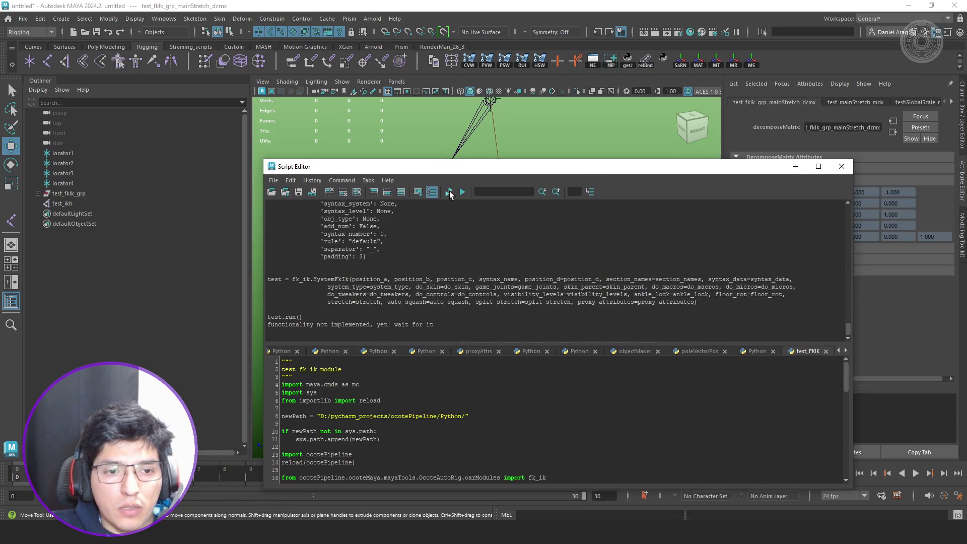
# - Close the Script Editor and parent test_ikh under test_end_stretch_grp in the Outliner
pyautogui.click(840, 166)
pyautogui.moveTo(583, 227)
pyautogui.keyDown('alt'); pyautogui.mouseDown()
pyautogui.moveTo(572, 319)
pyautogui.moveTo(511, 294)
pyautogui.mouseUp(); pyautogui.keyUp('alt')
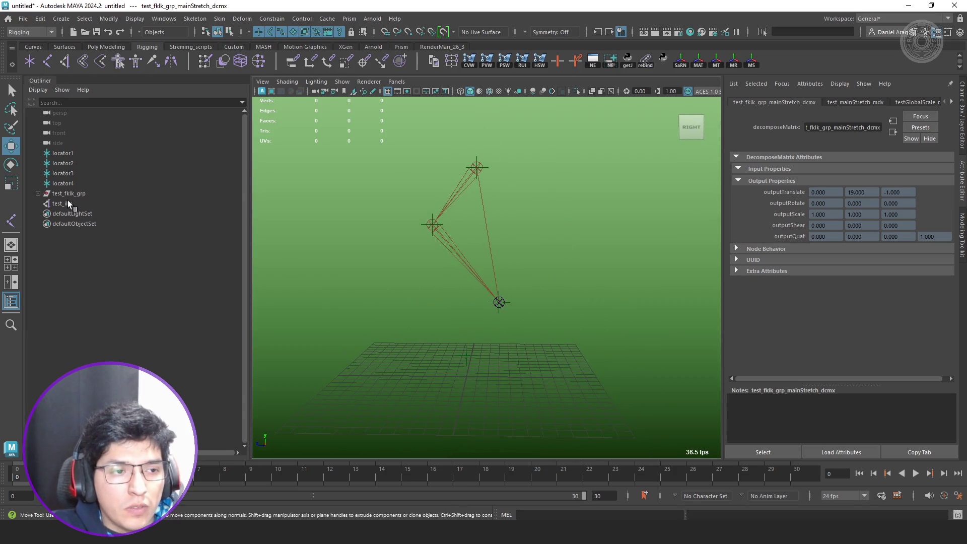
pyautogui.click(62, 203)
pyautogui.click(37, 193)
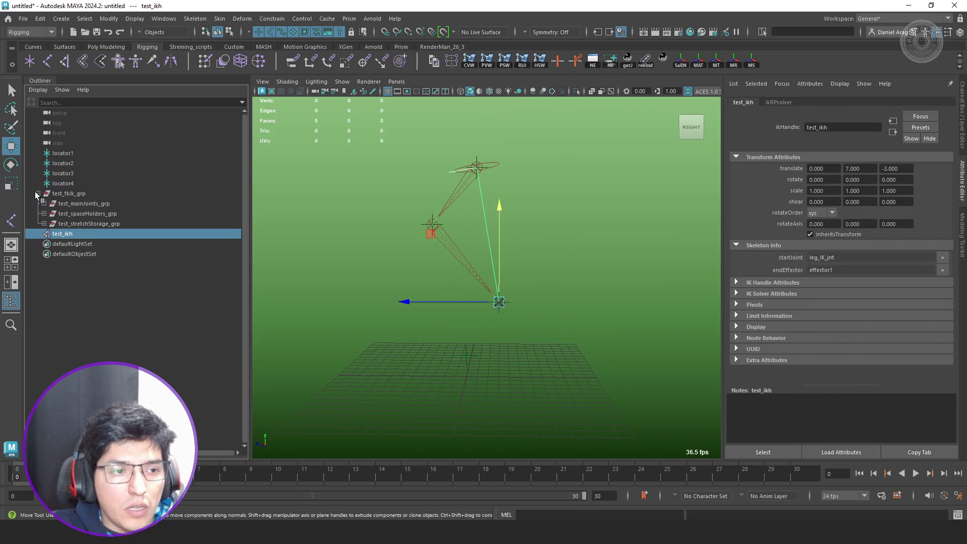
pyautogui.click(44, 223)
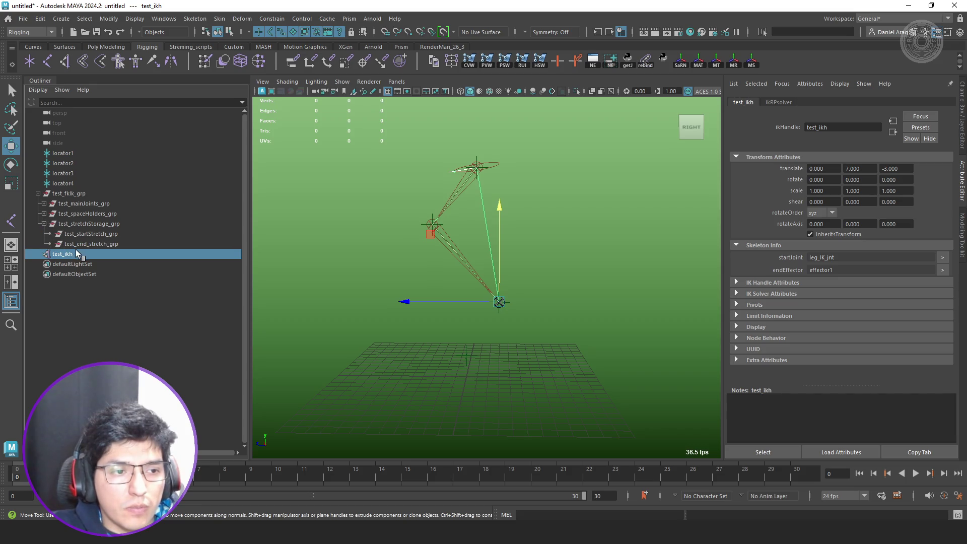
pyautogui.moveTo(71, 256); pyautogui.dragTo(116, 244, button='middle')
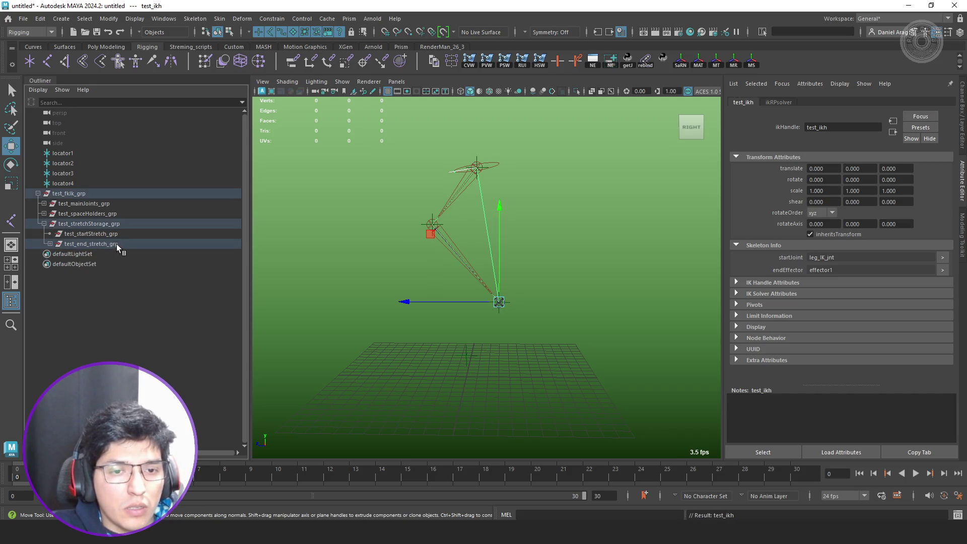
# - Create an empty null1 group and parent test_end_stretch_grp under it
pyautogui.click(267, 270)
pyautogui.hotkey('ctrl', 'g')
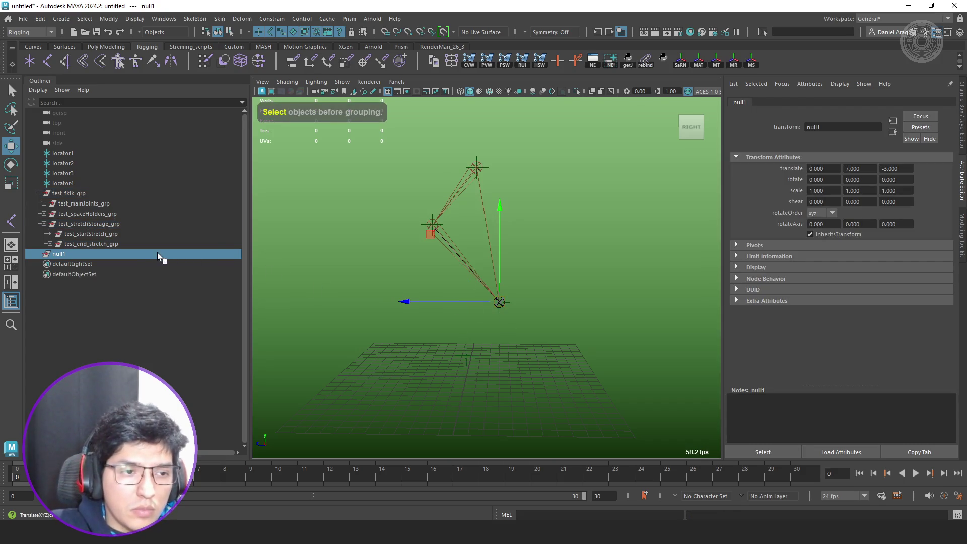
pyautogui.click(110, 245)
pyautogui.moveTo(110, 245); pyautogui.dragTo(95, 255, button='middle')
pyautogui.click(71, 244)
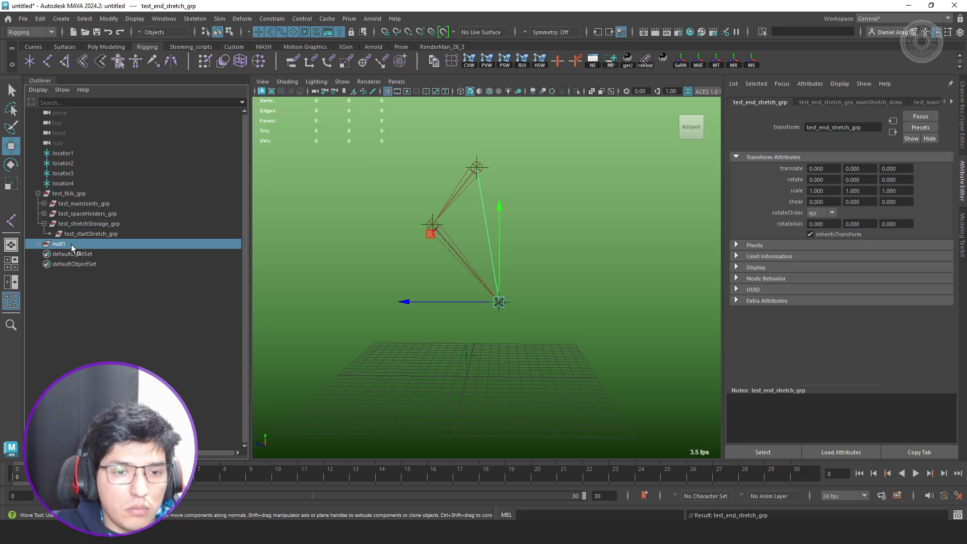
# - Drag test_end_stretch_grp away so foreleg_DRV_jnt stretches to scale 1.763, 0.753, 0.753
pyautogui.keyDown('alt'); pyautogui.moveTo(507, 267); pyautogui.dragTo(399, 216); pyautogui.keyUp('alt')
pyautogui.click(37, 244)
pyautogui.click(77, 253)
pyautogui.click(43, 253)
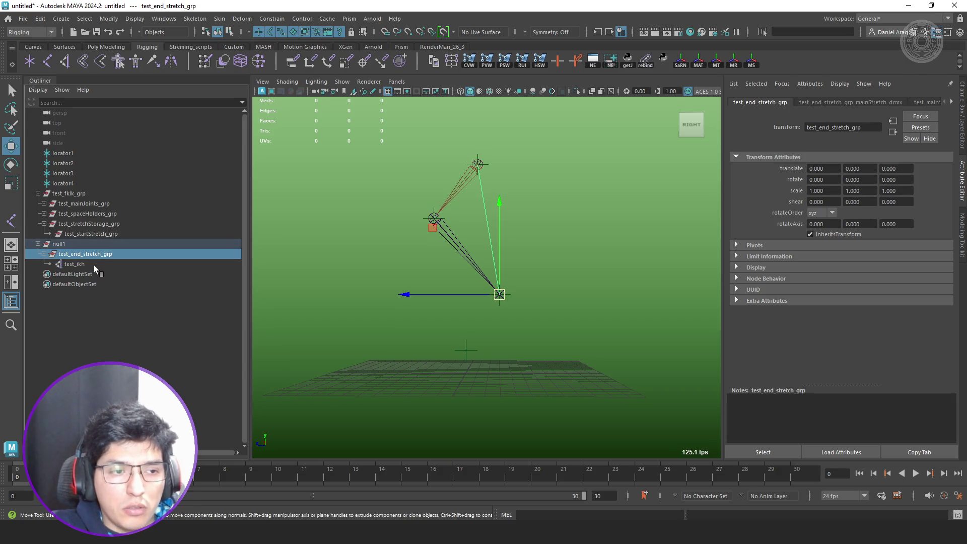
pyautogui.click(93, 263)
pyautogui.click(92, 254)
pyautogui.moveTo(434, 228)
pyautogui.mouseDown()
pyautogui.moveTo(418, 321)
pyautogui.moveTo(437, 348)
pyautogui.moveTo(619, 366)
pyautogui.moveTo(648, 356)
pyautogui.moveTo(540, 340)
pyautogui.moveTo(342, 347)
pyautogui.moveTo(612, 331)
pyautogui.moveTo(479, 280)
pyautogui.moveTo(532, 318)
pyautogui.mouseUp()
# - Select foreleg_DRV_jnt in the viewport and frame it in the view
pyautogui.press('q')
pyautogui.click(554, 337)
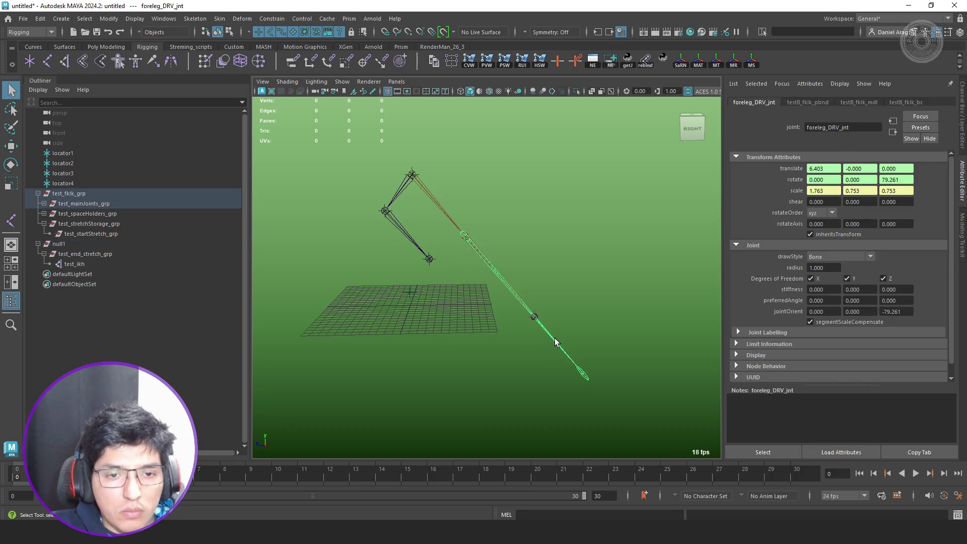
pyautogui.press('w')
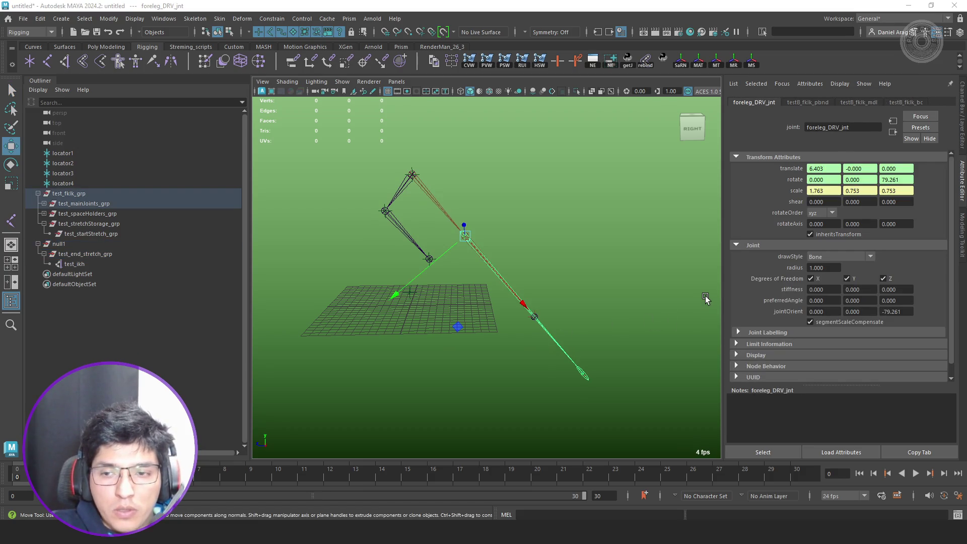
pyautogui.hotkey('alt', 'Tab')
pyautogui.hotkey('alt', 'Tab')
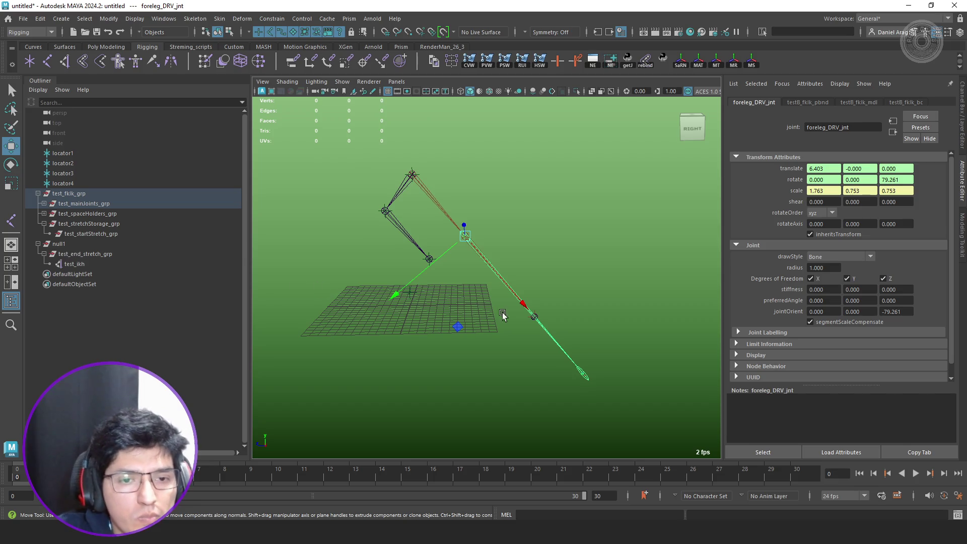
pyautogui.keyDown('alt'); pyautogui.moveTo(503, 312); pyautogui.dragTo(587, 280, button='middle'); pyautogui.keyUp('alt')
pyautogui.press('f')
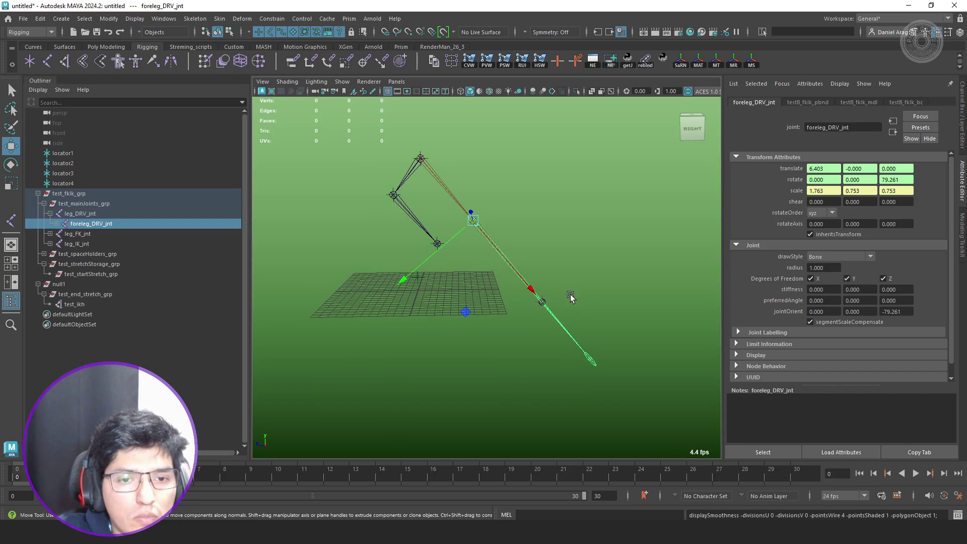
pyautogui.keyDown('alt'); pyautogui.moveTo(570, 297); pyautogui.dragTo(540, 297); pyautogui.keyUp('alt')
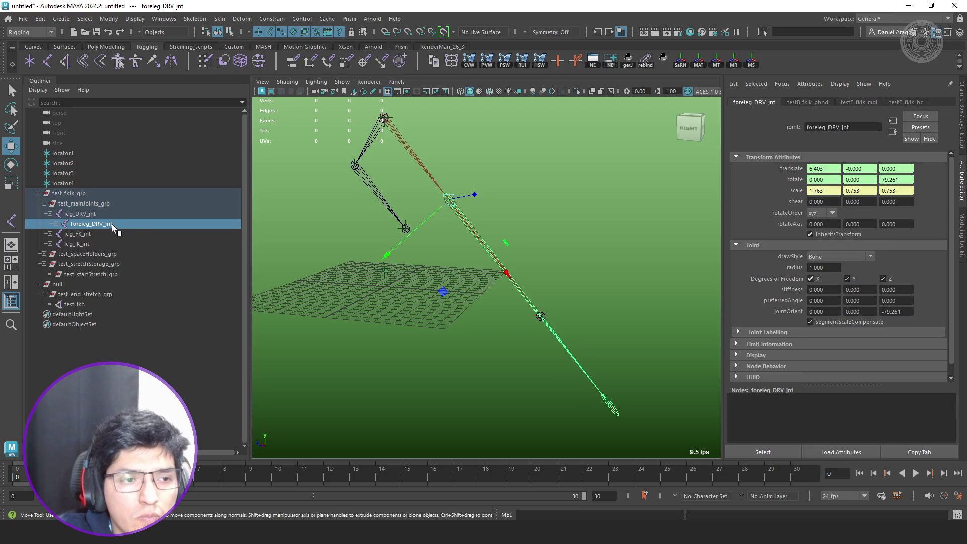
# - Expand the DRV and IK leg chains in the Outliner and inspect foreleg_IK_jnt and ankle_IK_jnt
pyautogui.click(56, 224)
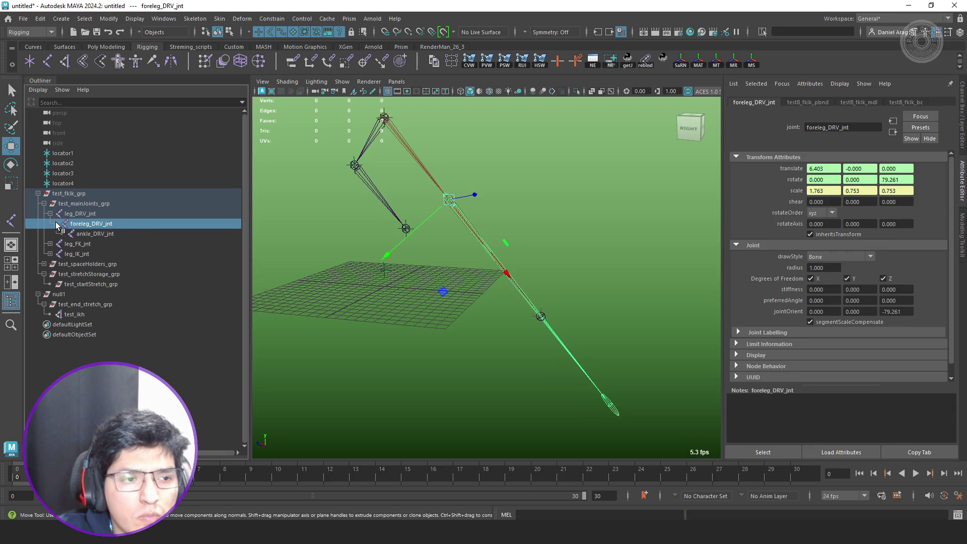
pyautogui.click(50, 254)
pyautogui.click(83, 254)
pyautogui.click(102, 265)
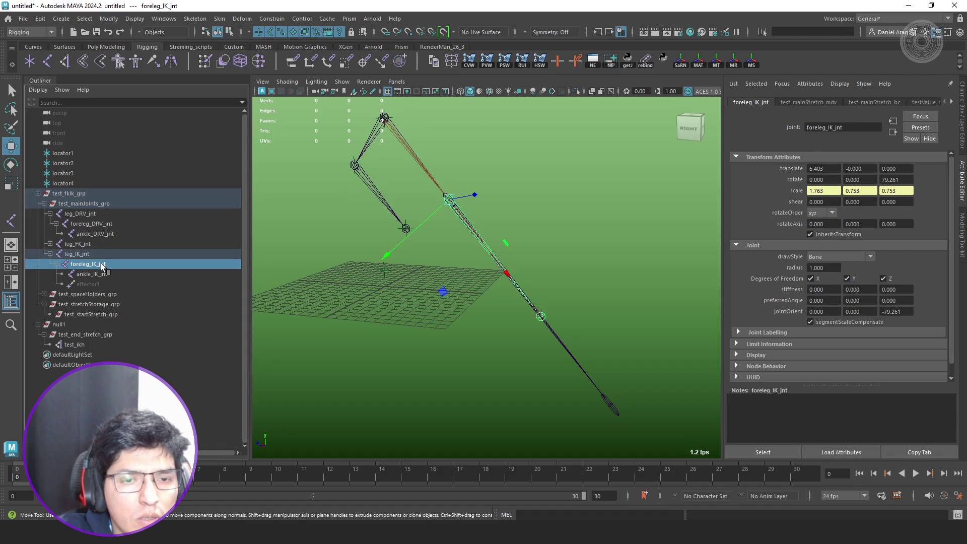
pyautogui.click(100, 272)
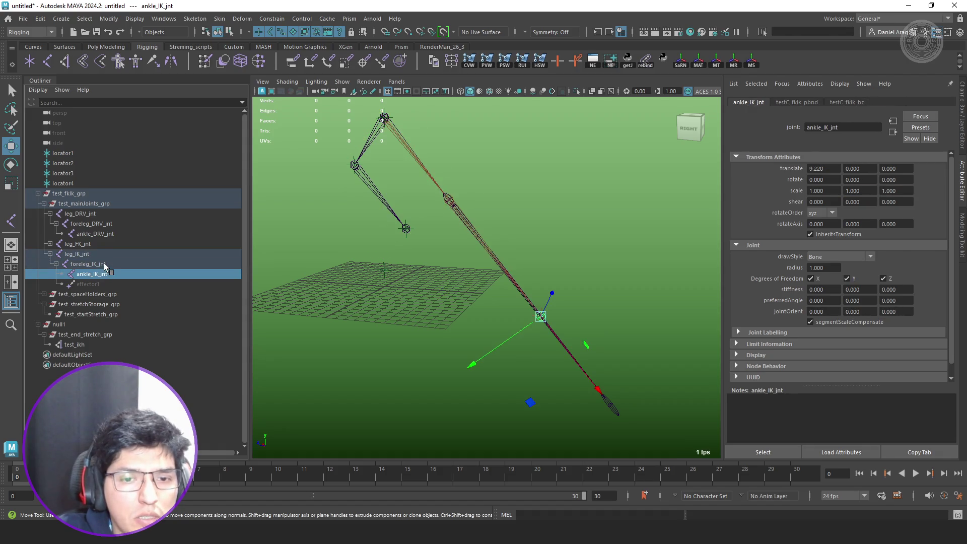
pyautogui.click(103, 263)
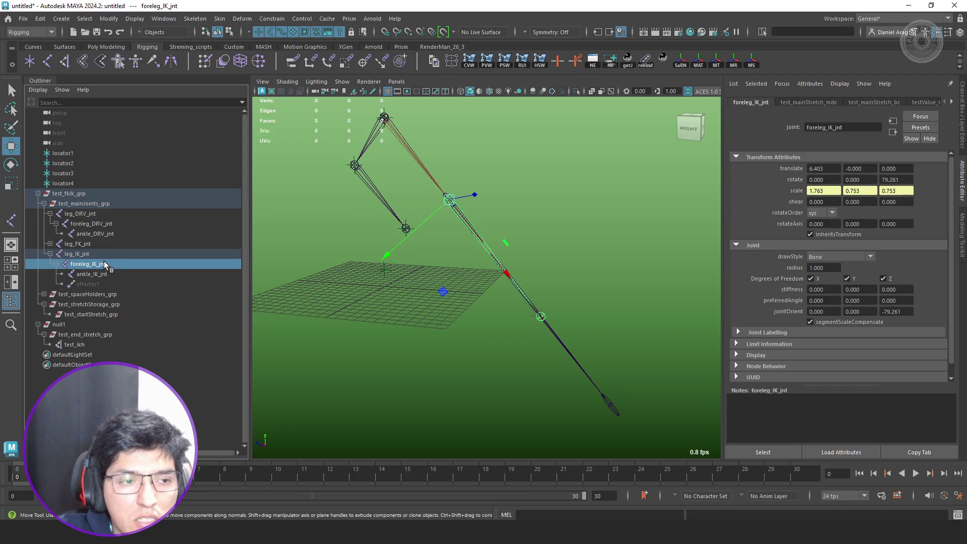
pyautogui.click(108, 223)
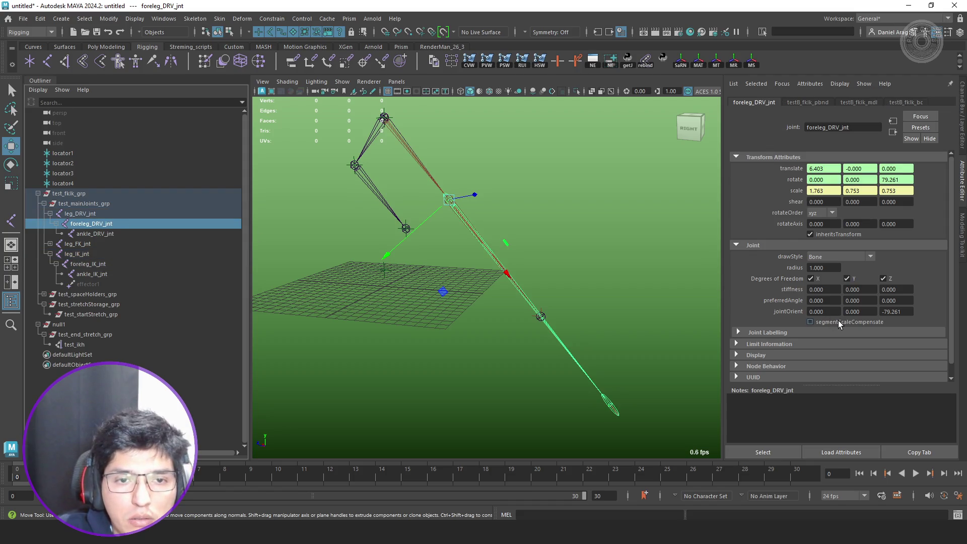
# - Compare the DRV joints with the IK joints; ankle_DRV_jnt and ankle_IK_jnt both show translate X 9.220, scale 1
pyautogui.click(113, 213)
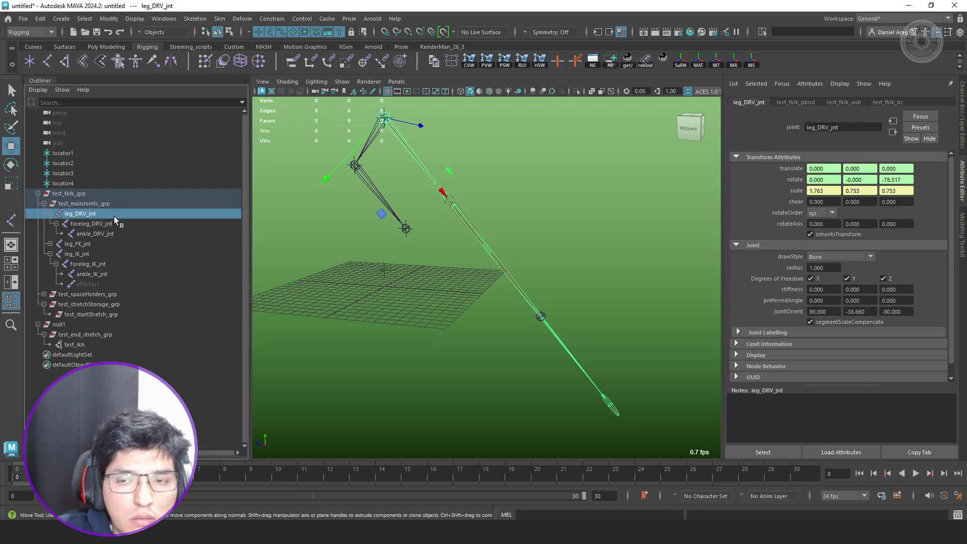
pyautogui.click(116, 220)
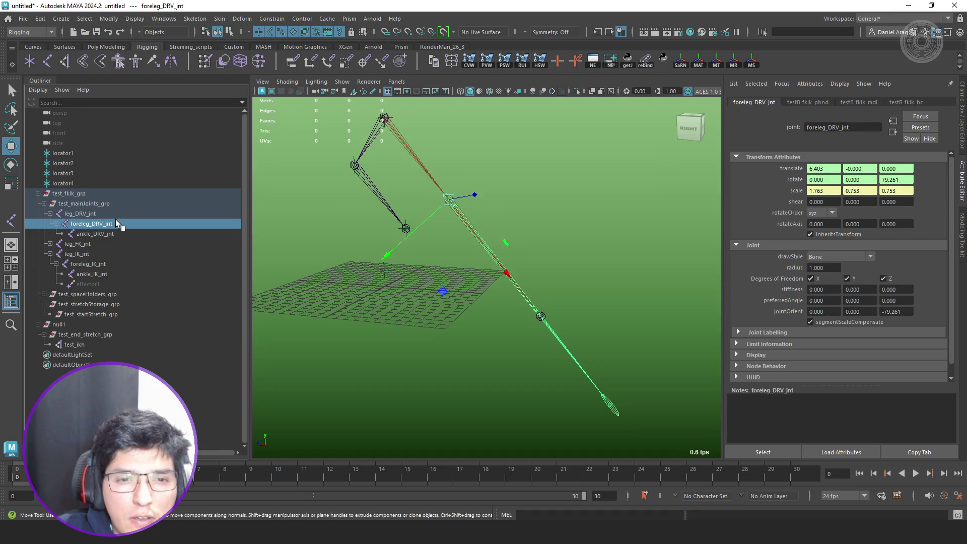
pyautogui.click(114, 234)
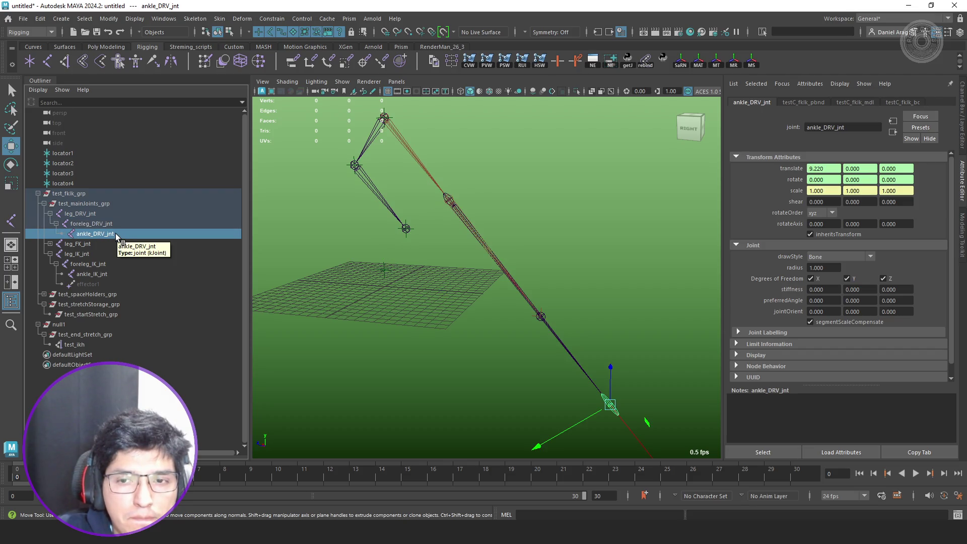
pyautogui.click(114, 274)
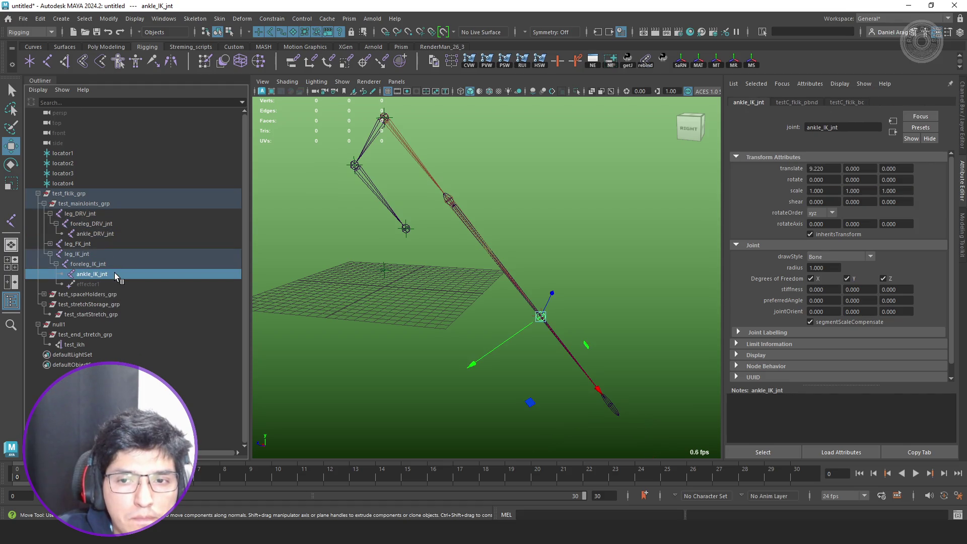
pyautogui.click(116, 234)
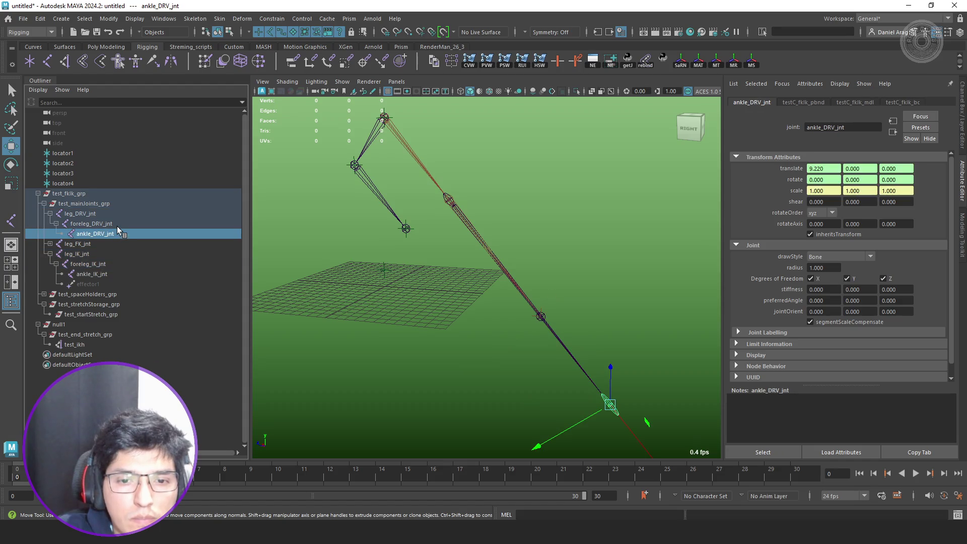
# - Open the Node Editor with foreleg_DRV_jnt selected
pyautogui.click(117, 226)
pyautogui.moveTo(438, 279)
pyautogui.keyDown('alt'); pyautogui.mouseDown()
pyautogui.moveTo(460, 317)
pyautogui.moveTo(485, 277)
pyautogui.moveTo(559, 312)
pyautogui.mouseUp(); pyautogui.keyUp('alt')
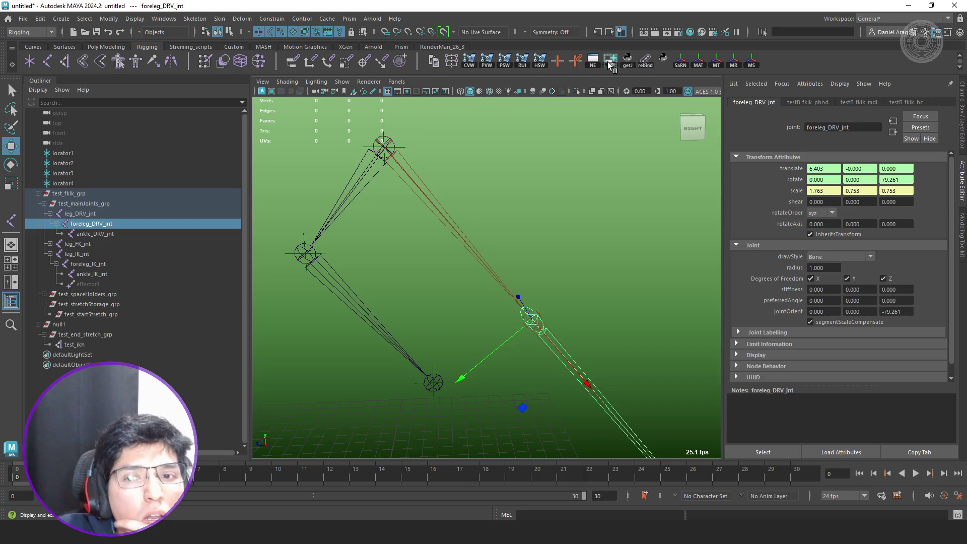
pyautogui.click(607, 62)
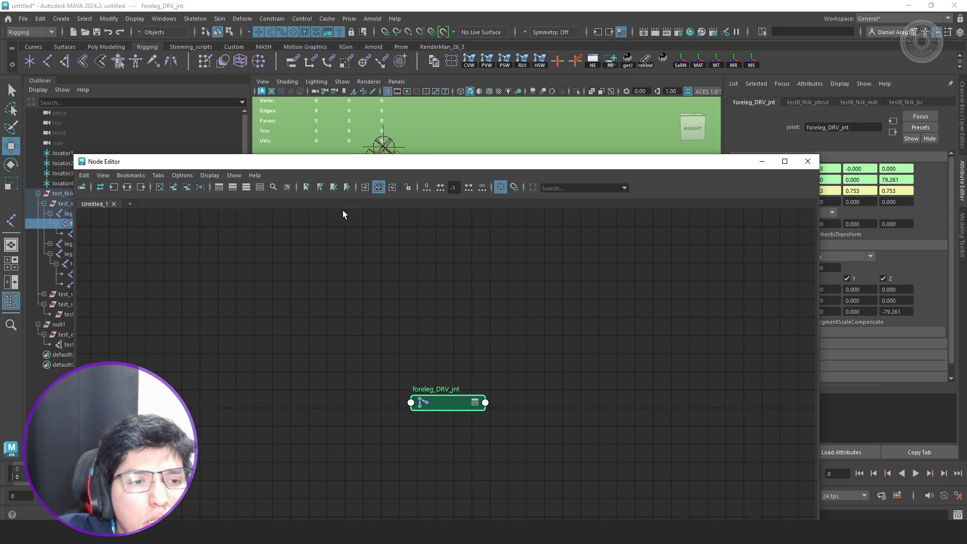
# - Graph foreleg_DRV_jnt's input and output connections and select test_startStretch_grp in the stretch network
pyautogui.click(108, 188)
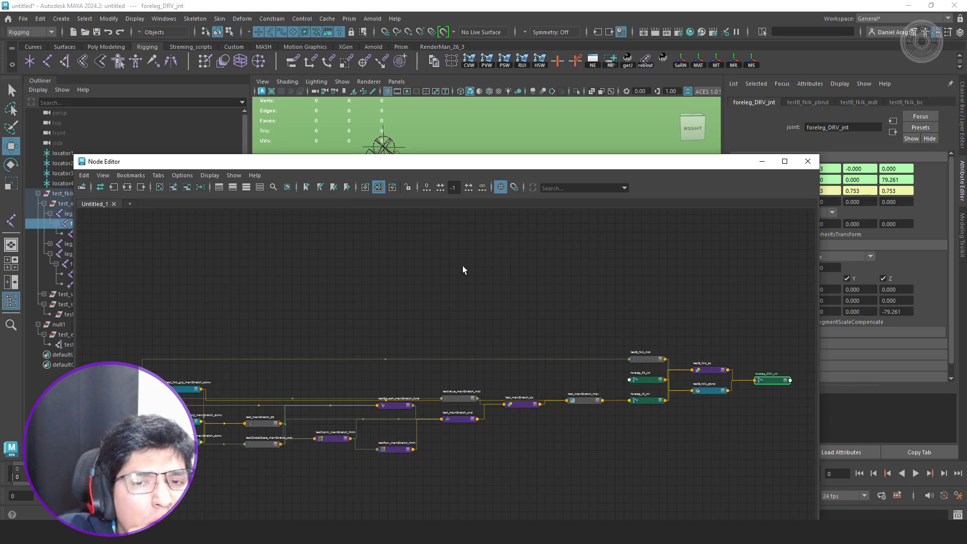
pyautogui.doubleClick(783, 161)
pyautogui.scroll(5, 324, 333)
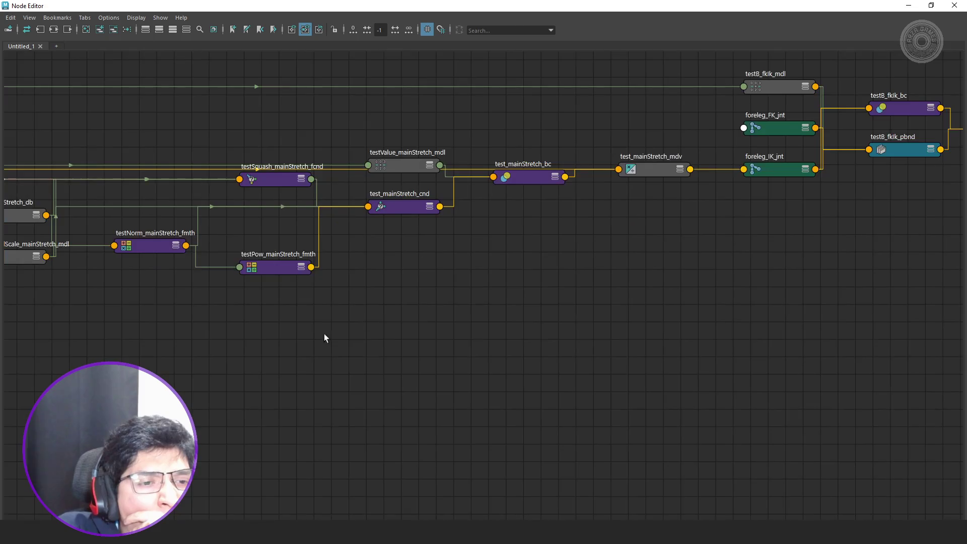
pyautogui.moveTo(324, 333); pyautogui.dragTo(609, 415, button='middle')
pyautogui.moveTo(300, 370); pyautogui.dragTo(475, 390, button='middle')
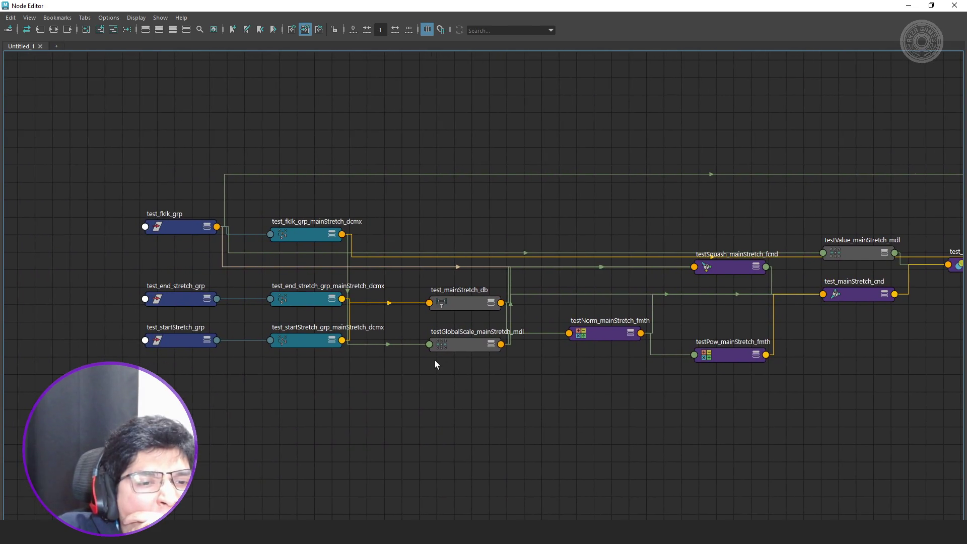
pyautogui.click(180, 337)
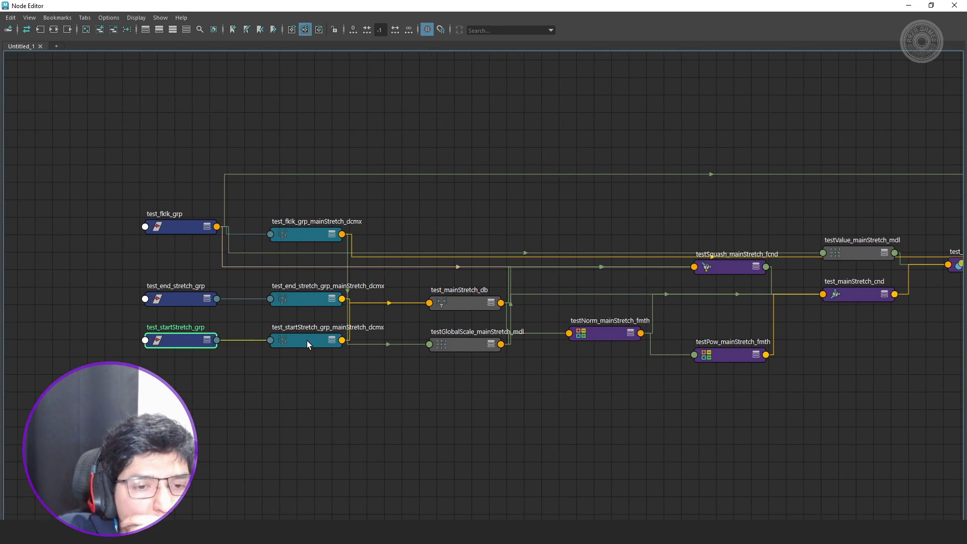
# - Select test_end_stretch_grp and reopen the Node Editor for it
pyautogui.doubleClick(763, 6)
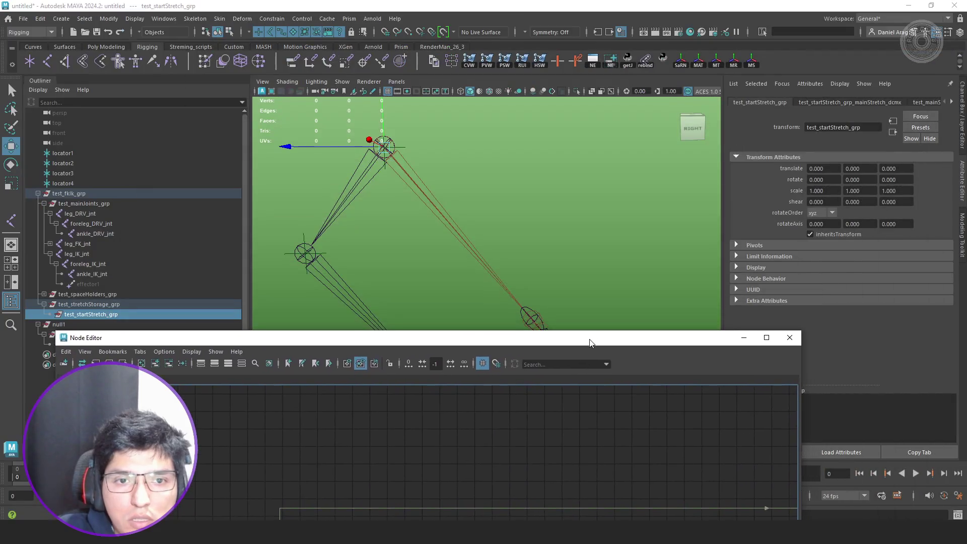
pyautogui.press('a')
pyautogui.click(785, 338)
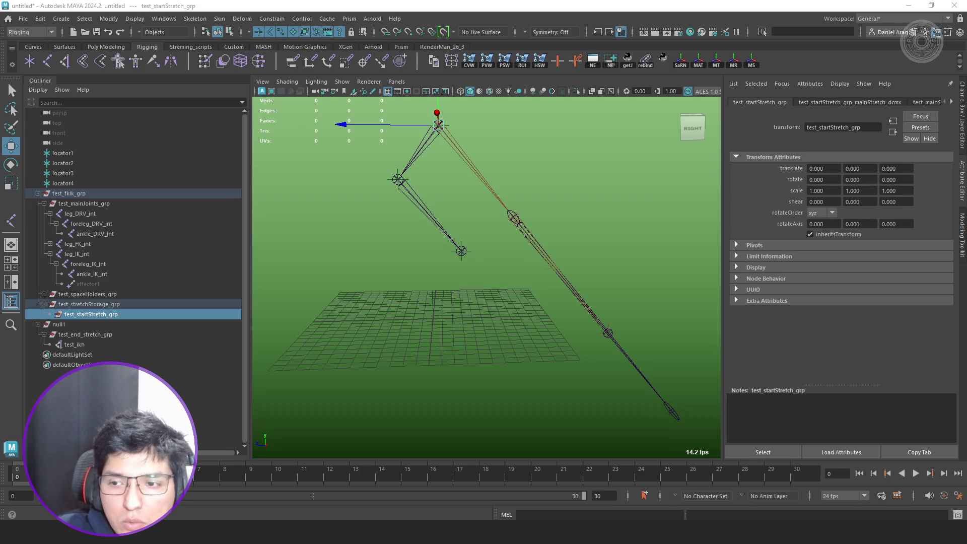
pyautogui.click(86, 334)
pyautogui.moveTo(674, 314)
pyautogui.keyDown('alt'); pyautogui.mouseDown()
pyautogui.moveTo(626, 302)
pyautogui.moveTo(583, 312)
pyautogui.moveTo(553, 361)
pyautogui.moveTo(617, 394)
pyautogui.mouseUp(); pyautogui.keyUp('alt')
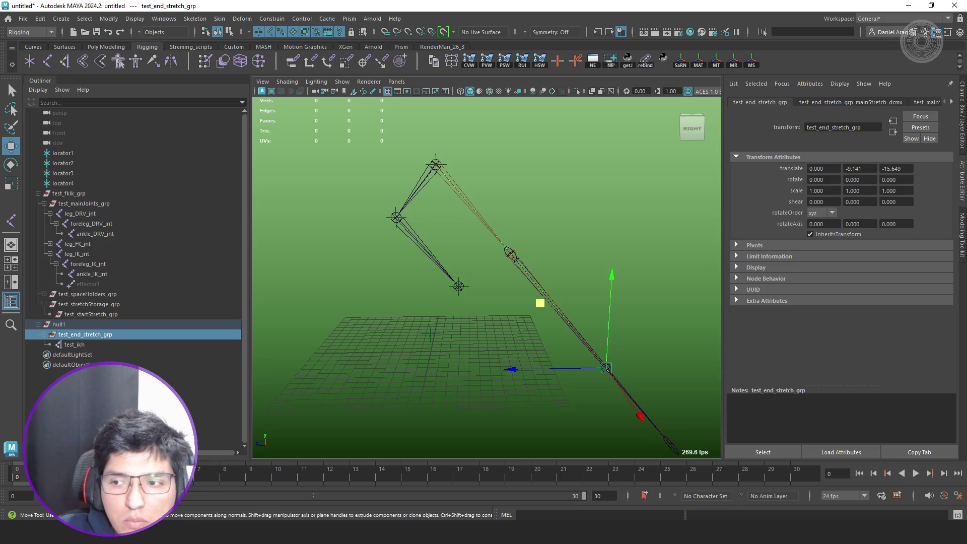
pyautogui.click(592, 60)
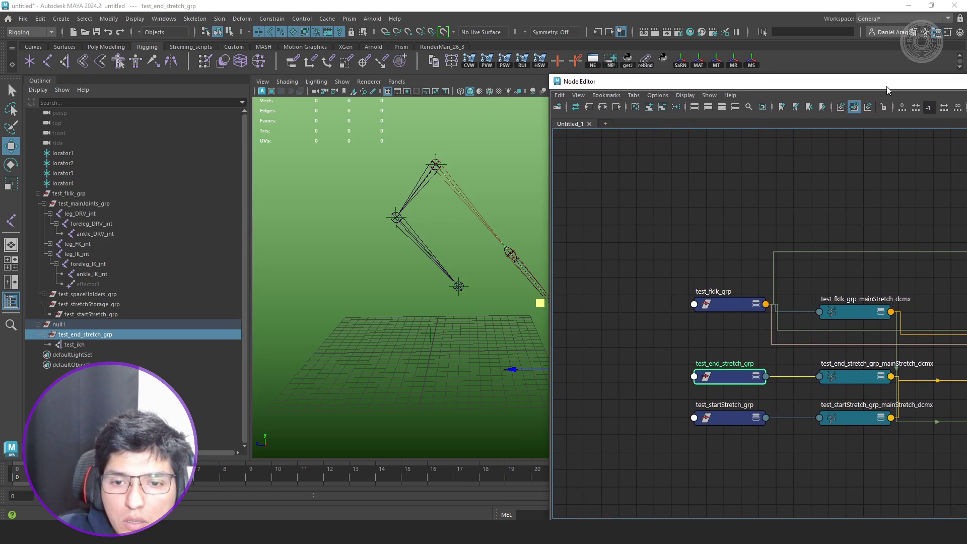
# - Select the test_mainStretch_db distance node and show its attributes
pyautogui.keyDown('alt'); pyautogui.moveTo(772, 214); pyautogui.dragTo(632, 168, button='middle'); pyautogui.keyUp('alt')
pyautogui.moveTo(421, 254)
pyautogui.keyDown('alt'); pyautogui.mouseDown()
pyautogui.moveTo(254, 267)
pyautogui.moveTo(164, 252)
pyautogui.mouseUp(); pyautogui.keyUp('alt')
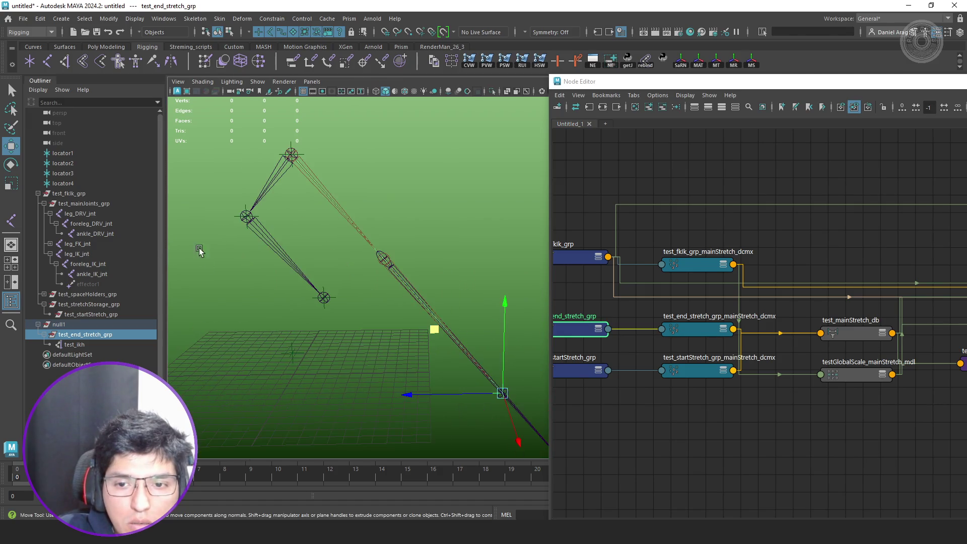
pyautogui.click(869, 330)
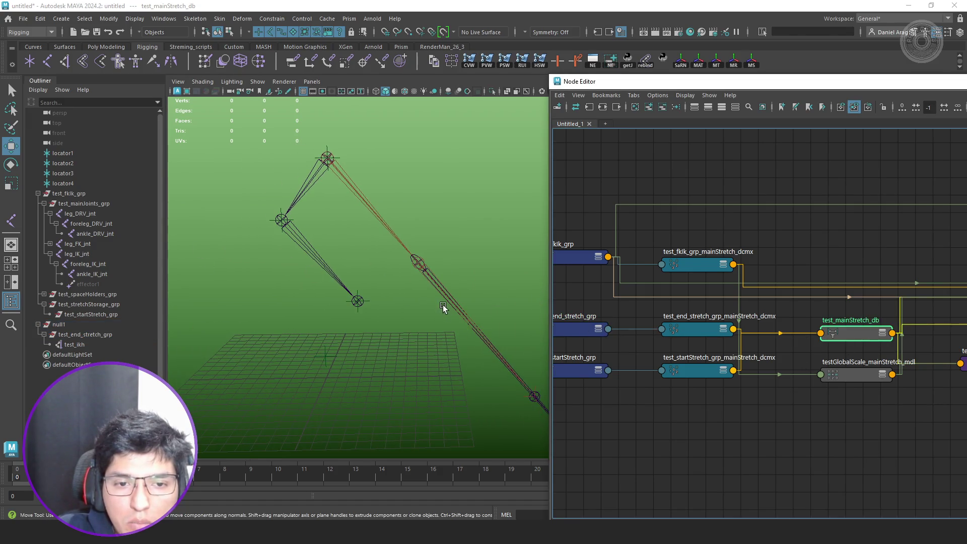
pyautogui.keyDown('alt'); pyautogui.moveTo(442, 304); pyautogui.dragTo(328, 297); pyautogui.keyUp('alt')
pyautogui.hotkey('ctrl', 'a')
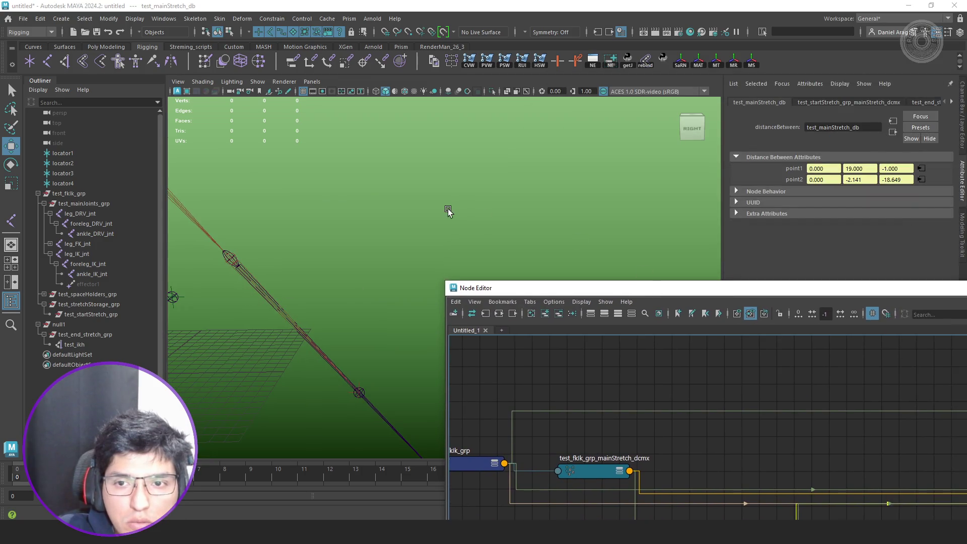
pyautogui.keyDown('alt'); pyautogui.moveTo(579, 236); pyautogui.dragTo(383, 237); pyautogui.keyUp('alt')
# - Inspect testGlobalScale_mainStretch_mdl, reading input1 1.000 and input2 15.623
pyautogui.moveTo(618, 282); pyautogui.dragTo(750, 169)
pyautogui.click(764, 457)
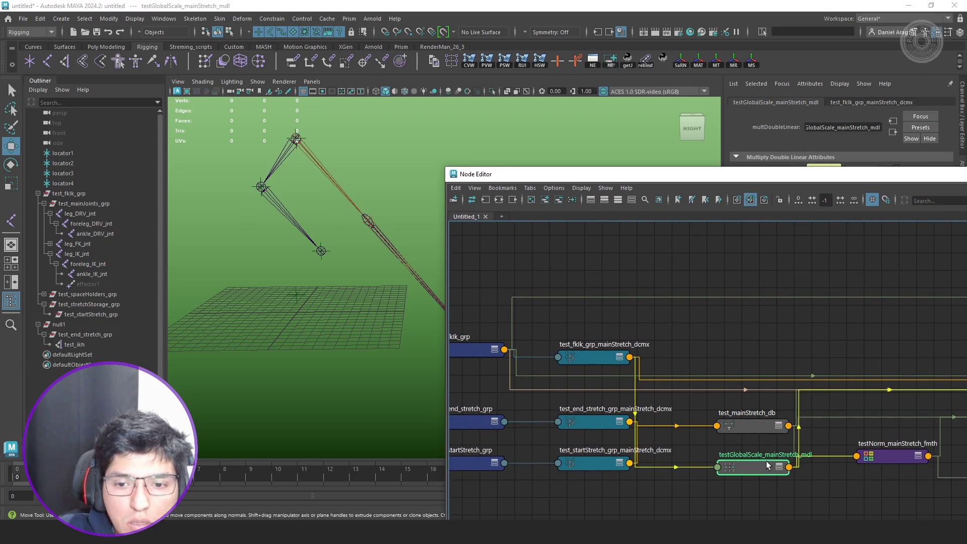
pyautogui.moveTo(834, 179)
pyautogui.mouseDown()
pyautogui.moveTo(877, 253)
pyautogui.moveTo(903, 231)
pyautogui.mouseUp()
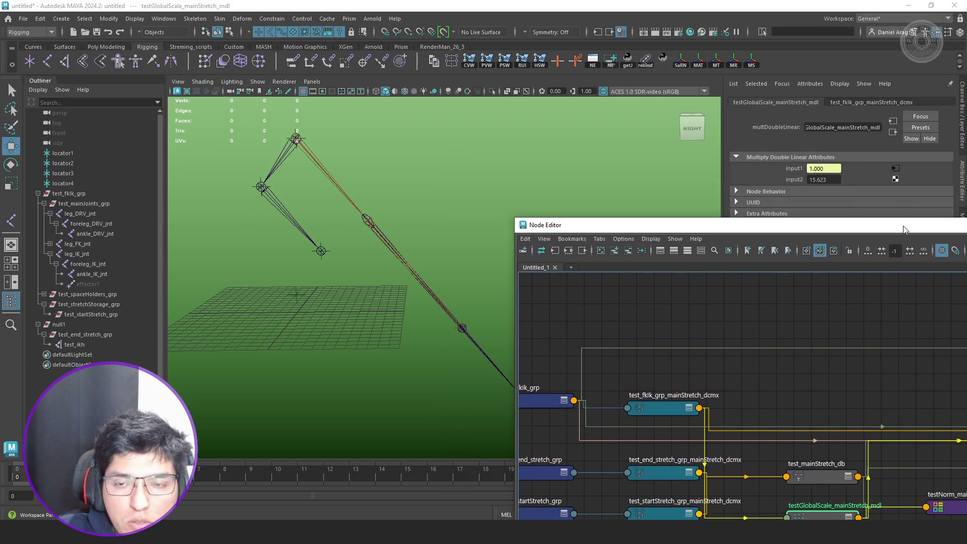
pyautogui.scroll(-3, 446, 293)
pyautogui.moveTo(446, 293)
pyautogui.keyDown('alt'); pyautogui.mouseDown(button='middle')
pyautogui.moveTo(428, 275)
pyautogui.moveTo(414, 296)
pyautogui.moveTo(474, 341)
pyautogui.mouseUp(button='middle'); pyautogui.keyUp('alt')
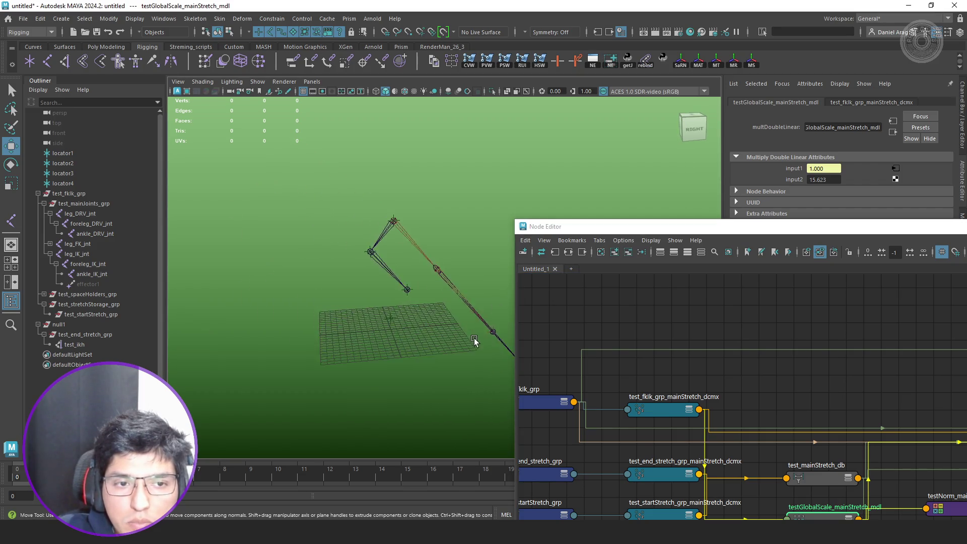
pyautogui.scroll(4, 474, 340)
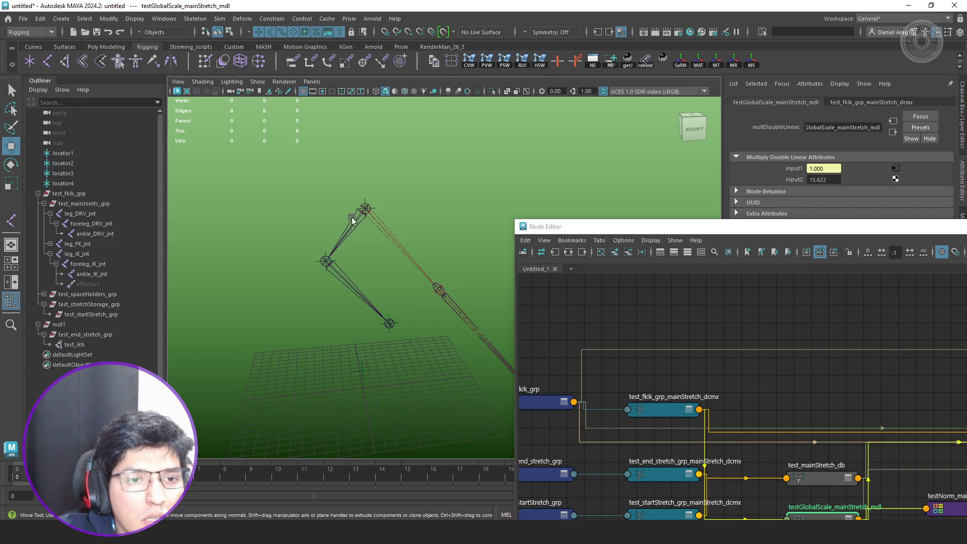
pyautogui.click(357, 224)
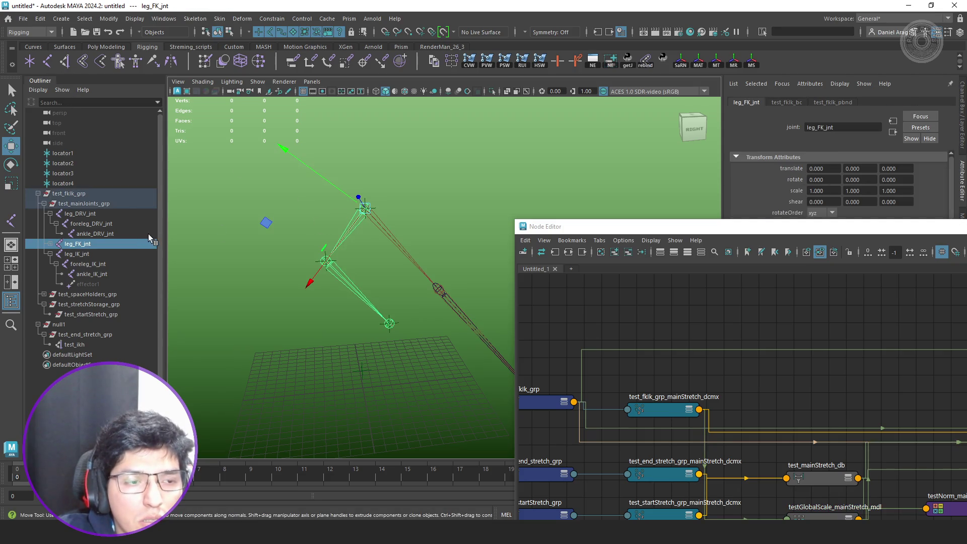
# - Expand leg_FK_jnt and read the translate X of foreleg_FK_jnt and ankle_FK_jnt
pyautogui.click(295, 337)
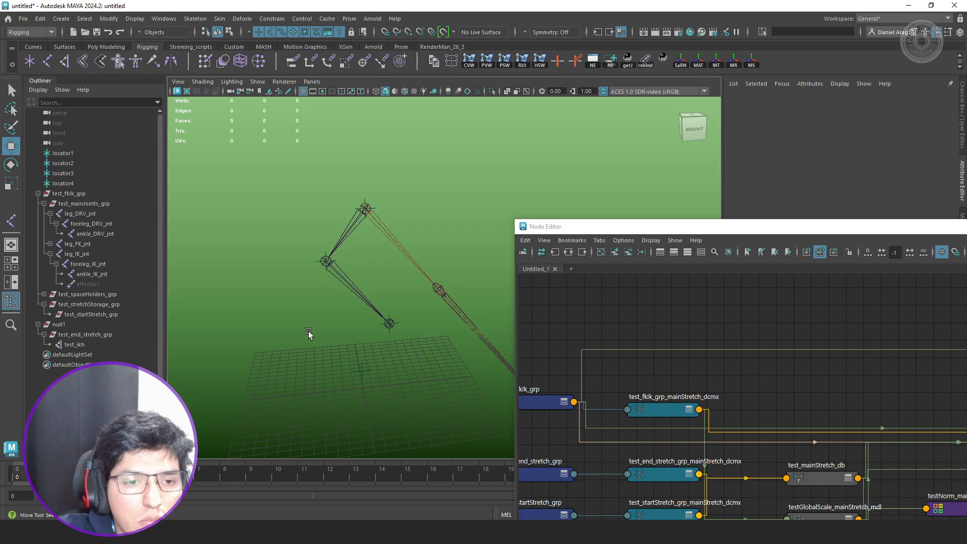
pyautogui.click(352, 224)
pyautogui.click(50, 244)
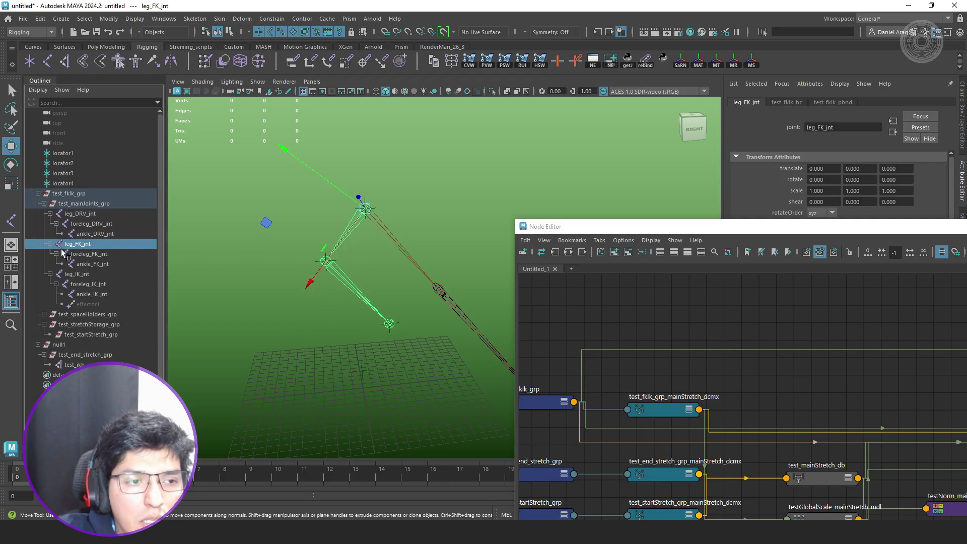
pyautogui.click(89, 253)
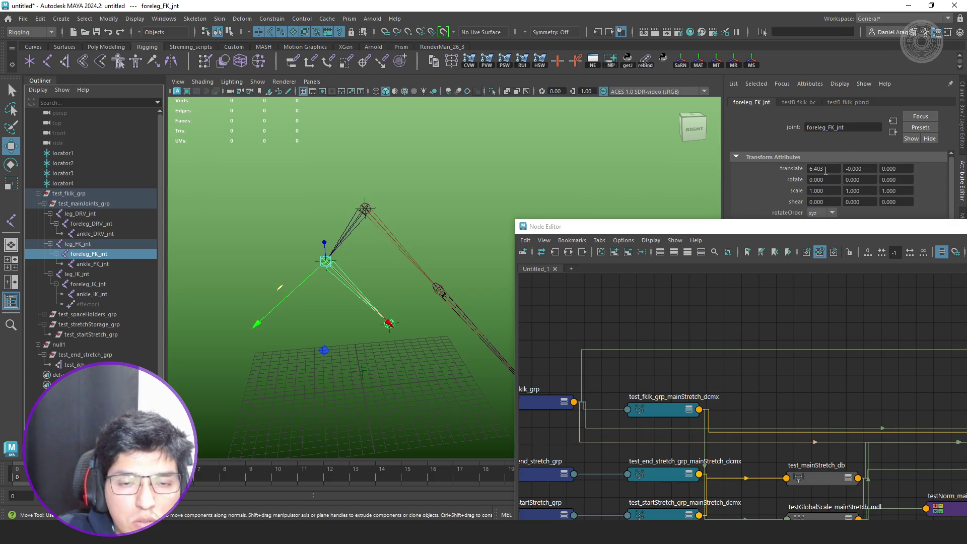
pyautogui.click(112, 265)
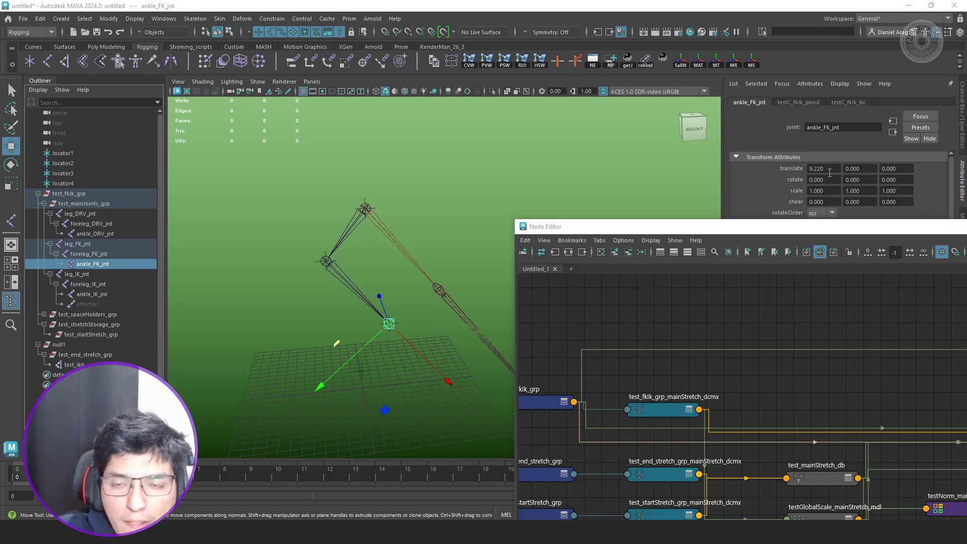
# - Add the joint lengths 9.22 and 6.403 in Calculator, totalling 15.623
pyautogui.moveTo(917, 168)
pyautogui.mouseDown()
pyautogui.moveTo(180, 162)
pyautogui.moveTo(352, 159)
pyautogui.mouseUp()
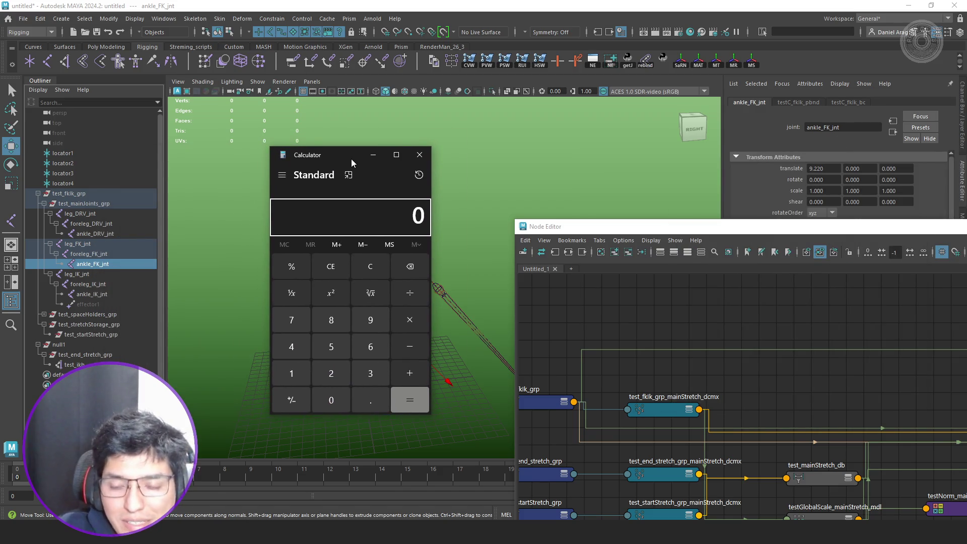
pyautogui.write('9.22')
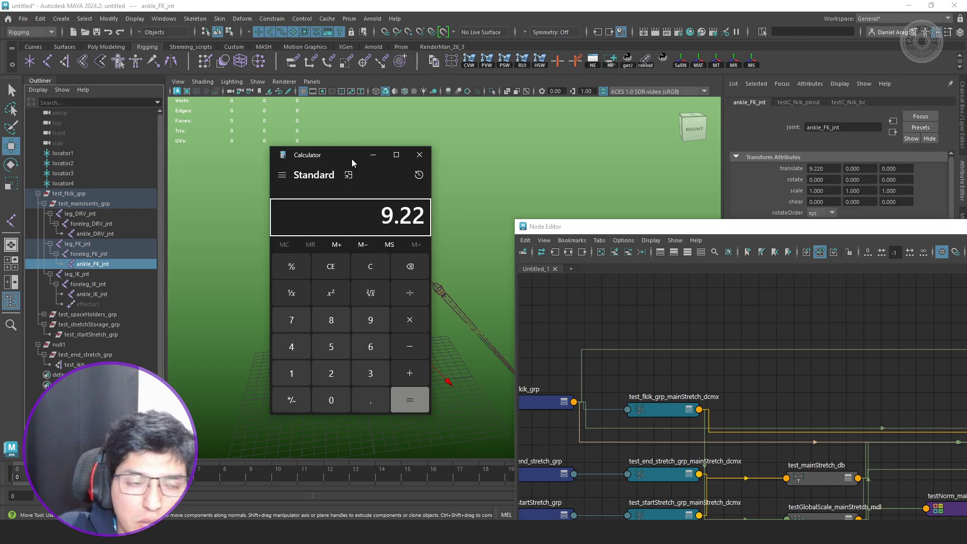
pyautogui.click(104, 255)
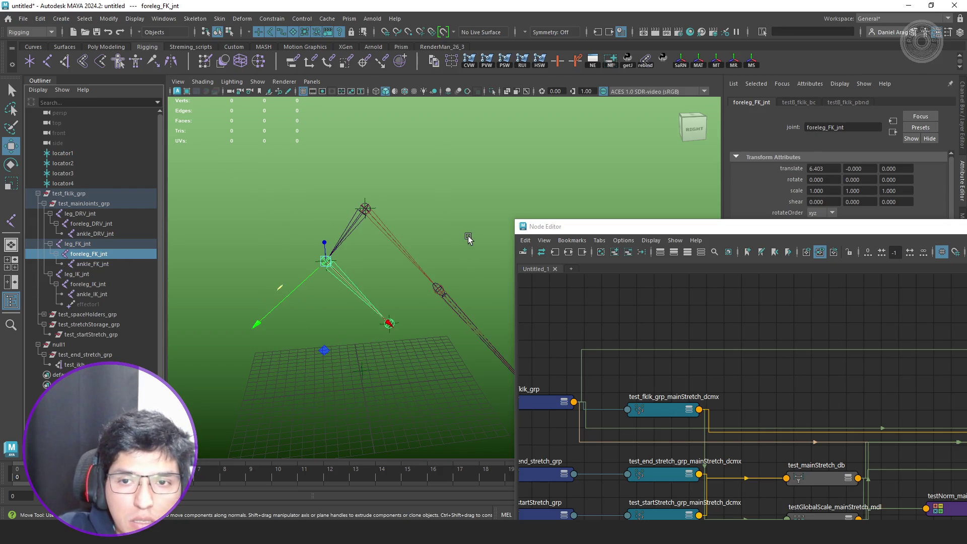
pyautogui.hotkey('alt', 'Tab')
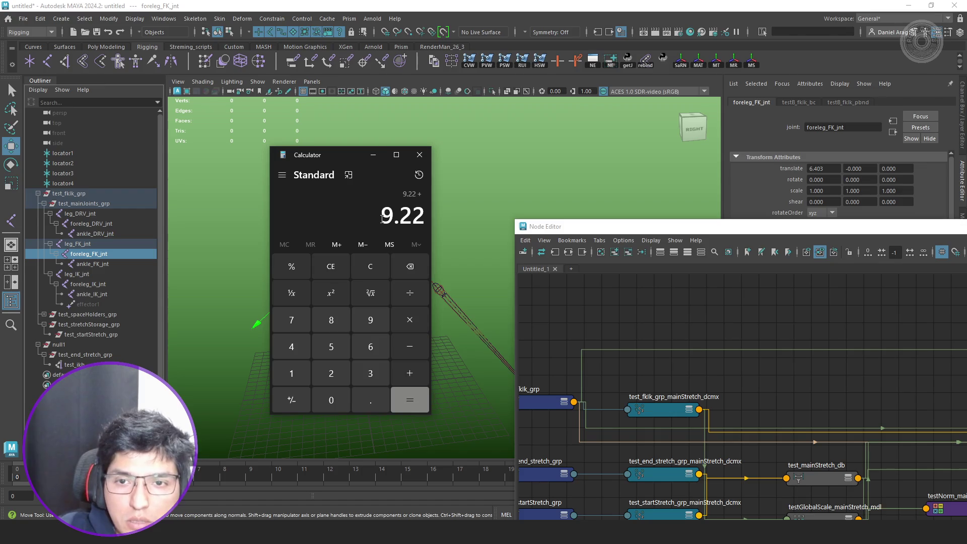
pyautogui.write('.403')
pyautogui.press('Return')
# - Confirm the total matches testGlobalScale_mainStretch_mdl's input2 of 15.623, then close Calculator
pyautogui.moveTo(792, 406); pyautogui.dragTo(758, 365, button='middle')
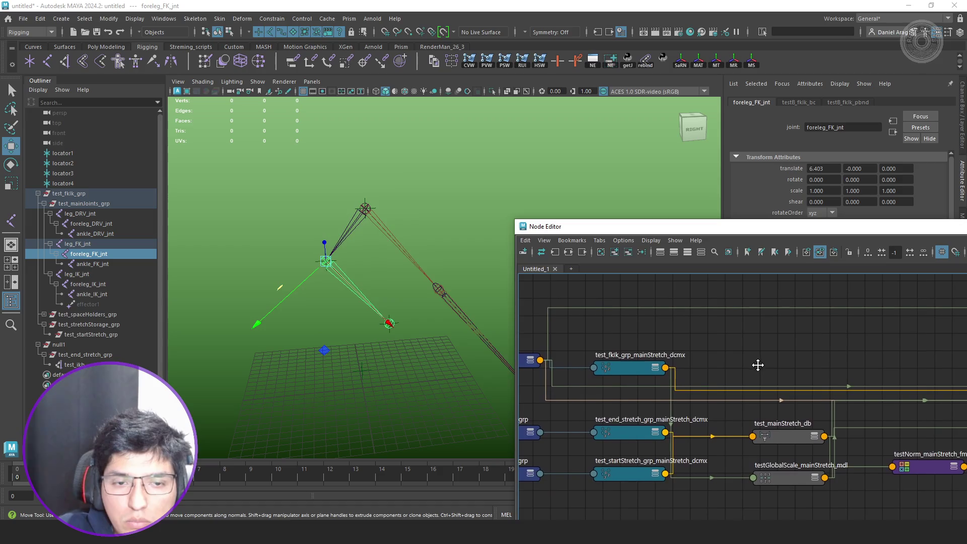
pyautogui.click(802, 436)
pyautogui.click(788, 479)
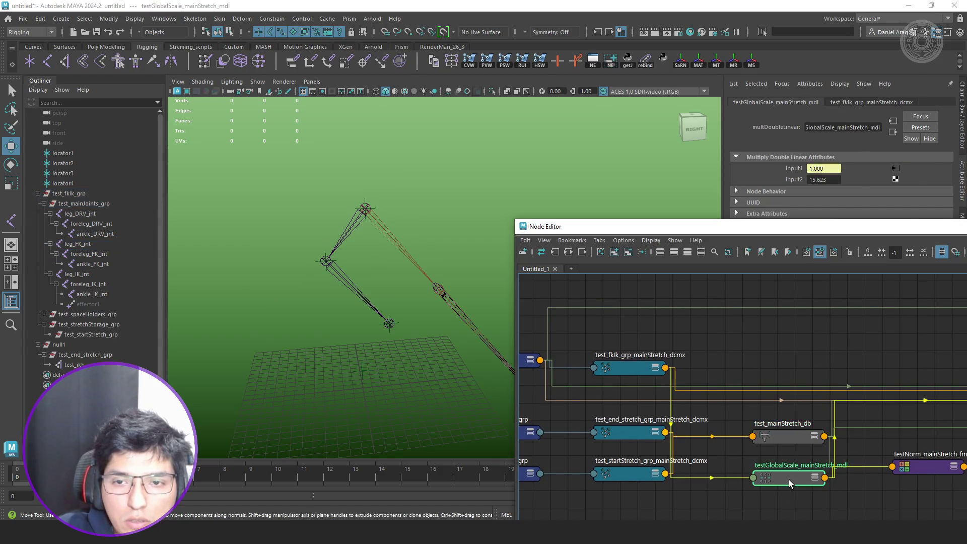
pyautogui.hotkey('alt', 'Tab')
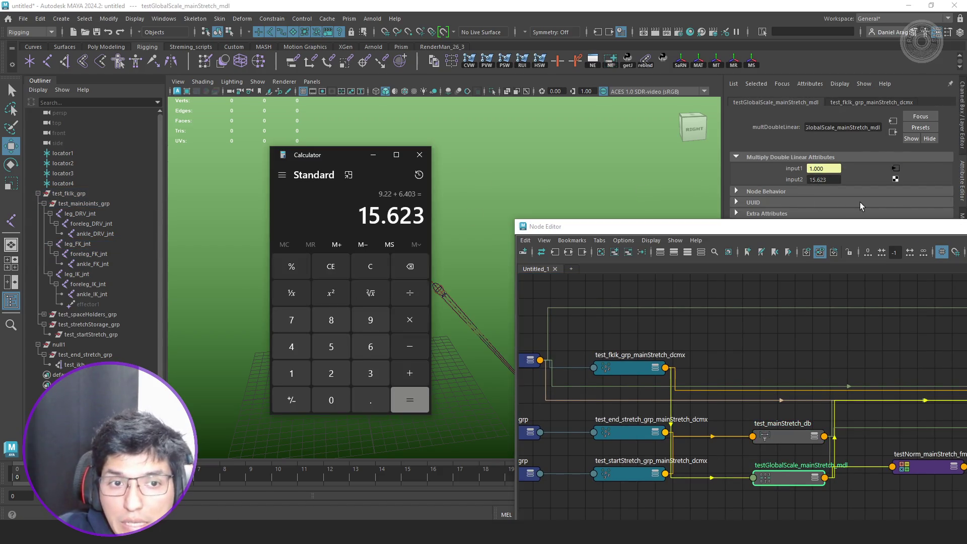
pyautogui.click(419, 155)
pyautogui.scroll(-3, 732, 375)
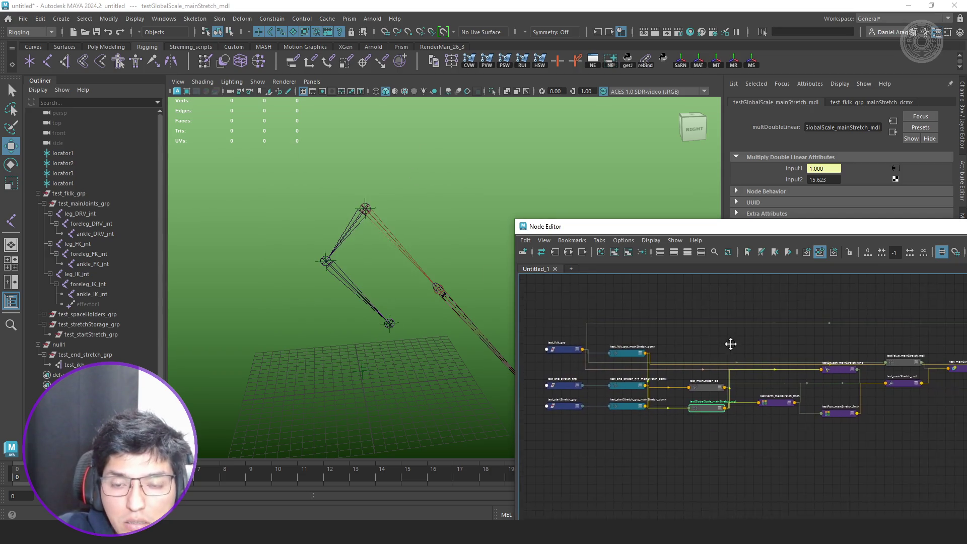
# - Move testValue_mainStretch_mdl up and testSquash_mainStretch_fcnd further left in the graph
pyautogui.scroll(2, 730, 344)
pyautogui.scroll(2, 693, 411)
pyautogui.moveTo(751, 407); pyautogui.dragTo(566, 451, button='middle')
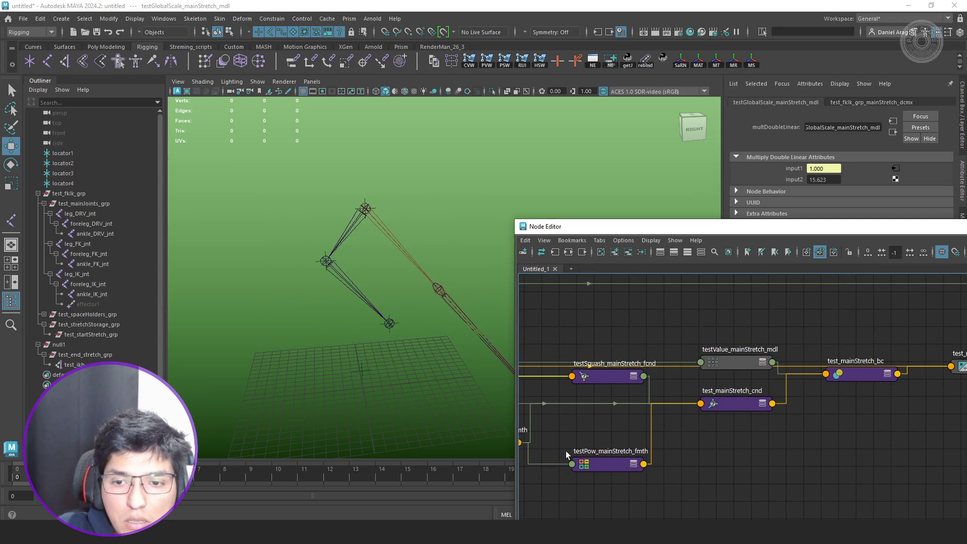
pyautogui.moveTo(730, 360); pyautogui.dragTo(721, 323)
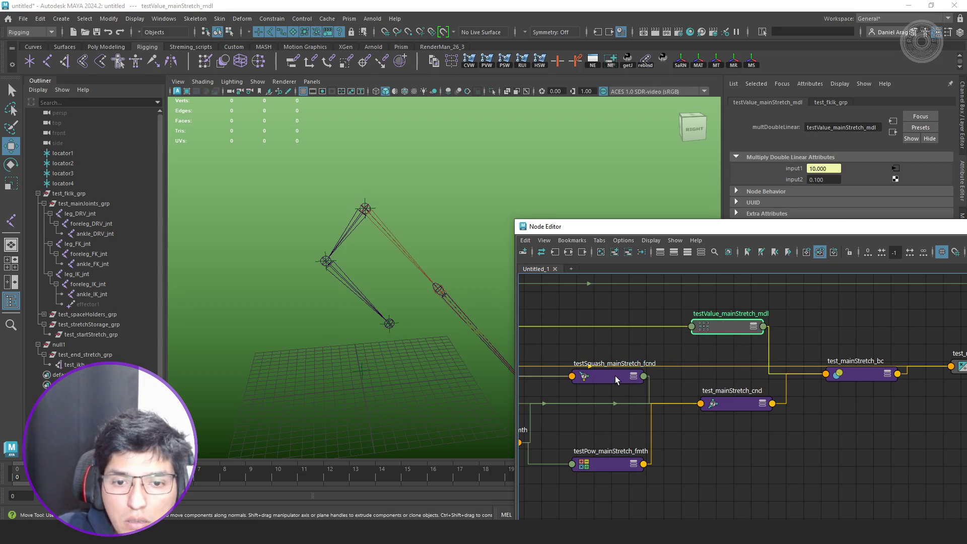
pyautogui.moveTo(615, 376); pyautogui.dragTo(603, 382)
pyautogui.moveTo(758, 226); pyautogui.dragTo(753, 251)
pyautogui.scroll(-2, 675, 386)
pyautogui.moveTo(675, 386)
pyautogui.mouseDown(button='middle')
pyautogui.moveTo(786, 385)
pyautogui.moveTo(906, 368)
pyautogui.mouseUp(button='middle')
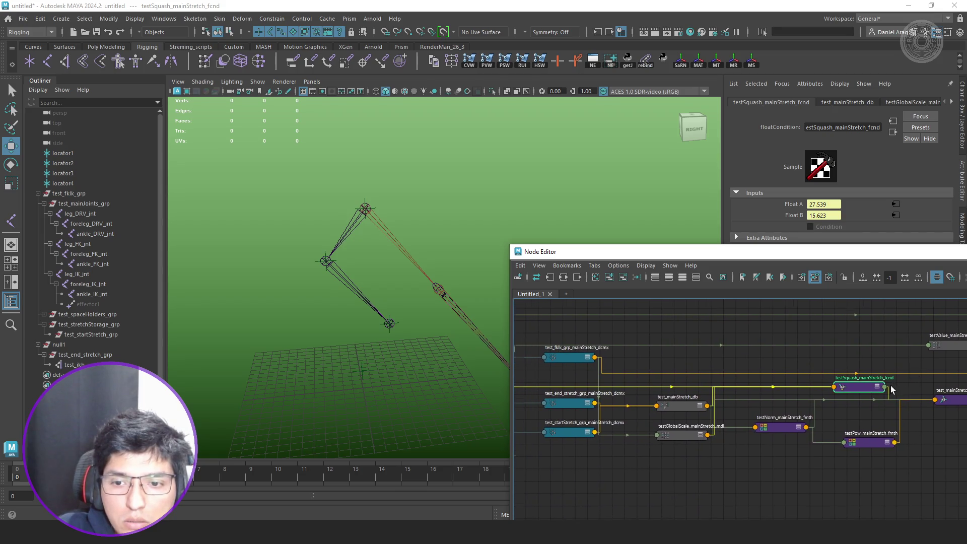
pyautogui.scroll(2, 865, 393)
pyautogui.moveTo(841, 391); pyautogui.dragTo(759, 391)
# - Expand testSquash_mainStretch_fcnd and test_fklk_grp to show their plugs and connections
pyautogui.click(537, 277)
pyautogui.press('2')
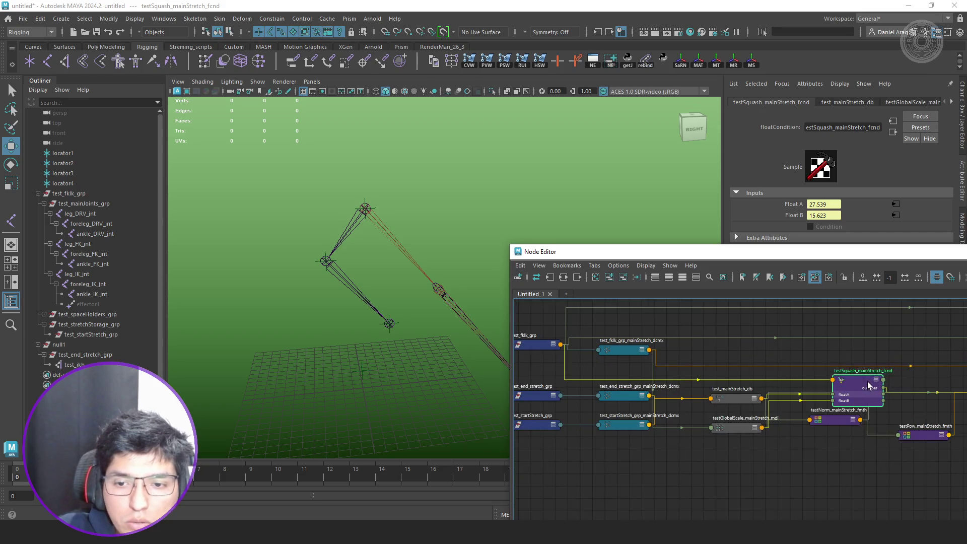
pyautogui.moveTo(869, 381); pyautogui.dragTo(874, 343)
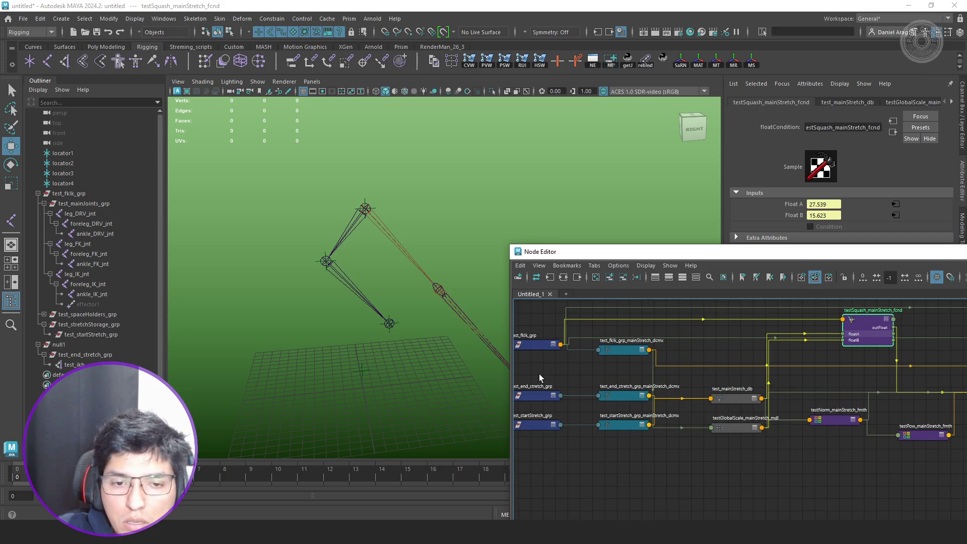
pyautogui.click(547, 333)
pyautogui.press('2')
pyautogui.moveTo(547, 333)
pyautogui.mouseDown(button='middle')
pyautogui.moveTo(587, 371)
pyautogui.moveTo(781, 375)
pyautogui.mouseUp(button='middle')
pyautogui.click(942, 364)
pyautogui.moveTo(943, 365)
pyautogui.mouseDown(button='middle')
pyautogui.moveTo(798, 371)
pyautogui.moveTo(793, 382)
pyautogui.mouseUp(button='middle')
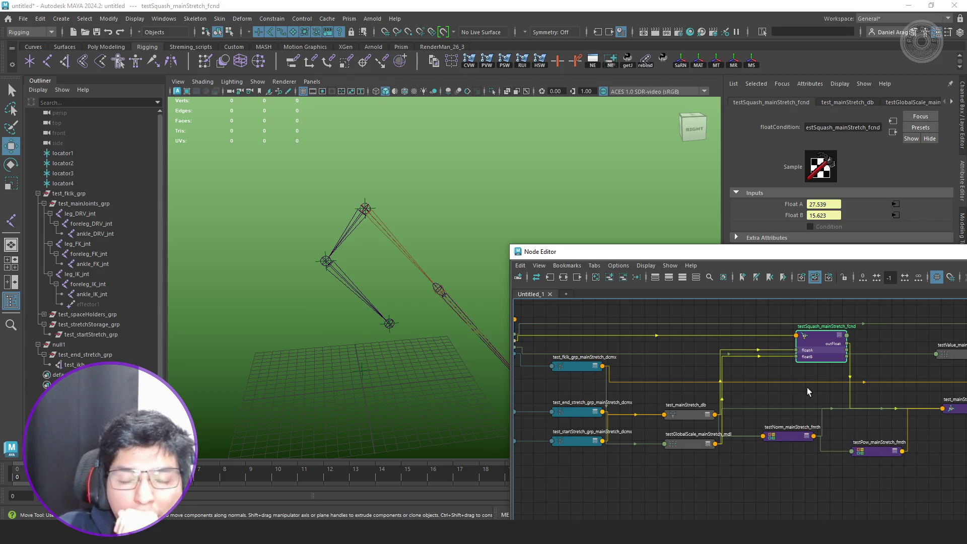
# - Inspect test_mainStretch_cnd, which compares 27.539 against 15.623 using Less Than
pyautogui.moveTo(858, 432); pyautogui.dragTo(707, 412, button='middle')
pyautogui.click(812, 400)
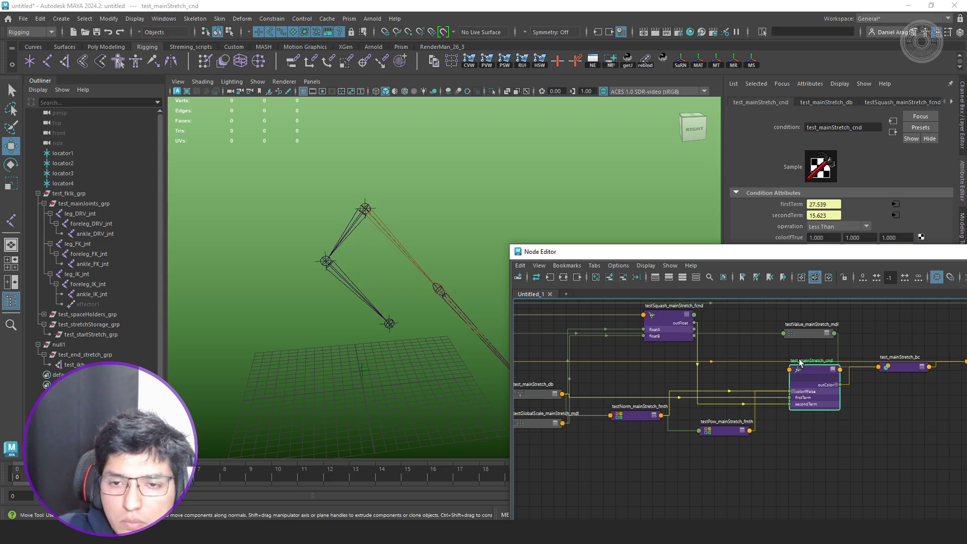
pyautogui.moveTo(838, 258)
pyautogui.mouseDown()
pyautogui.moveTo(755, 309)
pyautogui.moveTo(807, 311)
pyautogui.mouseUp()
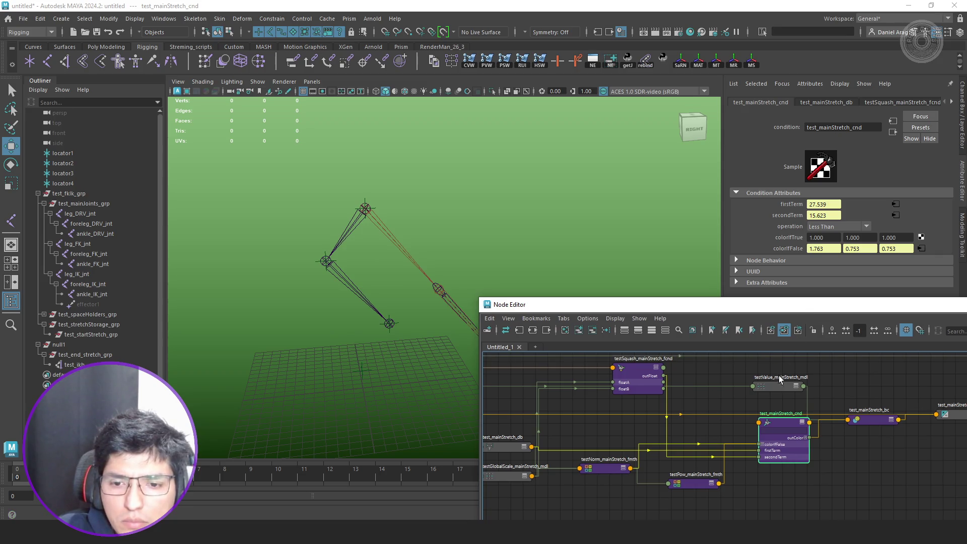
pyautogui.scroll(2, 719, 455)
# - Move testGlobalScale_mainStretch_mdl to the bottom and nudge testNorm_mainStretch_fmth down
pyautogui.moveTo(647, 471); pyautogui.dragTo(827, 446, button='middle')
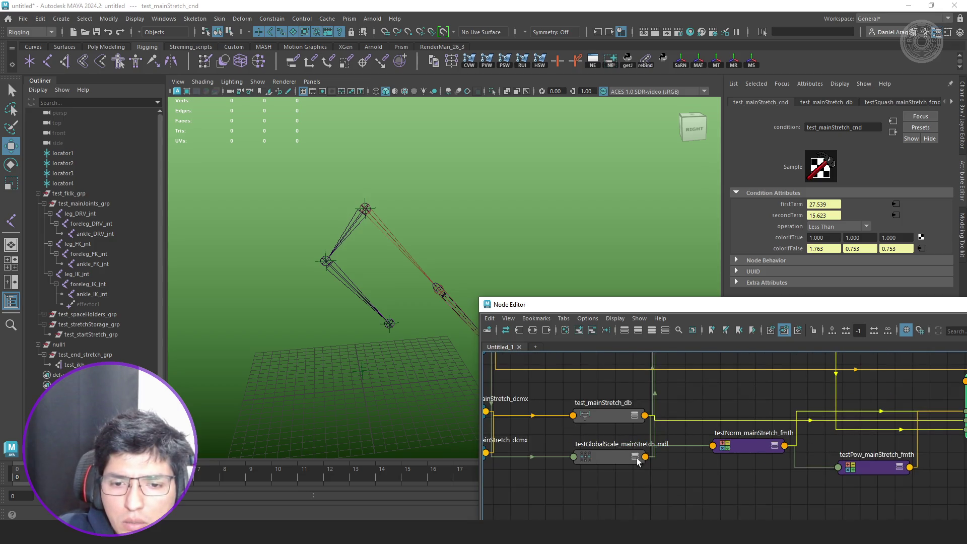
pyautogui.scroll(-2, 747, 448)
pyautogui.moveTo(748, 448)
pyautogui.mouseDown(button='middle')
pyautogui.moveTo(750, 469)
pyautogui.moveTo(754, 423)
pyautogui.mouseUp(button='middle')
pyautogui.scroll(2, 708, 431)
pyautogui.moveTo(680, 464)
pyautogui.mouseDown()
pyautogui.moveTo(672, 495)
pyautogui.moveTo(637, 515)
pyautogui.mouseUp()
pyautogui.moveTo(794, 447); pyautogui.dragTo(791, 458)
pyautogui.scroll(-3, 805, 447)
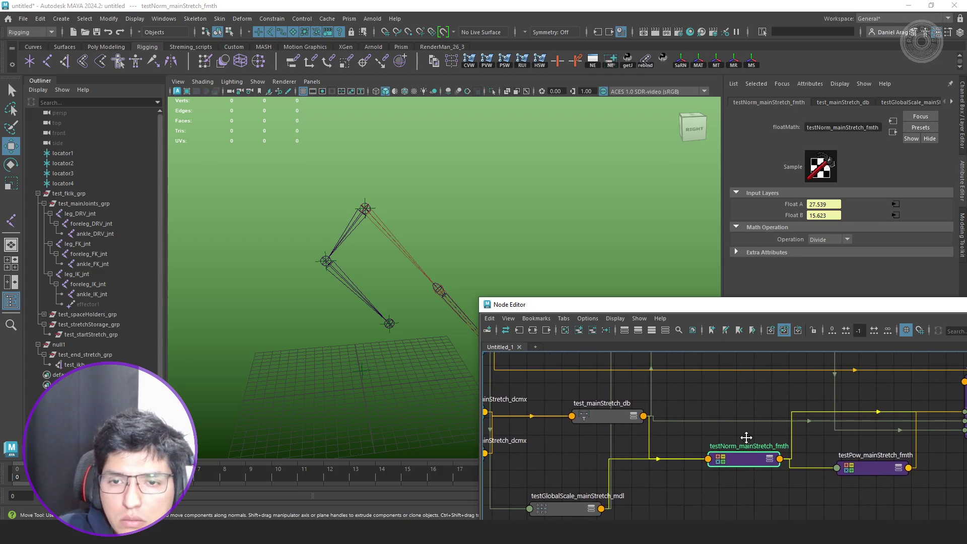
pyautogui.scroll(-1, 761, 423)
pyautogui.moveTo(367, 358)
pyautogui.keyDown('alt'); pyautogui.mouseDown()
pyautogui.moveTo(461, 348)
pyautogui.moveTo(344, 335)
pyautogui.mouseUp(); pyautogui.keyUp('alt')
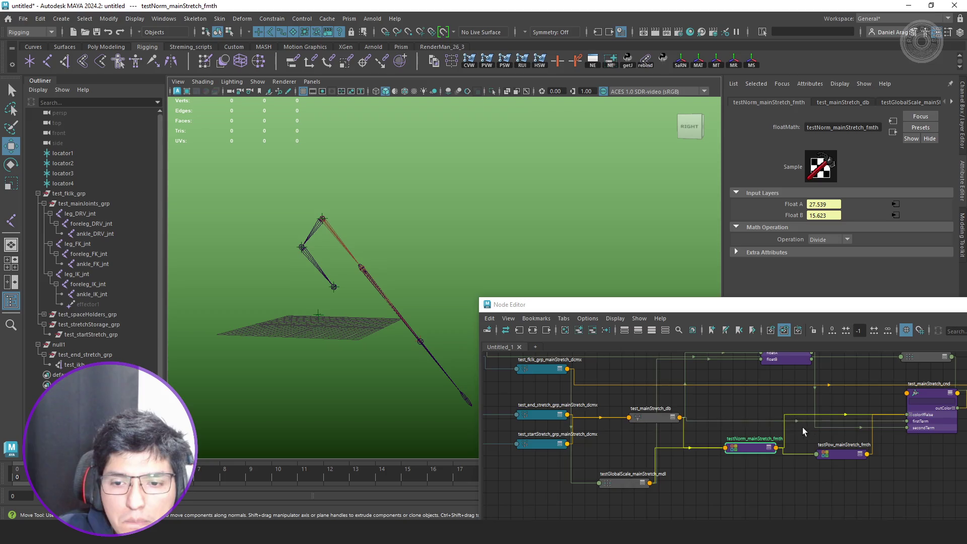
pyautogui.scroll(3, 804, 431)
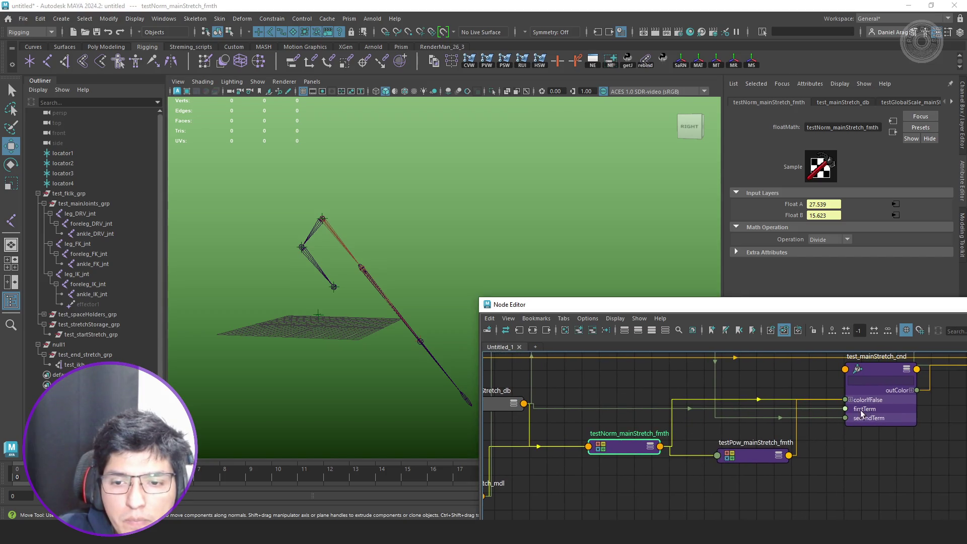
# - Expand colorIfFalse (1.763, 0.753, 0.753) and confirm testNorm_mainStretch_fmth is set to Divide
pyautogui.click(850, 399)
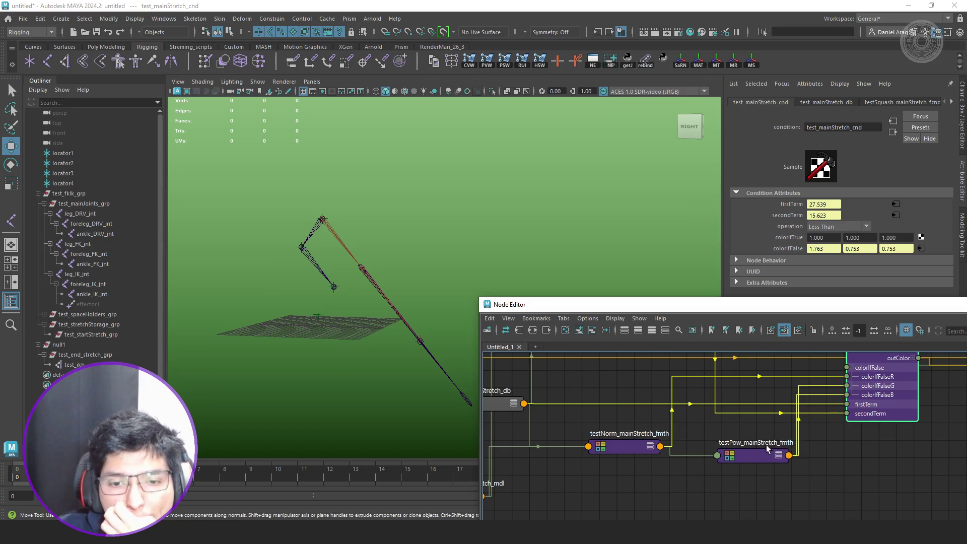
pyautogui.keyDown('alt'); pyautogui.moveTo(686, 485); pyautogui.dragTo(767, 458, button='middle'); pyautogui.keyUp('alt')
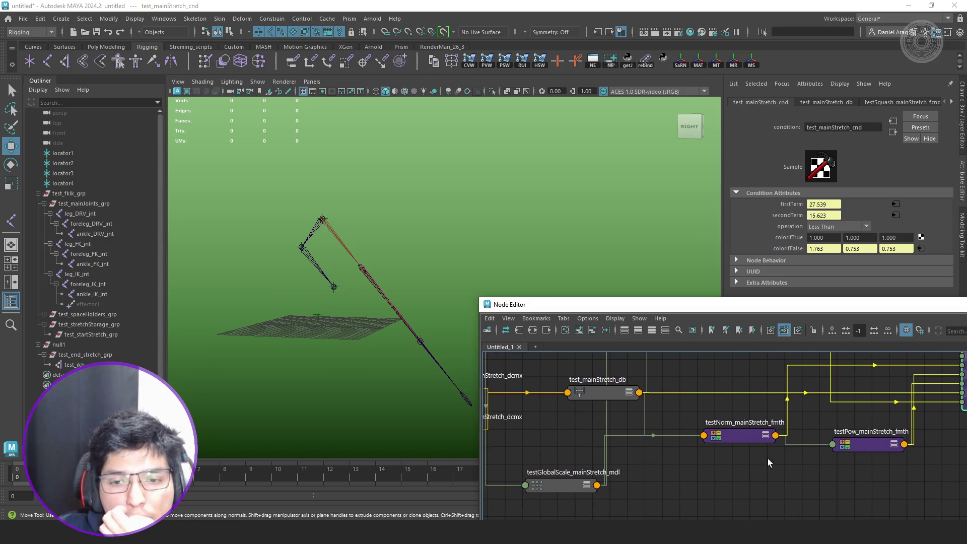
pyautogui.click(732, 427)
# - Recheck testGlobalScale_mainStretch_mdl's inputs and testSquash_mainStretch_fcnd's Float A 27.539 and Float B 15.623
pyautogui.moveTo(548, 477)
pyautogui.keyDown('alt'); pyautogui.mouseDown(button='middle')
pyautogui.moveTo(687, 467)
pyautogui.moveTo(609, 467)
pyautogui.mouseUp(button='middle'); pyautogui.keyUp('alt')
pyautogui.click(687, 466)
pyautogui.scroll(-3, 699, 445)
pyautogui.scroll(2, 671, 455)
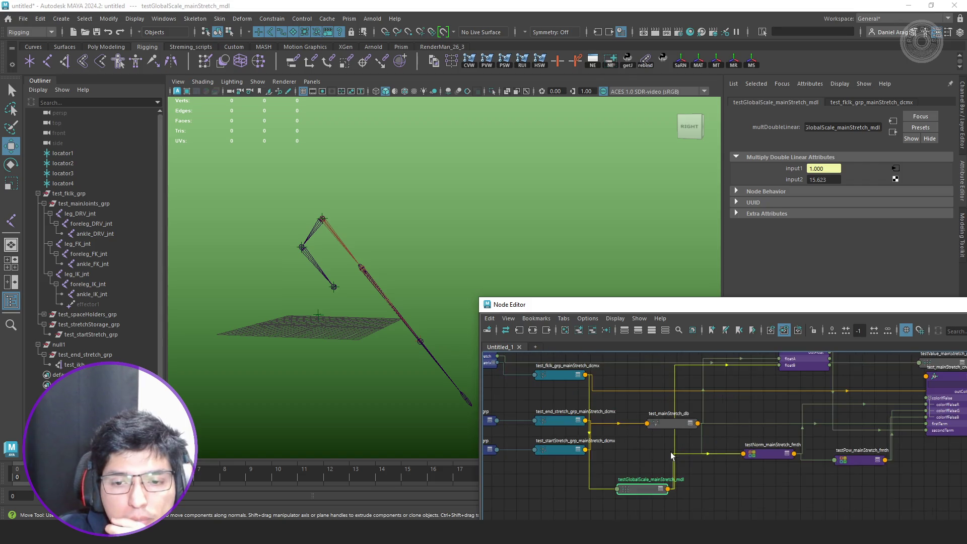
pyautogui.keyDown('alt'); pyautogui.moveTo(890, 442); pyautogui.dragTo(685, 451, button='middle'); pyautogui.keyUp('alt')
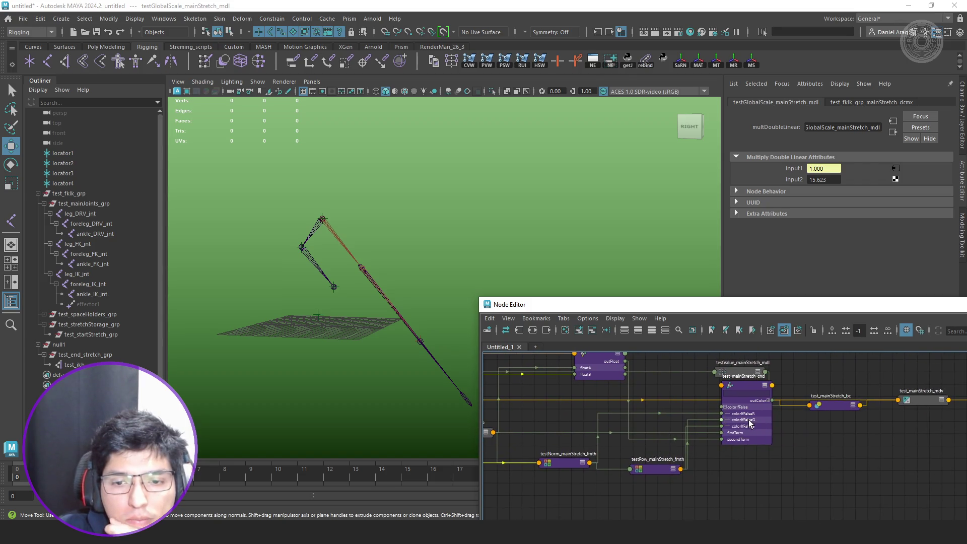
pyautogui.click(604, 371)
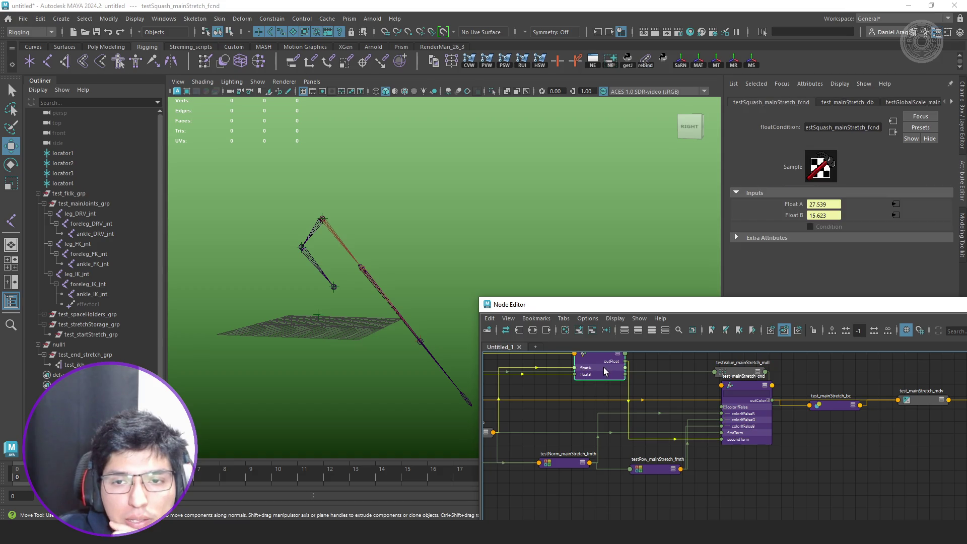
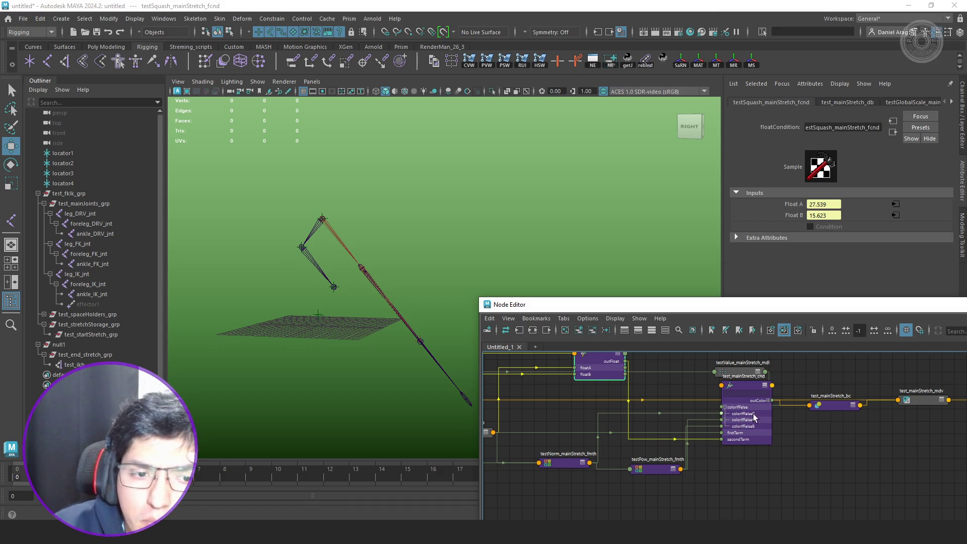
# - Move the testB_fklk_pbnd blend node lower in the node graph
pyautogui.moveTo(876, 433)
pyautogui.mouseDown(button='middle')
pyautogui.moveTo(604, 464)
pyautogui.moveTo(645, 446)
pyautogui.mouseUp(button='middle')
pyautogui.scroll(2, 681, 433)
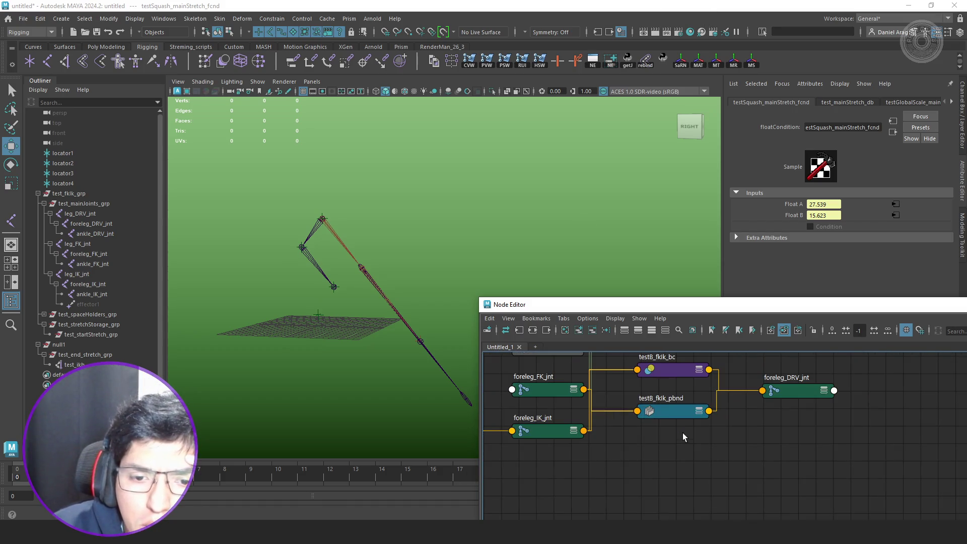
pyautogui.click(689, 412)
pyautogui.moveTo(689, 412); pyautogui.dragTo(690, 463)
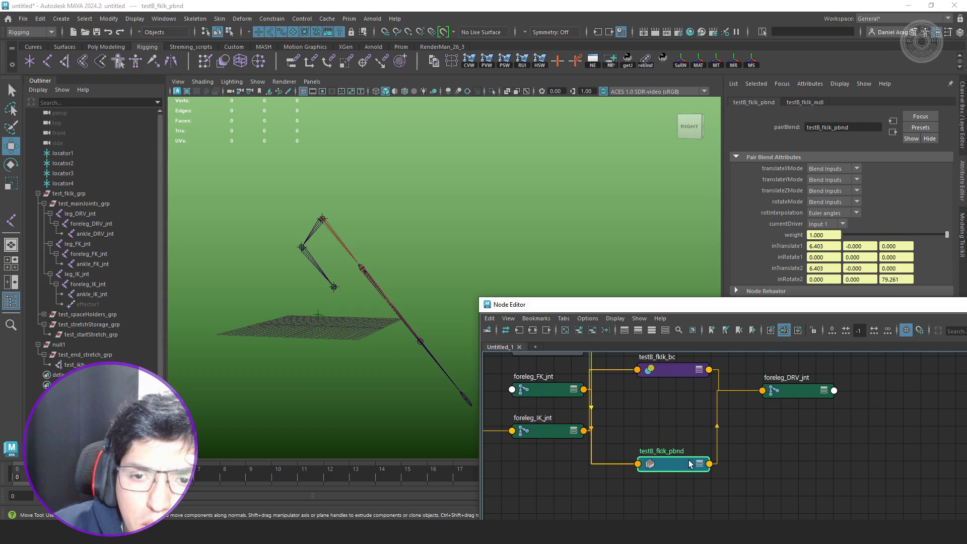
# - Set testB_fklk_bc's Render Pass Mode to No Contribution
pyautogui.click(679, 369)
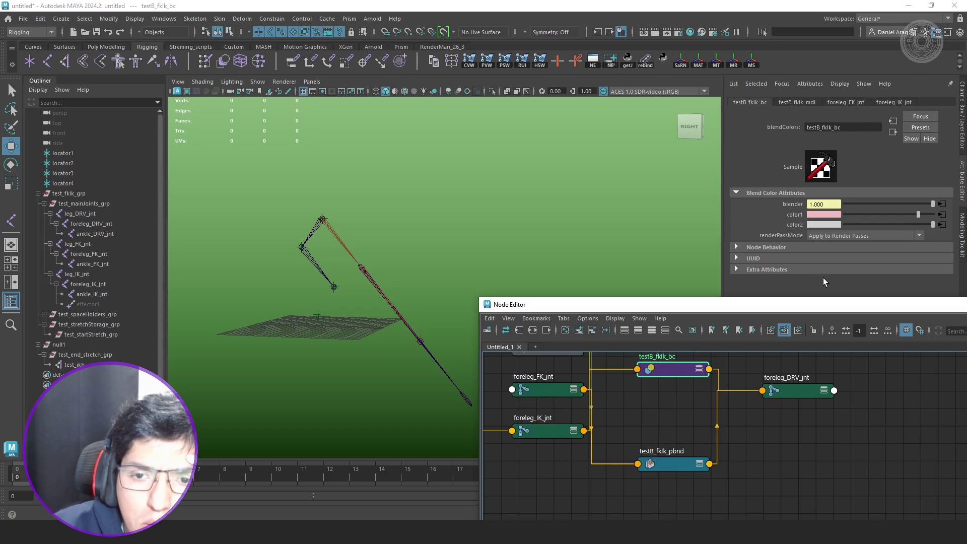
pyautogui.click(839, 233)
pyautogui.click(841, 246)
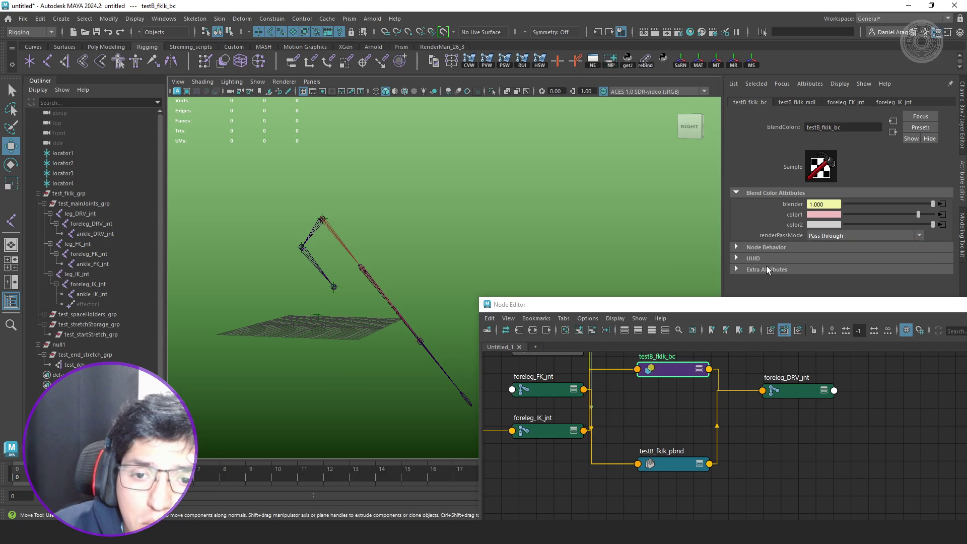
pyautogui.click(961, 126)
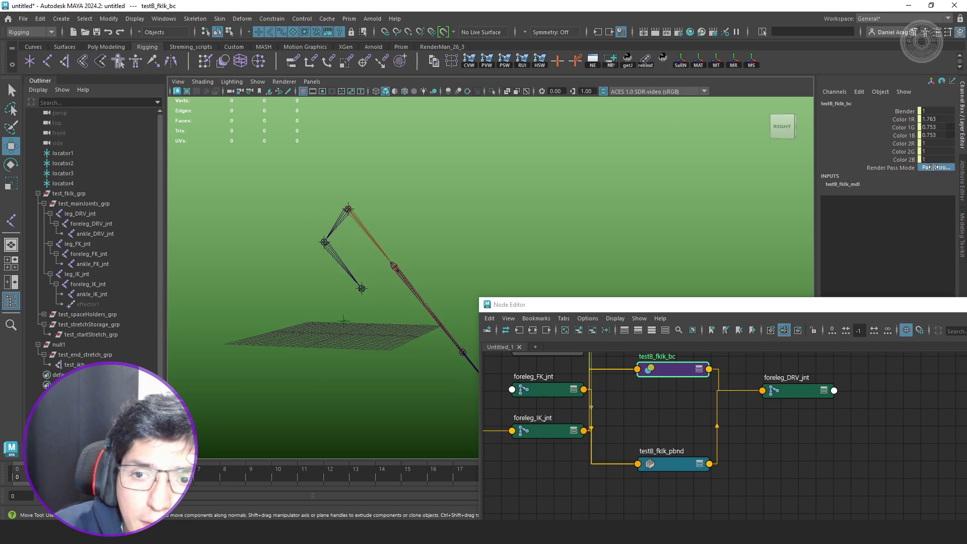
pyautogui.click(936, 168)
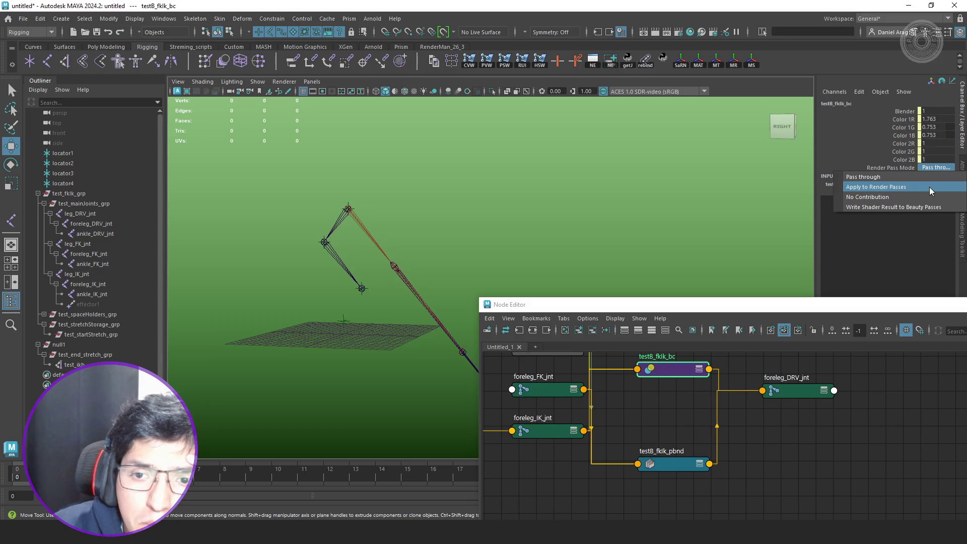
pyautogui.click(914, 197)
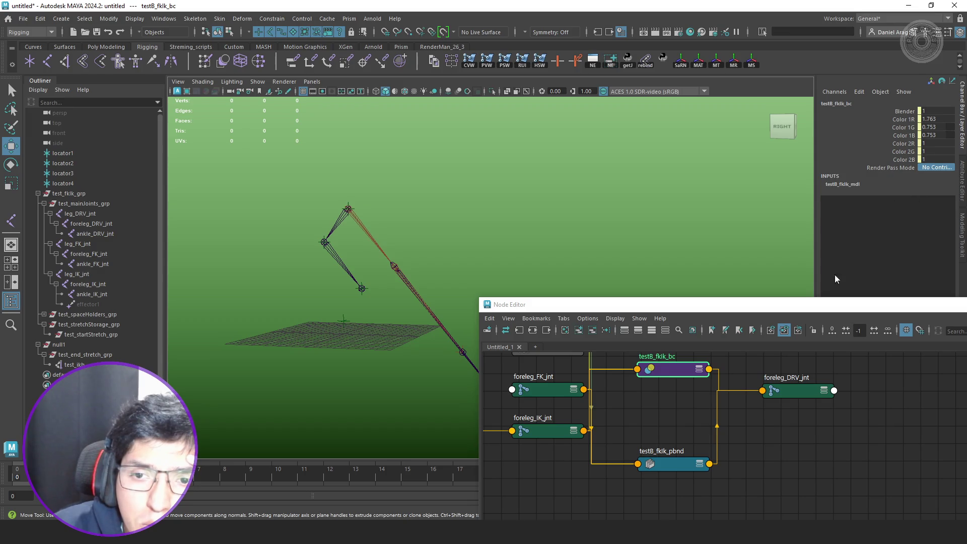
# - Move the testB_fklk_mdl node left, then up to the top of the graph
pyautogui.moveTo(706, 446)
pyautogui.mouseDown(button='middle')
pyautogui.moveTo(686, 443)
pyautogui.moveTo(755, 464)
pyautogui.mouseUp(button='middle')
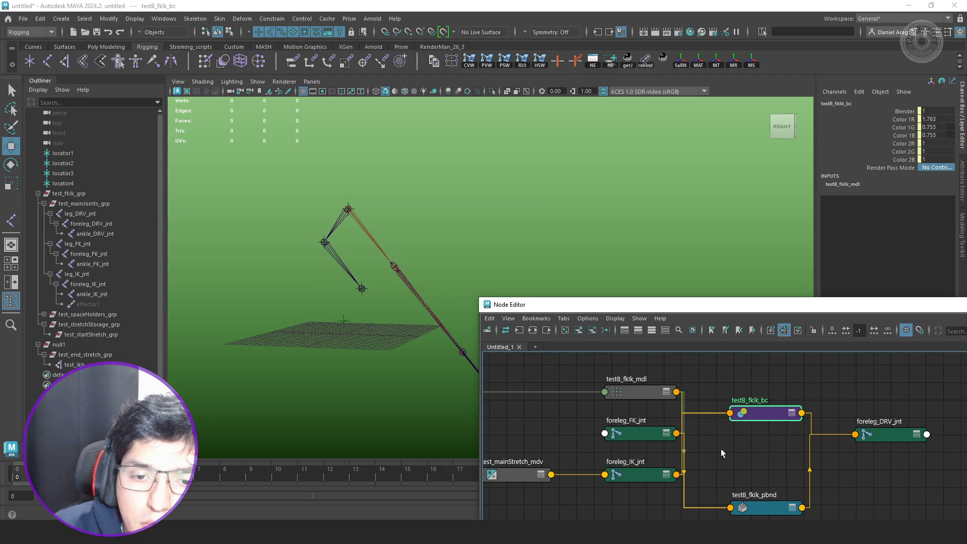
pyautogui.moveTo(642, 394); pyautogui.dragTo(546, 407)
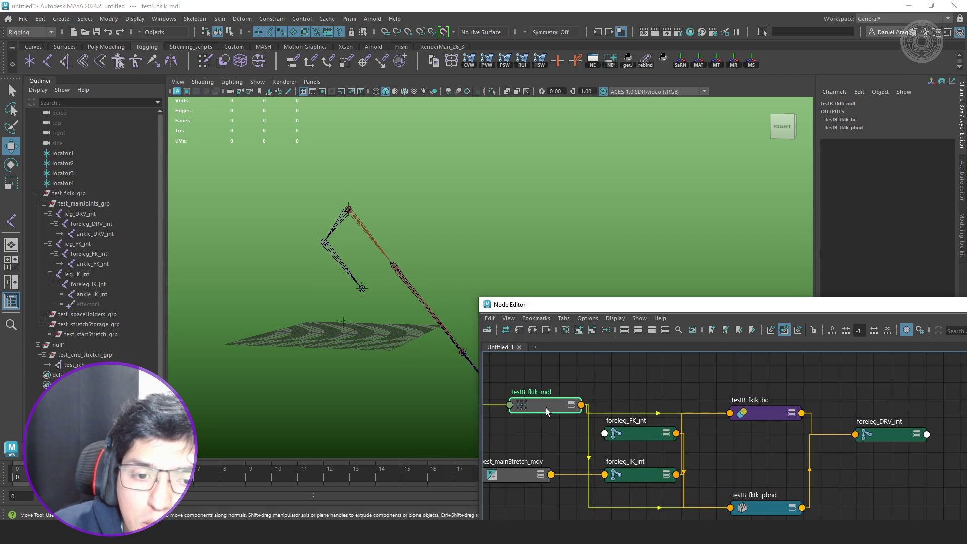
pyautogui.doubleClick(545, 407)
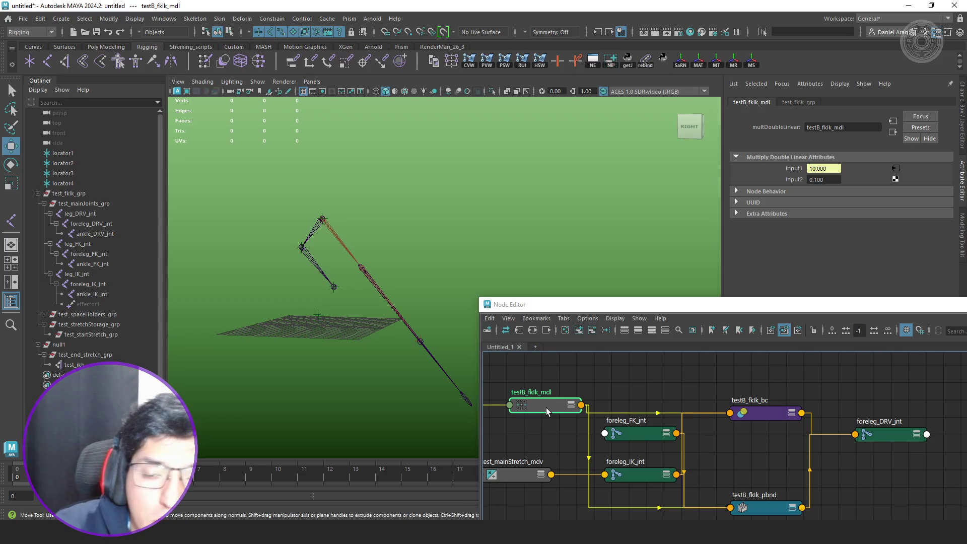
pyautogui.scroll(-2, 729, 452)
pyautogui.scroll(-2, 637, 437)
pyautogui.scroll(1, 637, 437)
pyautogui.moveTo(626, 428); pyautogui.dragTo(665, 380)
pyautogui.scroll(1, 684, 465)
pyautogui.scroll(1, 684, 465)
# - Spread the foreleg_FK_jnt and foreleg_IK_jnt nodes apart and select foreleg_DRV_jnt
pyautogui.moveTo(646, 425)
pyautogui.mouseDown()
pyautogui.moveTo(619, 411)
pyautogui.moveTo(641, 404)
pyautogui.mouseUp()
pyautogui.scroll(1, 641, 404)
pyautogui.moveTo(645, 460); pyautogui.dragTo(623, 497)
pyautogui.moveTo(632, 470); pyautogui.dragTo(637, 423, button='middle')
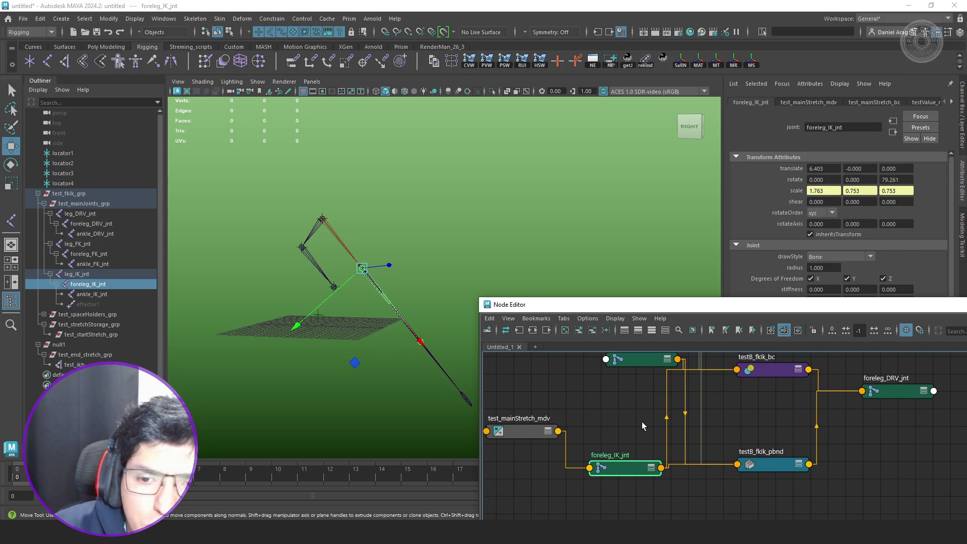
pyautogui.click(894, 391)
# - Compare the foreleg_IK_jnt and foreleg_DRV_jnt joint attributes
pyautogui.click(630, 476)
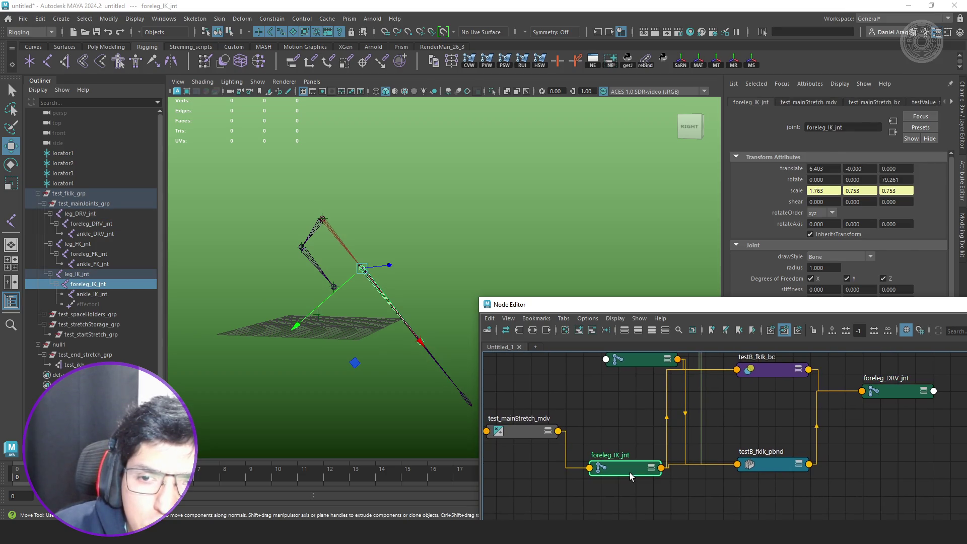
pyautogui.click(887, 394)
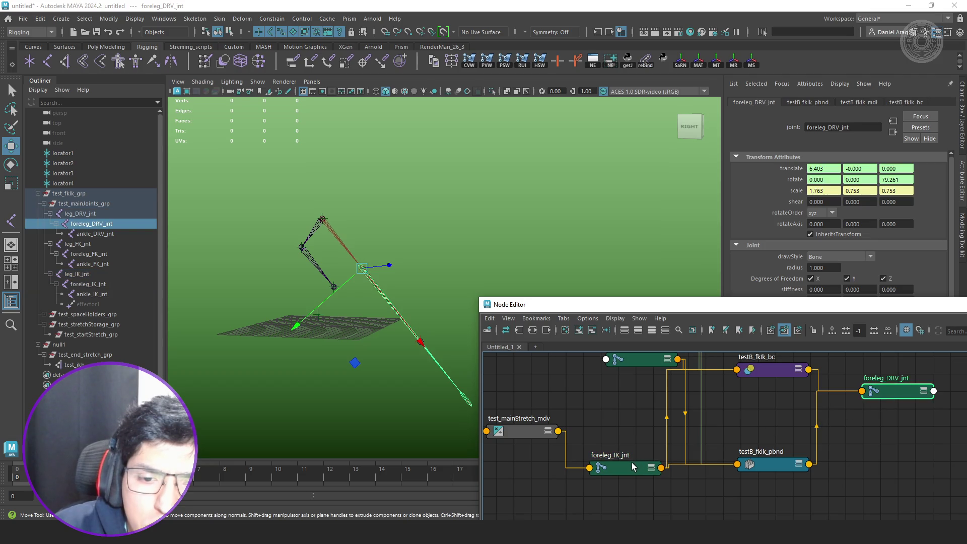
pyautogui.click(633, 468)
pyautogui.click(909, 391)
pyautogui.moveTo(836, 306); pyautogui.dragTo(762, 384)
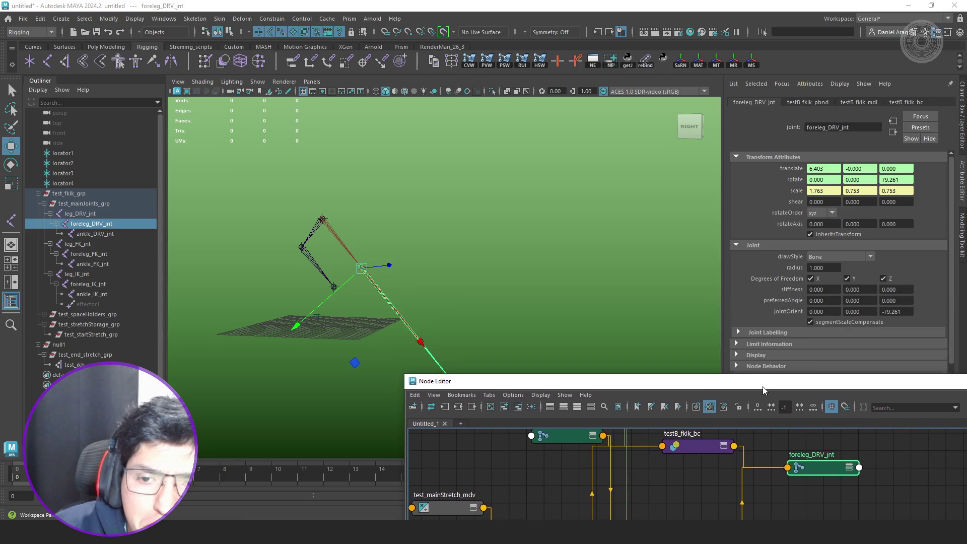
# - Turn segment scale compensate off on foreleg_DRV_jnt
pyautogui.click(835, 321)
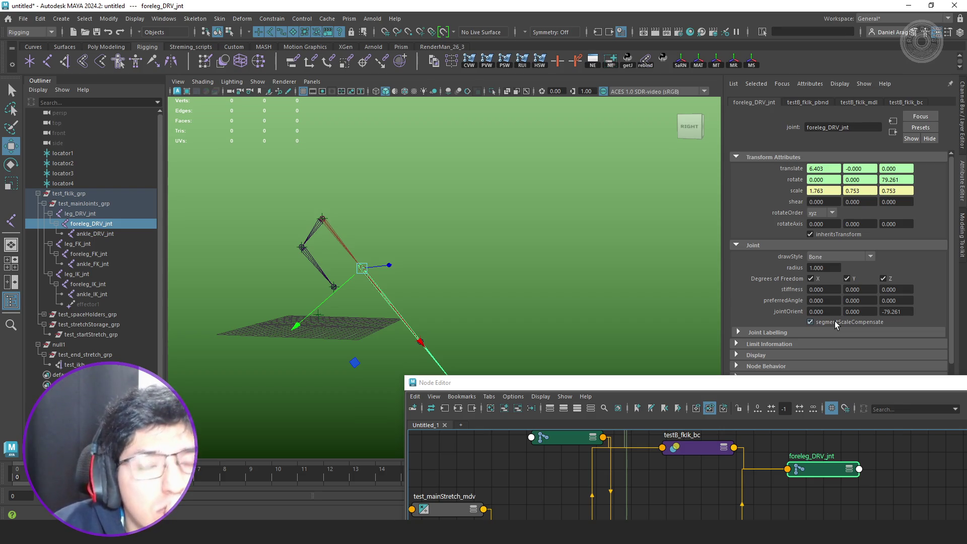
pyautogui.click(834, 322)
pyautogui.scroll(-1, 766, 333)
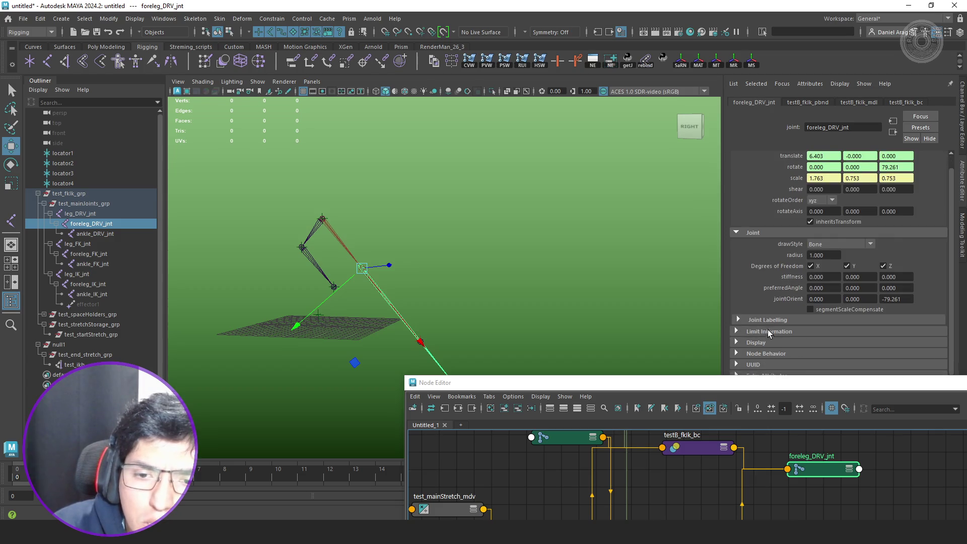
pyautogui.moveTo(786, 386); pyautogui.dragTo(655, 477)
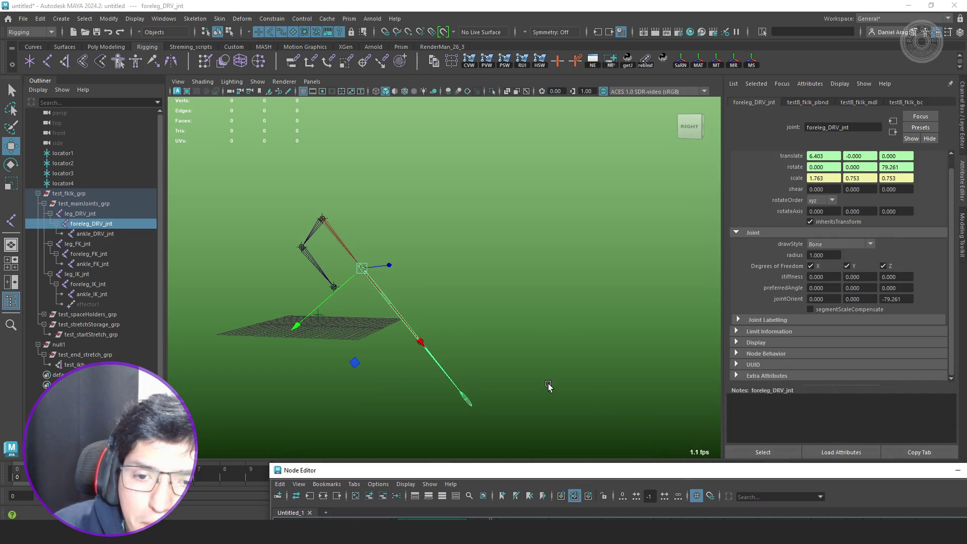
pyautogui.scroll(-3, 548, 382)
pyautogui.scroll(3, 513, 382)
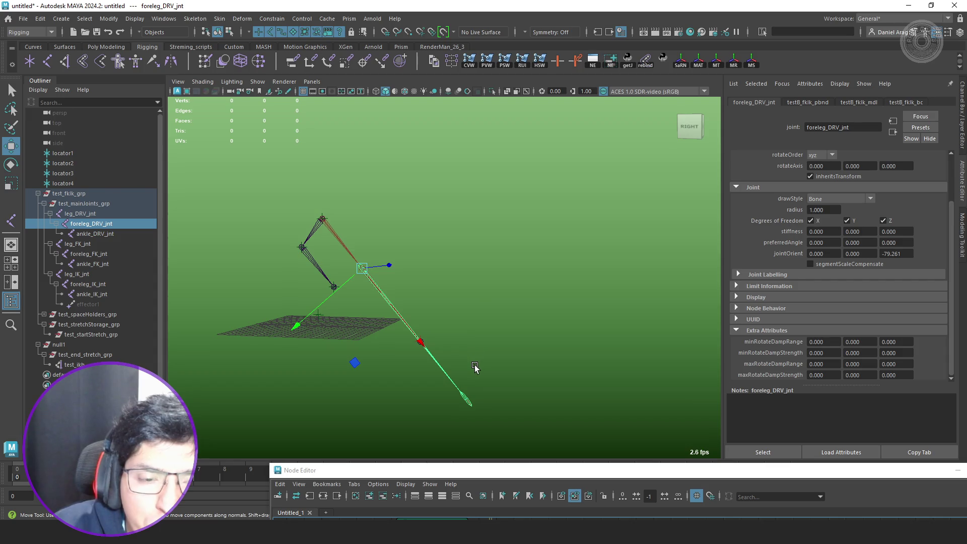
pyautogui.scroll(2, 474, 367)
# - Turn segment scale compensate off on foreleg_IK_jnt
pyautogui.click(472, 432)
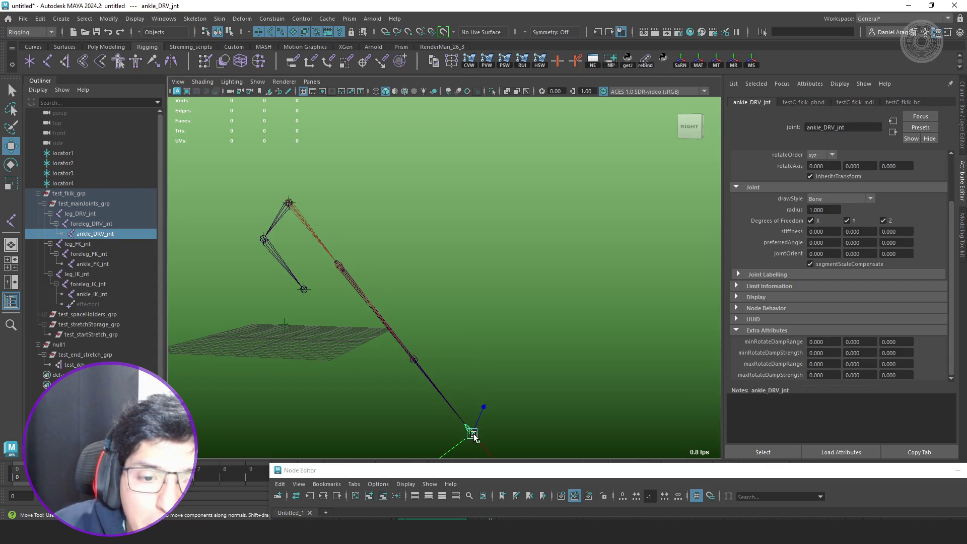
pyautogui.scroll(2, 843, 208)
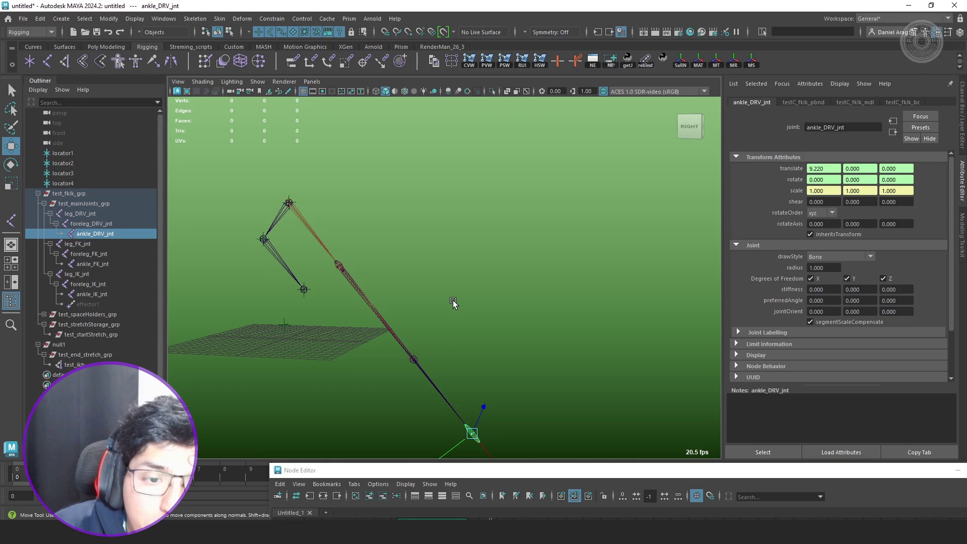
pyautogui.click(96, 275)
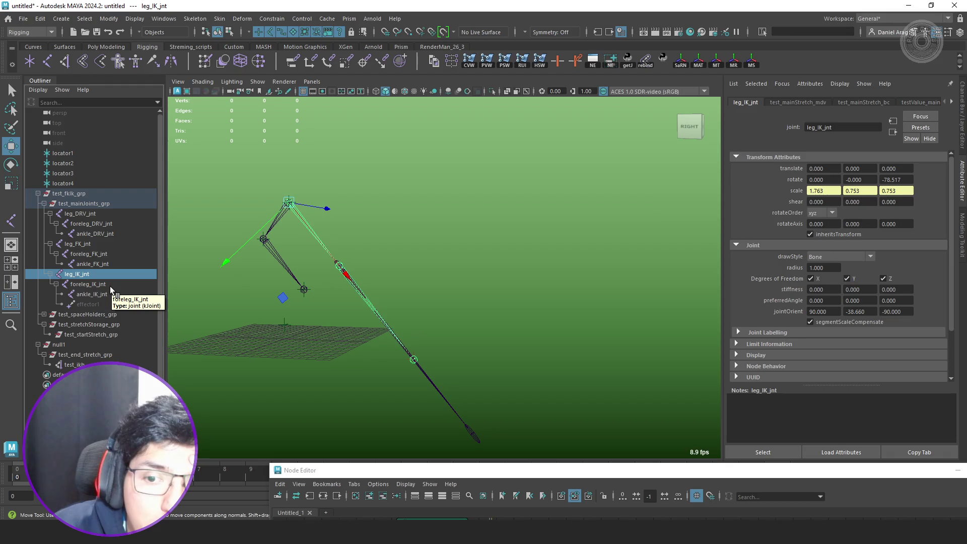
pyautogui.click(110, 285)
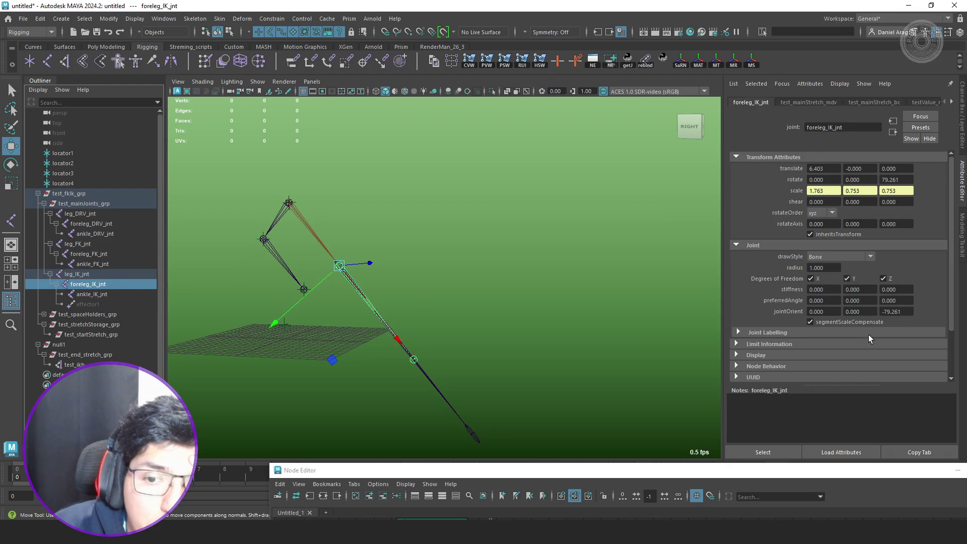
pyautogui.click(853, 321)
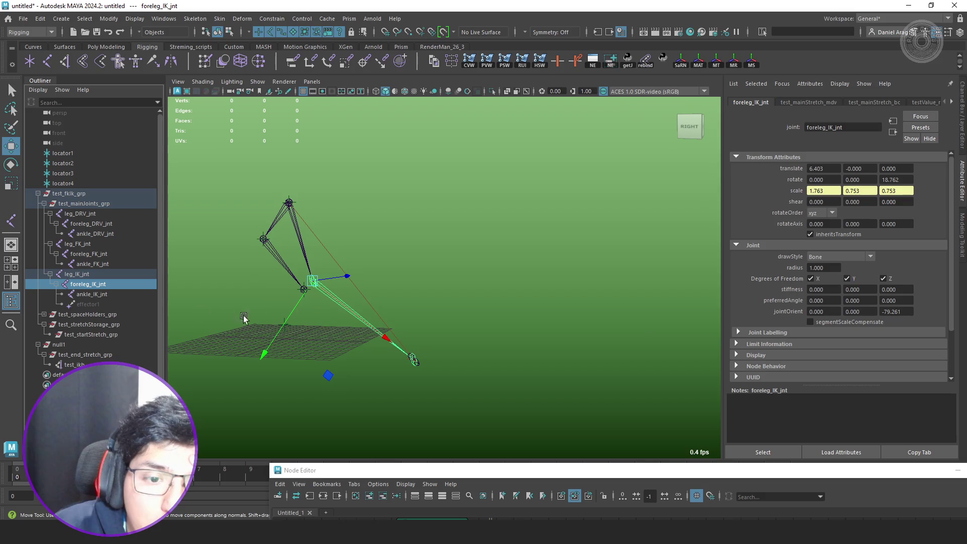
# - Turn segment scale compensate off on leg_IK_jnt, then select test_end_stretch_grp under null1
pyautogui.click(115, 293)
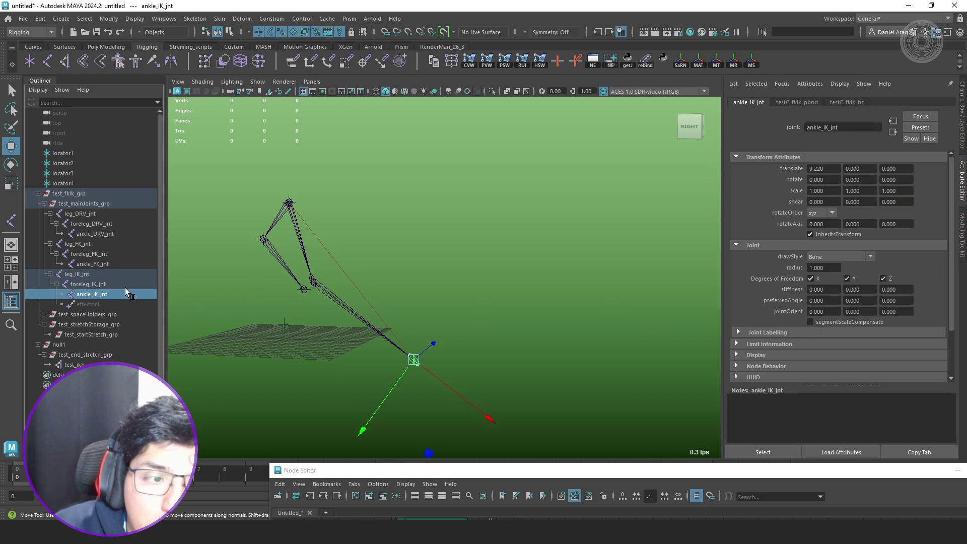
pyautogui.click(107, 276)
pyautogui.click(854, 322)
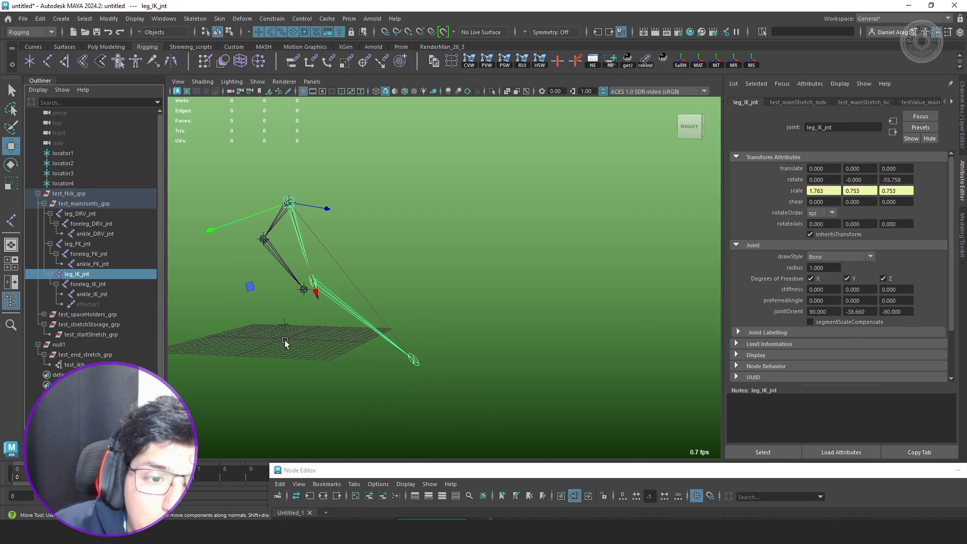
pyautogui.click(80, 346)
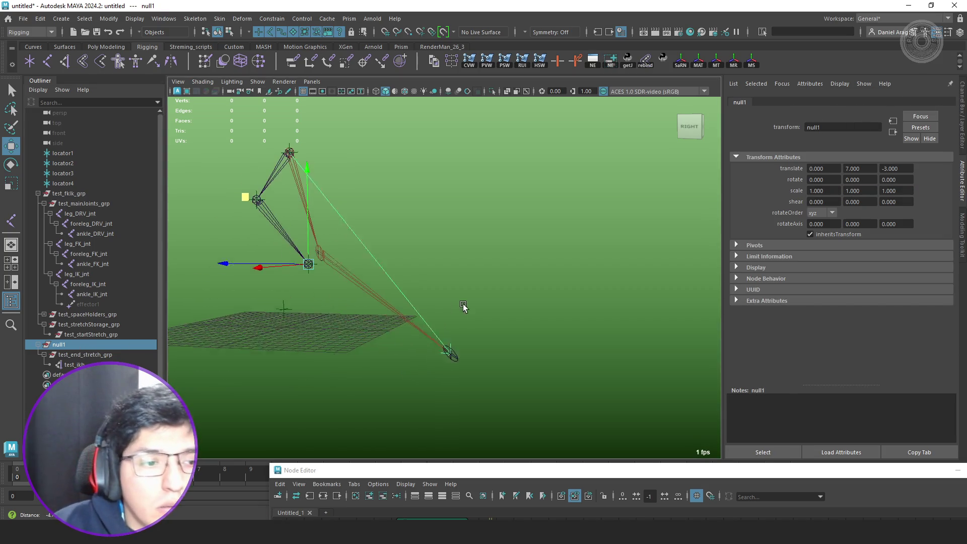
pyautogui.press('Down')
pyautogui.keyDown('alt'); pyautogui.moveTo(425, 337); pyautogui.dragTo(526, 342, button='middle'); pyautogui.keyUp('alt')
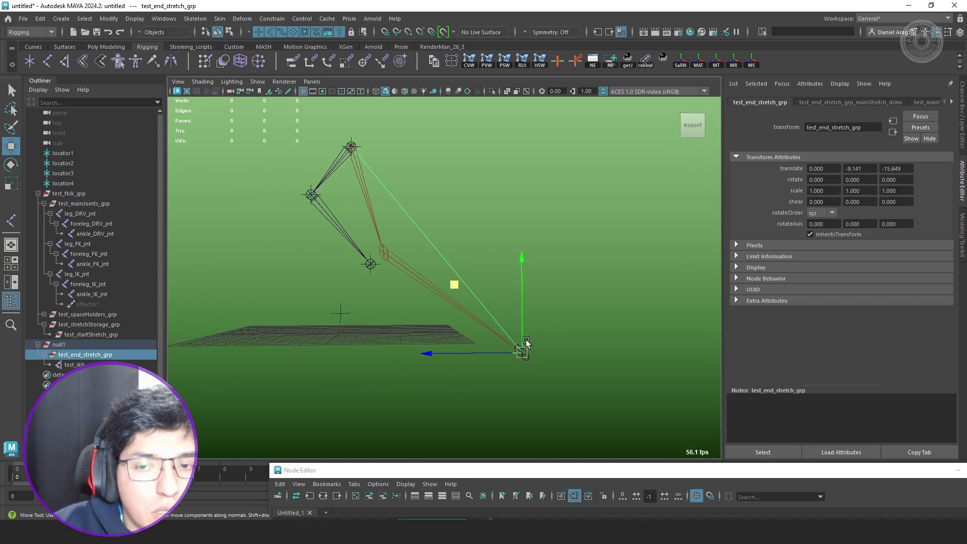
pyautogui.doubleClick(858, 168)
pyautogui.write('0')
pyautogui.press('Tab')
pyautogui.write('0')
pyautogui.press('Return')
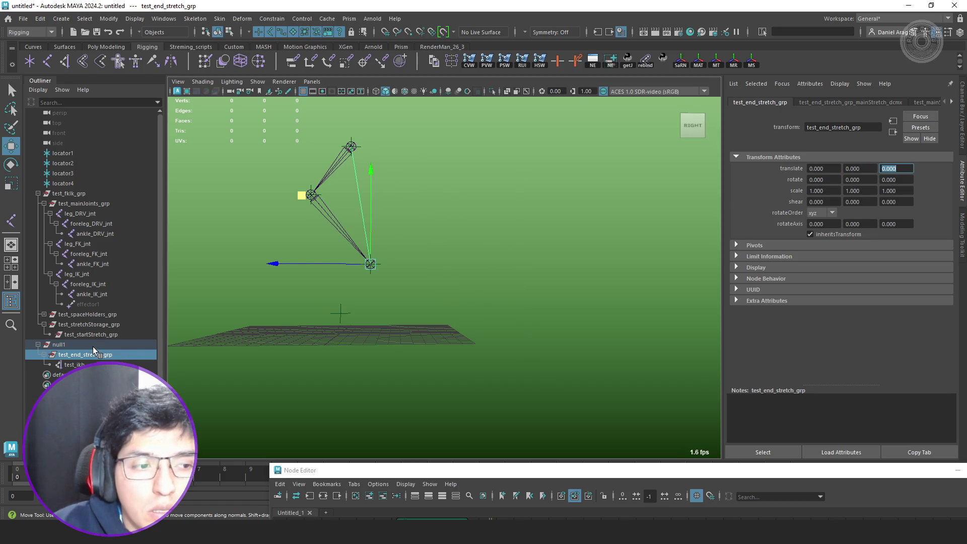
pyautogui.click(93, 345)
pyautogui.keyDown('alt'); pyautogui.moveTo(368, 313); pyautogui.dragTo(398, 354, button='middle'); pyautogui.keyUp('alt')
pyautogui.moveTo(356, 241)
pyautogui.mouseDown()
pyautogui.moveTo(362, 351)
pyautogui.moveTo(369, 280)
pyautogui.moveTo(361, 327)
pyautogui.moveTo(369, 300)
pyautogui.moveTo(371, 342)
pyautogui.mouseUp()
pyautogui.keyDown('alt'); pyautogui.moveTo(478, 340); pyautogui.dragTo(483, 290); pyautogui.keyUp('alt')
pyautogui.moveTo(438, 222)
pyautogui.mouseDown(button='middle')
pyautogui.moveTo(448, 242)
pyautogui.moveTo(429, 151)
pyautogui.moveTo(443, 304)
pyautogui.mouseUp(button='middle')
pyautogui.keyDown('alt'); pyautogui.moveTo(443, 304); pyautogui.dragTo(473, 309); pyautogui.keyUp('alt')
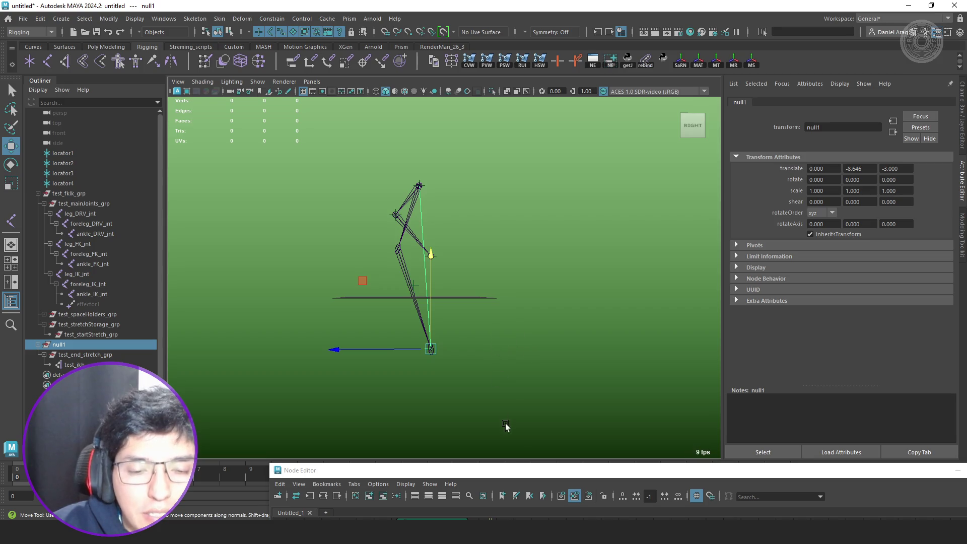
pyautogui.moveTo(270, 464)
pyautogui.mouseDown()
pyautogui.moveTo(356, 324)
pyautogui.moveTo(324, 334)
pyautogui.moveTo(307, 364)
pyautogui.mouseUp()
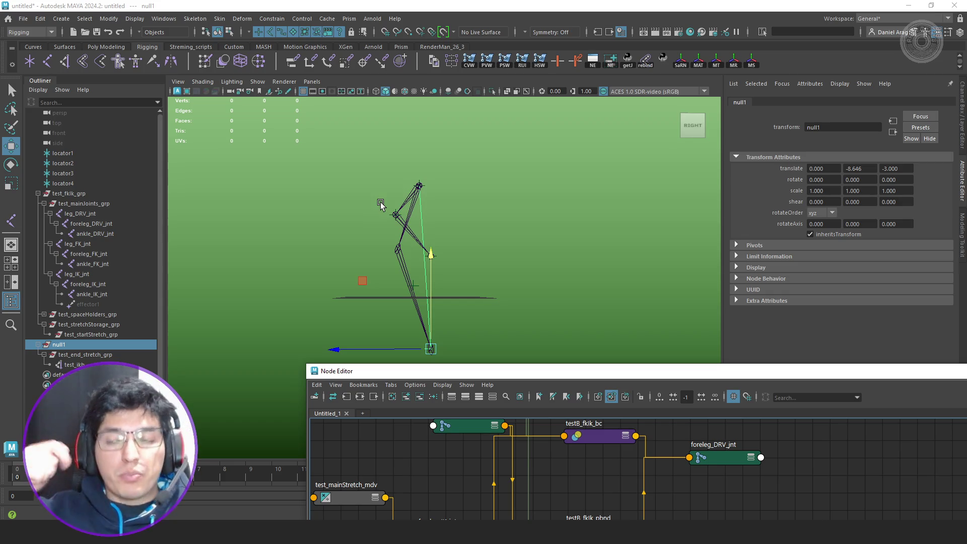
pyautogui.scroll(-5, 671, 496)
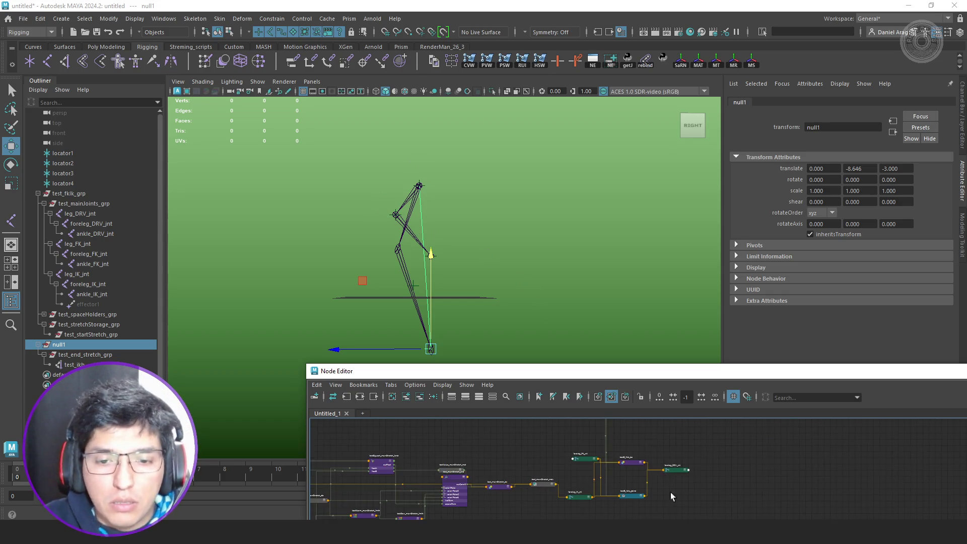
# - Move test_mainStretch_cnd lower and inspect the test_mainStretch_bc and test_mainStretch_mdv values
pyautogui.scroll(4, 472, 445)
pyautogui.moveTo(447, 474); pyautogui.dragTo(438, 493)
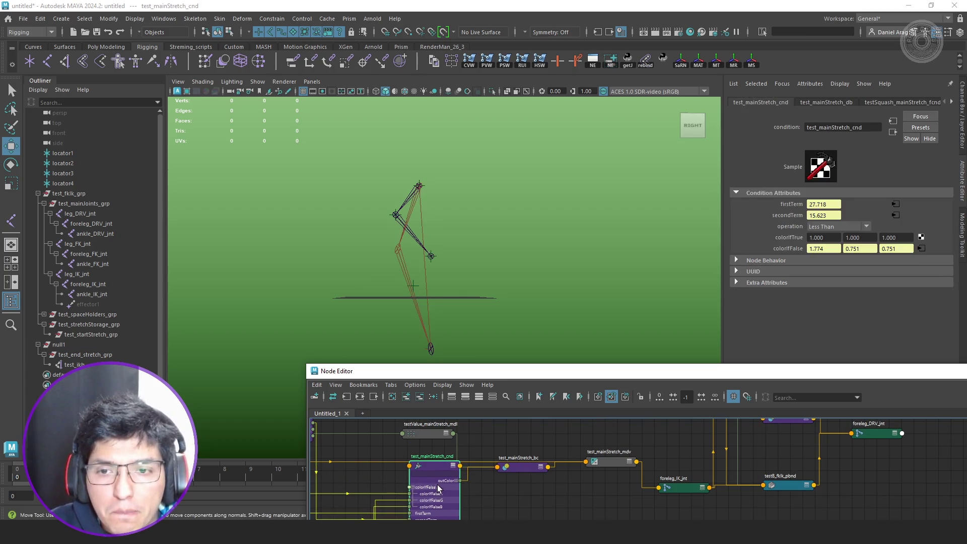
pyautogui.click(524, 469)
pyautogui.click(612, 460)
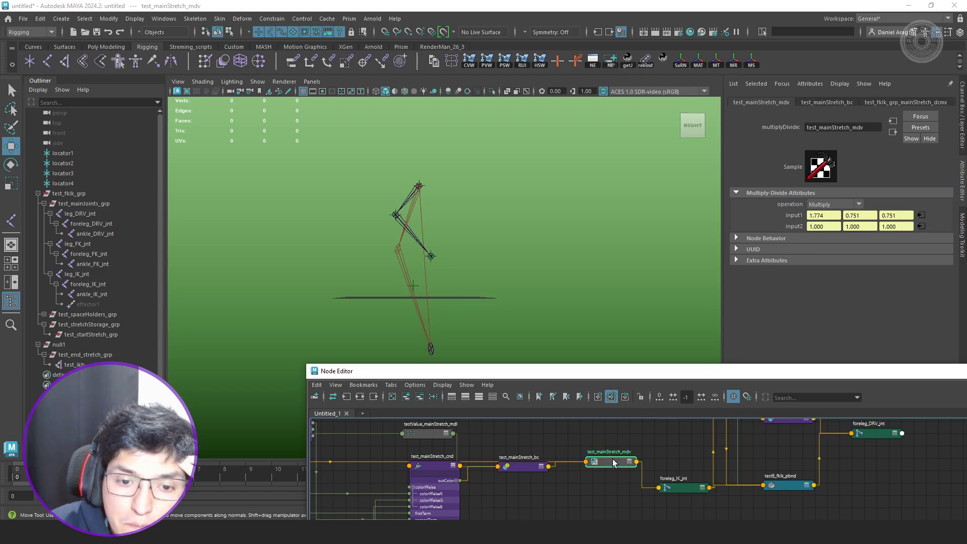
pyautogui.scroll(-2, 554, 475)
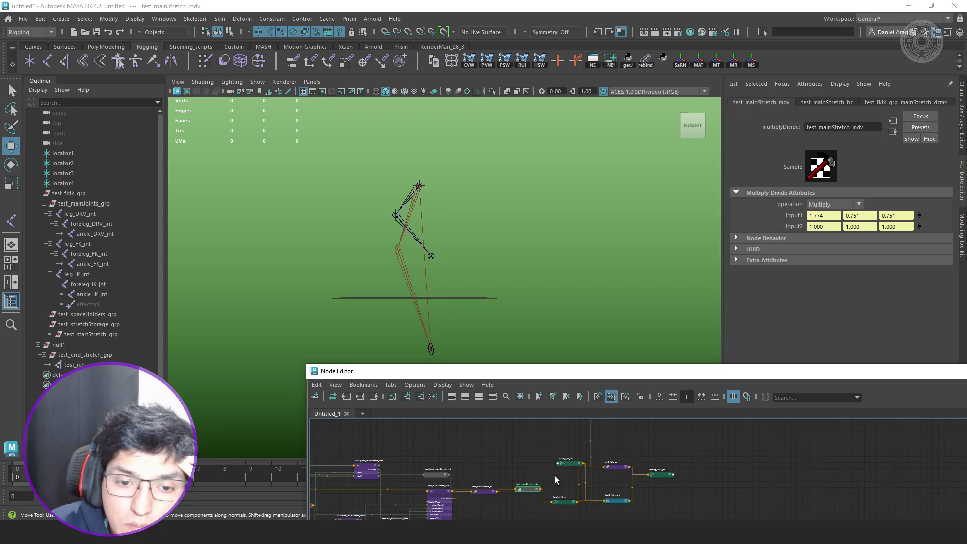
pyautogui.scroll(1, 564, 464)
pyautogui.scroll(2, 546, 488)
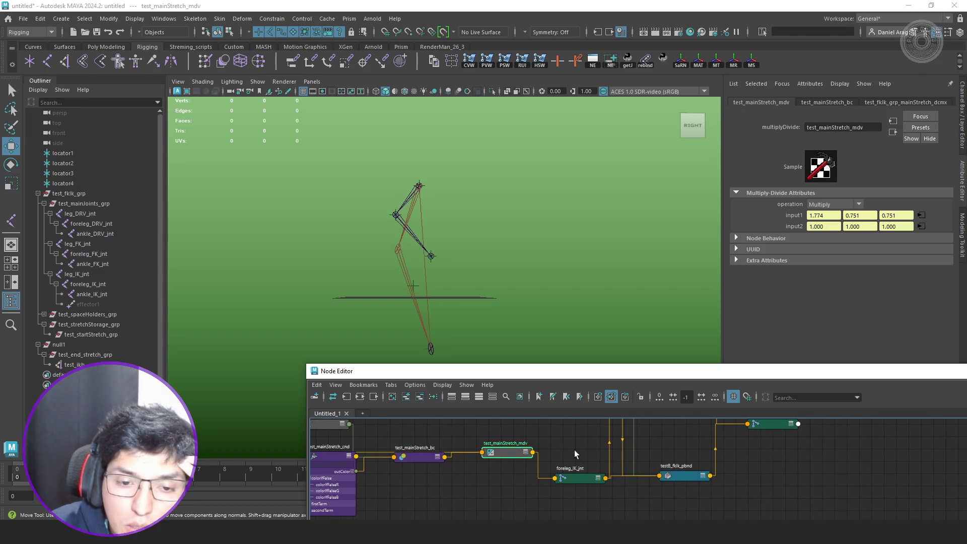
# - Turn segment scale compensation back on for foreleg_IK_jnt
pyautogui.click(584, 477)
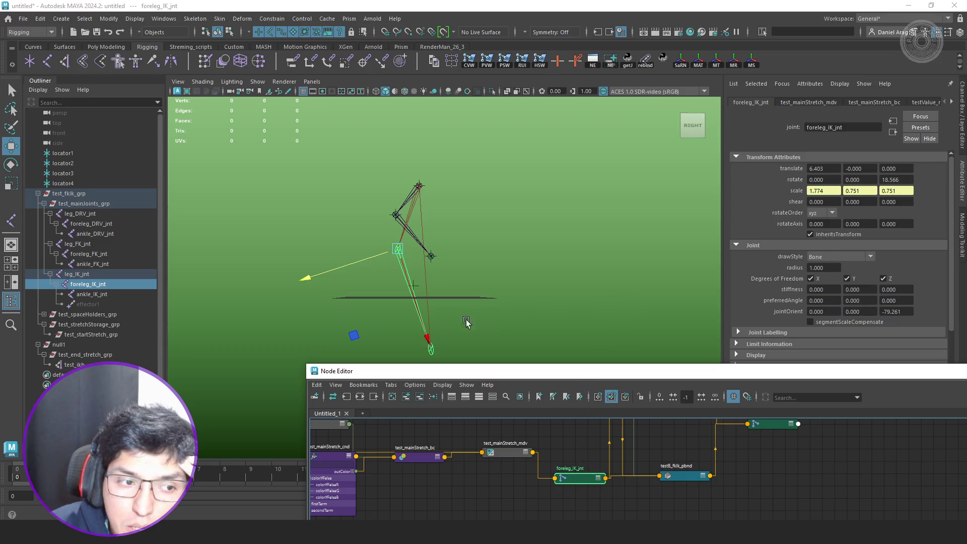
pyautogui.click(93, 275)
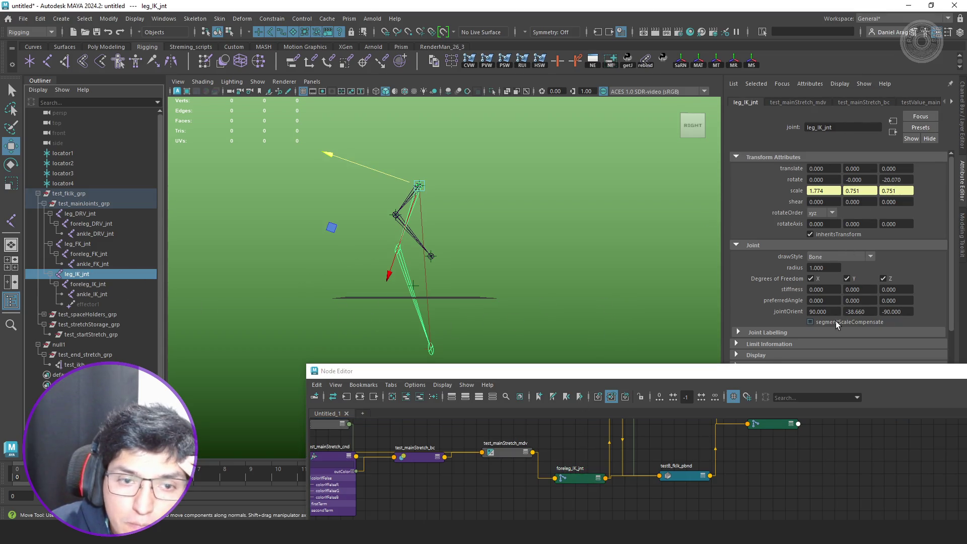
pyautogui.click(103, 284)
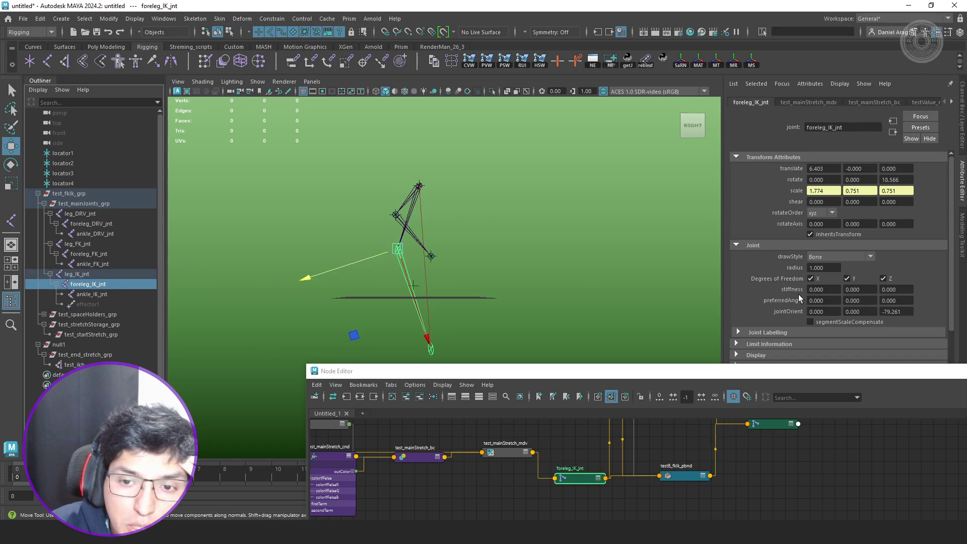
pyautogui.click(837, 321)
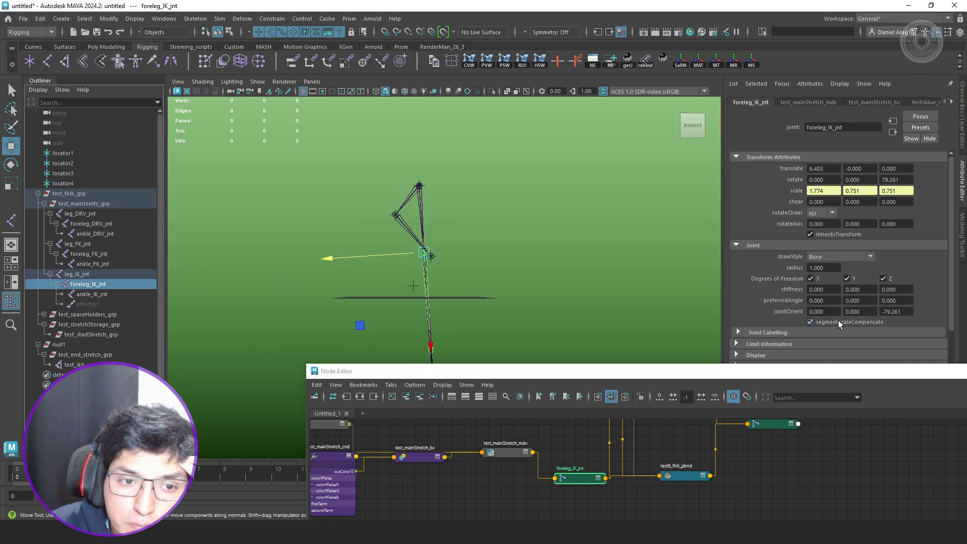
pyautogui.click(96, 294)
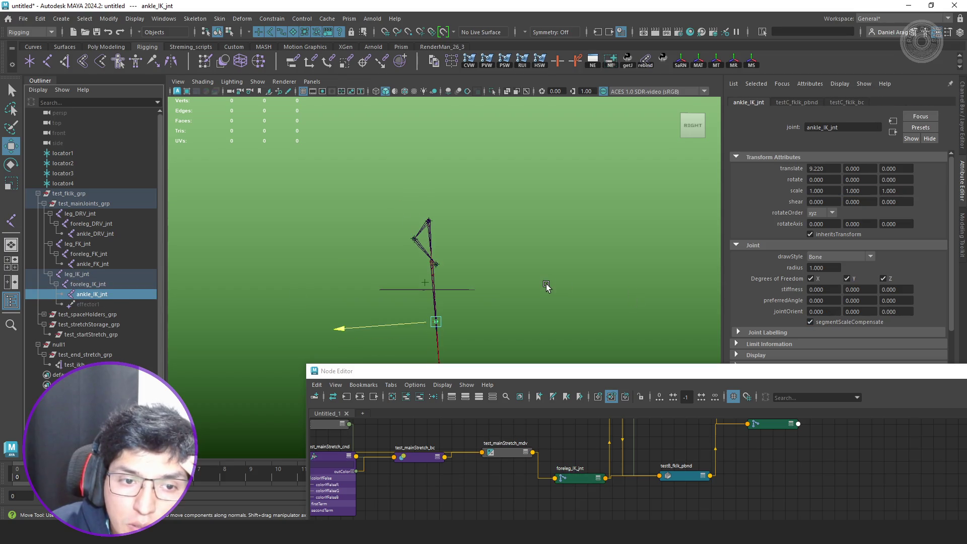
pyautogui.scroll(2, 498, 285)
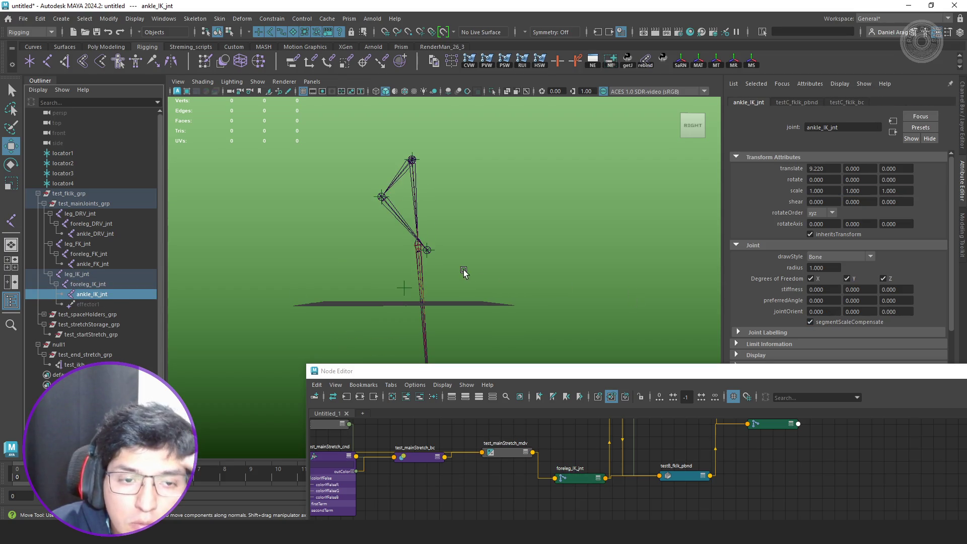
pyautogui.click(90, 214)
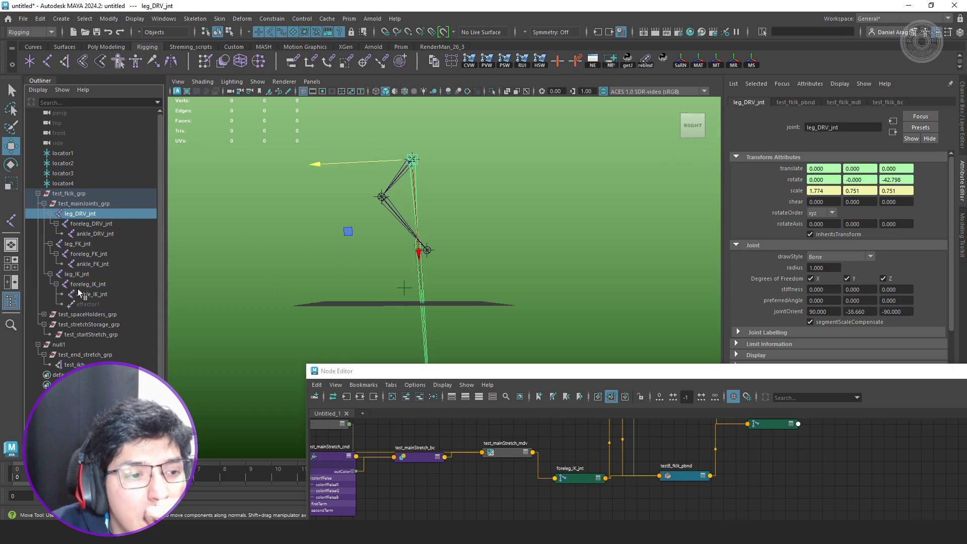
# - Undo null1's move, restoring its translate Y to 7, and clear the selection
pyautogui.click(73, 346)
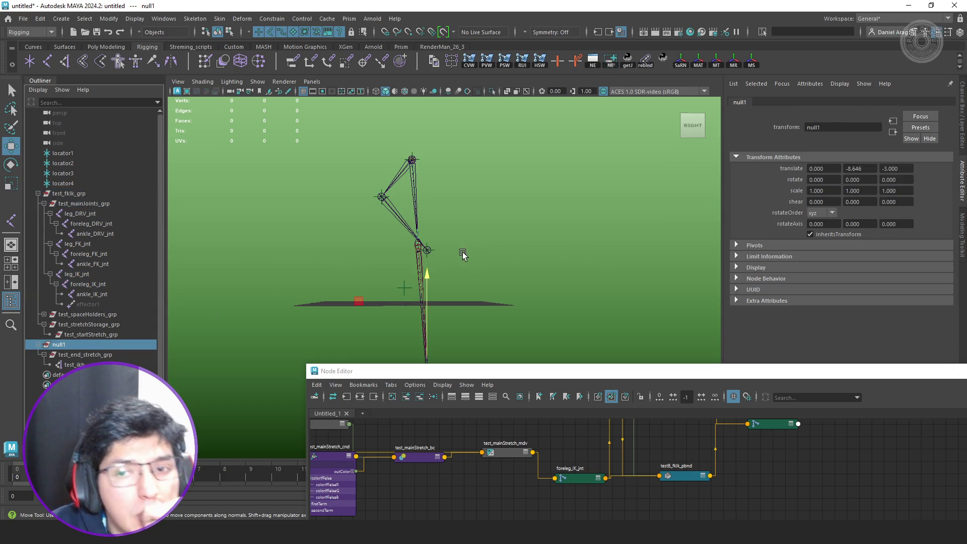
pyautogui.scroll(2, 451, 249)
pyautogui.hotkey('ctrl', 'z')
pyautogui.hotkey('ctrl', 'z')
pyautogui.hotkey('ctrl', 'z')
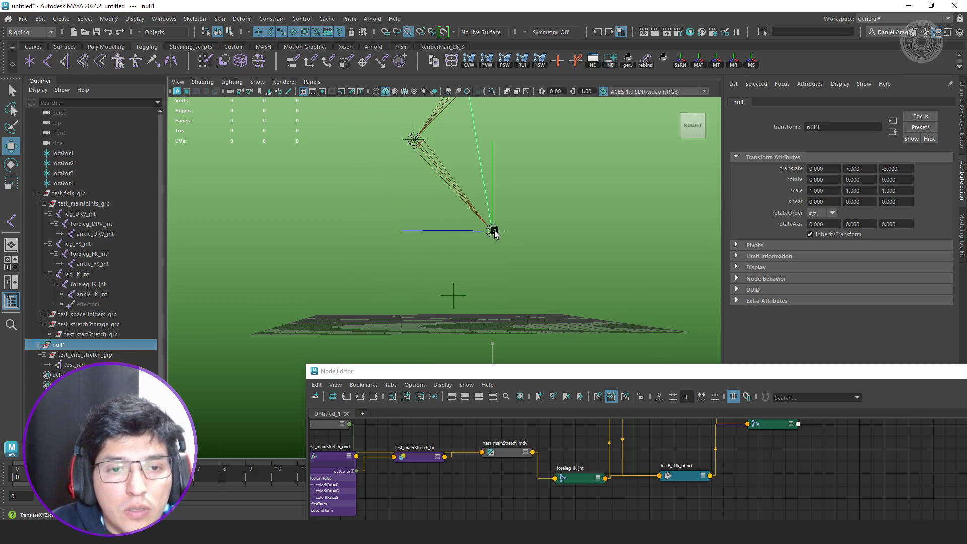
pyautogui.hotkey('ctrl', 'z')
pyautogui.press('q')
pyautogui.click(258, 220)
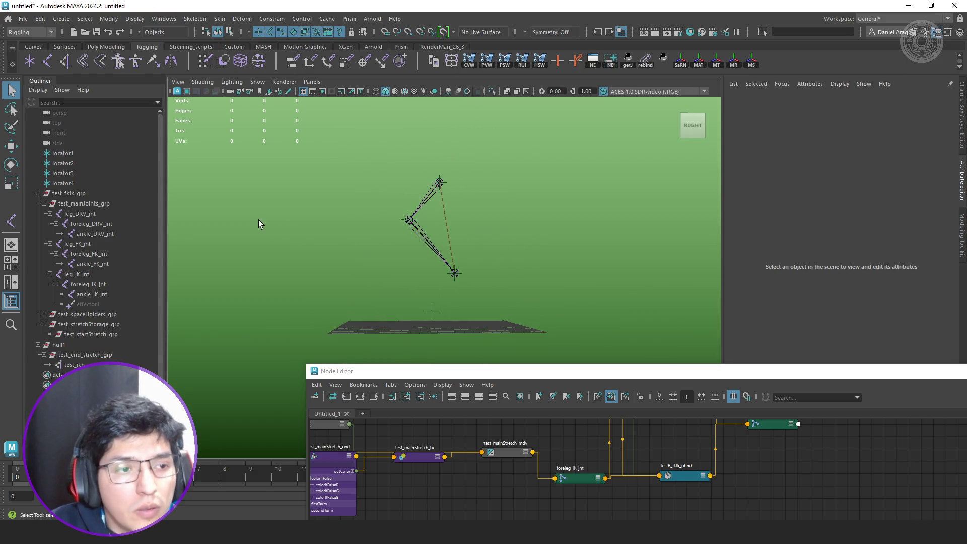
# - Select test_mainJoints_grp and run the 'joint' command to create joint1 inside it
pyautogui.keyDown('shift'); pyautogui.click(44, 204); pyautogui.keyUp('shift')
pyautogui.click(44, 204)
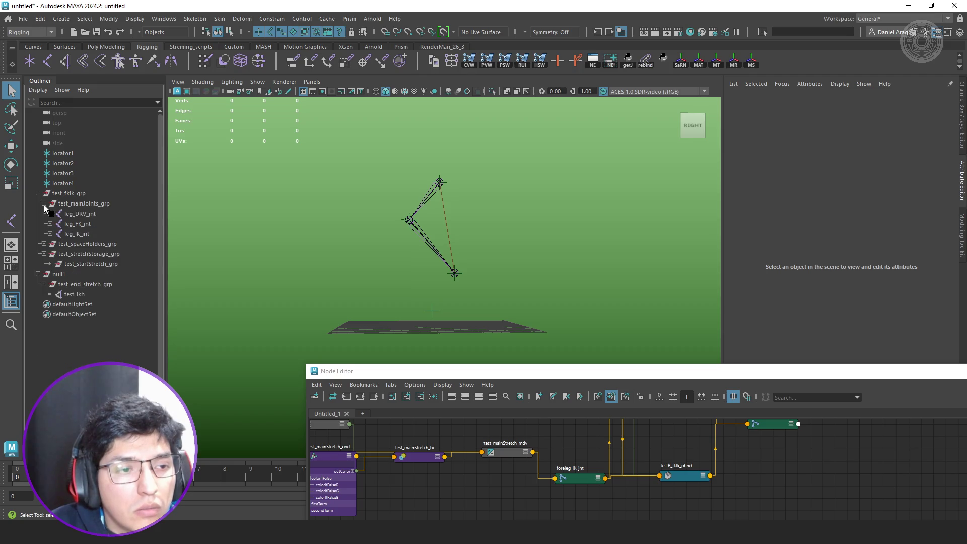
pyautogui.click(98, 209)
pyautogui.press('w')
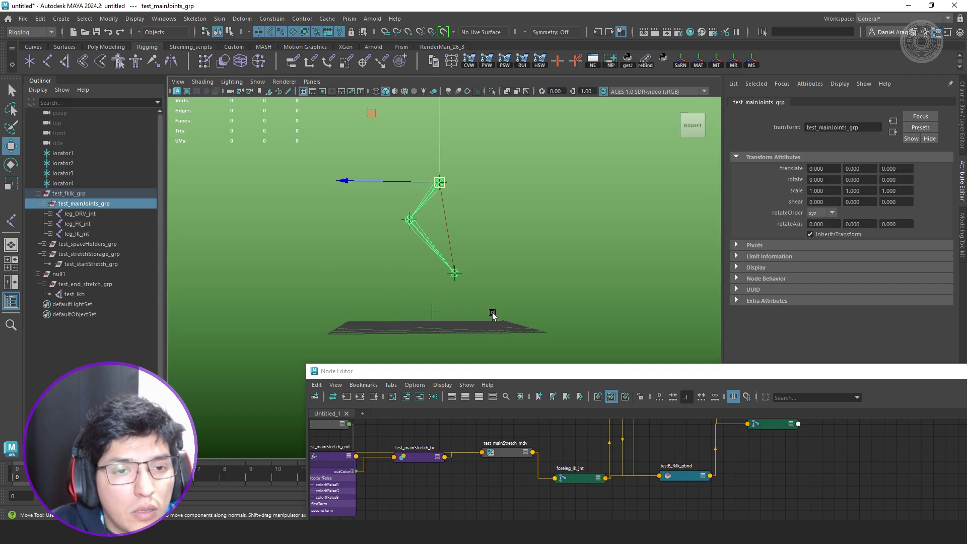
pyautogui.keyDown('alt'); pyautogui.moveTo(493, 315); pyautogui.dragTo(500, 237, button='middle'); pyautogui.keyUp('alt')
pyautogui.moveTo(468, 370); pyautogui.dragTo(896, 327)
pyautogui.click(539, 510)
pyautogui.write('joint')
pyautogui.press('Return')
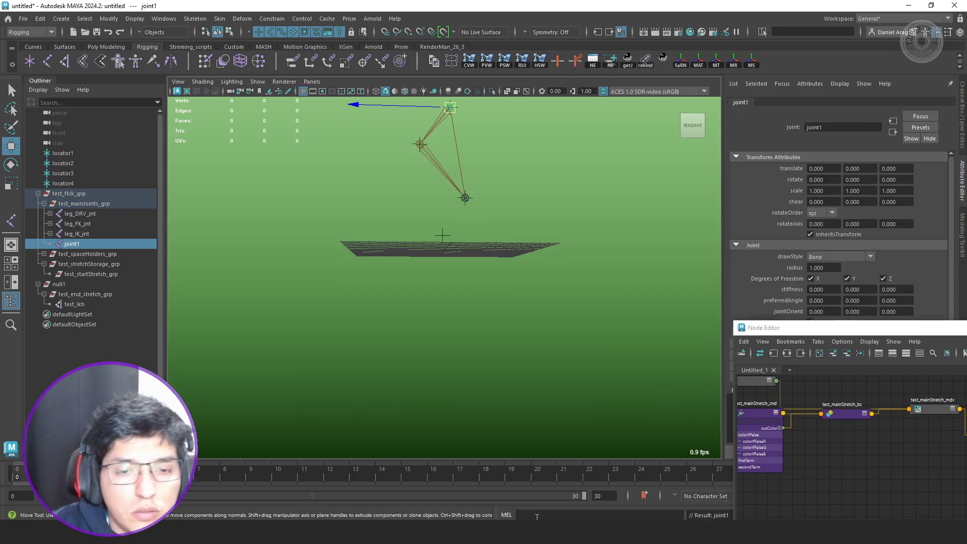
# - Parent leg_DRV_jnt, leg_FK_jnt and leg_IK_jnt under joint1 and frame it
pyautogui.moveTo(595, 352)
pyautogui.keyDown('alt'); pyautogui.mouseDown(button='middle')
pyautogui.moveTo(542, 289)
pyautogui.moveTo(544, 328)
pyautogui.mouseUp(button='middle'); pyautogui.keyUp('alt')
pyautogui.click(87, 214)
pyautogui.moveTo(87, 216); pyautogui.dragTo(80, 243)
pyautogui.moveTo(81, 243); pyautogui.dragTo(80, 243, button='middle')
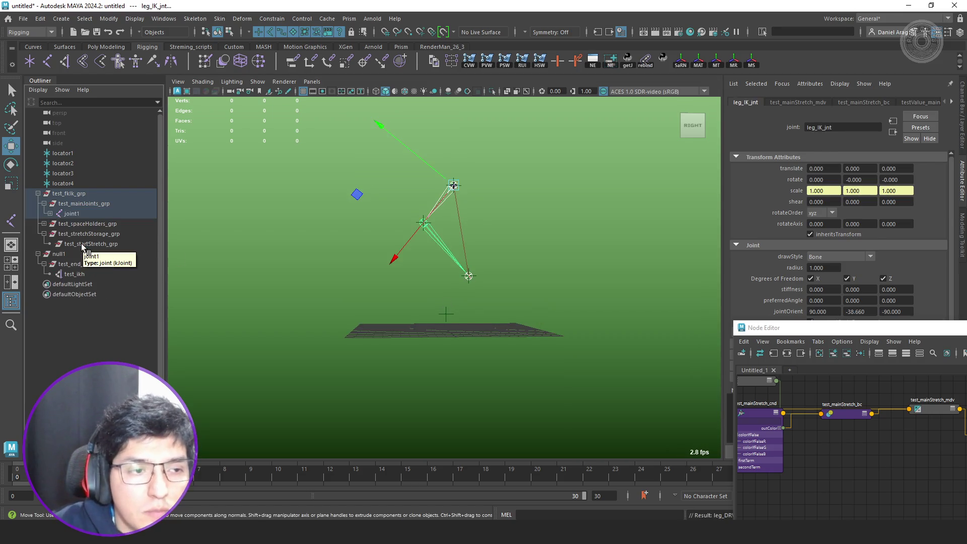
pyautogui.click(51, 215)
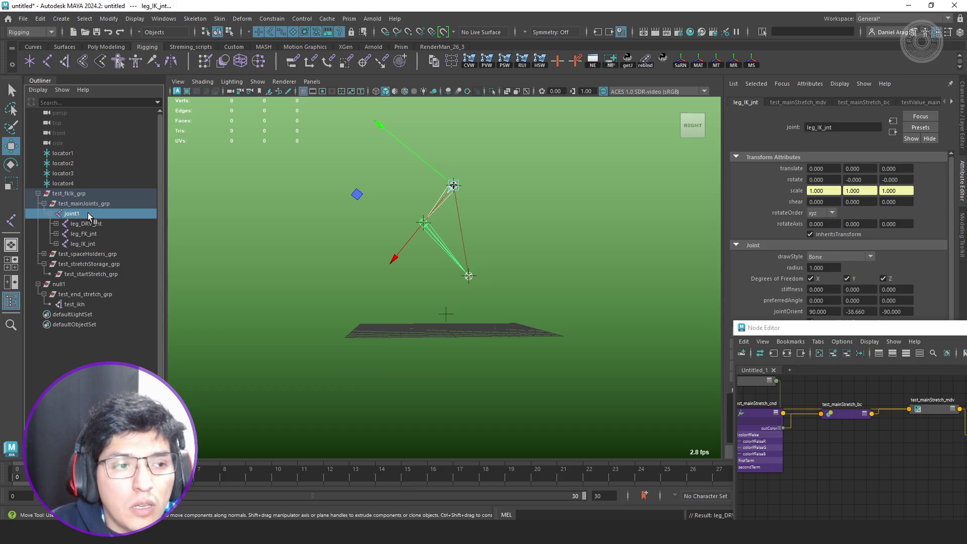
pyautogui.click(71, 213)
pyautogui.press('f')
pyautogui.keyDown('alt'); pyautogui.moveTo(438, 259); pyautogui.dragTo(491, 254); pyautogui.keyUp('alt')
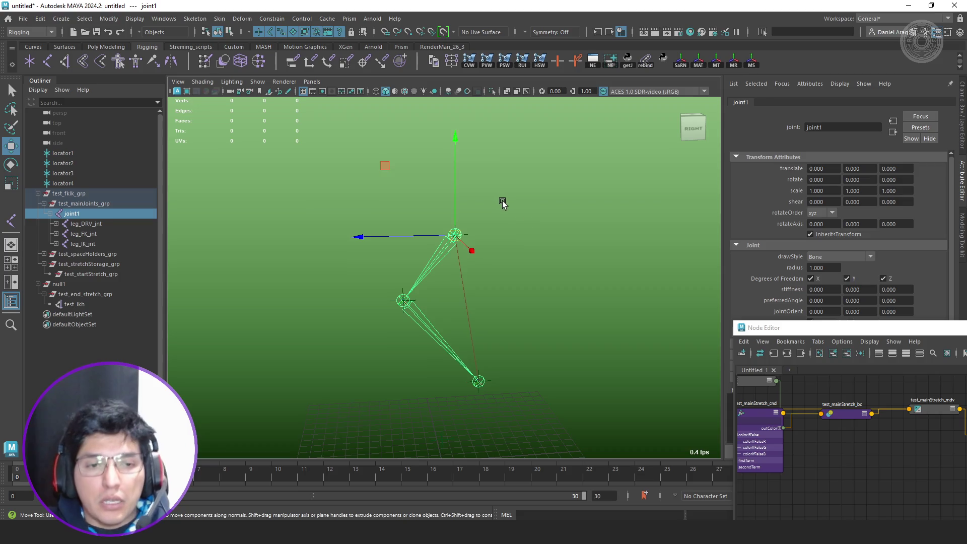
# - Drag test_end_stretch_grp out to 0, -0.269, -28.747 so the leg stretches far toward it
pyautogui.click(80, 295)
pyautogui.moveTo(333, 314)
pyautogui.keyDown('alt'); pyautogui.mouseDown()
pyautogui.moveTo(507, 287)
pyautogui.moveTo(509, 309)
pyautogui.mouseUp(); pyautogui.keyUp('alt')
pyautogui.moveTo(413, 232)
pyautogui.mouseDown(button='middle')
pyautogui.moveTo(419, 313)
pyautogui.moveTo(461, 358)
pyautogui.moveTo(560, 316)
pyautogui.moveTo(580, 272)
pyautogui.mouseUp(button='middle')
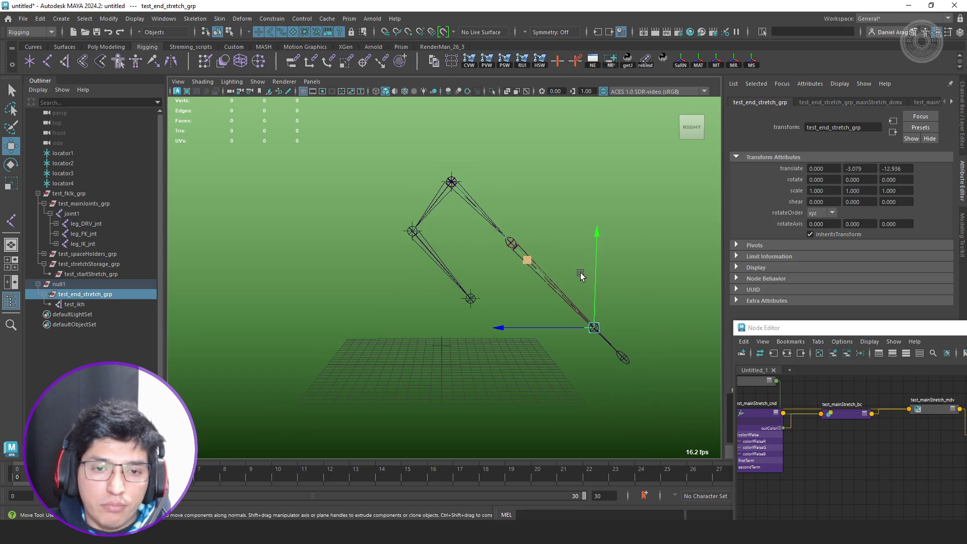
pyautogui.keyDown('alt'); pyautogui.moveTo(580, 273); pyautogui.dragTo(519, 202); pyautogui.keyUp('alt')
pyautogui.moveTo(451, 247)
pyautogui.mouseDown(button='middle')
pyautogui.moveTo(458, 260)
pyautogui.moveTo(544, 274)
pyautogui.moveTo(556, 209)
pyautogui.moveTo(461, 186)
pyautogui.moveTo(417, 198)
pyautogui.moveTo(507, 241)
pyautogui.moveTo(605, 220)
pyautogui.mouseUp(button='middle')
pyautogui.moveTo(605, 220)
pyautogui.keyDown('alt'); pyautogui.mouseDown()
pyautogui.moveTo(591, 233)
pyautogui.moveTo(513, 222)
pyautogui.moveTo(539, 242)
pyautogui.moveTo(524, 238)
pyautogui.mouseUp(); pyautogui.keyUp('alt')
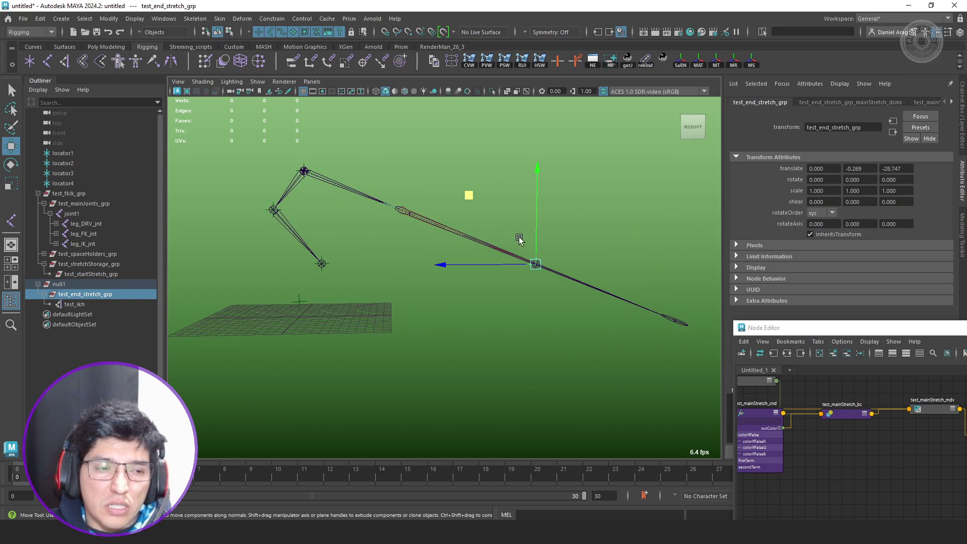
pyautogui.click(84, 233)
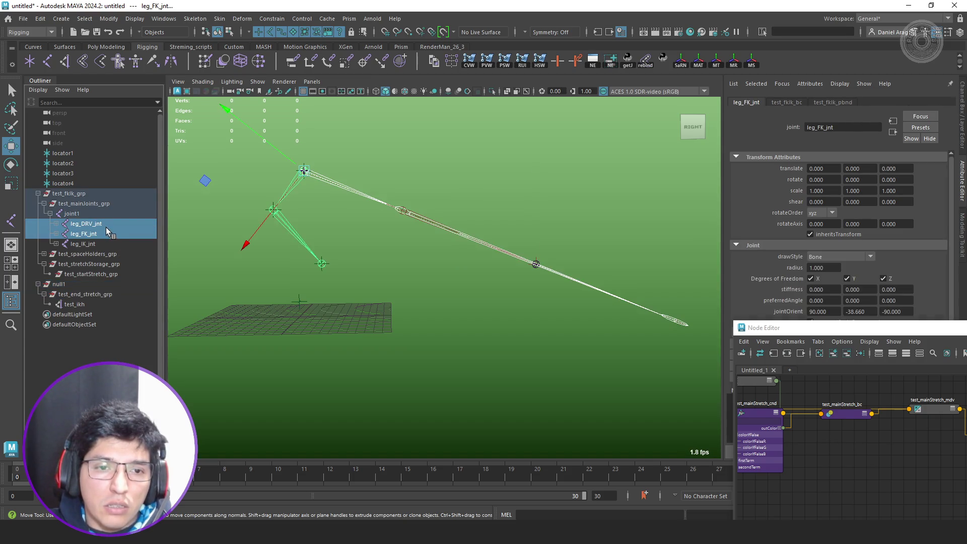
# - Compare leg_DRV_jnt and leg_IK_jnt scales, try unparenting the DRV chain, then undo it
pyautogui.click(106, 227)
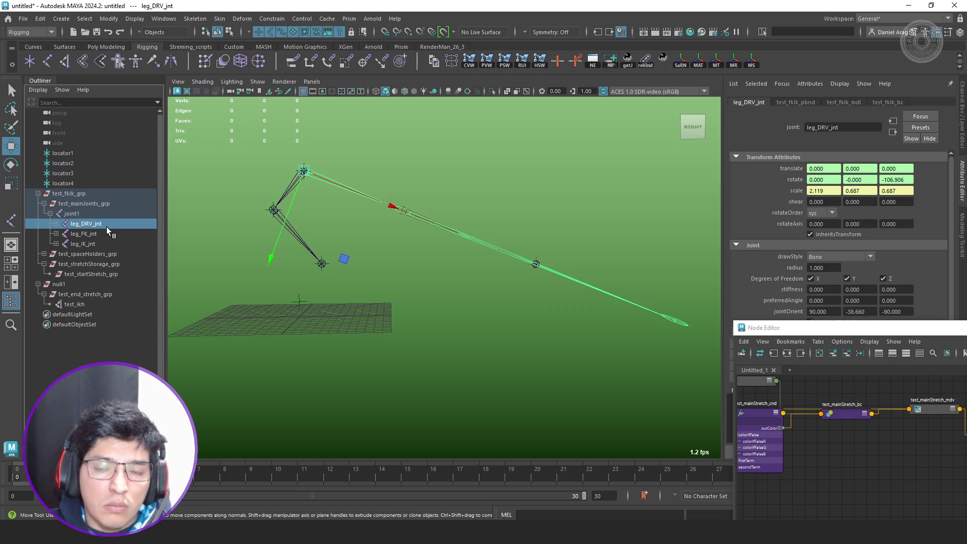
pyautogui.click(87, 246)
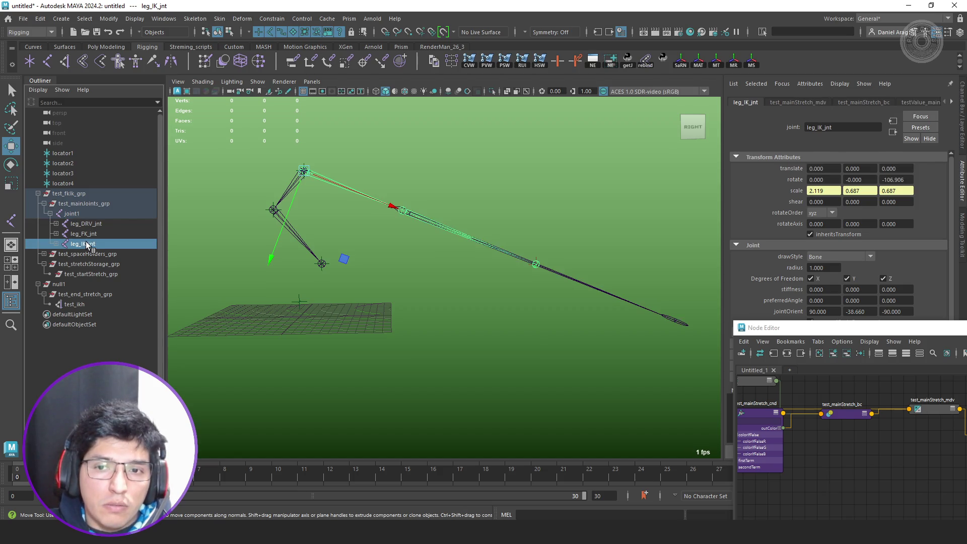
pyautogui.click(99, 224)
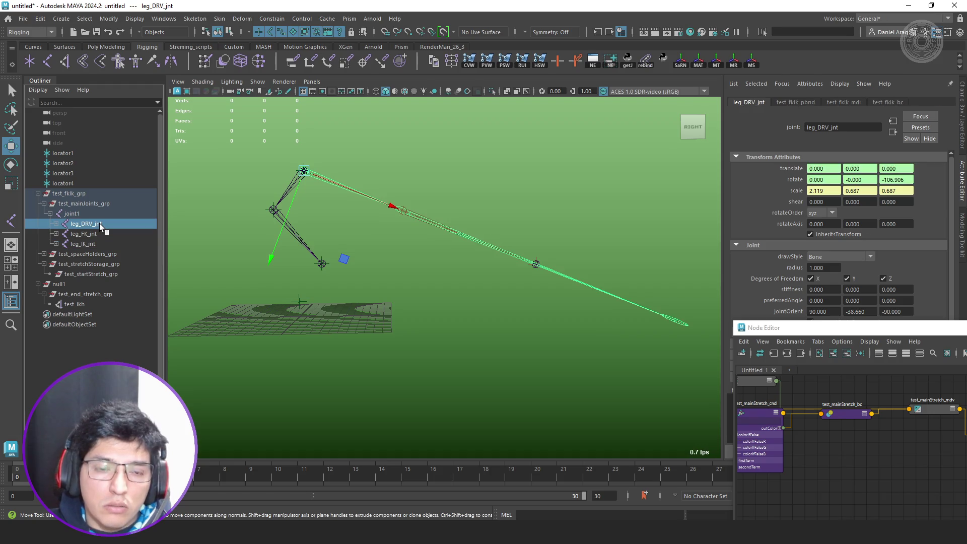
pyautogui.hotkey('shift', 'p')
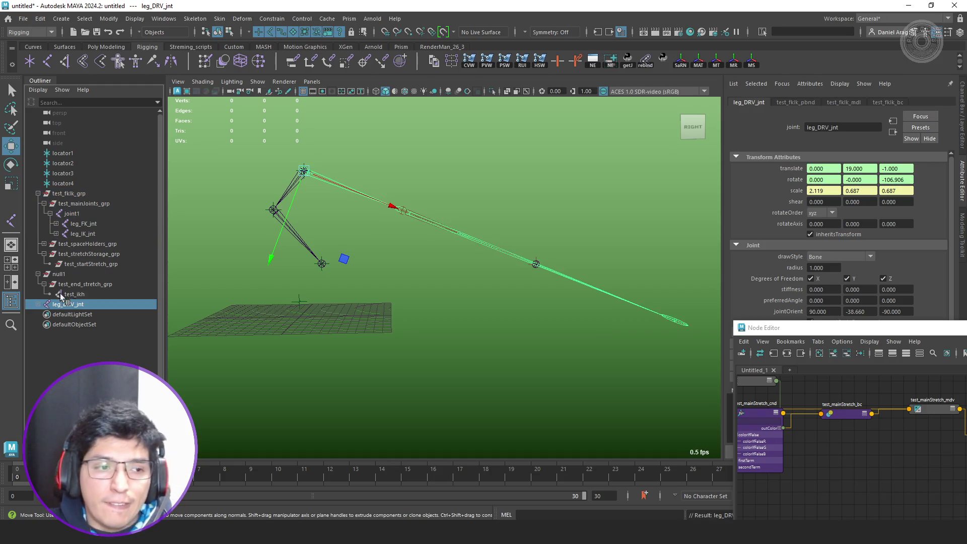
pyautogui.click(39, 304)
pyautogui.keyDown('shift'); pyautogui.click(89, 324); pyautogui.keyUp('shift')
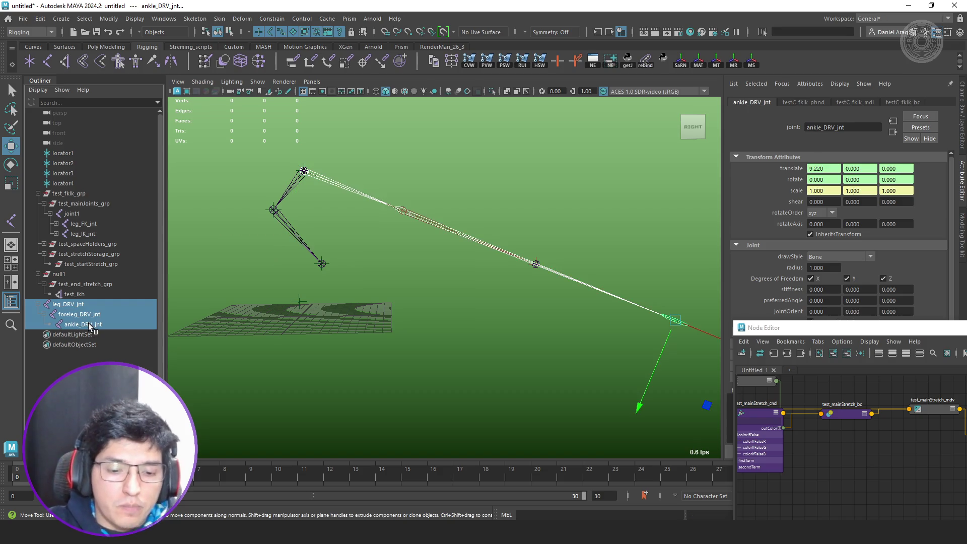
pyautogui.hotkey('shift', 'p')
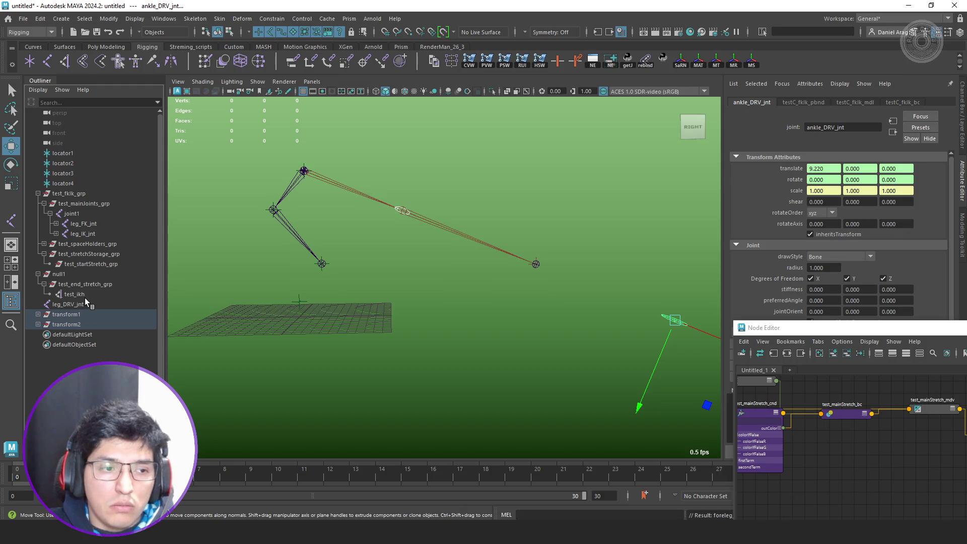
pyautogui.hotkey('ctrl', 'z')
pyautogui.hotkey('ctrl', 'z')
pyautogui.hotkey('ctrl', 'z')
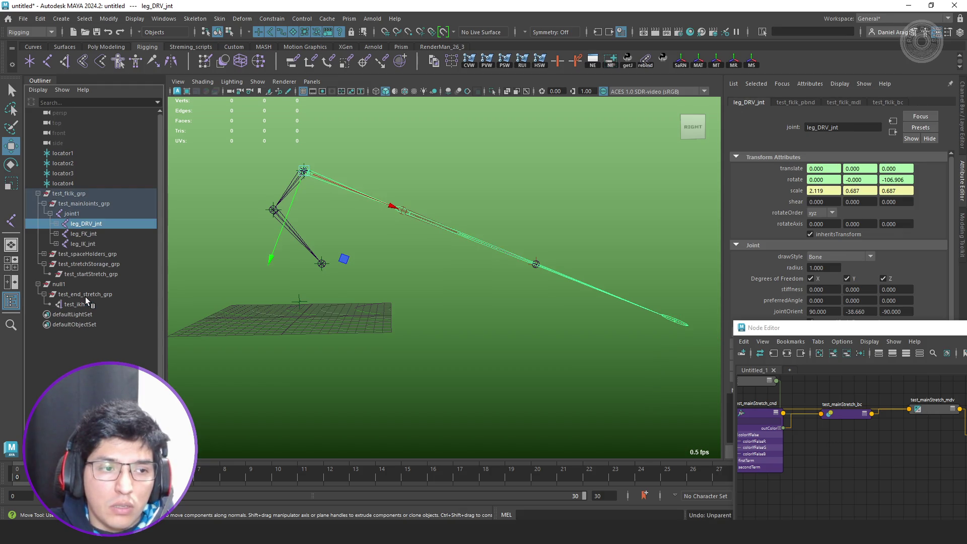
# - Unparent leg_IK_jnt, foreleg_IK_jnt and ankle_IK_jnt to world with Shift+P
pyautogui.click(89, 294)
pyautogui.keyDown('alt'); pyautogui.moveTo(322, 264); pyautogui.dragTo(390, 266, button='middle'); pyautogui.keyUp('alt')
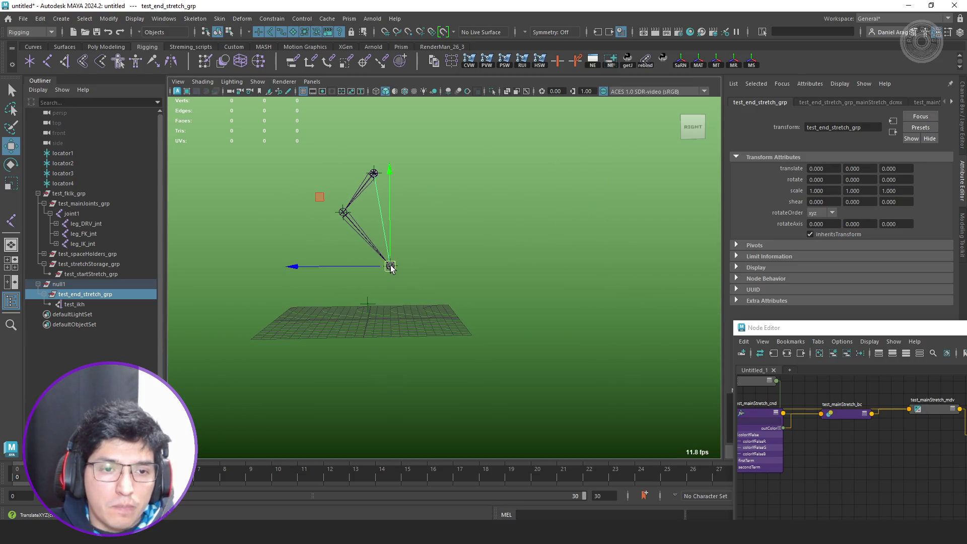
pyautogui.click(71, 284)
pyautogui.click(89, 245)
pyautogui.click(56, 244)
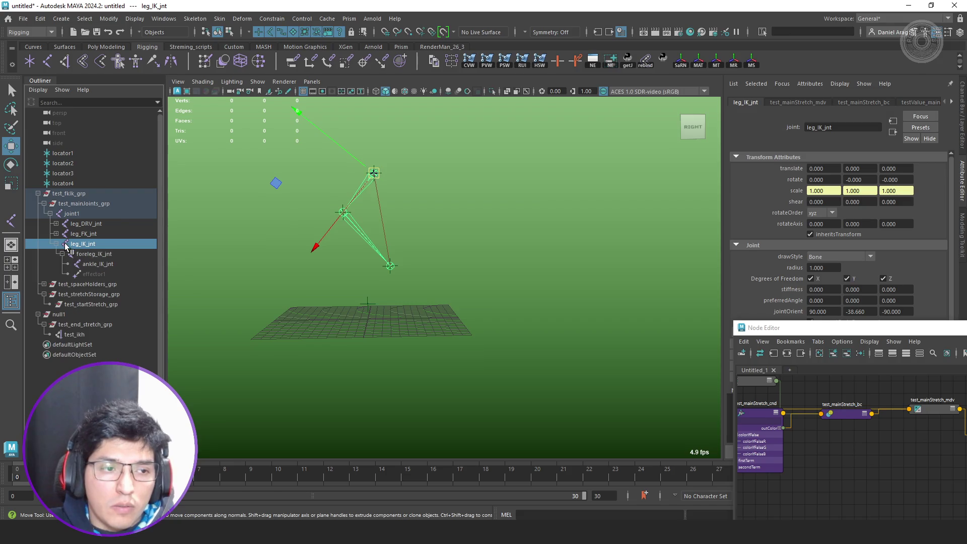
pyautogui.click(110, 265)
pyautogui.hotkey('shift', 'p')
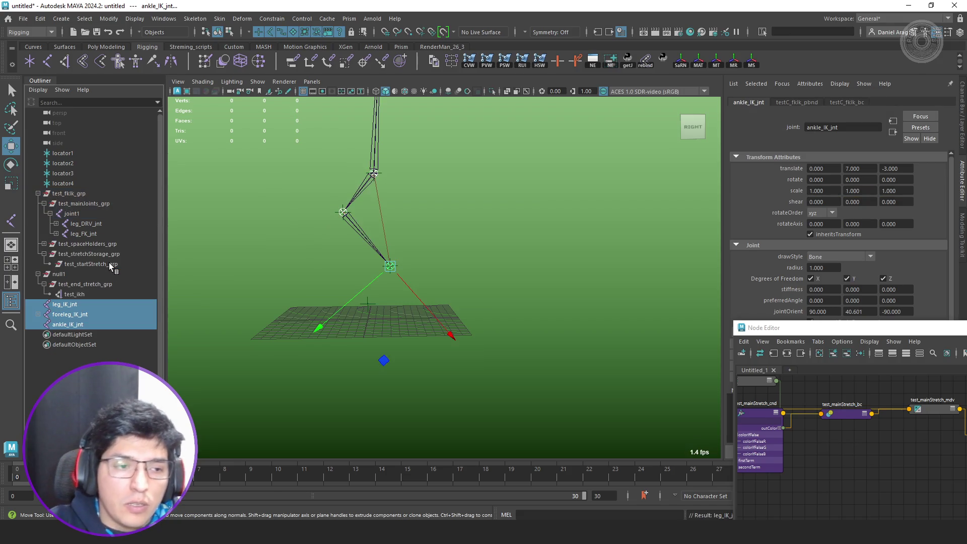
pyautogui.keyDown('alt'); pyautogui.moveTo(417, 266); pyautogui.dragTo(430, 283); pyautogui.keyUp('alt')
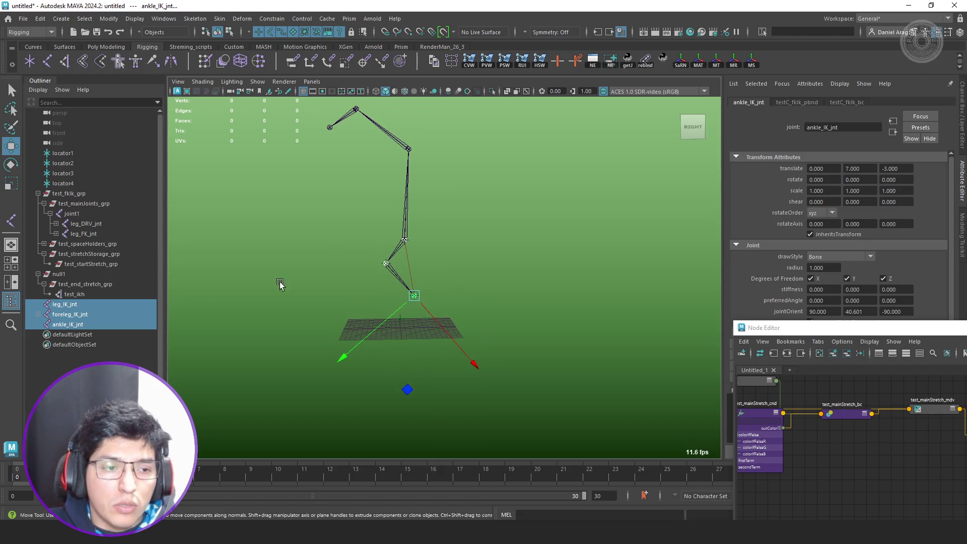
# - Unparent leg_DRV_jnt, foreleg_DRV_jnt and ankle_DRV_jnt to world with Shift+P
pyautogui.click(87, 223)
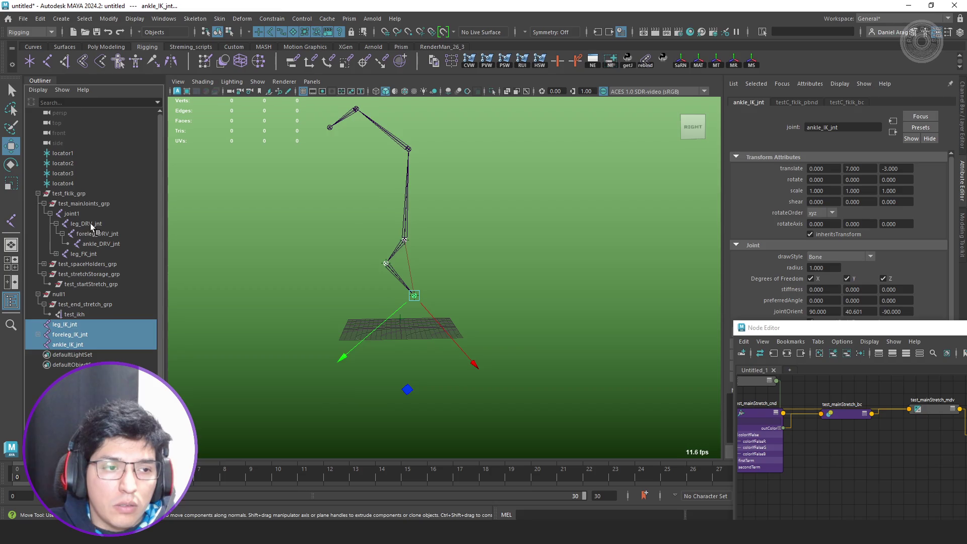
pyautogui.keyDown('shift'); pyautogui.click(103, 244); pyautogui.keyUp('shift')
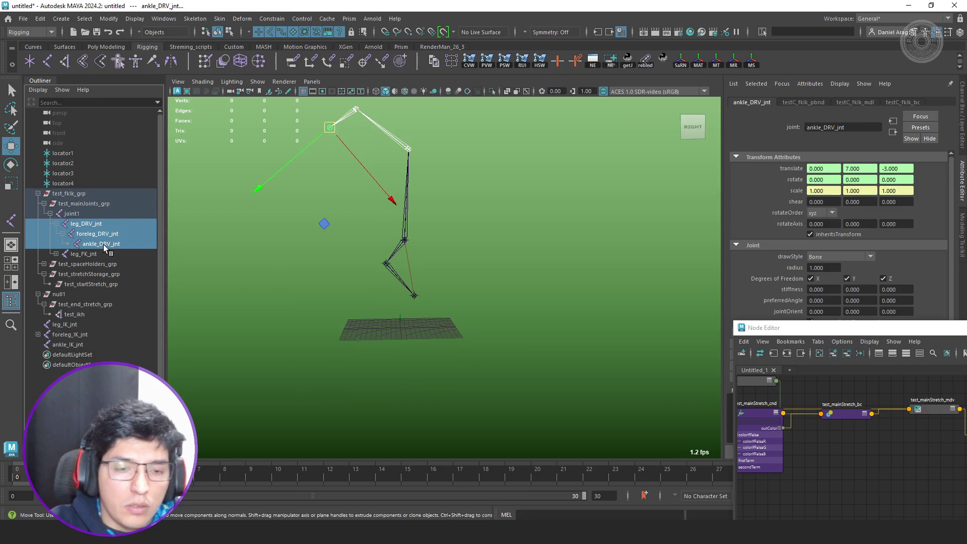
pyautogui.hotkey('shift', 'p')
# - Check each IK joint against leg_DRV_jnt, ending with leg_DRV_jnt selected
pyautogui.click(81, 295)
pyautogui.click(82, 301)
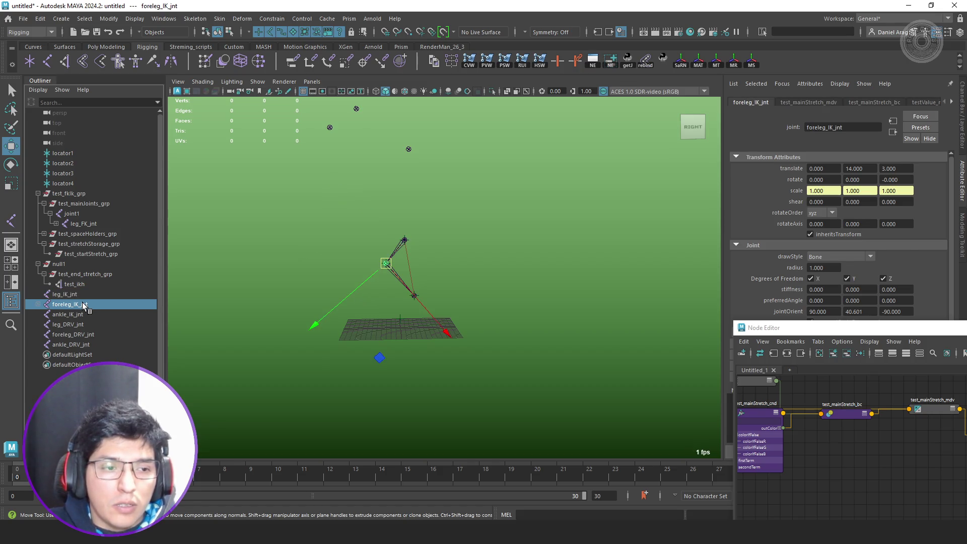
pyautogui.click(83, 314)
pyautogui.click(82, 323)
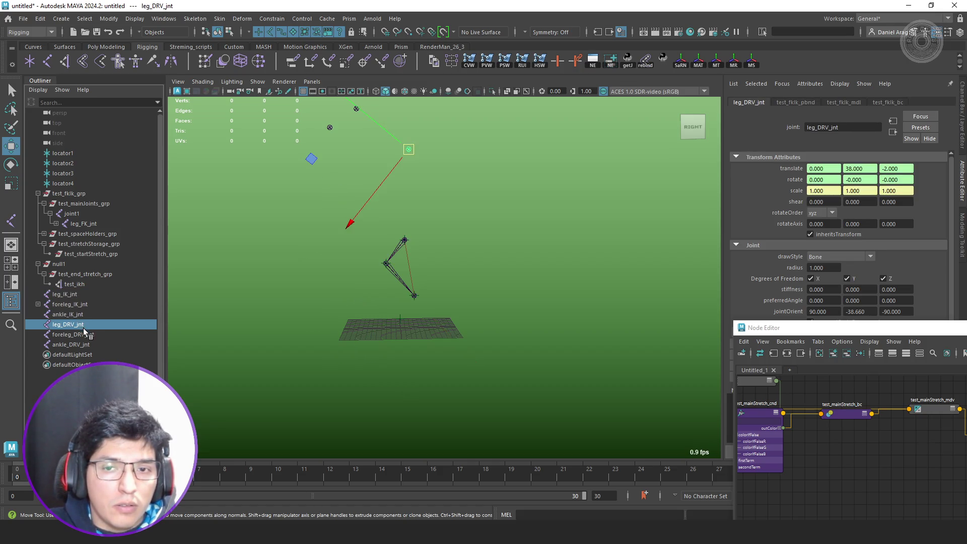
pyautogui.click(83, 296)
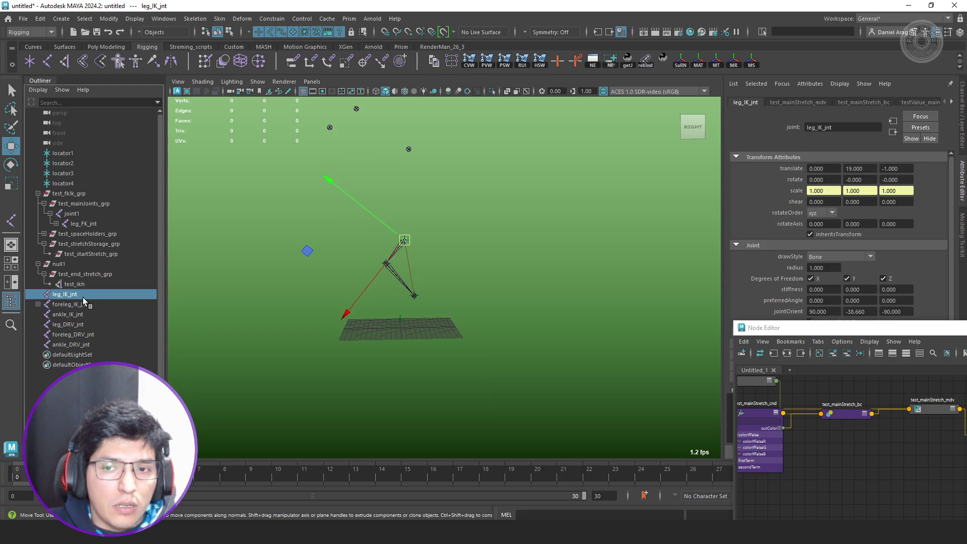
pyautogui.click(83, 303)
pyautogui.click(84, 315)
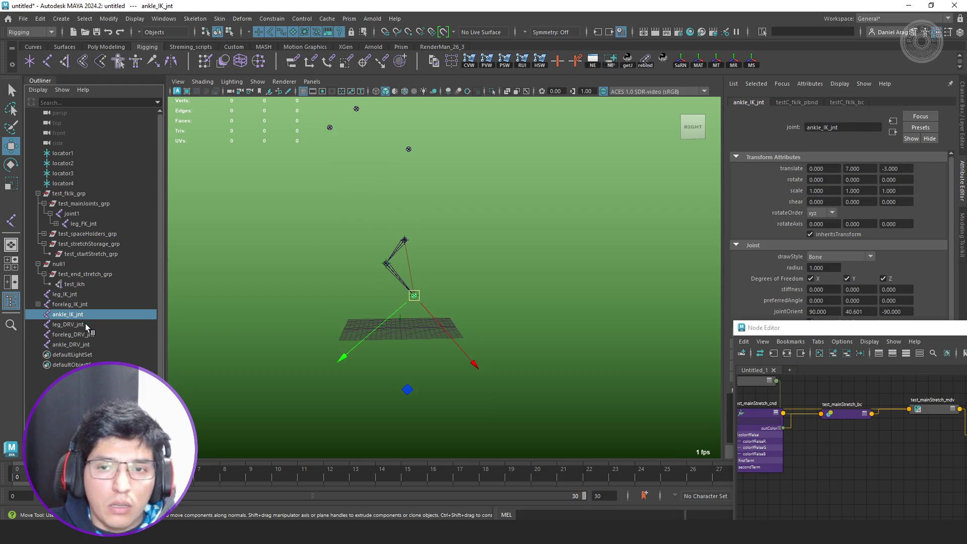
pyautogui.click(86, 325)
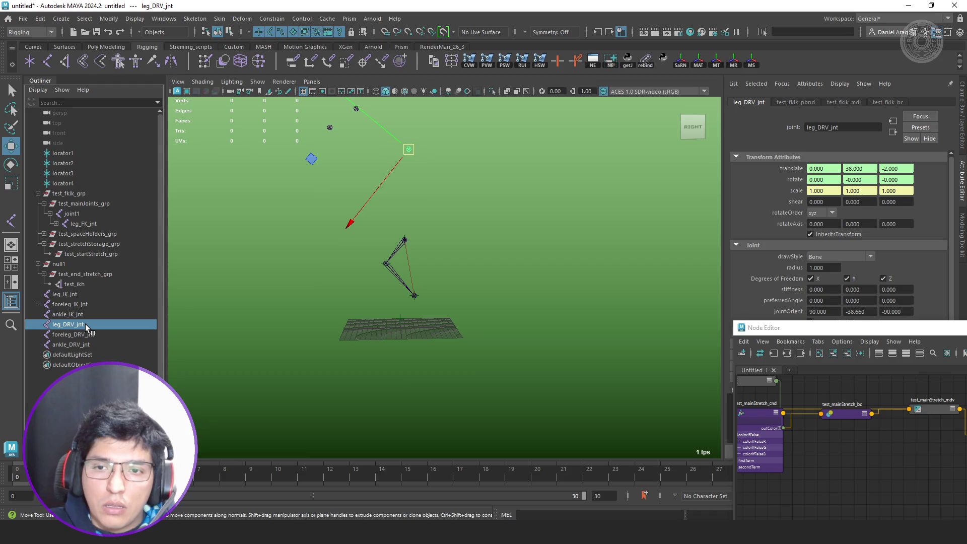
pyautogui.click(95, 294)
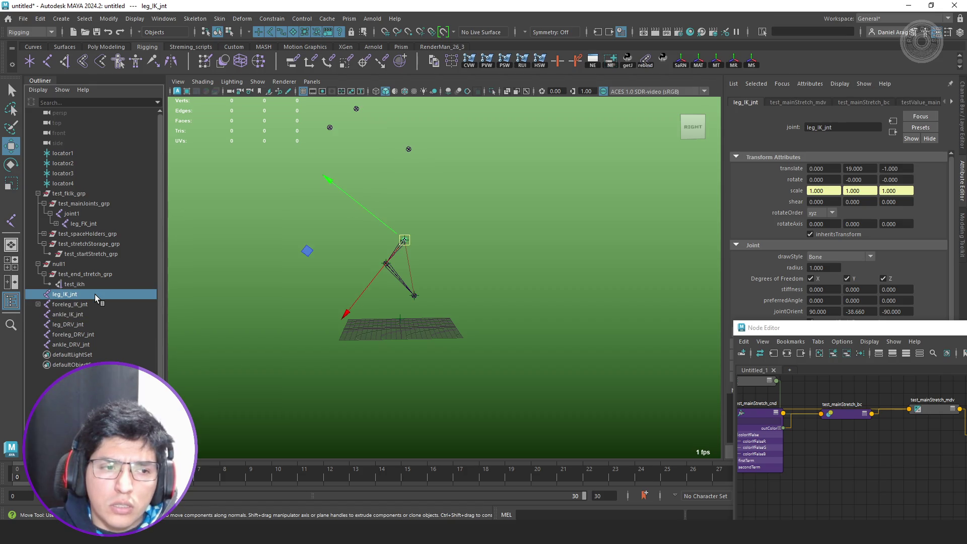
pyautogui.click(73, 326)
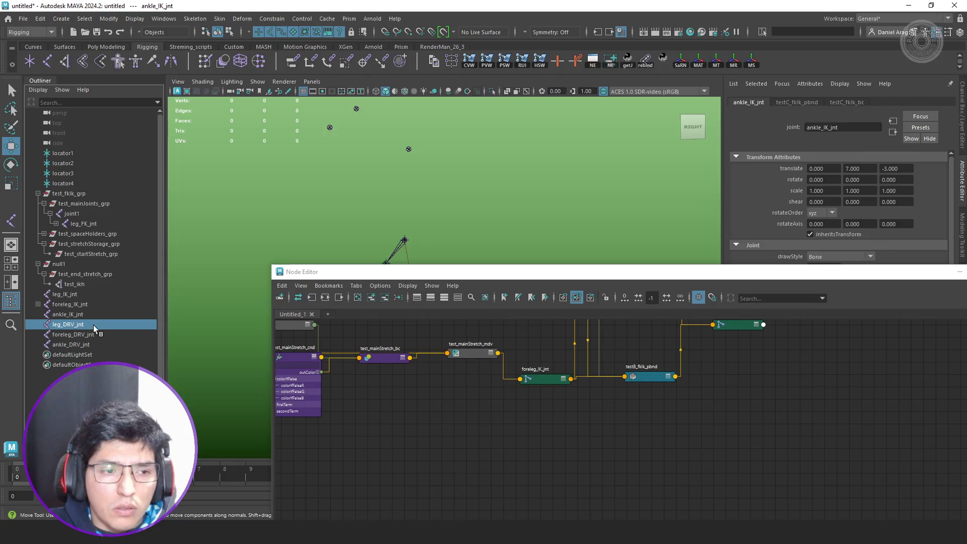
# - Graph leg_DRV_jnt with its test_fklk_bc and test_fklk_pbnd inputs in a new Node Editor tab
pyautogui.click(328, 313)
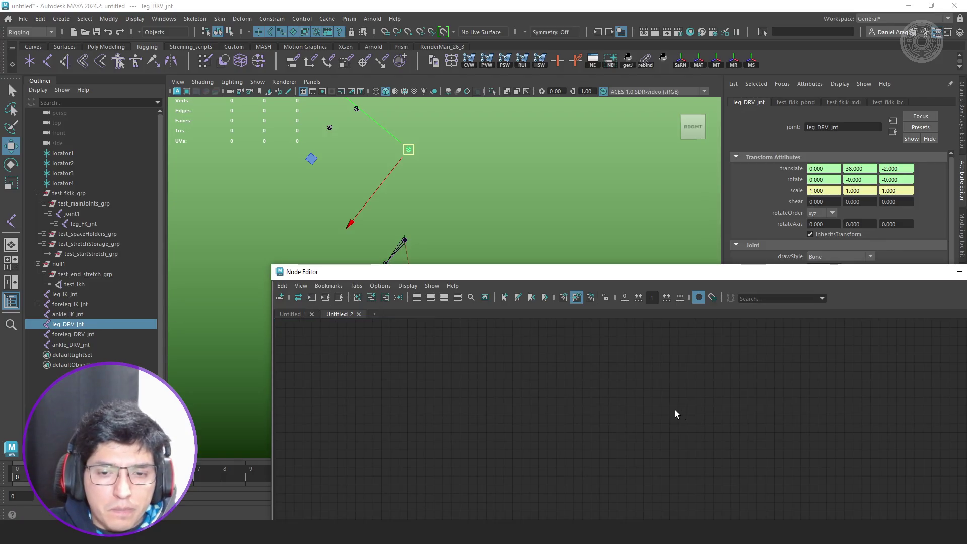
pyautogui.moveTo(768, 275); pyautogui.dragTo(563, 164)
pyautogui.press('f')
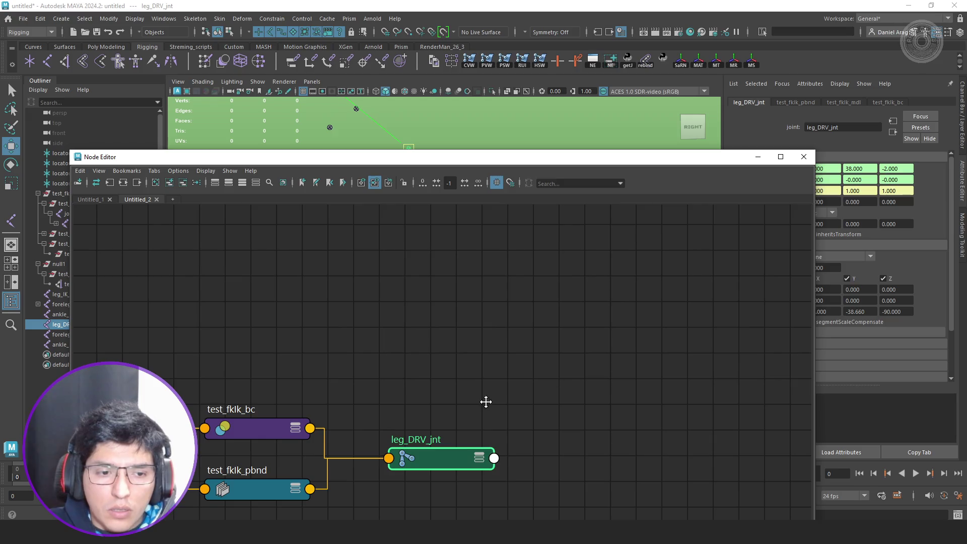
pyautogui.moveTo(485, 401); pyautogui.dragTo(642, 286, button='middle')
pyautogui.moveTo(575, 353); pyautogui.dragTo(637, 306)
pyautogui.press('3')
pyautogui.moveTo(644, 364); pyautogui.dragTo(657, 357)
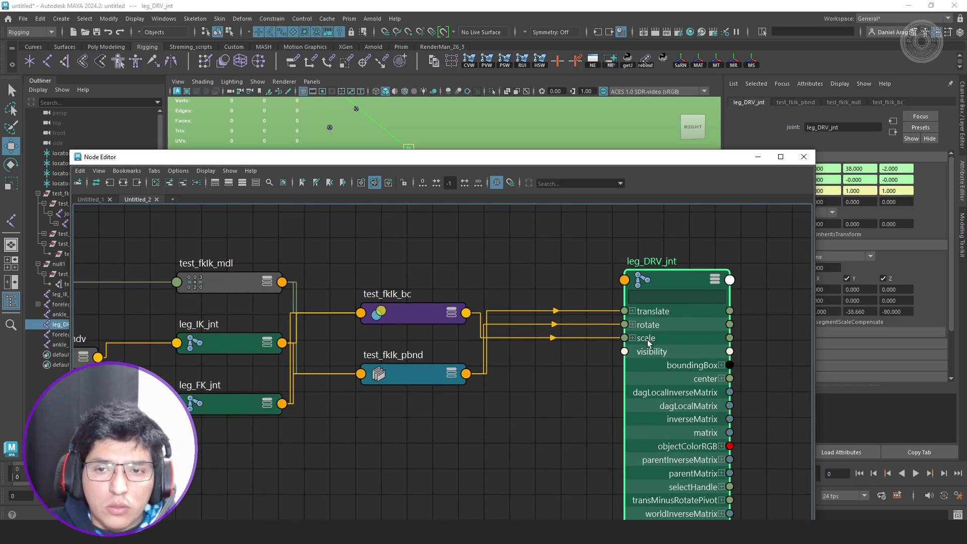
pyautogui.moveTo(633, 162); pyautogui.dragTo(415, 192)
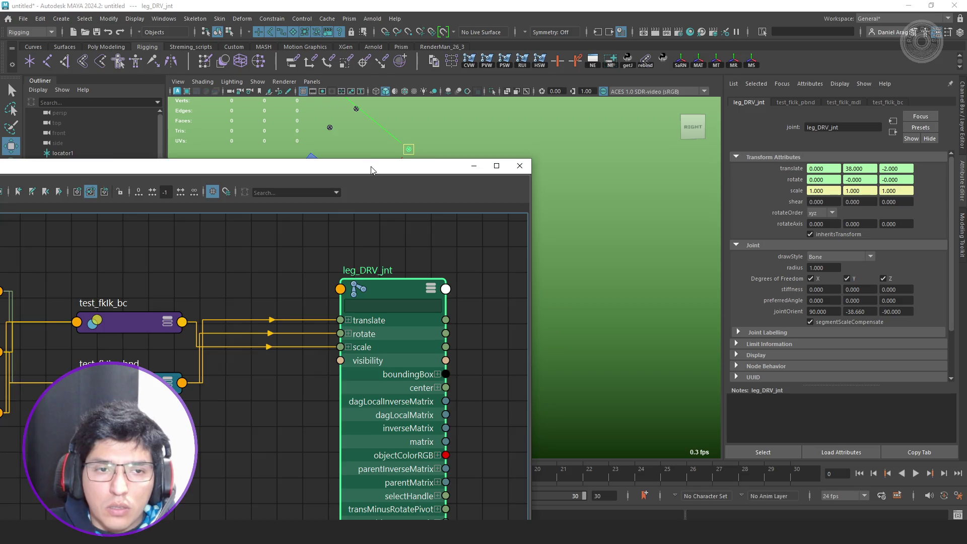
pyautogui.moveTo(371, 170); pyautogui.dragTo(360, 405)
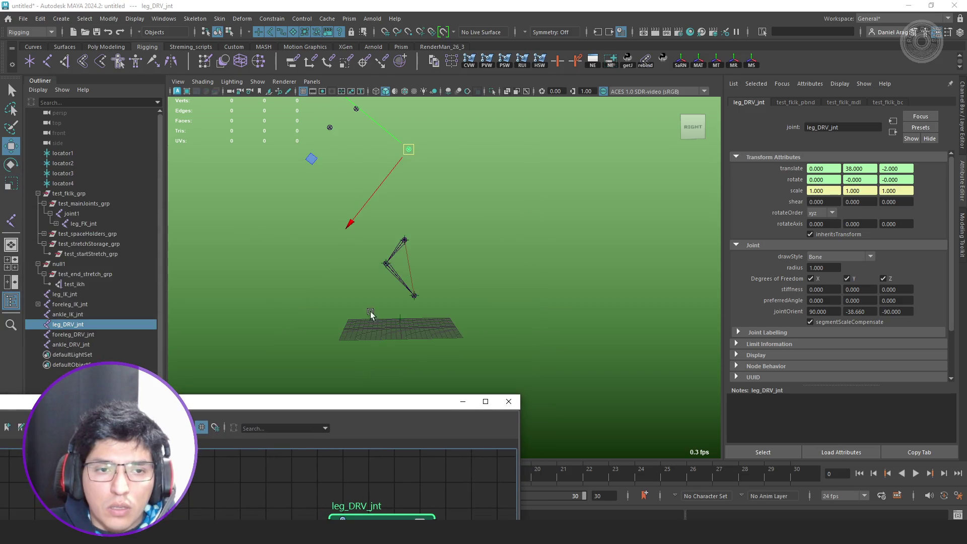
# - Unparent leg_FK_jnt down through ankle_FK_jnt to world level
pyautogui.click(56, 225)
pyautogui.click(83, 223)
pyautogui.keyDown('shift'); pyautogui.click(114, 243); pyautogui.keyUp('shift')
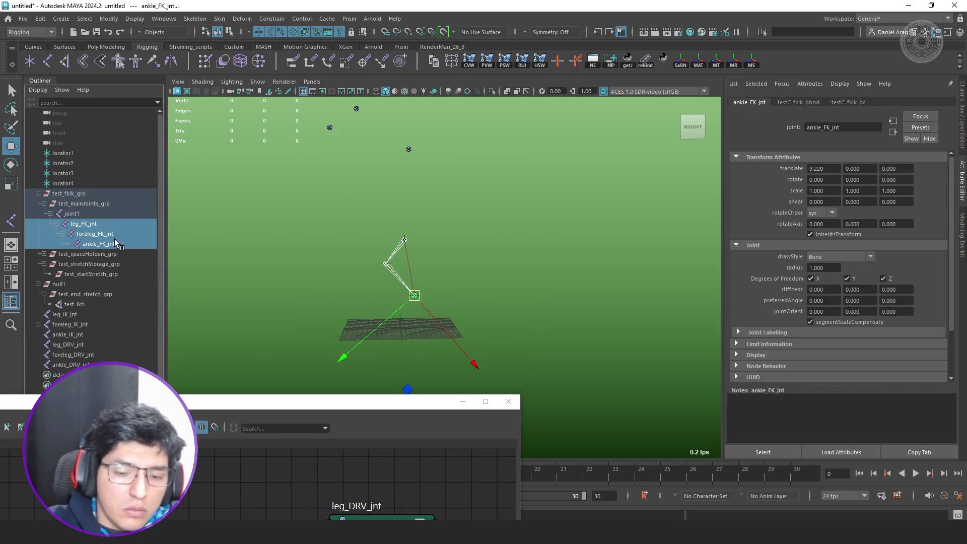
pyautogui.hotkey('shift', 'p')
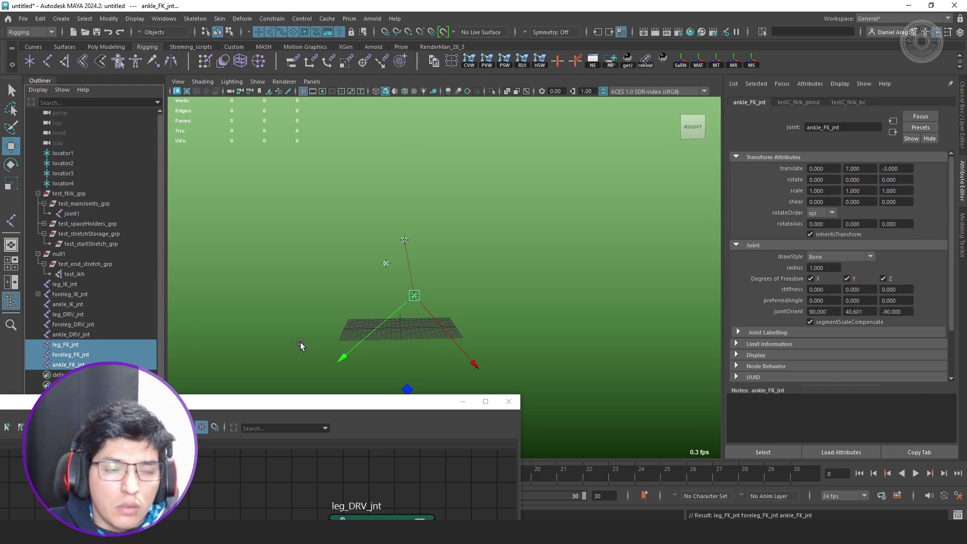
# - Test-drag the end stretch group, then undo back through the FK joint unparenting
pyautogui.moveTo(285, 407)
pyautogui.mouseDown()
pyautogui.moveTo(499, 378)
pyautogui.moveTo(603, 376)
pyautogui.moveTo(716, 340)
pyautogui.moveTo(608, 281)
pyautogui.mouseUp()
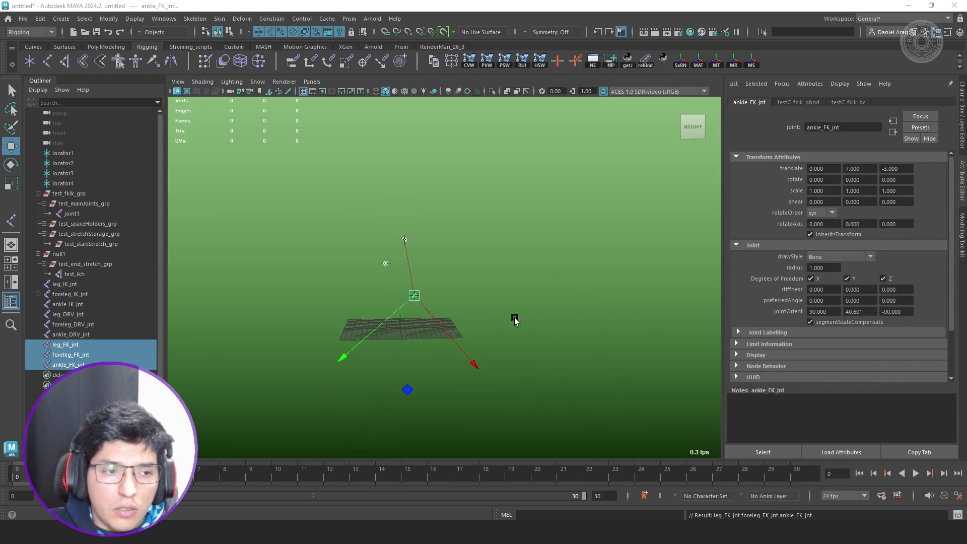
pyautogui.scroll(3, 371, 319)
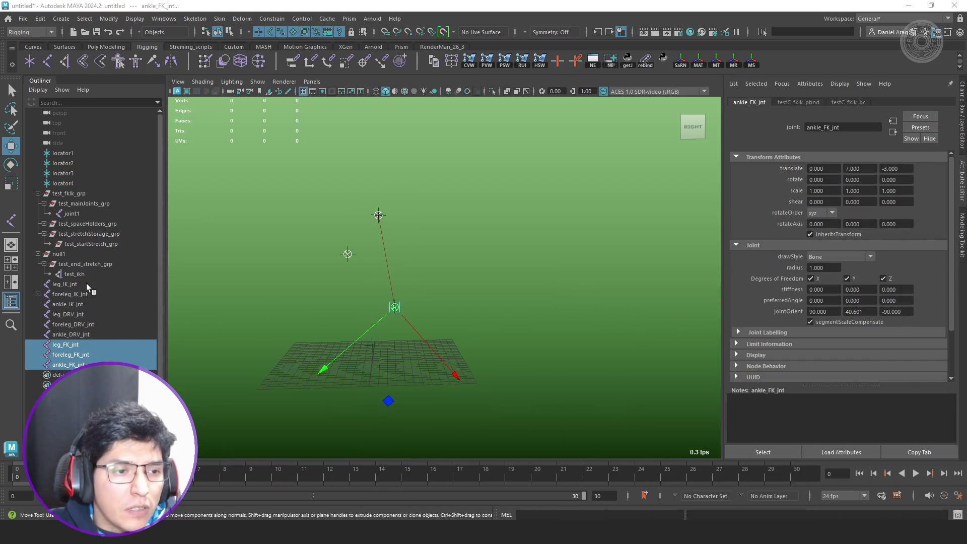
pyautogui.click(84, 263)
pyautogui.moveTo(336, 251)
pyautogui.mouseDown(button='middle')
pyautogui.moveTo(317, 244)
pyautogui.moveTo(302, 302)
pyautogui.moveTo(388, 297)
pyautogui.moveTo(319, 257)
pyautogui.mouseUp(button='middle')
pyautogui.hotkey('ctrl', 'z')
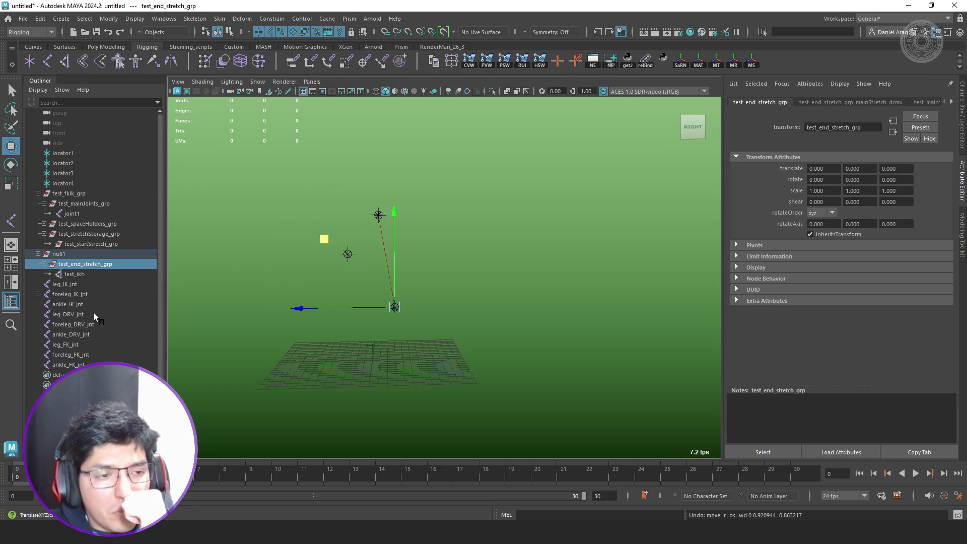
pyautogui.hotkey('ctrl', 'z')
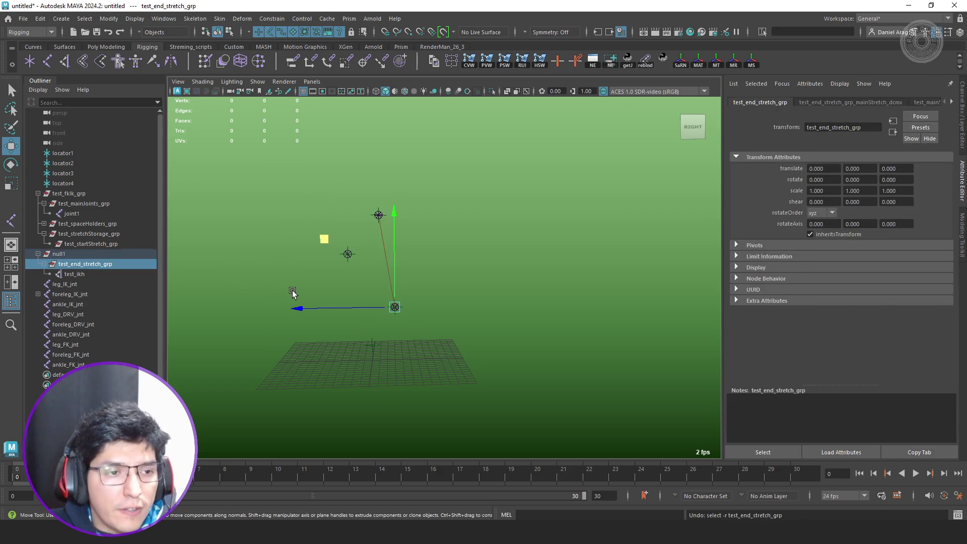
pyautogui.hotkey('ctrl', 'z')
pyautogui.hotkey('ctrl', 'z')
pyautogui.hotkey('ctrl', 'z')
pyautogui.hotkey('ctrl', 'z')
pyautogui.hotkey('ctrl', 'z')
pyautogui.hotkey('ctrl', 'z')
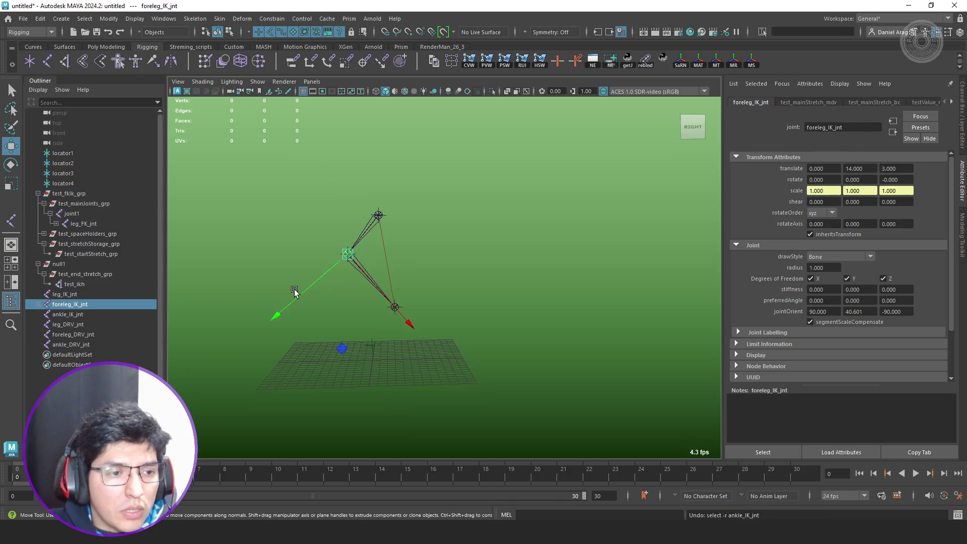
pyautogui.hotkey('ctrl', 'z')
pyautogui.hotkey('ctrl', 'z')
pyautogui.hotkey('ctrl', 'z')
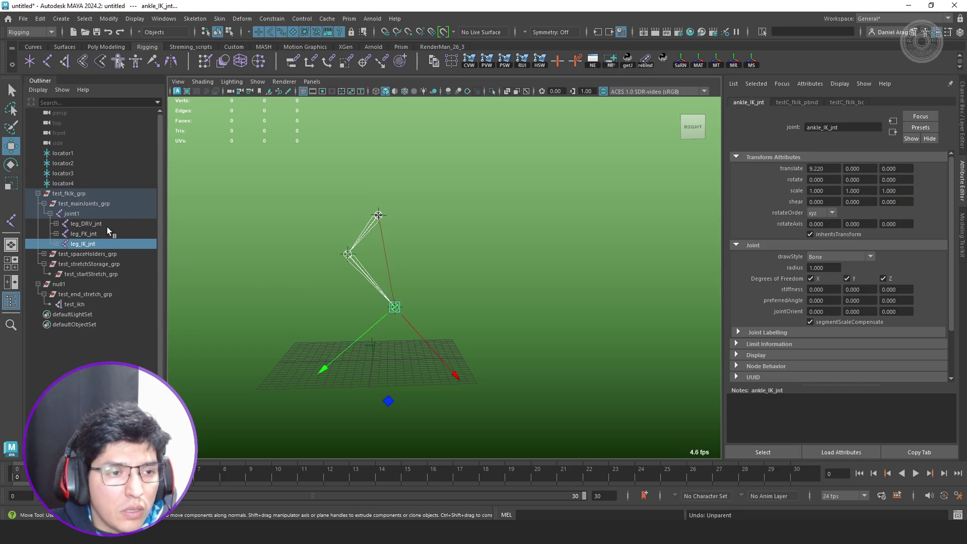
# - Unparent leg_DRV_jnt, leg_FK_jnt and leg_IK_jnt to world and test-stretch the end group
pyautogui.click(107, 227)
pyautogui.keyDown('shift'); pyautogui.click(93, 244); pyautogui.keyUp('shift')
pyautogui.hotkey('shift', 'p')
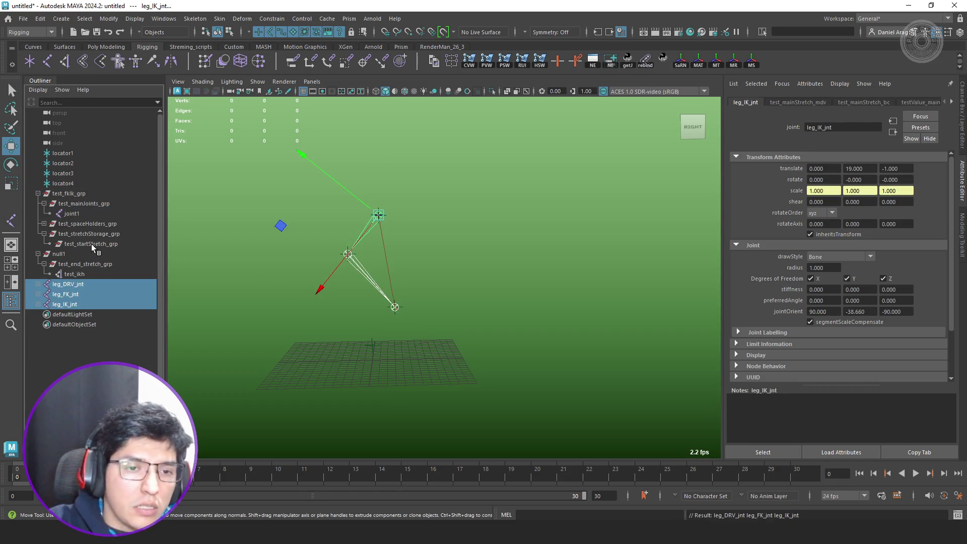
pyautogui.click(109, 264)
pyautogui.moveTo(324, 255)
pyautogui.mouseDown(button='middle')
pyautogui.moveTo(324, 286)
pyautogui.moveTo(431, 325)
pyautogui.moveTo(496, 256)
pyautogui.mouseUp(button='middle')
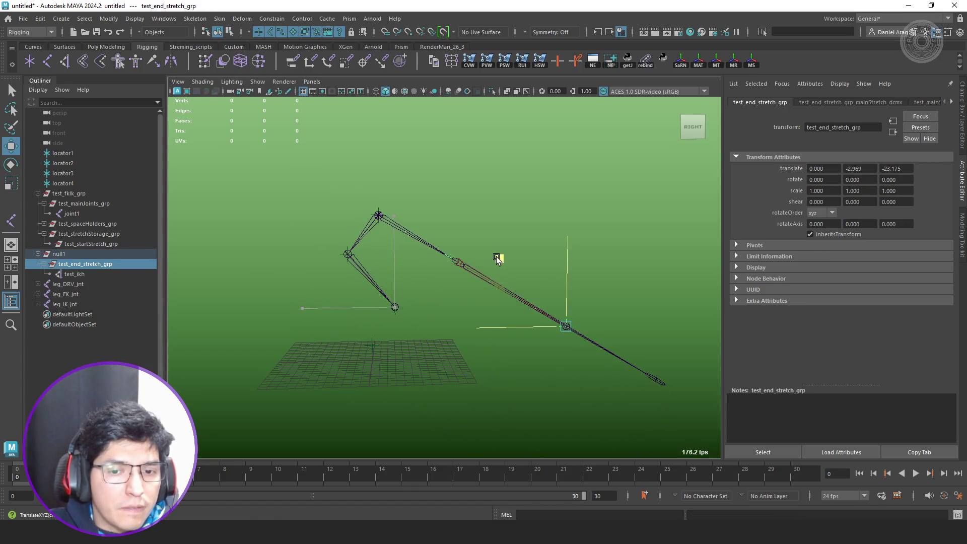
pyautogui.hotkey('ctrl', 'z')
# - Inspect the DRV, FK and IK leg joints' attributes, ending on leg_DRV_jnt
pyautogui.click(38, 284)
pyautogui.click(93, 284)
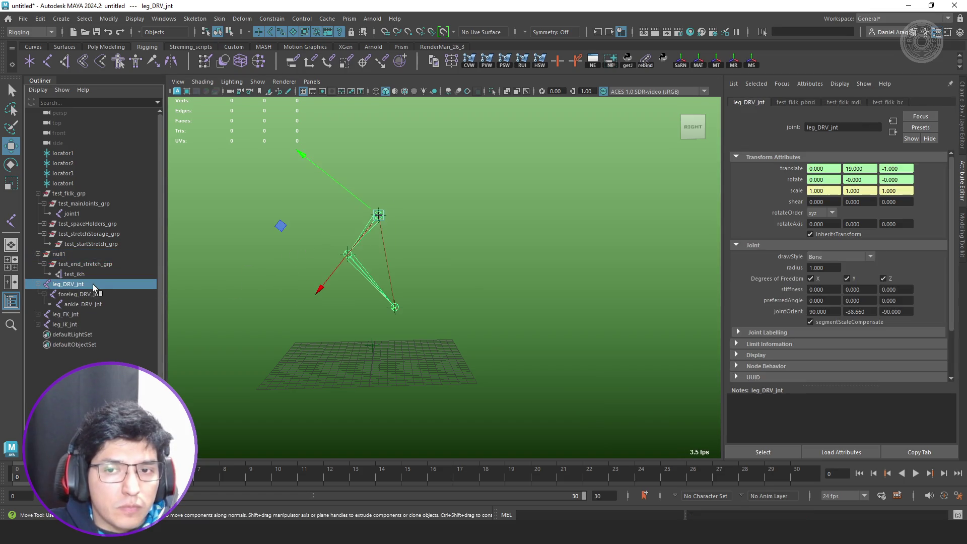
pyautogui.click(79, 311)
pyautogui.click(81, 325)
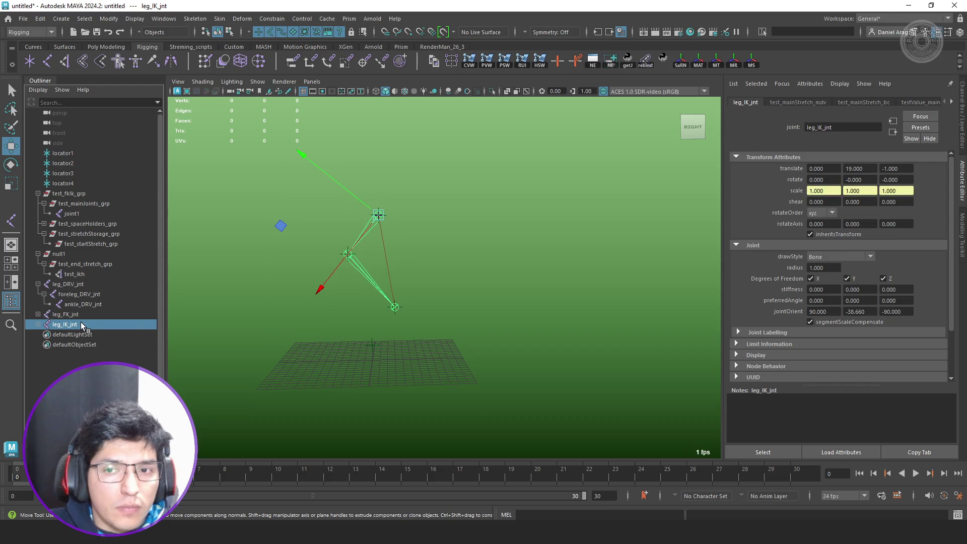
pyautogui.click(75, 285)
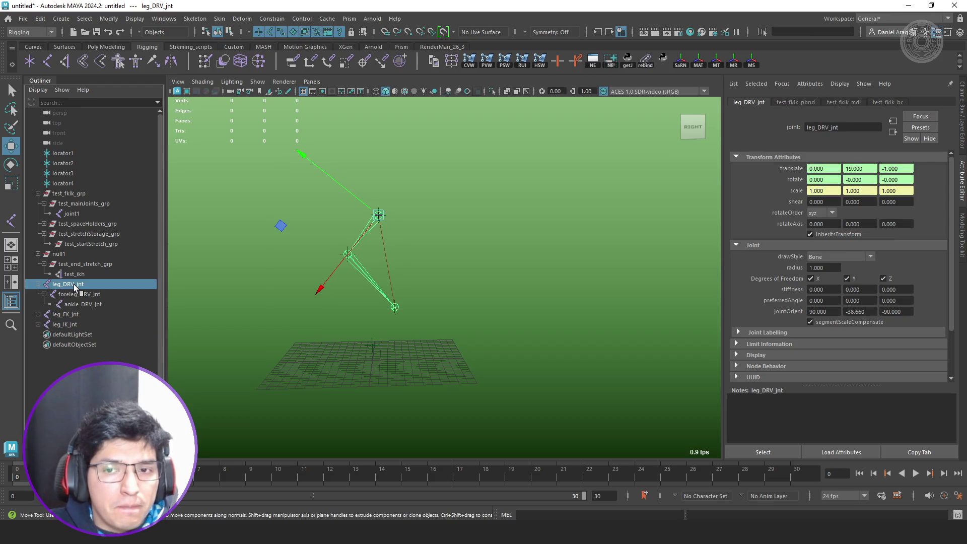
pyautogui.scroll(-2, 829, 259)
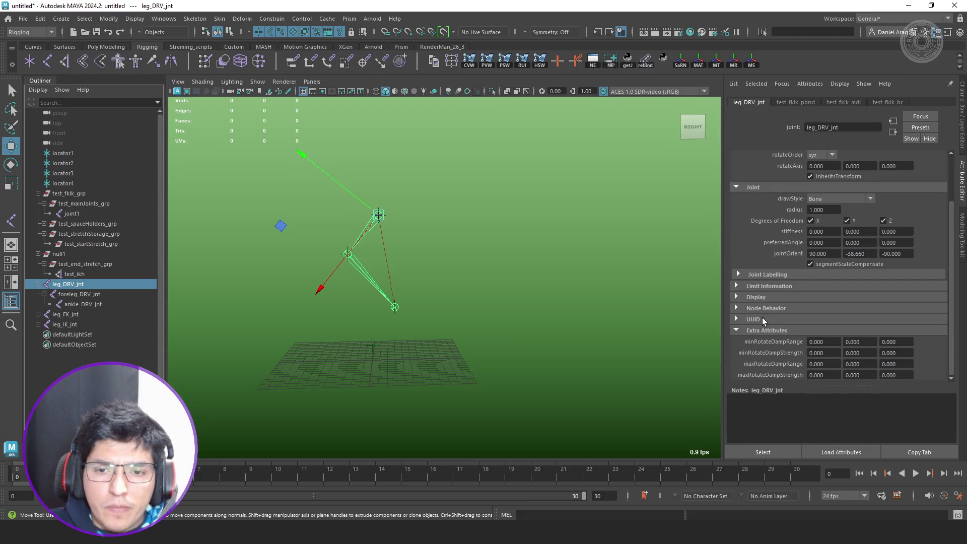
# - Expand leg_DRV_jnt's Display and Limit Information sections with their Rotate and Scale limits
pyautogui.click(772, 297)
pyautogui.click(776, 287)
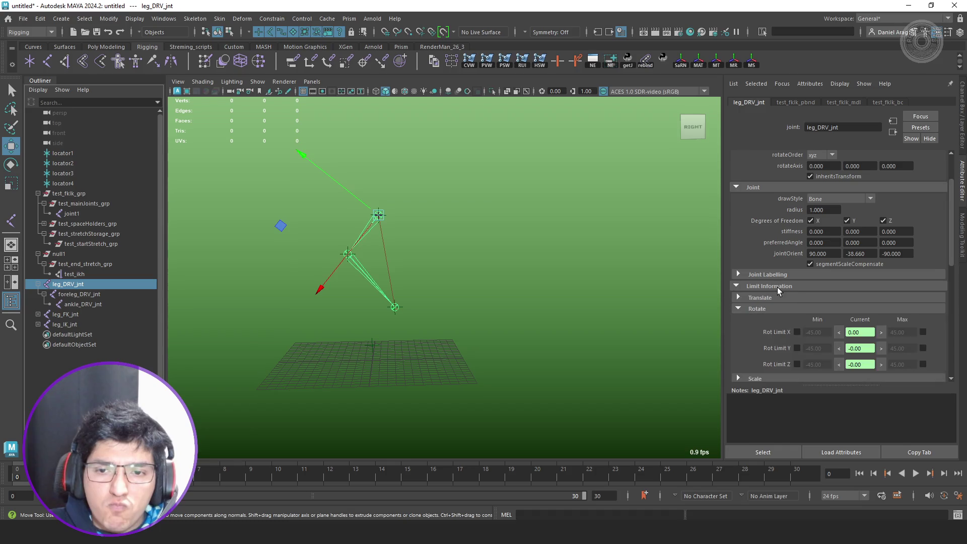
pyautogui.scroll(-1, 781, 291)
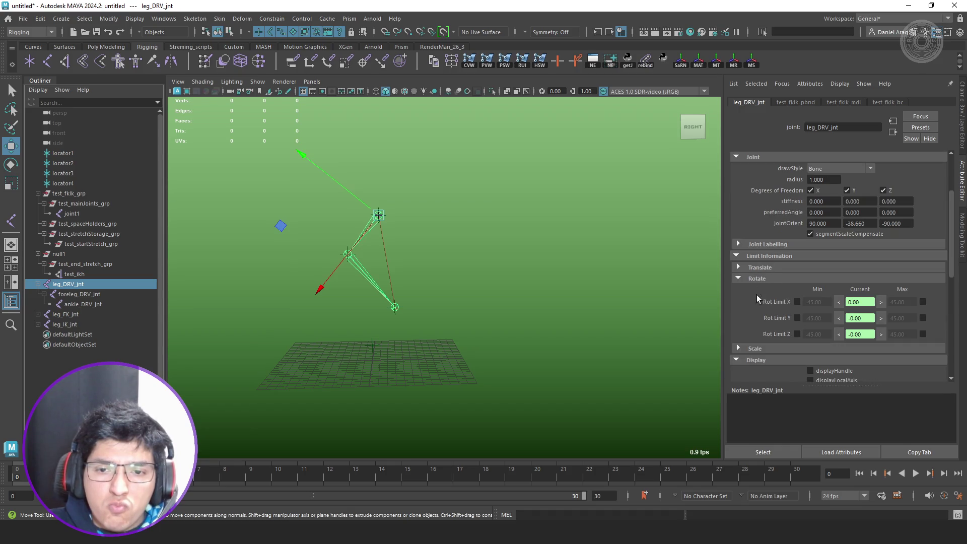
pyautogui.click(759, 347)
pyautogui.scroll(-2, 755, 335)
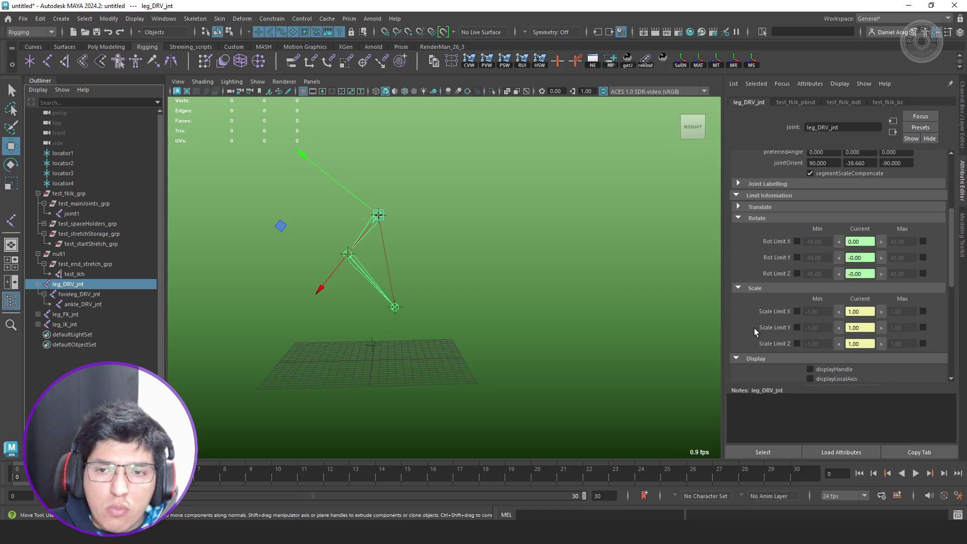
pyautogui.scroll(1, 759, 313)
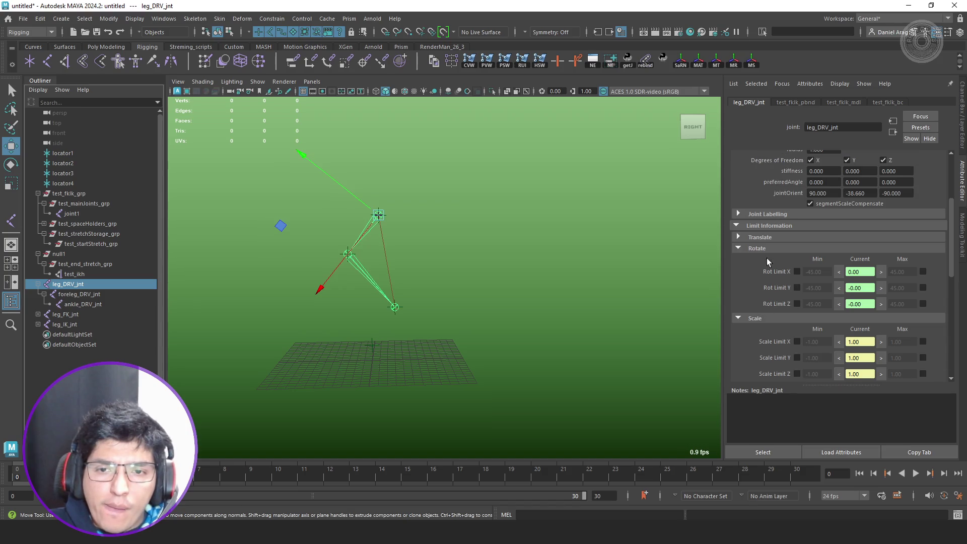
pyautogui.click(774, 226)
pyautogui.click(775, 213)
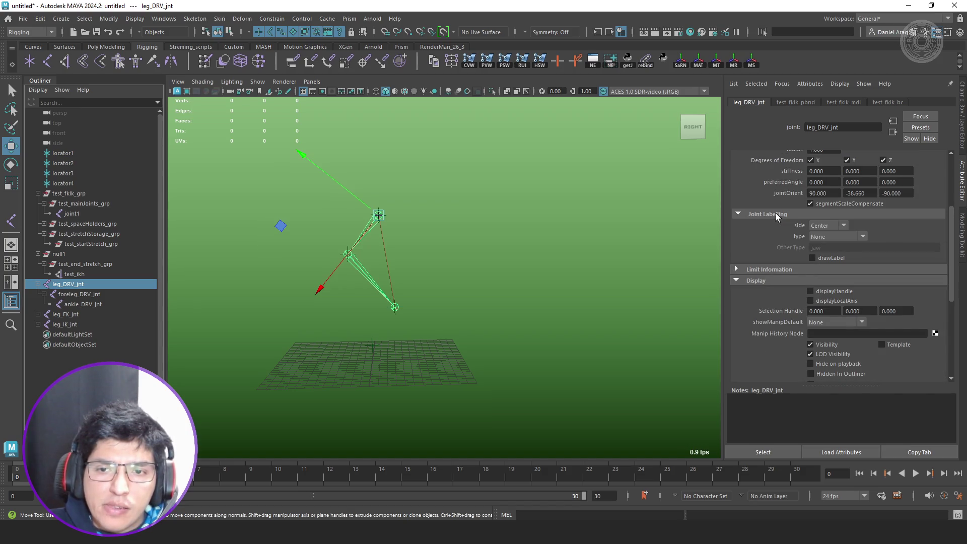
pyautogui.scroll(1, 762, 238)
pyautogui.scroll(3, 776, 229)
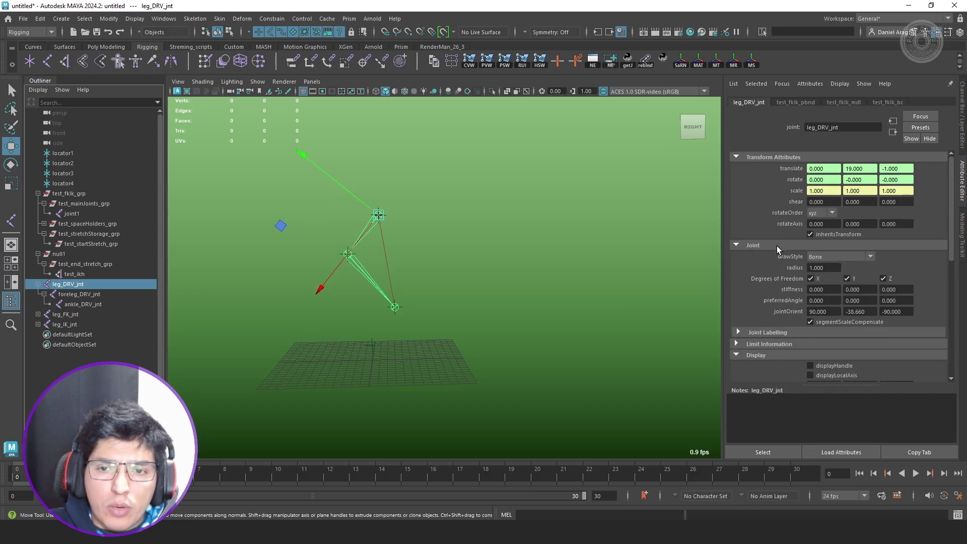
pyautogui.click(778, 247)
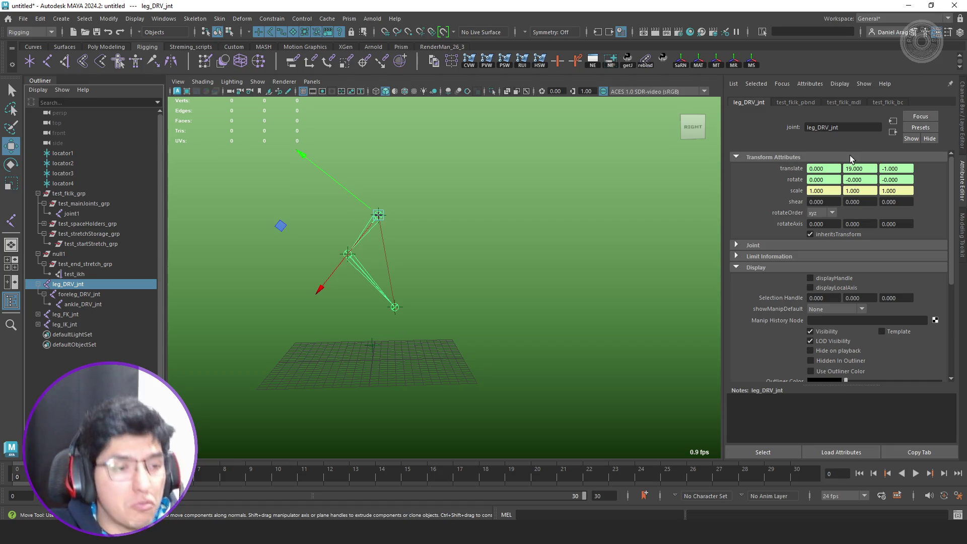
pyautogui.hotkey('ctrl', 'z')
pyautogui.hotkey('ctrl', 'z')
pyautogui.hotkey('ctrl', 'z')
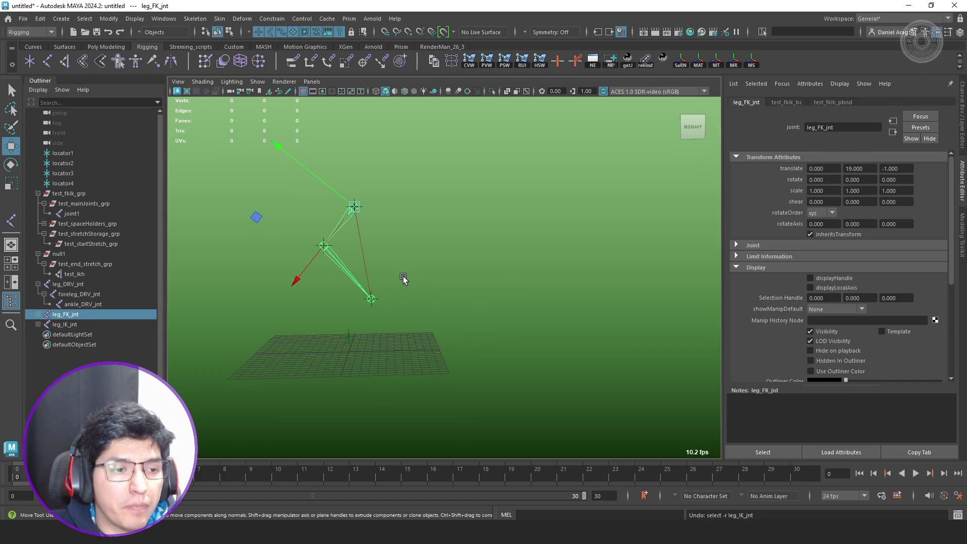
# - Delete test_fklk_grp through leg_IK_jnt from the Outliner
pyautogui.click(38, 193)
pyautogui.click(45, 194)
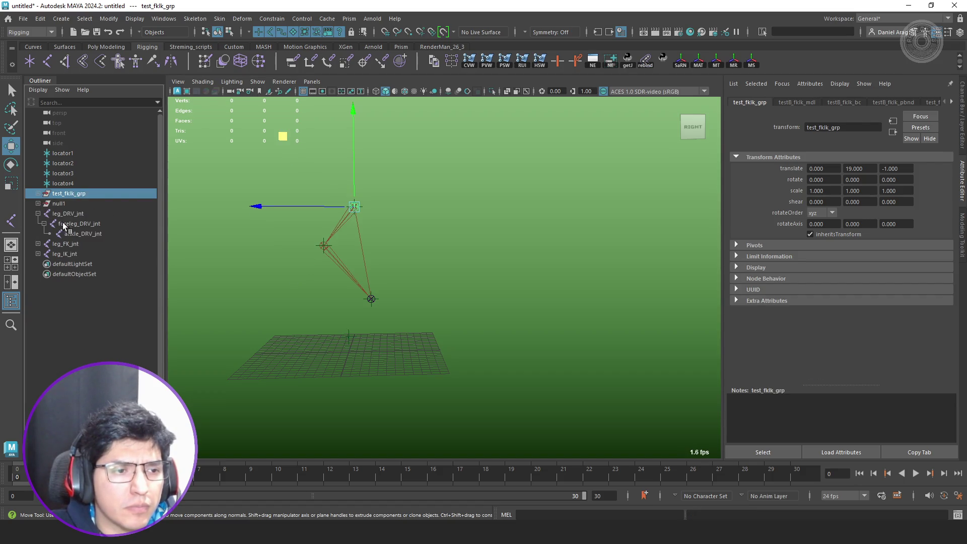
pyautogui.keyDown('shift'); pyautogui.click(76, 252); pyautogui.keyUp('shift')
pyautogui.press('Delete')
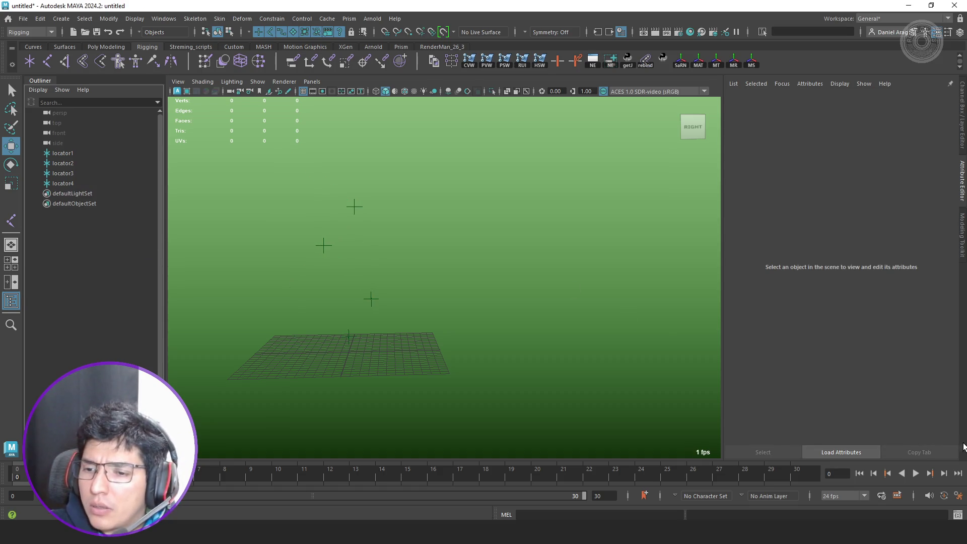
# - Re-run the Python build script to regenerate test_fklk_grp and test_ikh
pyautogui.click(957, 514)
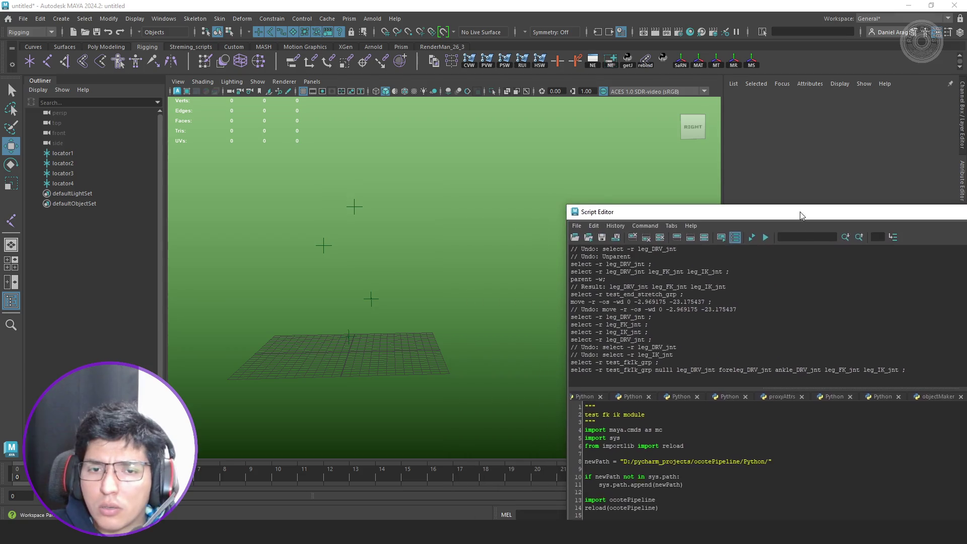
pyautogui.click(750, 237)
pyautogui.moveTo(615, 217)
pyautogui.mouseDown()
pyautogui.moveTo(964, 231)
pyautogui.moveTo(600, 246)
pyautogui.moveTo(707, 259)
pyautogui.moveTo(608, 287)
pyautogui.mouseUp()
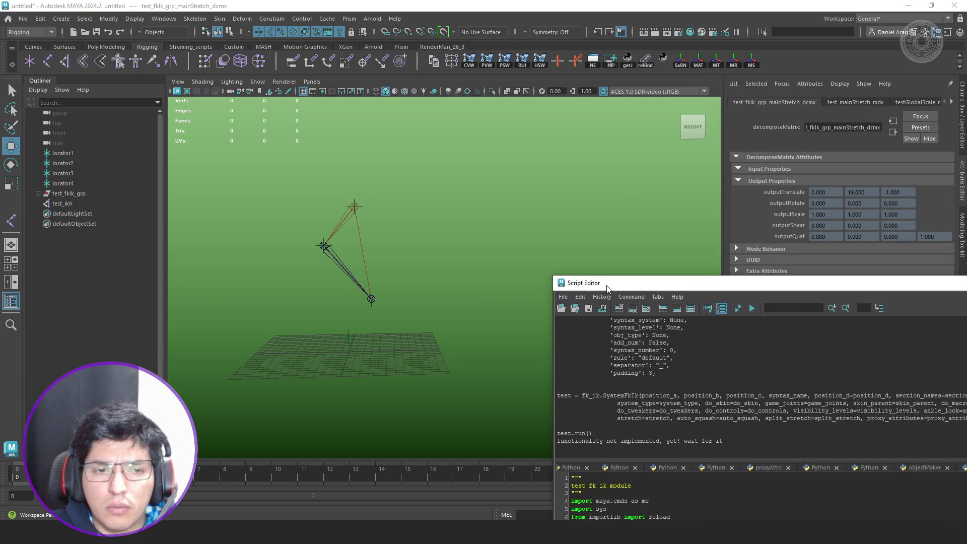
pyautogui.press('f')
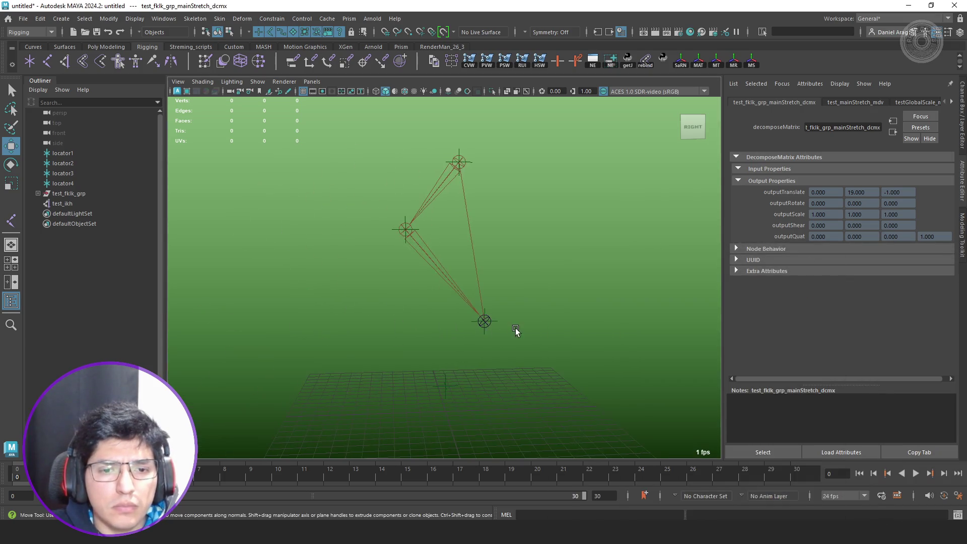
# - Create locator5 and snap it onto the leg's end locator
pyautogui.click(37, 193)
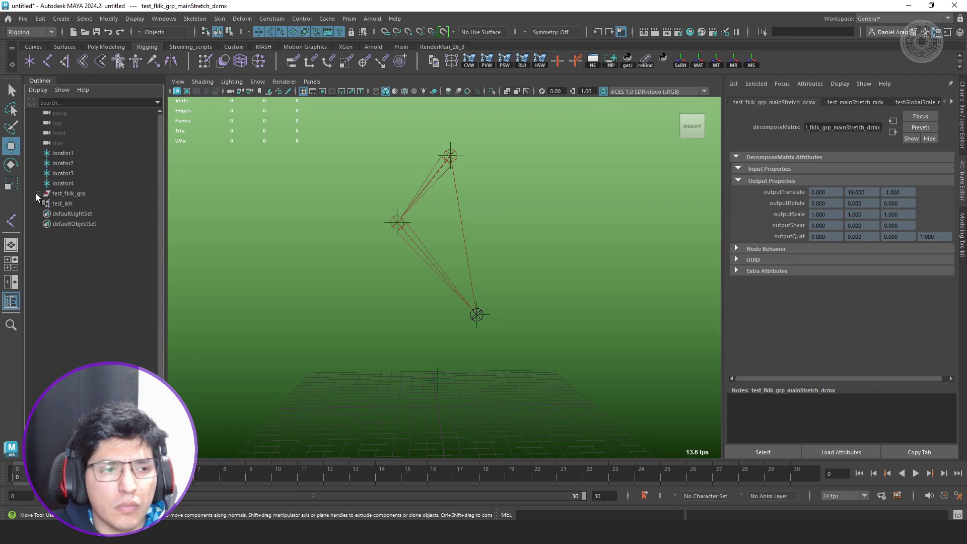
pyautogui.click(44, 224)
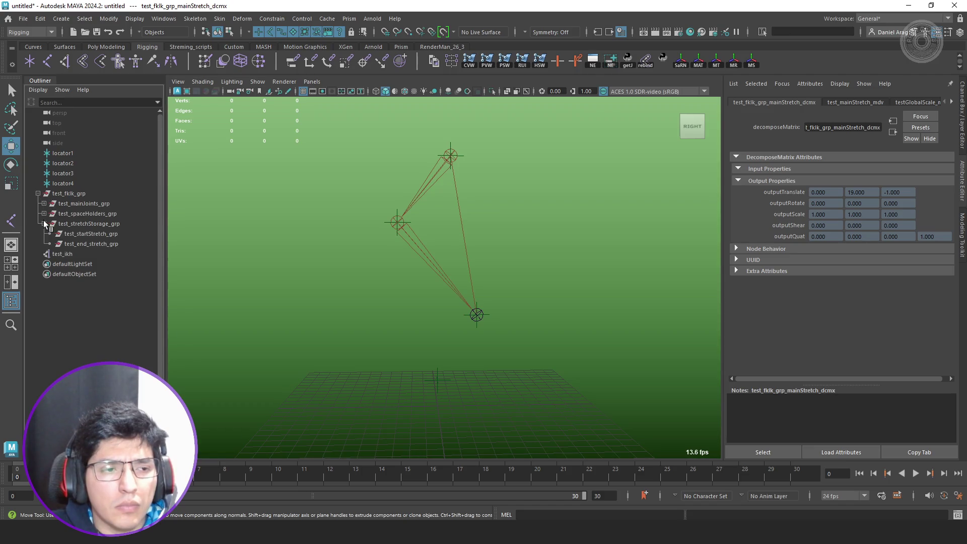
pyautogui.click(71, 244)
pyautogui.click(570, 304)
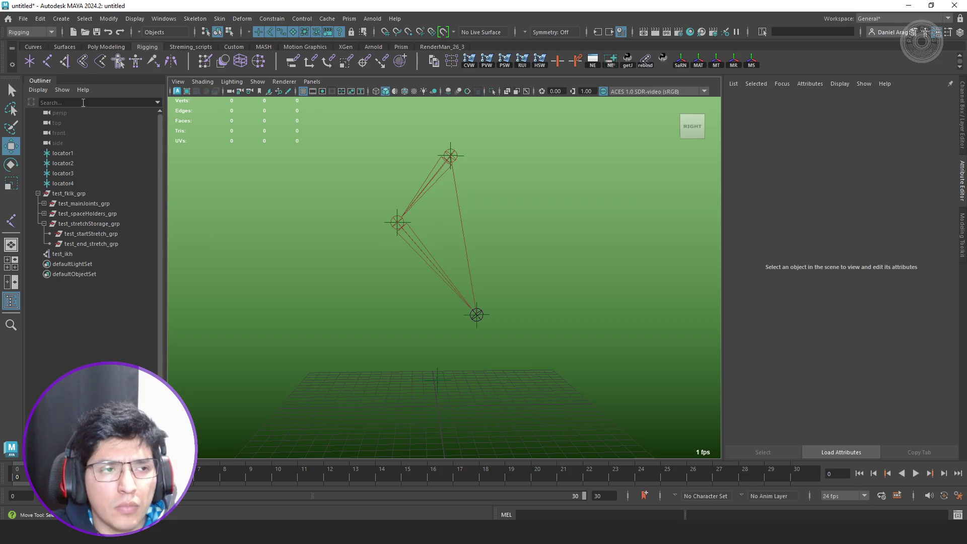
pyautogui.click(22, 65)
pyautogui.moveTo(486, 319); pyautogui.dragTo(476, 317, button='middle')
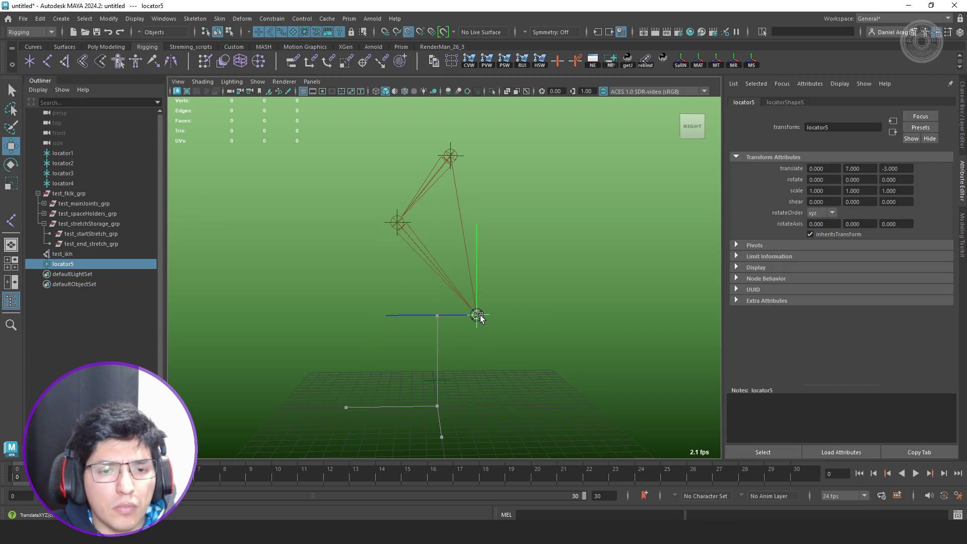
# - Parent-constrain test_ikh and test_end_stretch_grp to locator5, then drag it to test the stretch
pyautogui.keyDown('shift'); pyautogui.click(88, 244); pyautogui.keyUp('shift')
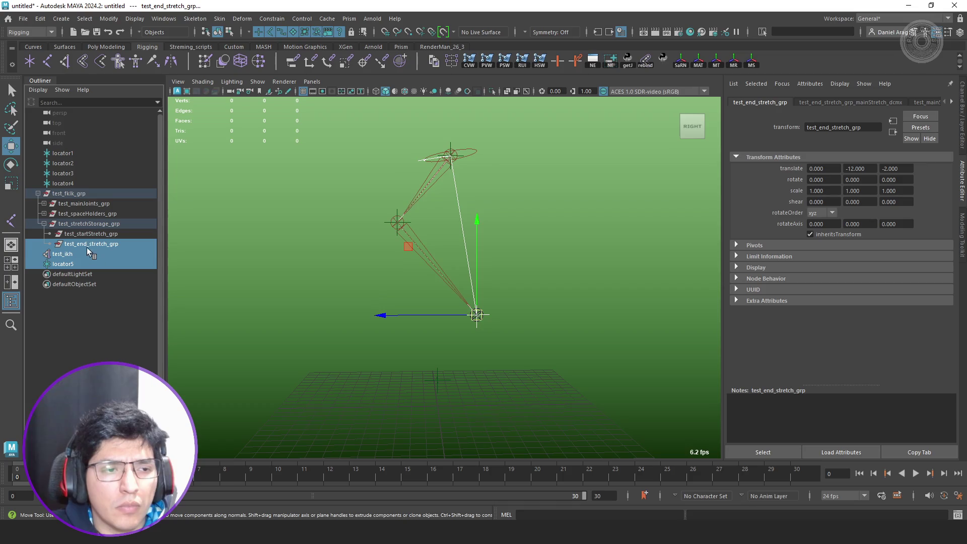
pyautogui.keyDown('ctrl'); pyautogui.click(86, 245); pyautogui.keyUp('ctrl')
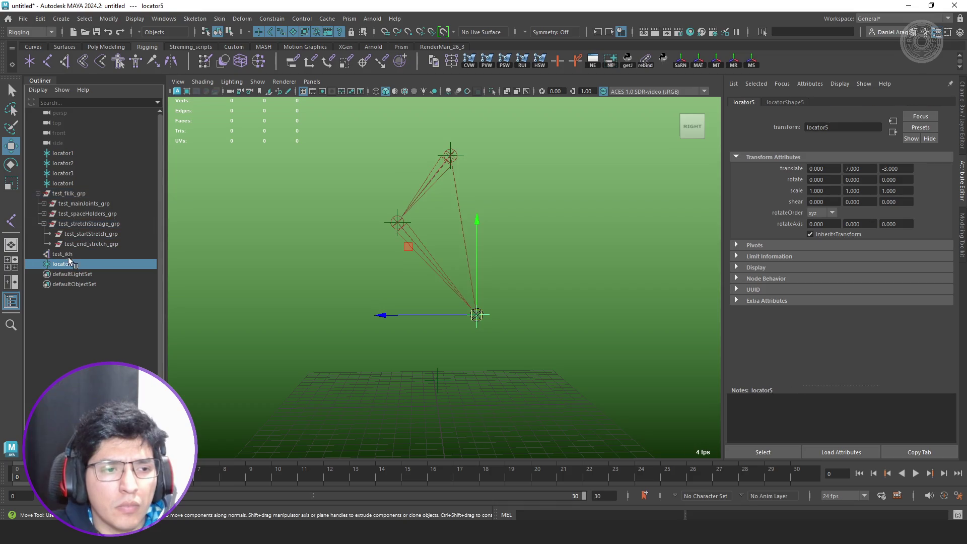
pyautogui.click(292, 62)
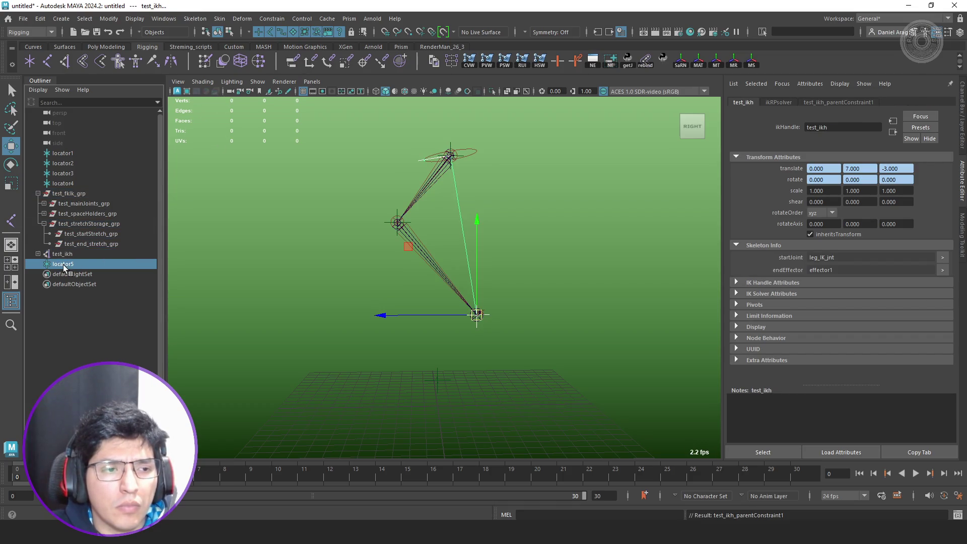
pyautogui.keyDown('ctrl'); pyautogui.click(103, 245); pyautogui.keyUp('ctrl')
pyautogui.press('g')
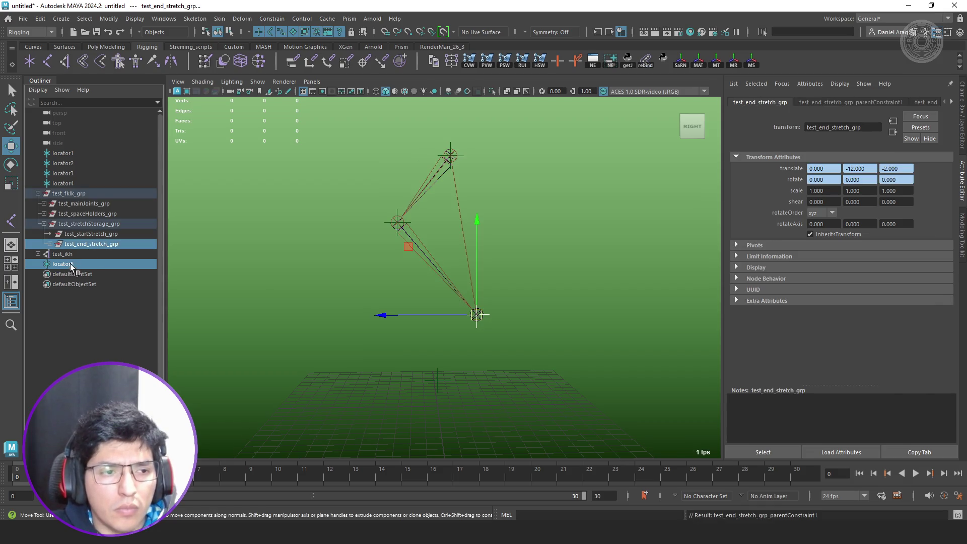
pyautogui.click(70, 264)
pyautogui.moveTo(405, 246)
pyautogui.mouseDown(button='middle')
pyautogui.moveTo(405, 304)
pyautogui.moveTo(438, 334)
pyautogui.moveTo(552, 324)
pyautogui.moveTo(626, 259)
pyautogui.moveTo(482, 270)
pyautogui.moveTo(460, 249)
pyautogui.mouseUp(button='middle')
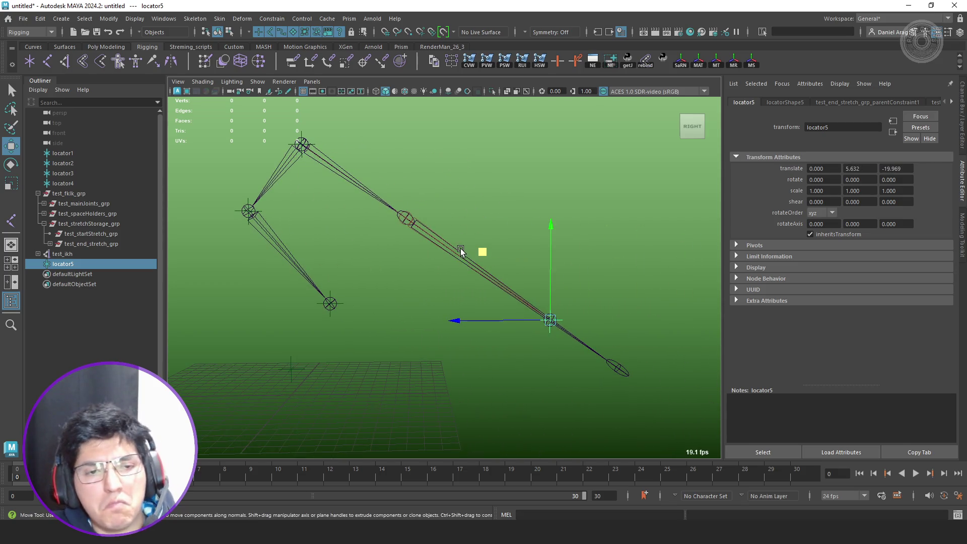
# - Inspect foreleg_DRV_jnt and foreleg_IK_jnt attributes, toggling Inherits Transform off and back on
pyautogui.click(401, 209)
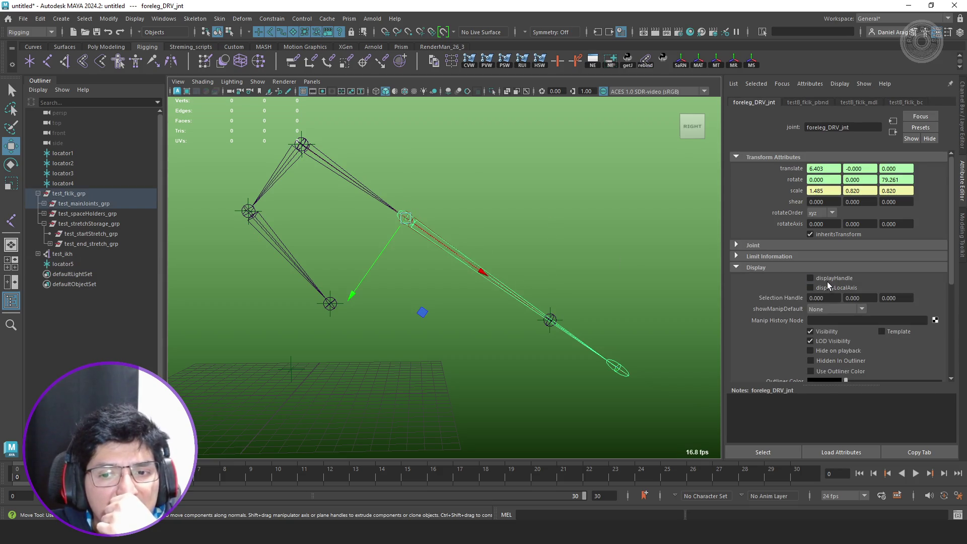
pyautogui.click(810, 234)
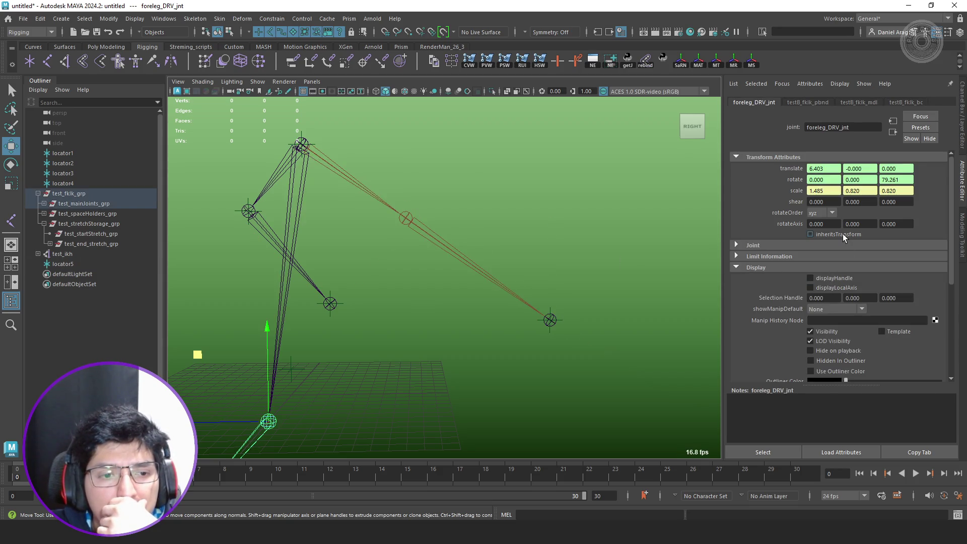
pyautogui.click(841, 234)
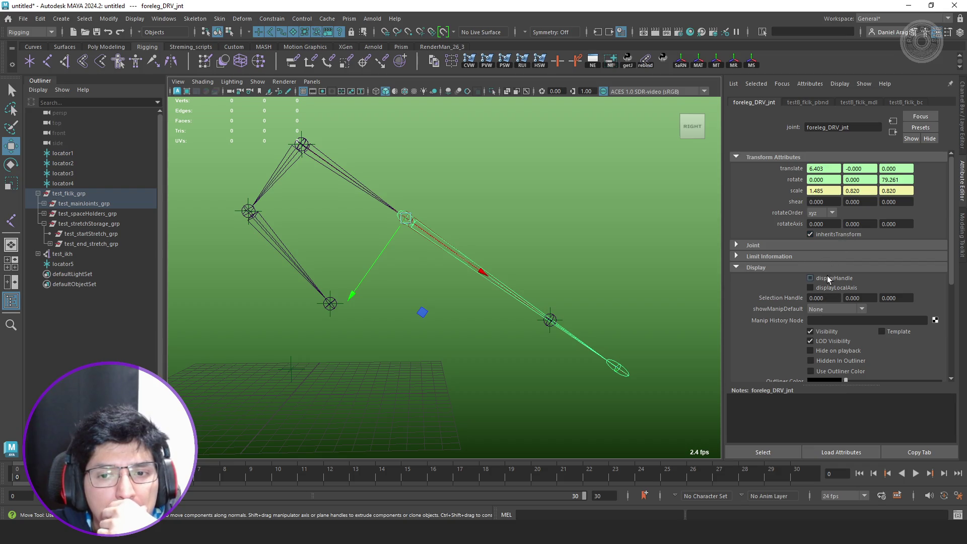
pyautogui.click(800, 246)
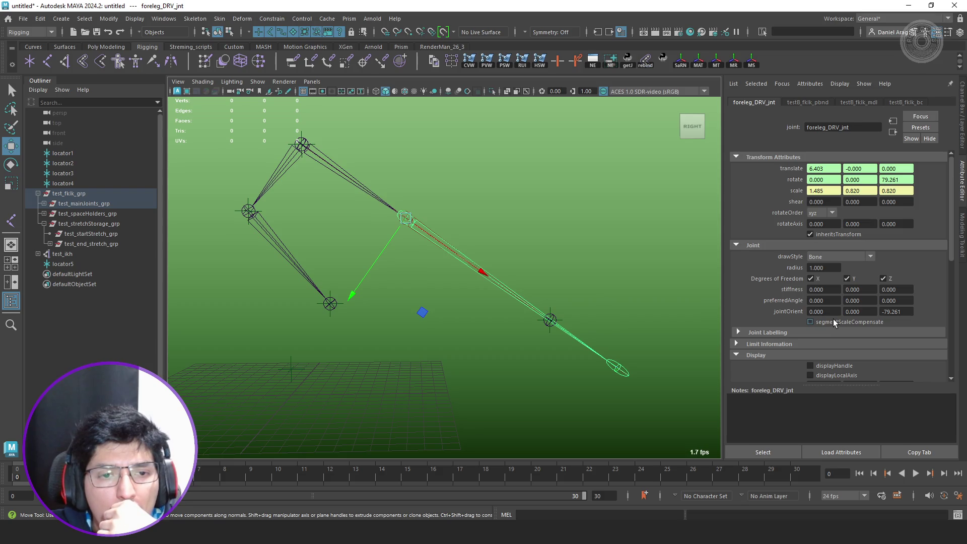
pyautogui.scroll(-3, 832, 319)
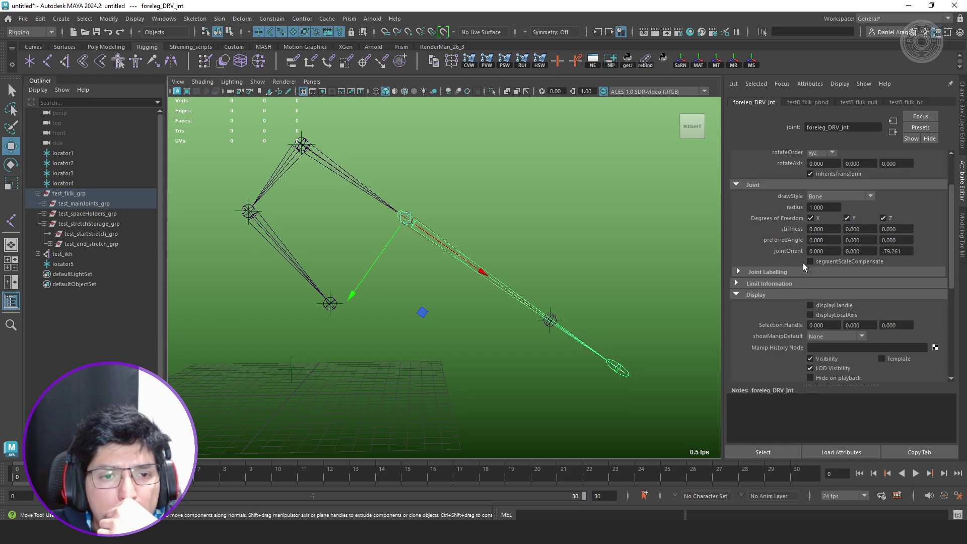
pyautogui.scroll(5, 444, 222)
pyautogui.click(379, 192)
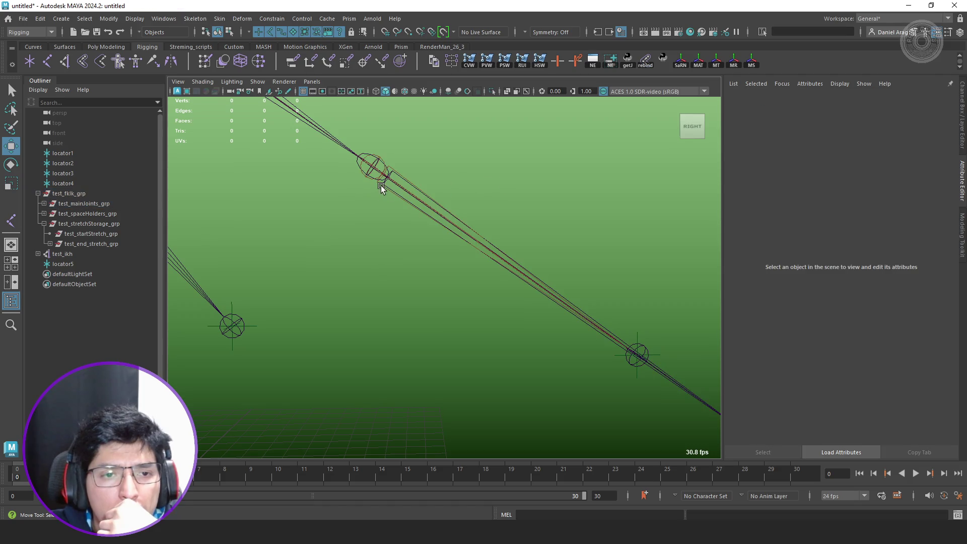
pyautogui.click(379, 191)
pyautogui.scroll(3, 792, 250)
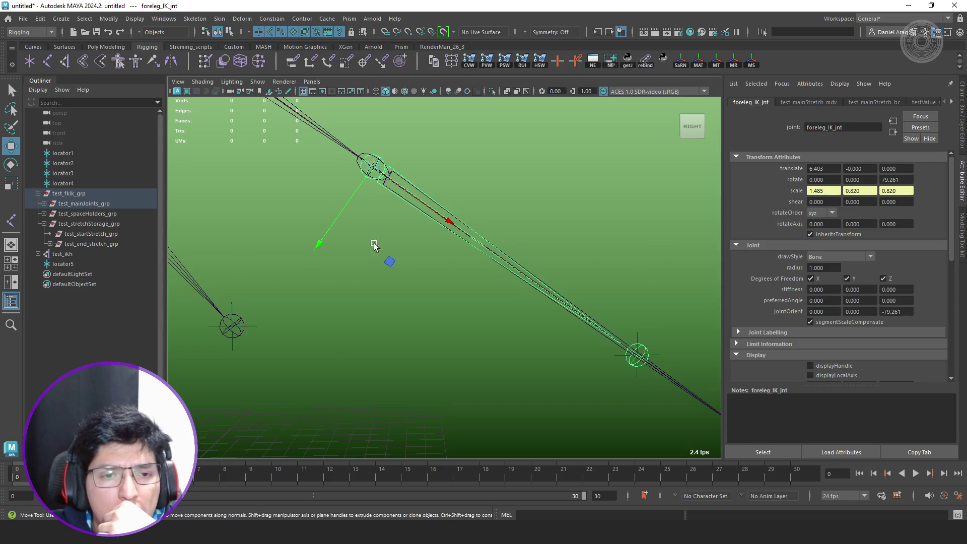
# - Graph foreleg_DRV_jnt's input connections in the Node Editor
pyautogui.click(401, 143)
pyautogui.click(364, 152)
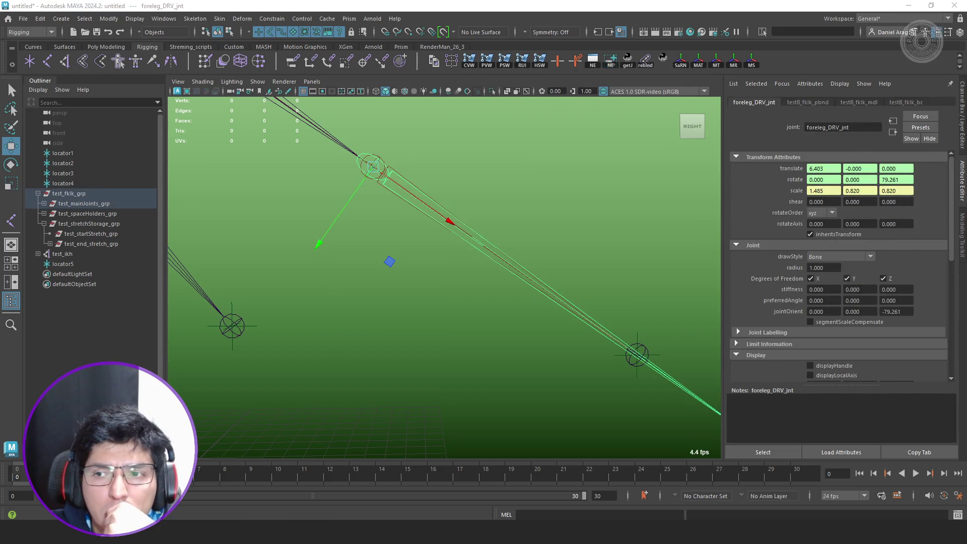
pyautogui.hotkey('ctrl', 'shift', 'n')
pyautogui.click(147, 193)
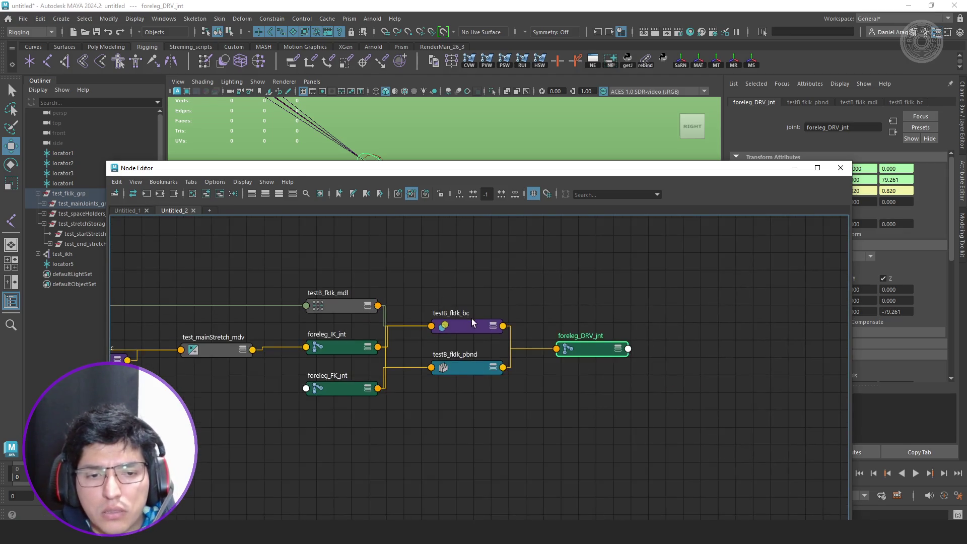
# - Expand the testB_fklk_bc and foreleg_DRV_jnt nodes to show all their attributes
pyautogui.click(471, 322)
pyautogui.scroll(2, 476, 326)
pyautogui.press('3')
pyautogui.moveTo(617, 346); pyautogui.dragTo(663, 297)
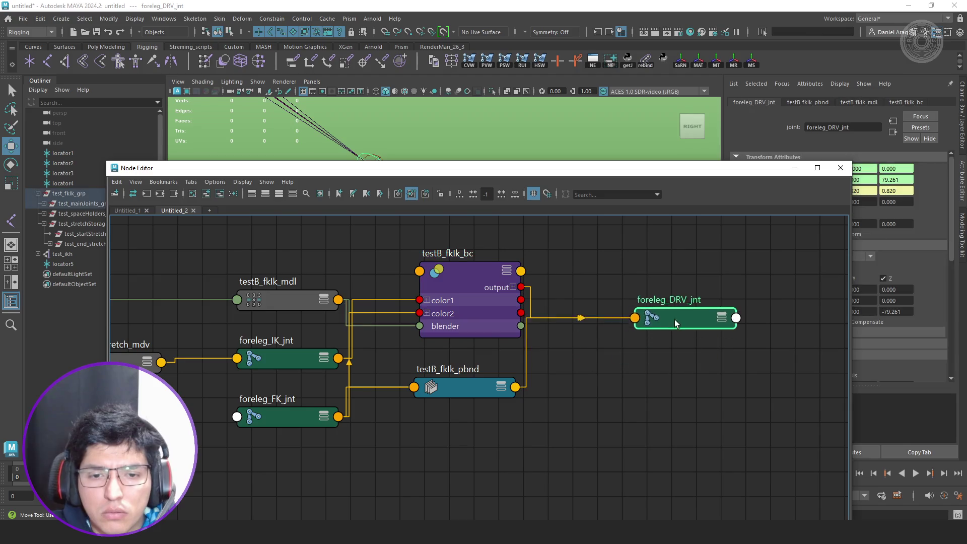
pyautogui.press('3')
# - Move the Node Editor aside and show testB_fklk_bc's blender 1.000 attributes in a floating window
pyautogui.moveTo(615, 167)
pyautogui.mouseDown()
pyautogui.moveTo(334, 223)
pyautogui.moveTo(341, 228)
pyautogui.mouseUp()
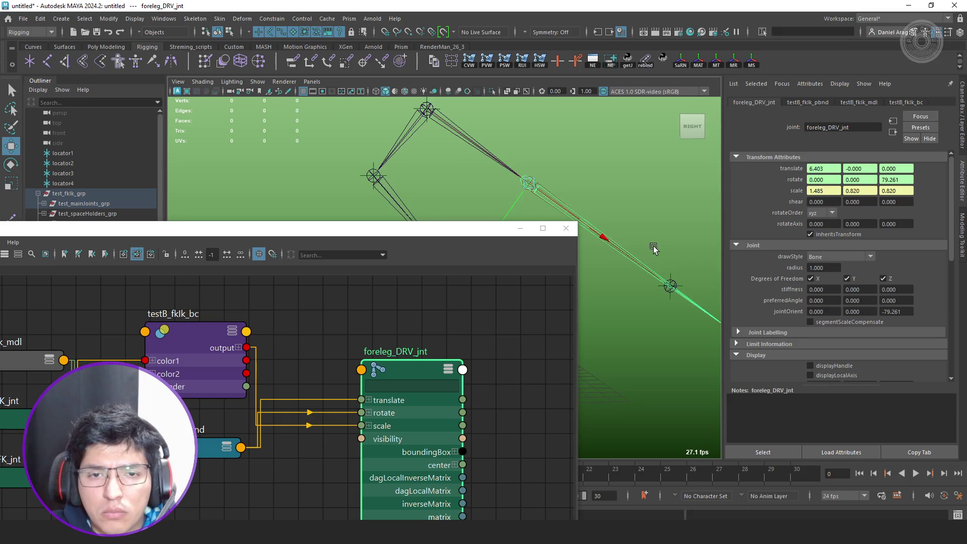
pyautogui.click(204, 370)
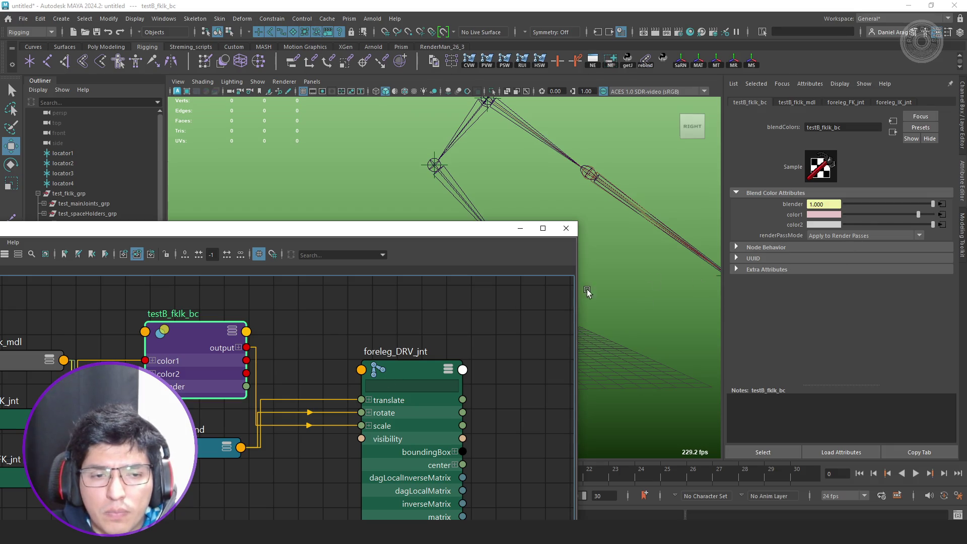
pyautogui.keyDown('alt'); pyautogui.moveTo(229, 429); pyautogui.dragTo(399, 405, button='middle'); pyautogui.keyUp('alt')
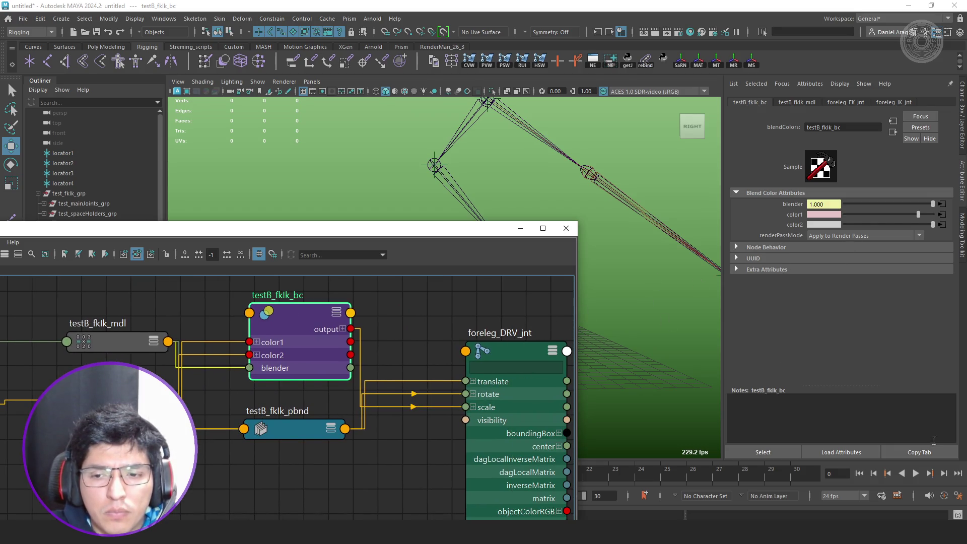
pyautogui.moveTo(440, 234); pyautogui.dragTo(334, 444)
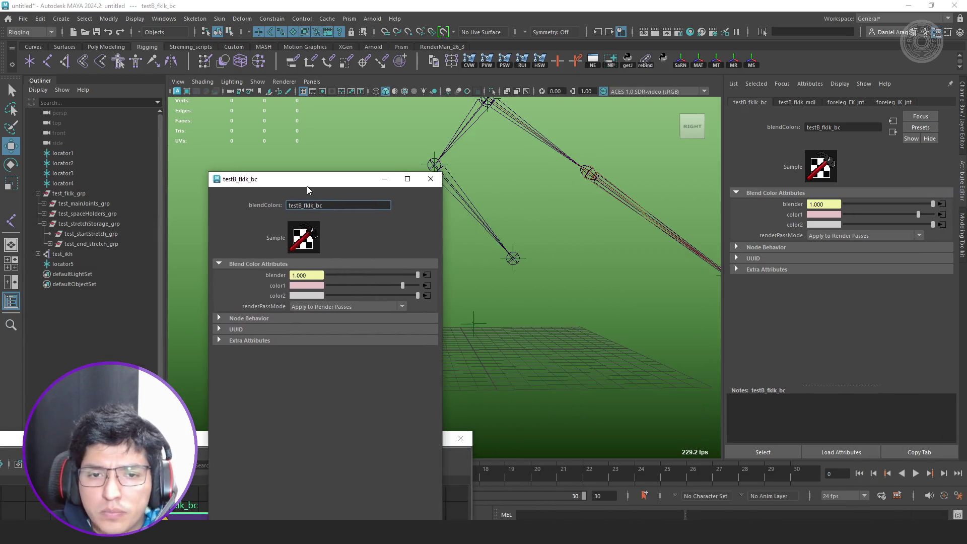
# - Drag locator5 up and down in Y to 0, -3.560, -3.874, stretching the leg, then pick the ankle joint
pyautogui.click(76, 257)
pyautogui.moveTo(519, 282)
pyautogui.keyDown('alt'); pyautogui.mouseDown(button='middle')
pyautogui.moveTo(528, 296)
pyautogui.moveTo(550, 282)
pyautogui.moveTo(525, 286)
pyautogui.moveTo(518, 276)
pyautogui.mouseUp(button='middle'); pyautogui.keyUp('alt')
pyautogui.keyDown('alt'); pyautogui.moveTo(530, 196); pyautogui.dragTo(608, 201, button='middle'); pyautogui.keyUp('alt')
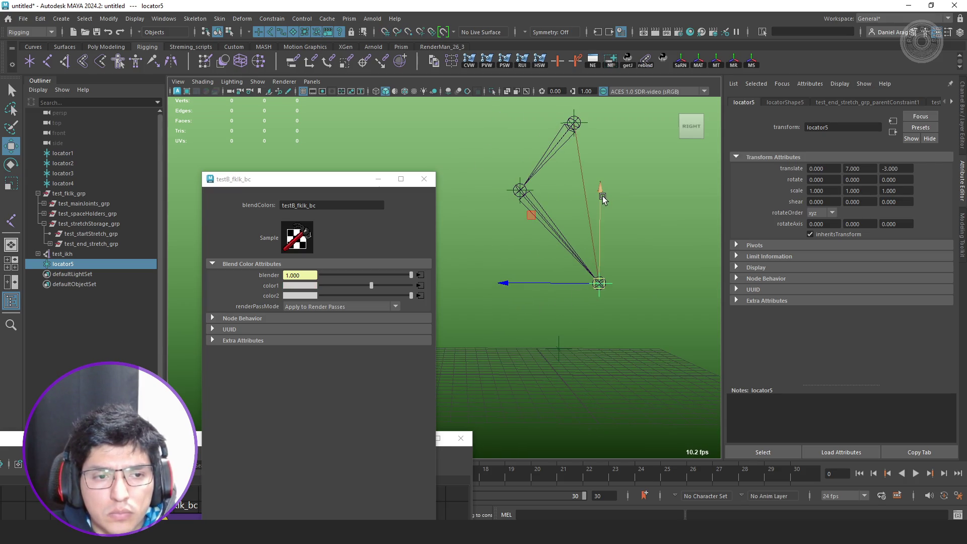
pyautogui.moveTo(602, 196)
pyautogui.mouseDown()
pyautogui.moveTo(602, 320)
pyautogui.moveTo(606, 187)
pyautogui.moveTo(609, 285)
pyautogui.moveTo(607, 331)
pyautogui.moveTo(598, 300)
pyautogui.moveTo(596, 395)
pyautogui.moveTo(609, 501)
pyautogui.moveTo(593, 147)
pyautogui.moveTo(603, 127)
pyautogui.mouseUp()
pyautogui.keyDown('alt'); pyautogui.moveTo(602, 126); pyautogui.dragTo(607, 225, button='middle'); pyautogui.keyUp('alt')
pyautogui.moveTo(536, 241)
pyautogui.mouseDown(button='middle')
pyautogui.moveTo(538, 81)
pyautogui.moveTo(546, 384)
pyautogui.moveTo(530, 264)
pyautogui.mouseUp(button='middle')
pyautogui.moveTo(531, 263)
pyautogui.keyDown('alt'); pyautogui.mouseDown()
pyautogui.moveTo(492, 244)
pyautogui.moveTo(566, 273)
pyautogui.mouseUp(); pyautogui.keyUp('alt')
pyautogui.moveTo(543, 215); pyautogui.dragTo(558, 297, button='middle')
pyautogui.moveTo(557, 297)
pyautogui.keyDown('alt'); pyautogui.mouseDown()
pyautogui.moveTo(591, 285)
pyautogui.moveTo(574, 350)
pyautogui.mouseUp(); pyautogui.keyUp('alt')
pyautogui.press('q')
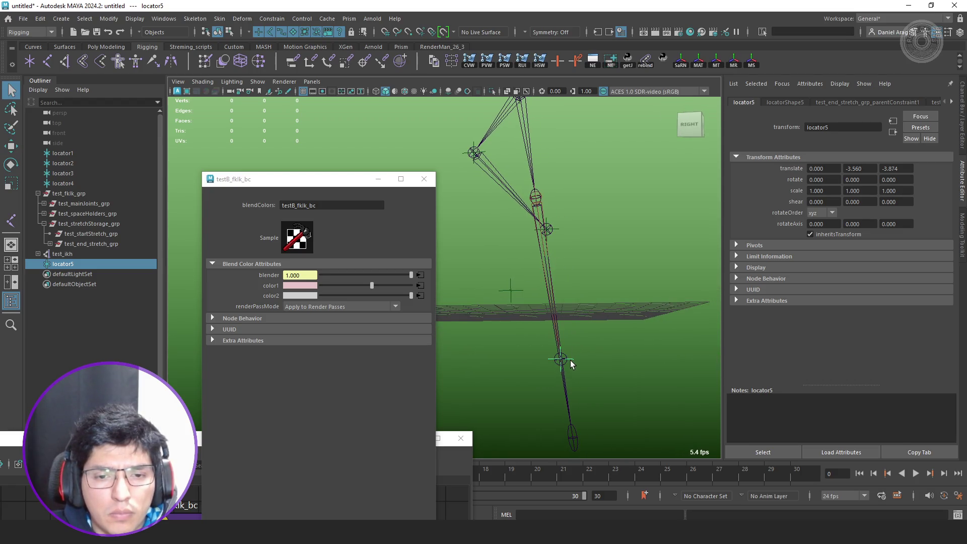
pyautogui.click(566, 360)
# - Select and compare the ankle and foreleg IK and DRV joints in the viewport
pyautogui.press('w')
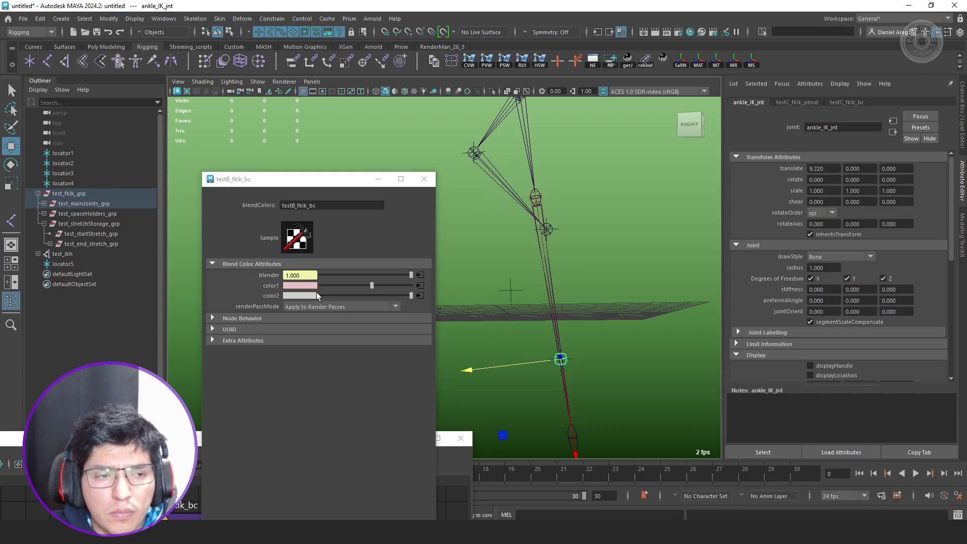
pyautogui.press('f')
pyautogui.moveTo(615, 328)
pyautogui.keyDown('alt'); pyautogui.mouseDown()
pyautogui.moveTo(604, 270)
pyautogui.moveTo(614, 334)
pyautogui.mouseUp(); pyautogui.keyUp('alt')
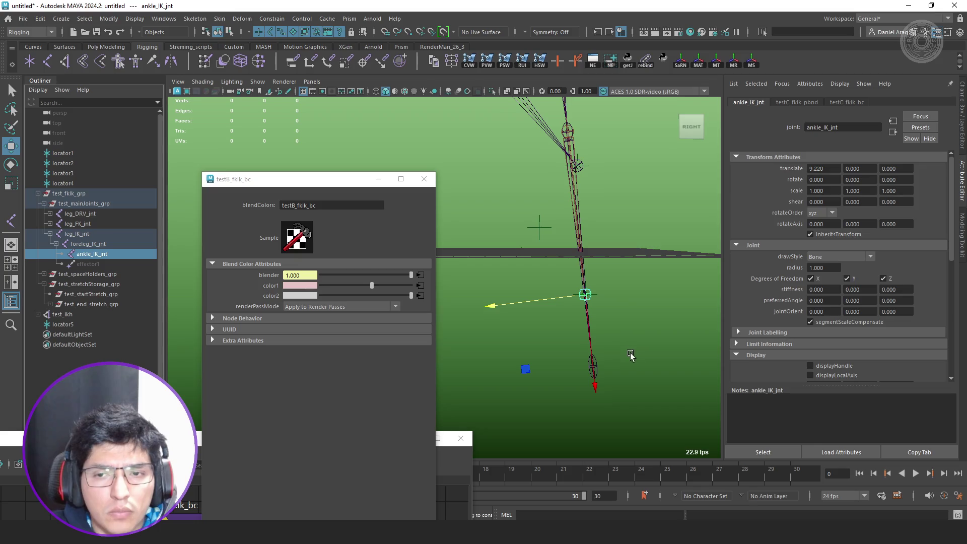
pyautogui.press('q')
pyautogui.click(594, 366)
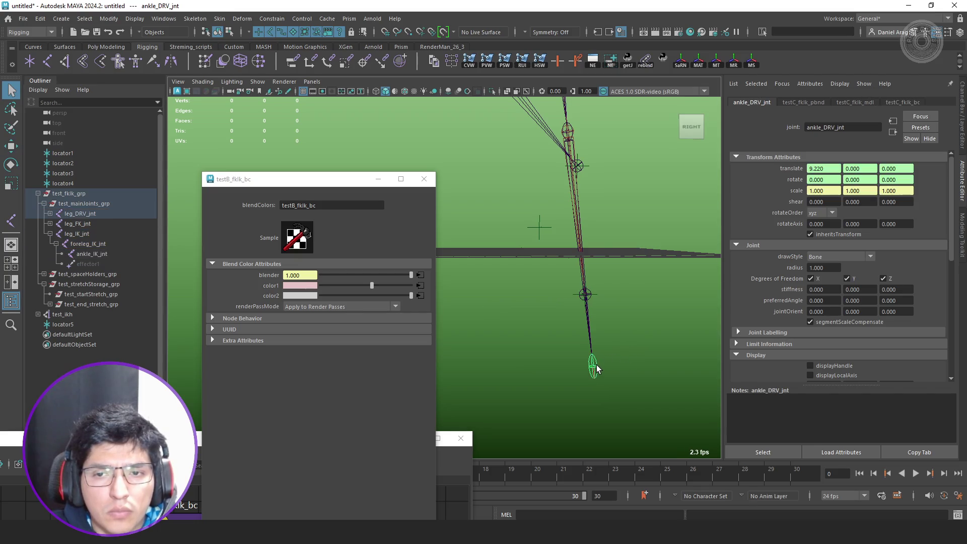
pyautogui.click(590, 294)
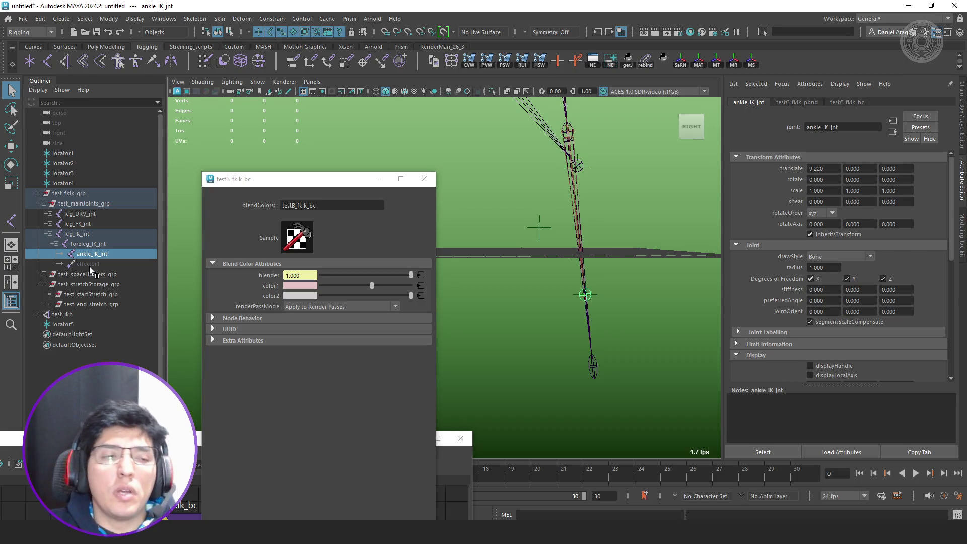
pyautogui.click(84, 244)
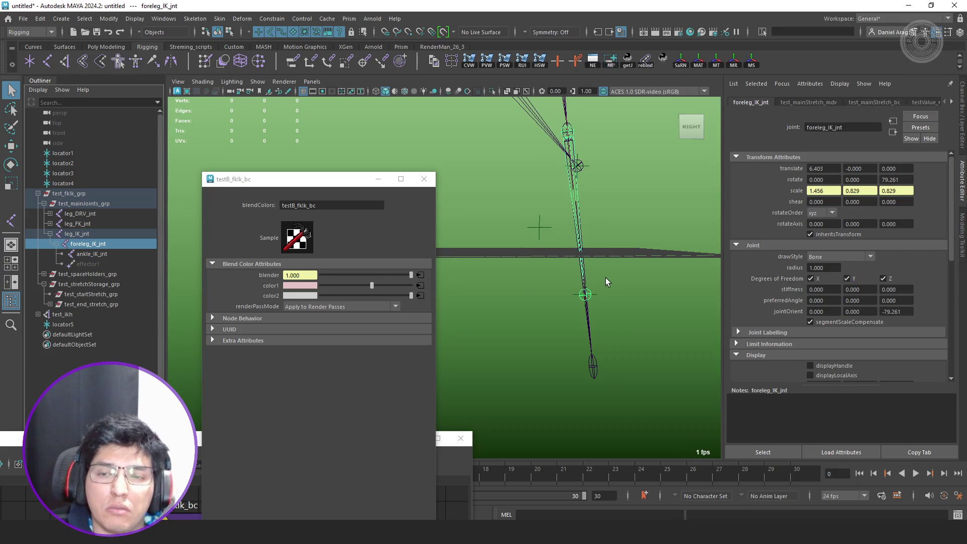
pyautogui.moveTo(617, 261)
pyautogui.keyDown('alt'); pyautogui.mouseDown()
pyautogui.moveTo(622, 313)
pyautogui.moveTo(613, 320)
pyautogui.mouseUp(); pyautogui.keyUp('alt')
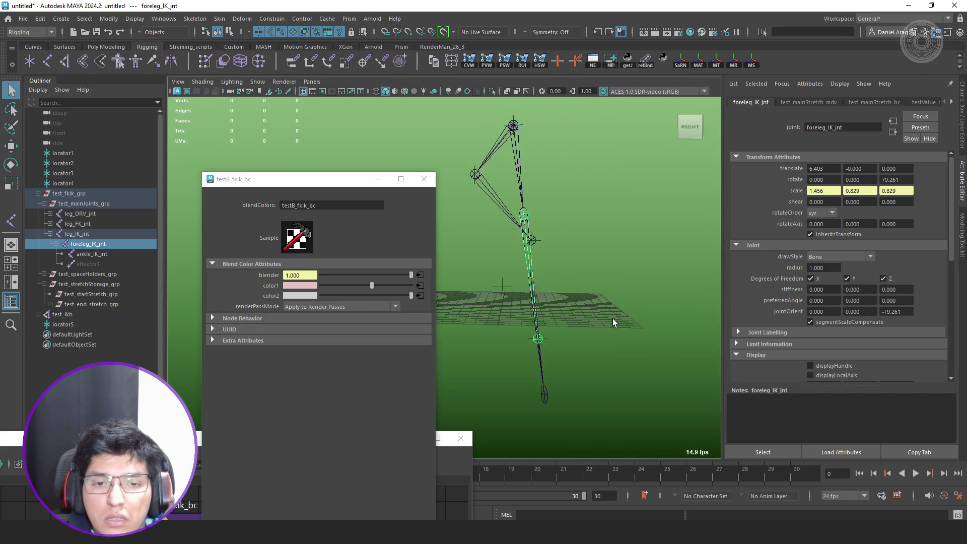
pyautogui.click(539, 355)
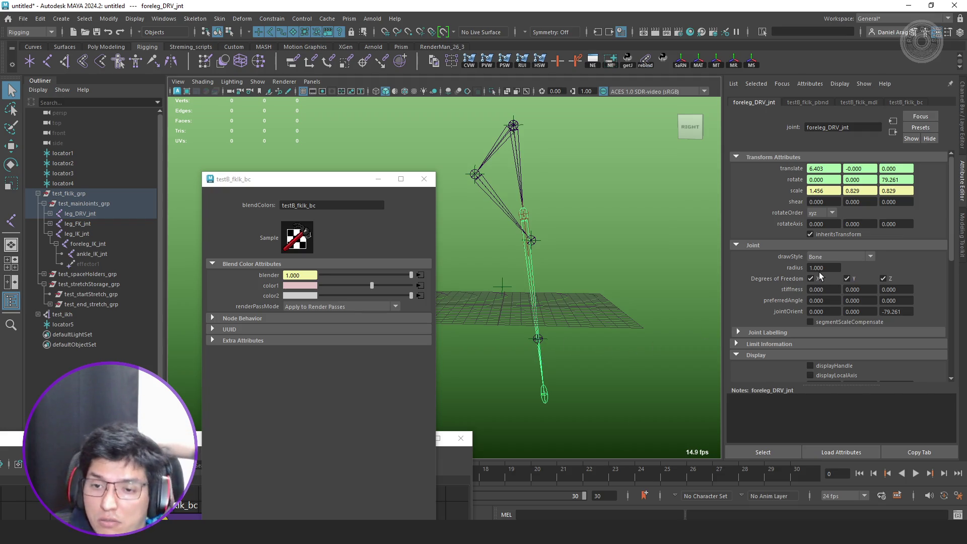
pyautogui.scroll(-3, 783, 329)
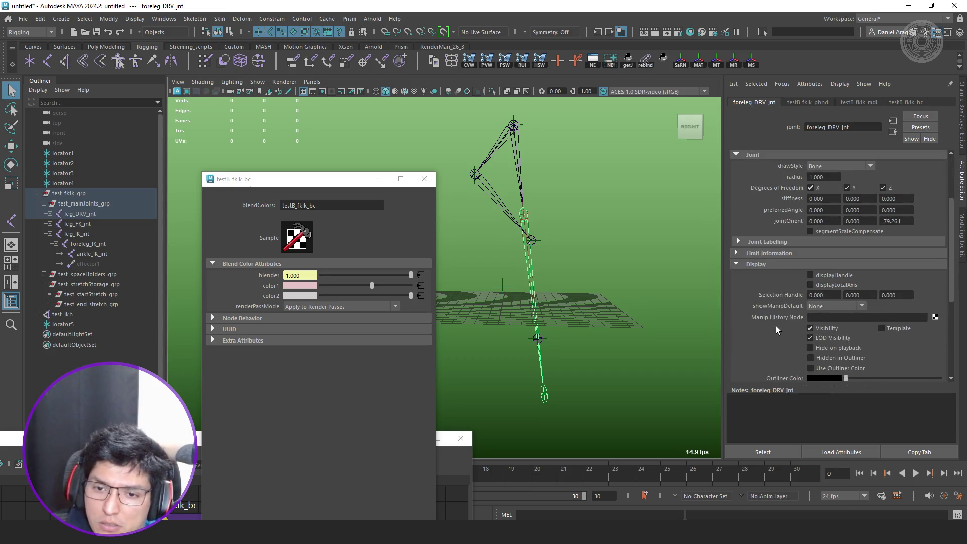
pyautogui.scroll(3, 777, 322)
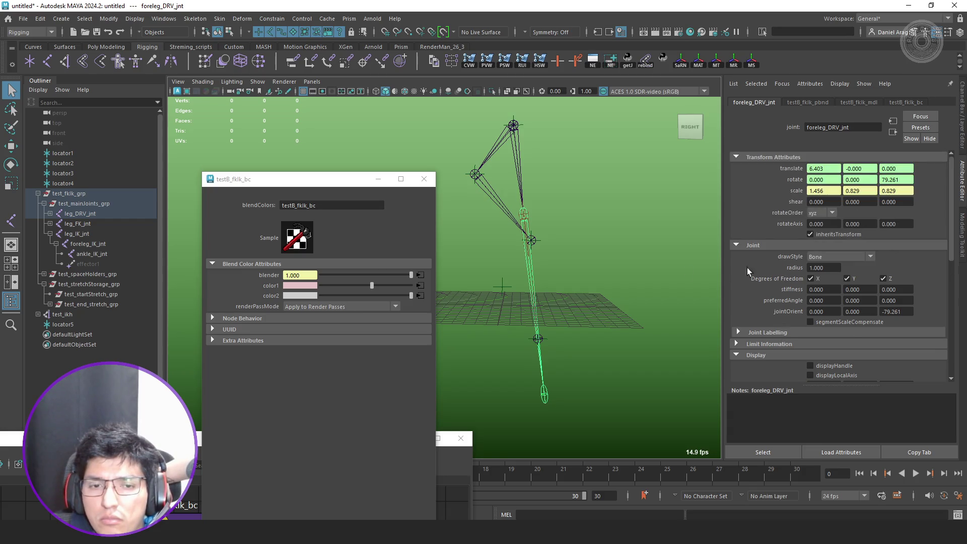
pyautogui.click(530, 226)
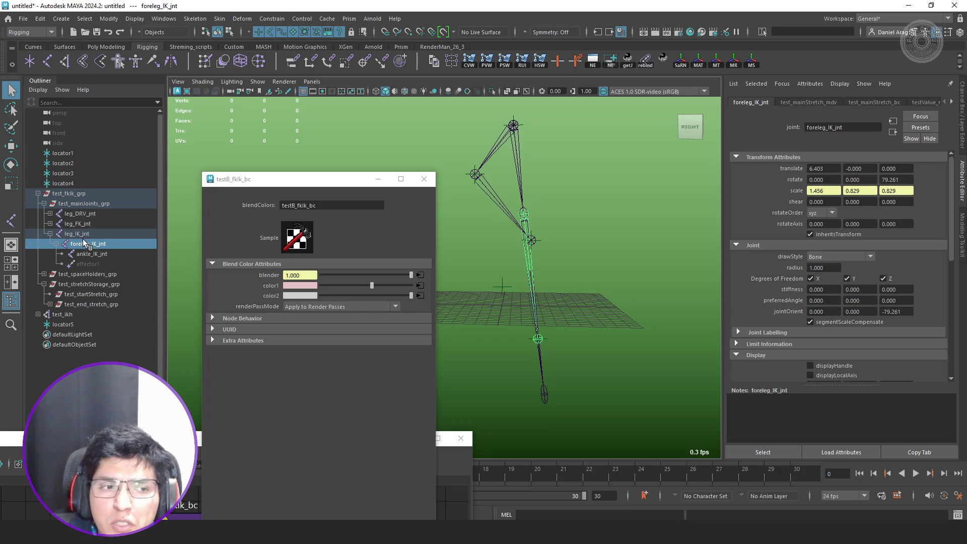
# - Step through the leg, foreleg and ankle DRV and IK joints in the Outliner, ending on foreleg_IK_jnt
pyautogui.click(50, 214)
pyautogui.click(94, 223)
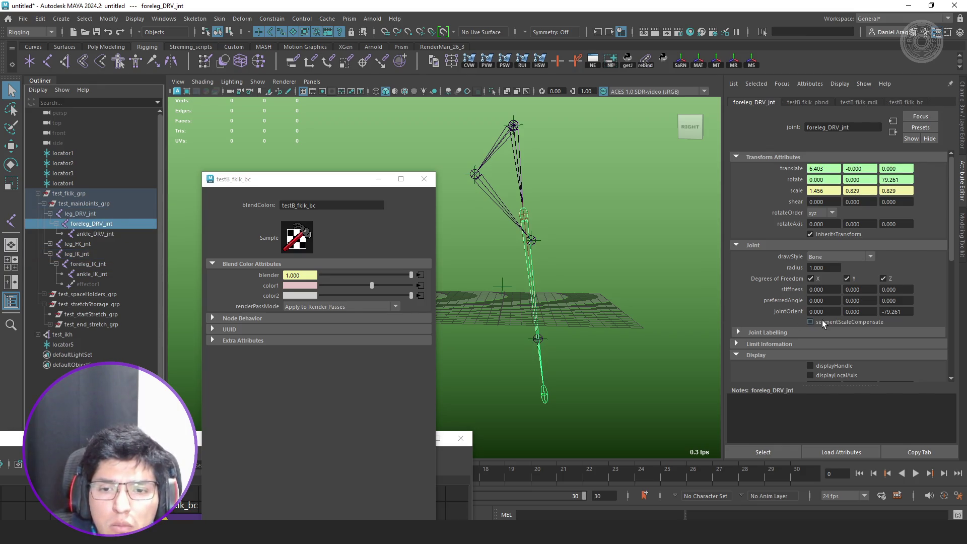
pyautogui.click(99, 234)
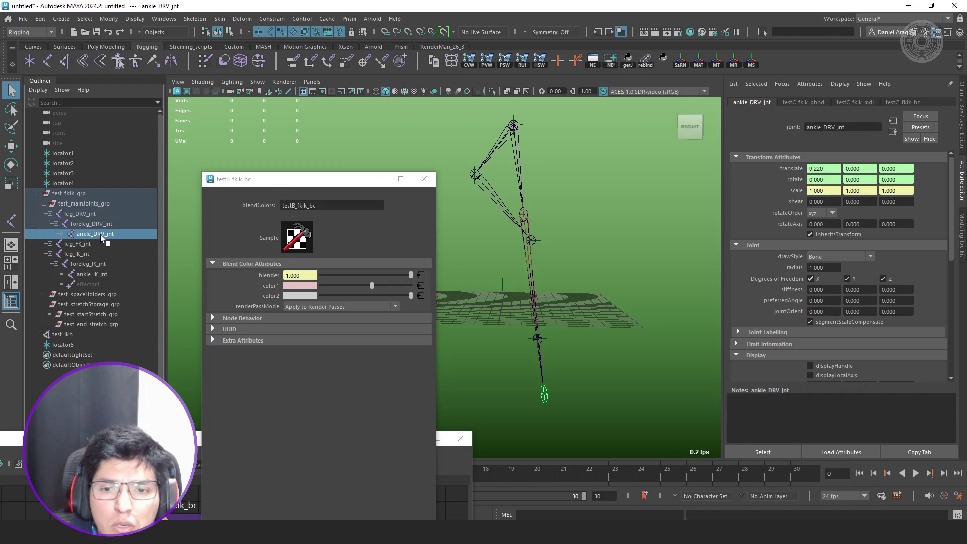
pyautogui.click(113, 225)
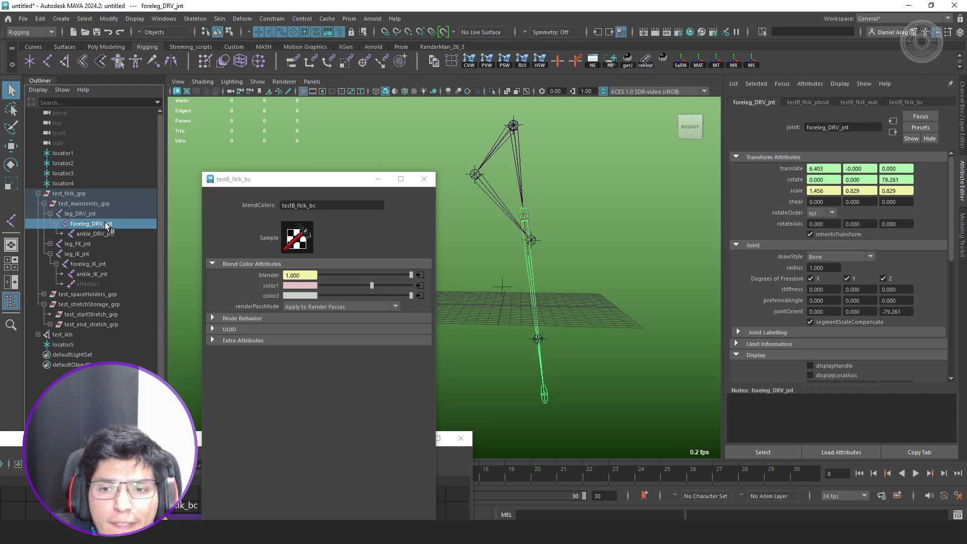
pyautogui.click(111, 210)
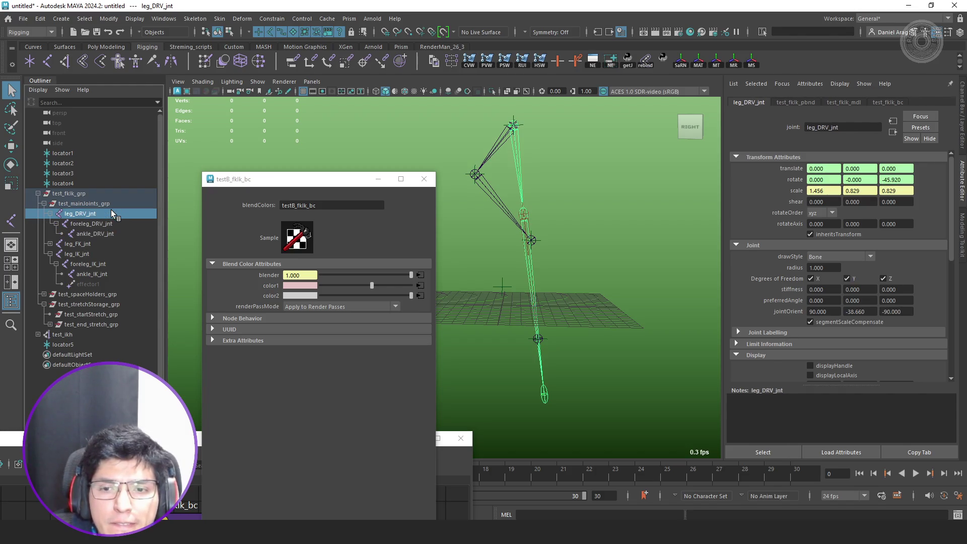
pyautogui.click(99, 253)
pyautogui.click(99, 263)
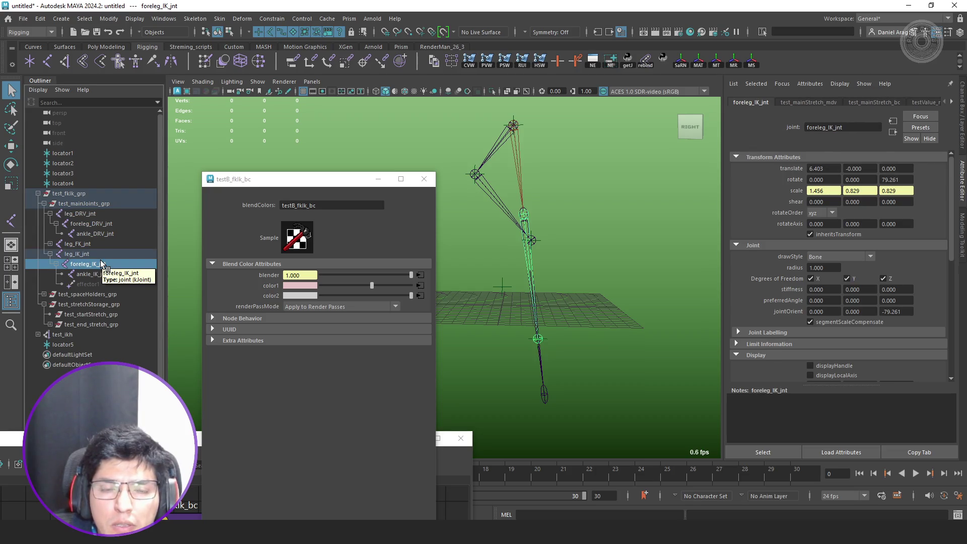
pyautogui.click(99, 254)
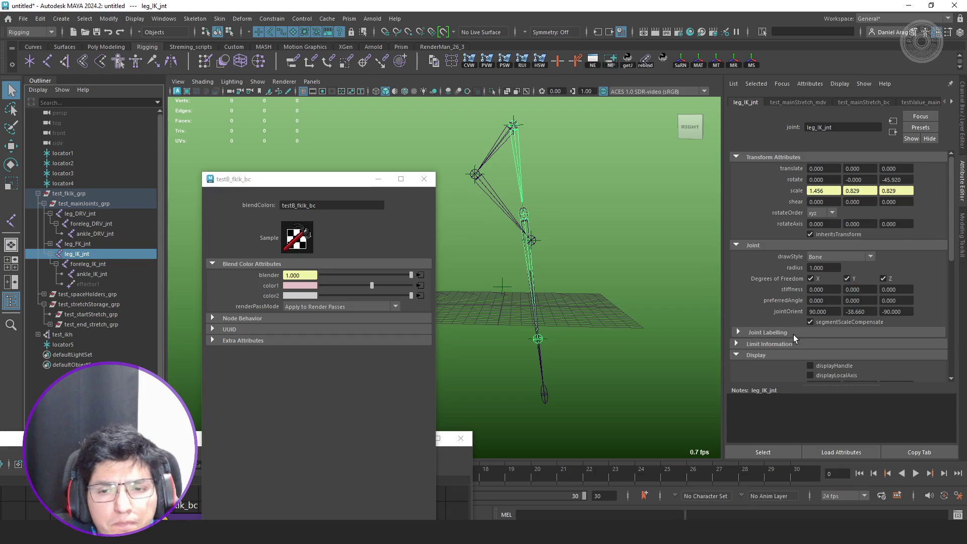
pyautogui.click(98, 264)
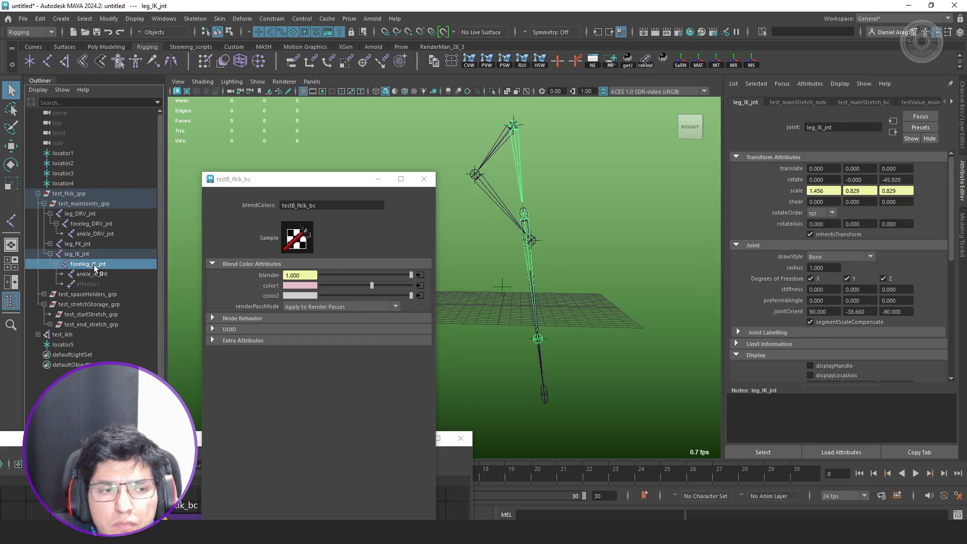
# - Turn foreleg_IK_jnt's segmentScaleCompensate off and back on, then select effector1
pyautogui.click(852, 322)
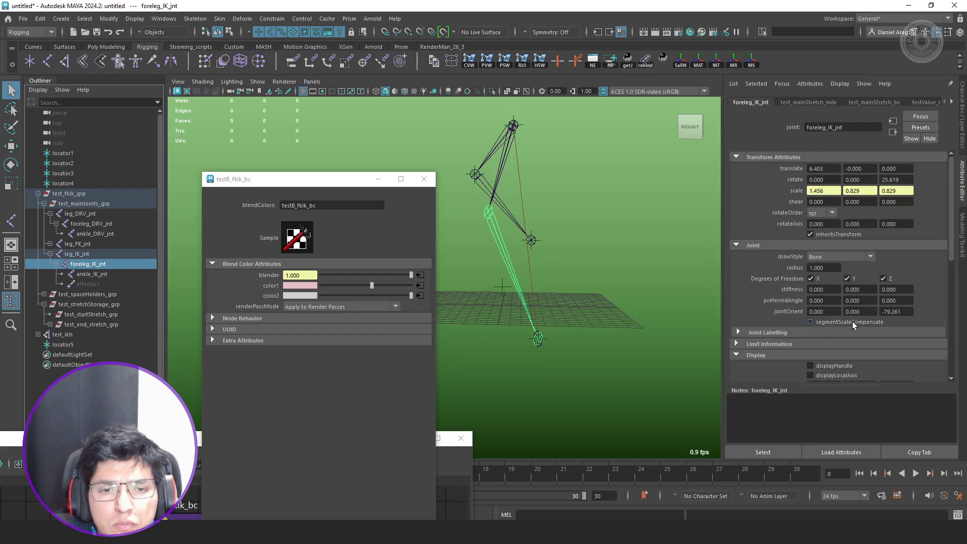
pyautogui.click(852, 321)
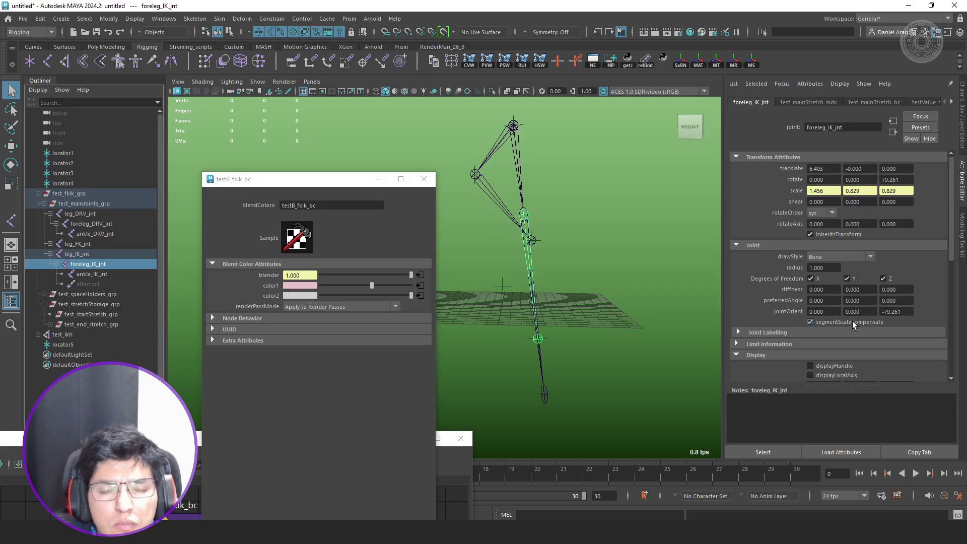
pyautogui.click(94, 281)
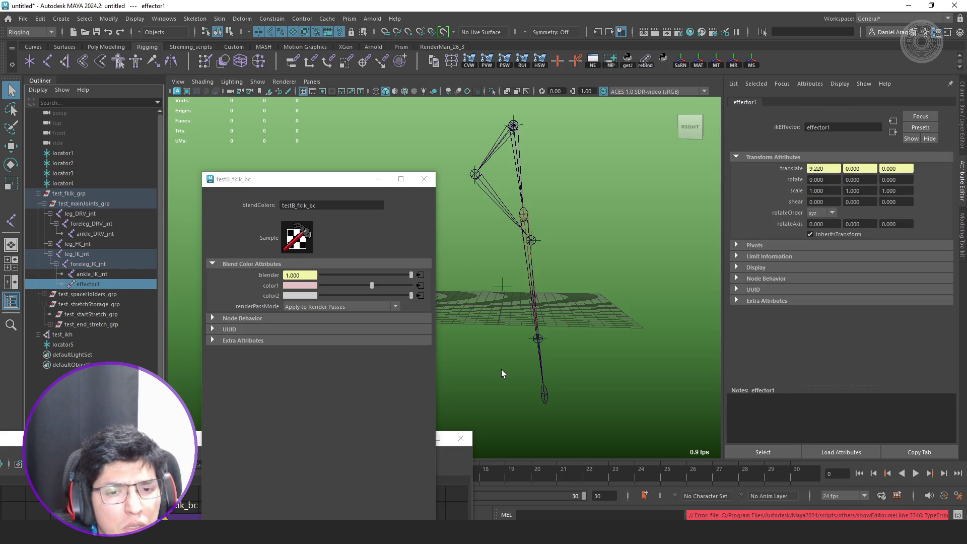
# - Nudge locator5 to test the leg driven by the old test_ikh
pyautogui.click(83, 334)
pyautogui.press('w')
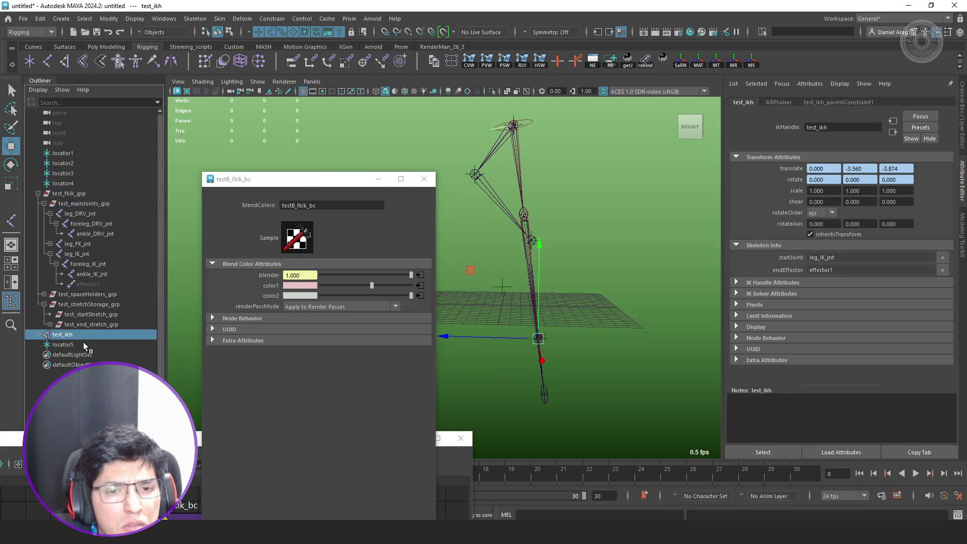
pyautogui.click(82, 342)
pyautogui.scroll(5, 623, 252)
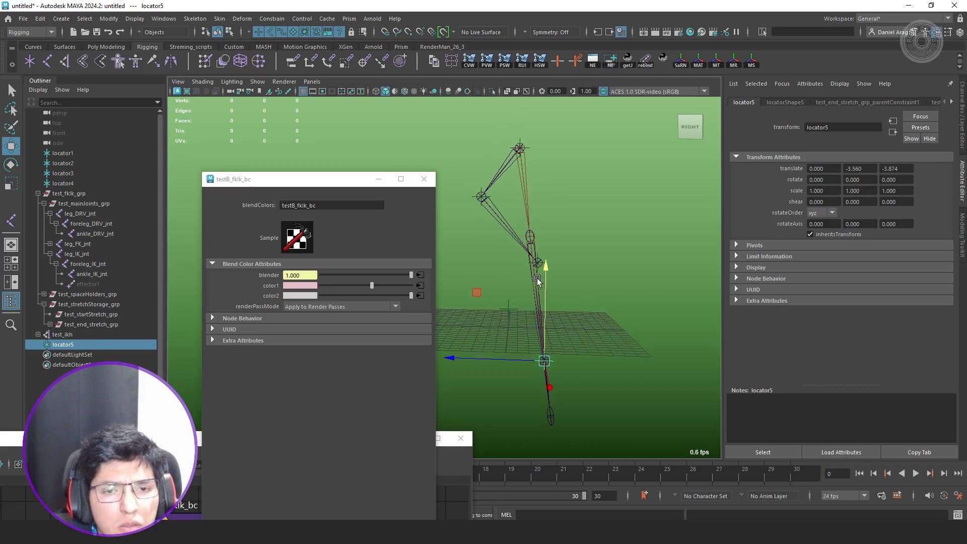
pyautogui.moveTo(622, 252); pyautogui.dragTo(614, 251, button='middle')
# - Replace test_ikh with ikHandle1 from leg_IK_jnt to ankle_IK_jnt, parented under locator5
pyautogui.click(71, 334)
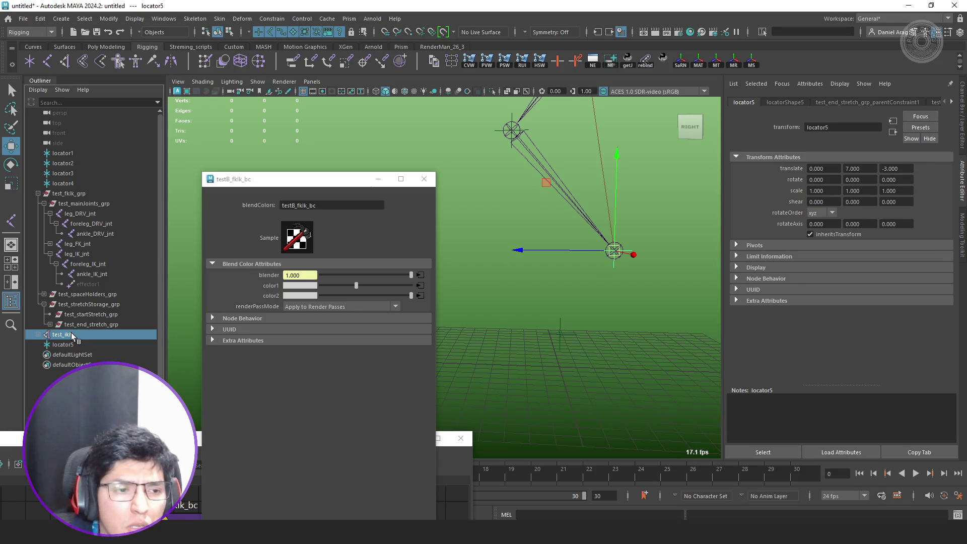
pyautogui.press('Delete')
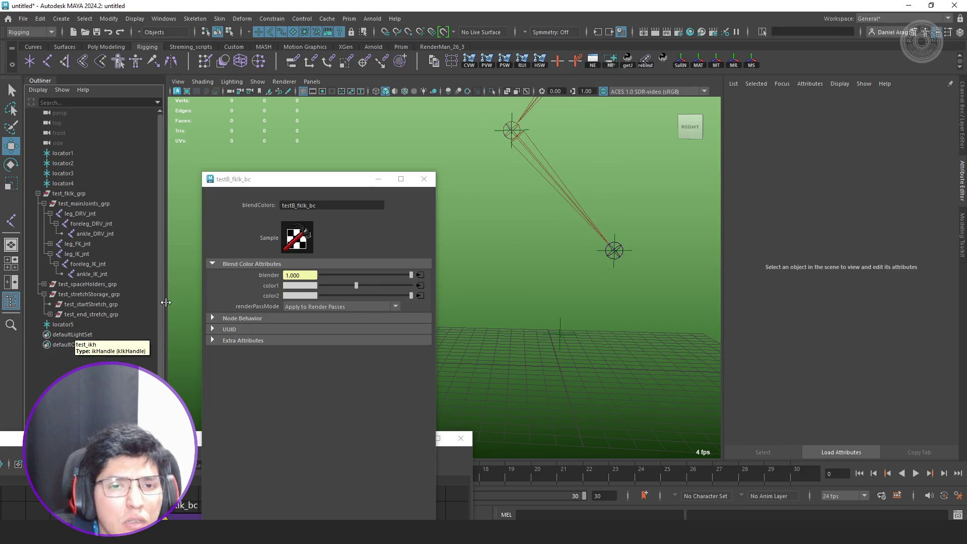
pyautogui.press('y')
pyautogui.click(87, 254)
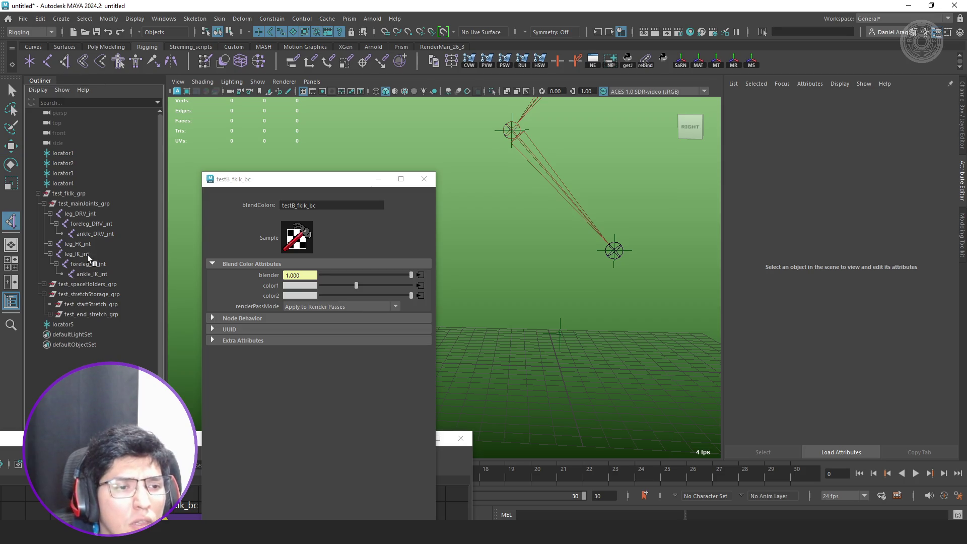
pyautogui.click(95, 276)
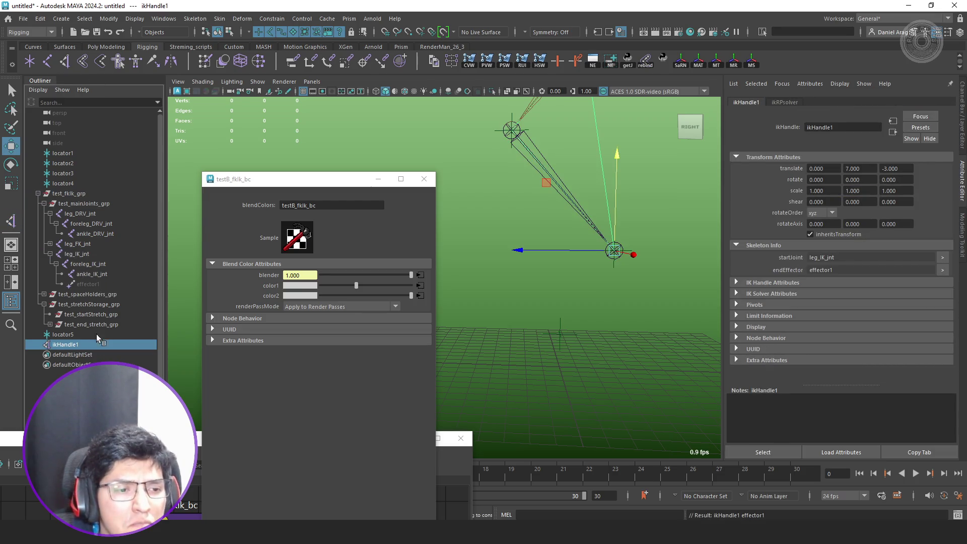
pyautogui.moveTo(69, 342); pyautogui.dragTo(79, 334, button='middle')
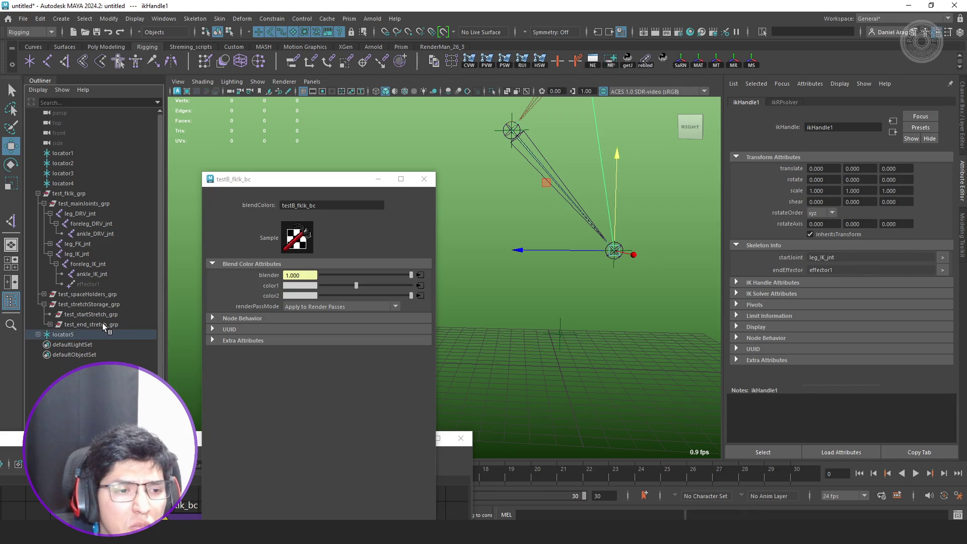
# - Test-stretch by dragging locator5, undo back to 0, 7, -3, and create locator6 at the origin
pyautogui.click(101, 324)
pyautogui.click(63, 335)
pyautogui.keyDown('alt'); pyautogui.moveTo(619, 216); pyautogui.dragTo(587, 212); pyautogui.keyUp('alt')
pyautogui.moveTo(472, 196)
pyautogui.mouseDown(button='middle')
pyautogui.moveTo(475, 242)
pyautogui.moveTo(521, 304)
pyautogui.moveTo(574, 277)
pyautogui.moveTo(610, 198)
pyautogui.moveTo(584, 162)
pyautogui.moveTo(522, 129)
pyautogui.moveTo(602, 198)
pyautogui.moveTo(636, 288)
pyautogui.moveTo(655, 290)
pyautogui.mouseUp(button='middle')
pyautogui.keyDown('alt'); pyautogui.moveTo(655, 290); pyautogui.dragTo(644, 269); pyautogui.keyUp('alt')
pyautogui.hotkey('ctrl', 'z')
pyautogui.hotkey('ctrl', 'z')
pyautogui.hotkey('ctrl', 'z')
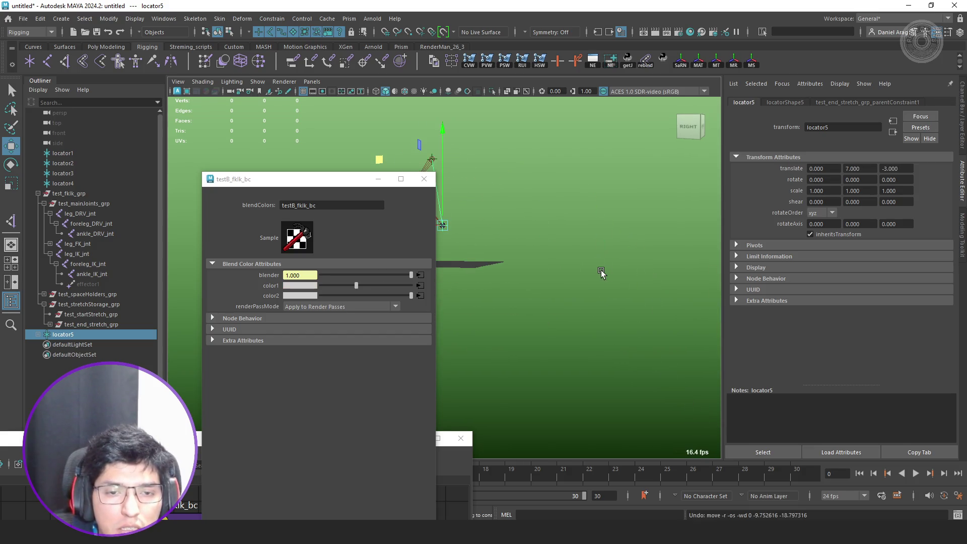
pyautogui.keyDown('alt'); pyautogui.moveTo(542, 270); pyautogui.dragTo(610, 286, button='middle'); pyautogui.keyUp('alt')
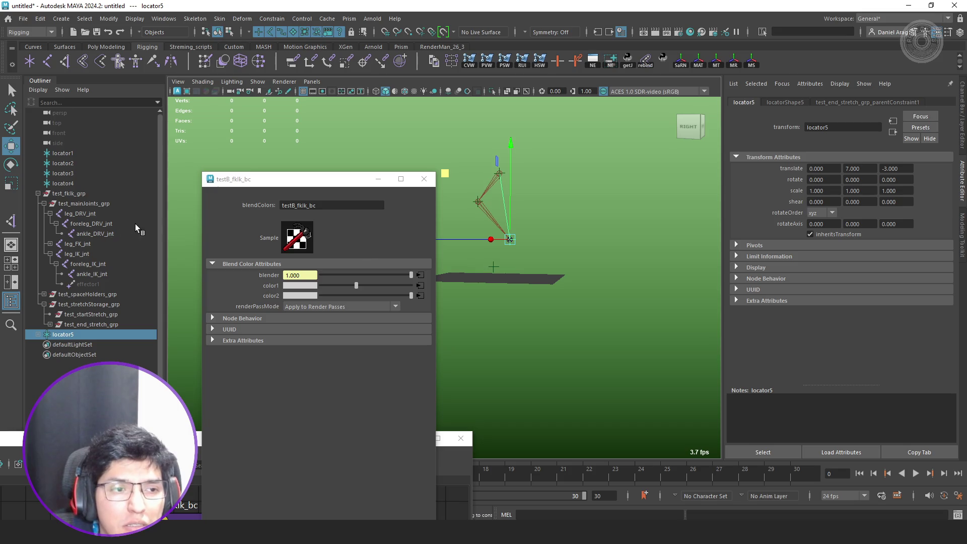
pyautogui.click(30, 61)
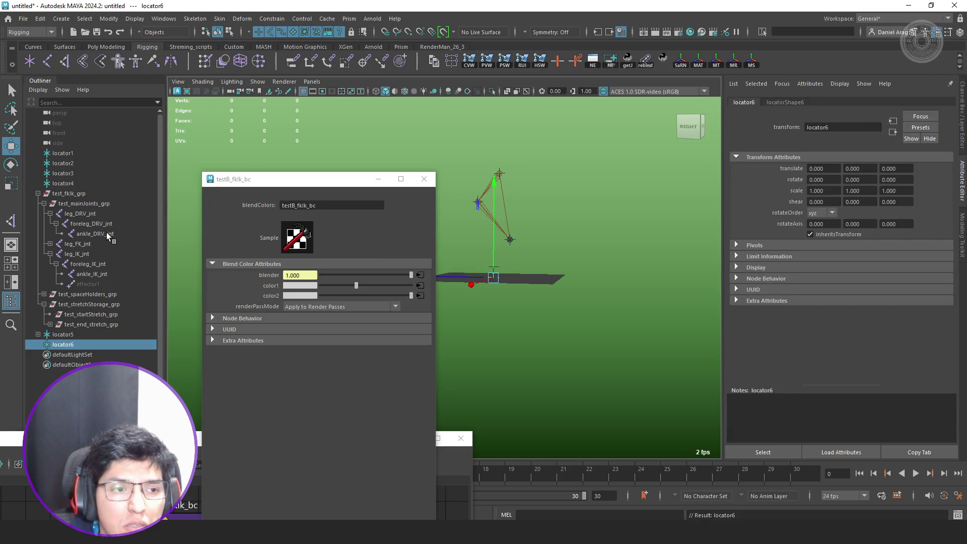
# - Parent locator6 under ankle_DRV_jnt and zero its translate and rotate channels
pyautogui.moveTo(107, 231); pyautogui.dragTo(106, 232, button='middle')
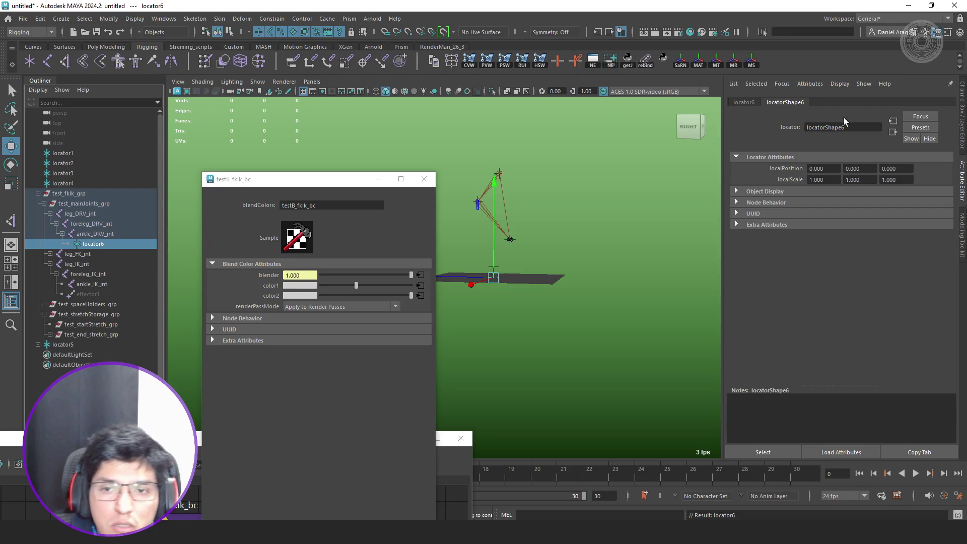
pyautogui.hotkey('ctrl', 'a')
pyautogui.moveTo(935, 143); pyautogui.dragTo(936, 109)
pyautogui.write('0')
pyautogui.press('Return')
# - Pull locator5 away from the leg so the chain stretches
pyautogui.moveTo(766, 188)
pyautogui.keyDown('alt'); pyautogui.mouseDown()
pyautogui.moveTo(663, 240)
pyautogui.moveTo(649, 232)
pyautogui.mouseUp(); pyautogui.keyUp('alt')
pyautogui.click(86, 345)
pyautogui.press('w')
pyautogui.moveTo(565, 145)
pyautogui.mouseDown()
pyautogui.moveTo(645, 202)
pyautogui.moveTo(706, 214)
pyautogui.mouseUp()
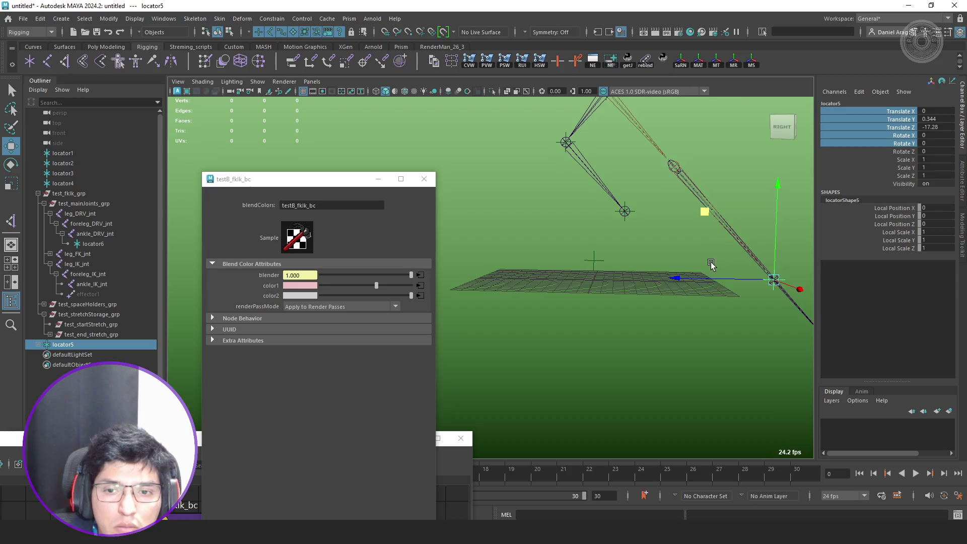
pyautogui.keyDown('alt'); pyautogui.moveTo(710, 264); pyautogui.dragTo(617, 285); pyautogui.keyUp('alt')
pyautogui.moveTo(617, 285); pyautogui.dragTo(640, 305, button='middle')
pyautogui.moveTo(641, 305)
pyautogui.keyDown('alt'); pyautogui.mouseDown()
pyautogui.moveTo(720, 298)
pyautogui.moveTo(729, 308)
pyautogui.mouseUp(); pyautogui.keyUp('alt')
# - Unparent locator6 to the world and inspect its Scale X channel
pyautogui.click(681, 304)
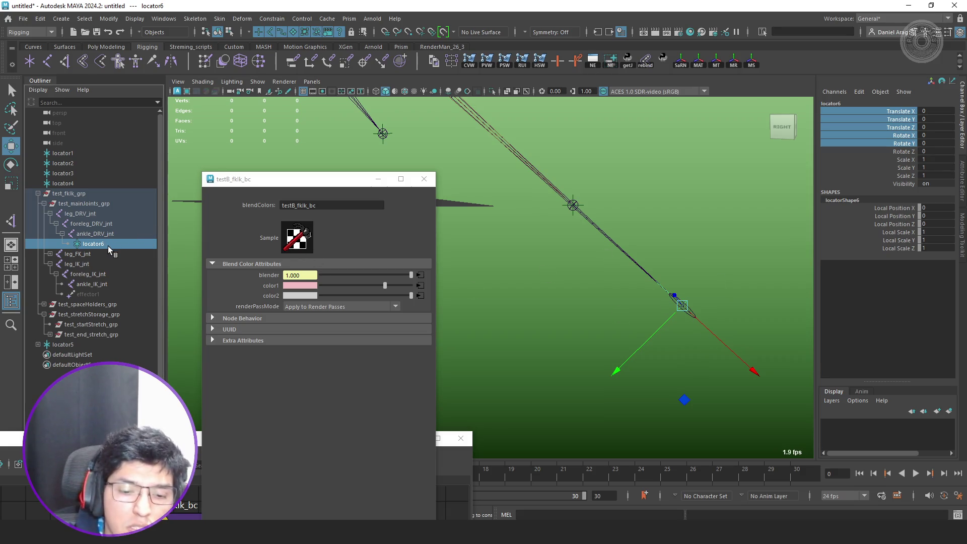
pyautogui.hotkey('shift', 'p')
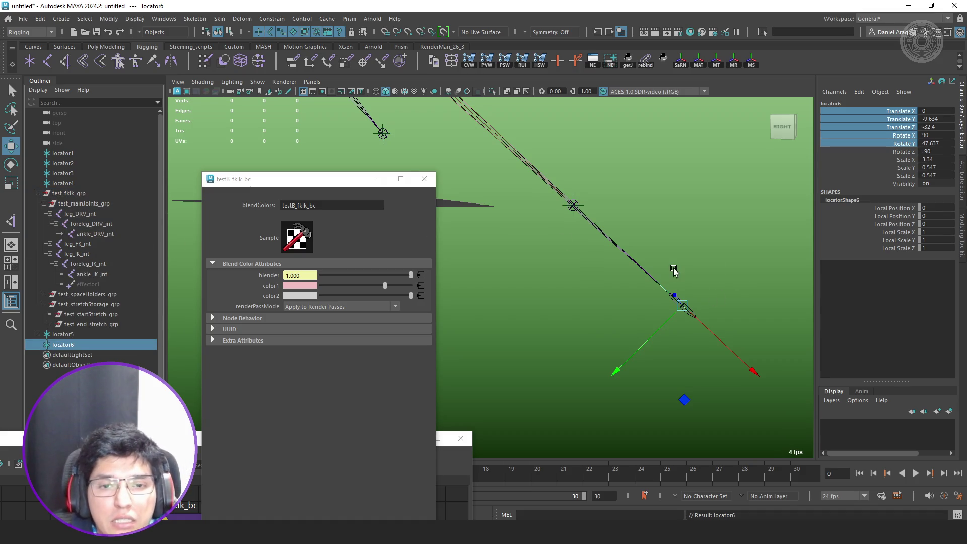
pyautogui.scroll(-3, 649, 282)
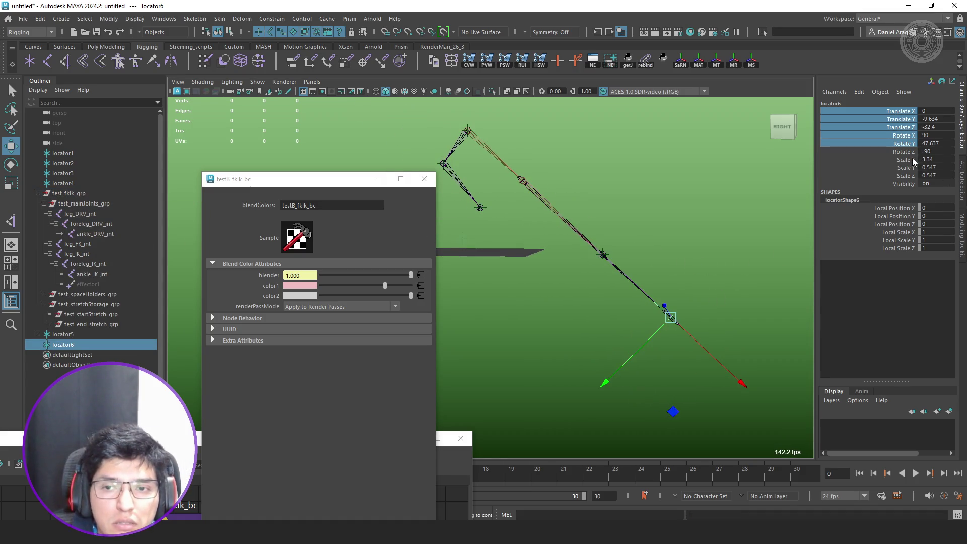
pyautogui.click(904, 159)
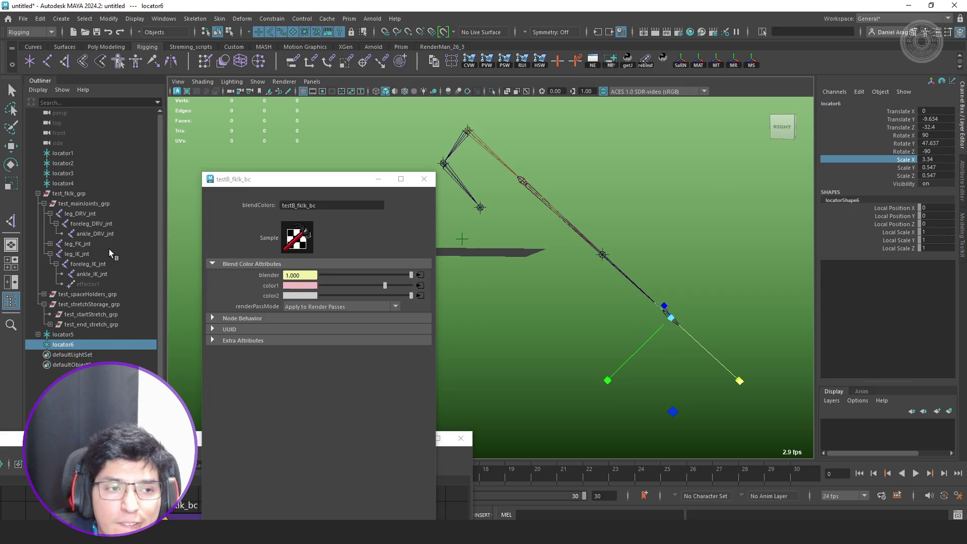
# - Check the driver leg joints and show foreleg_DRV_jnt's full attributes
pyautogui.click(101, 233)
pyautogui.press('w')
pyautogui.click(103, 224)
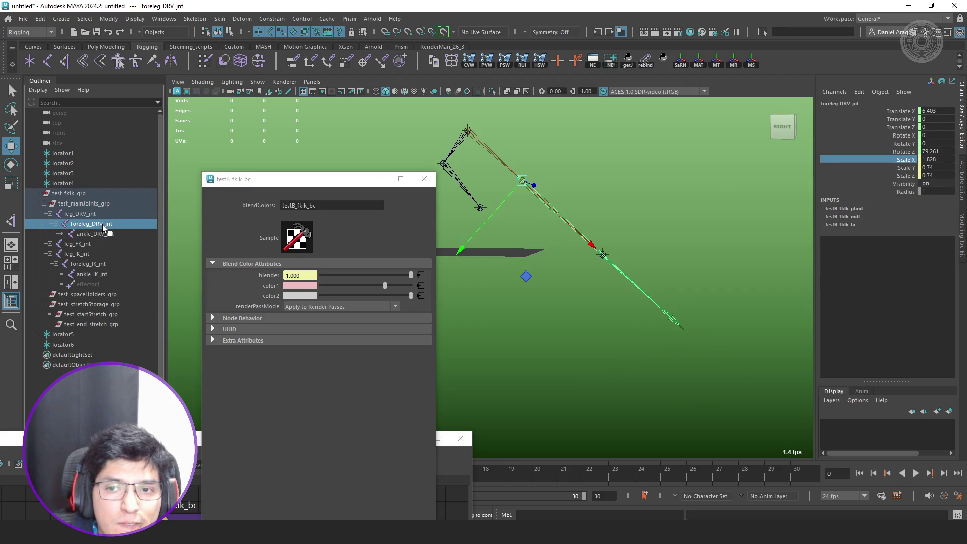
pyautogui.click(102, 217)
pyautogui.click(100, 222)
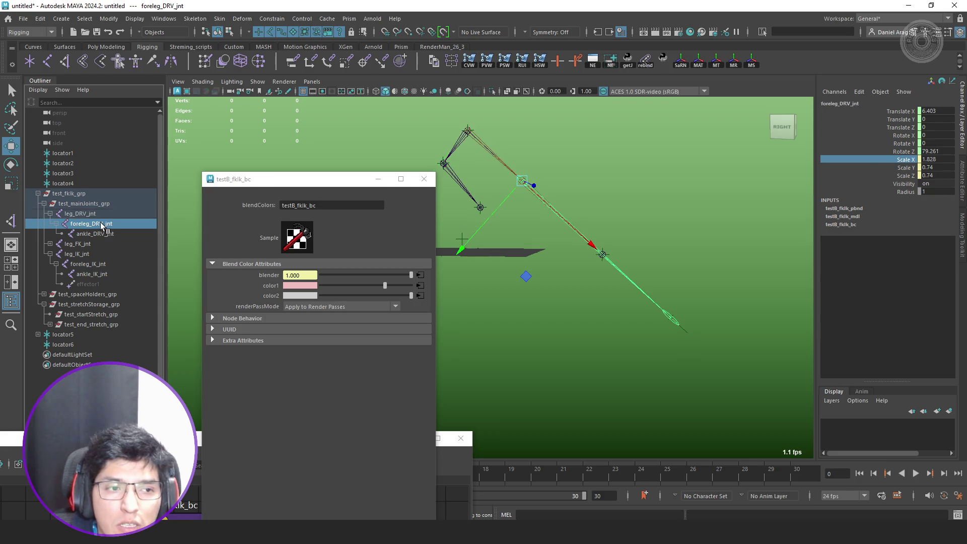
pyautogui.hotkey('ctrl', 'a')
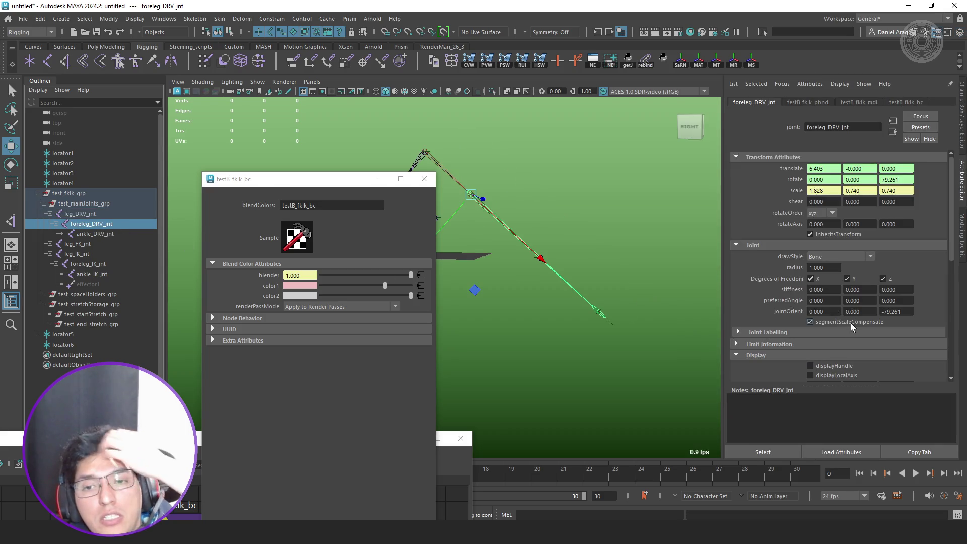
# - Disable segmentScaleCompensate on foreleg_DRV_jnt and ankle_IK_jnt, comparing it on foreleg_IK_jnt
pyautogui.click(850, 323)
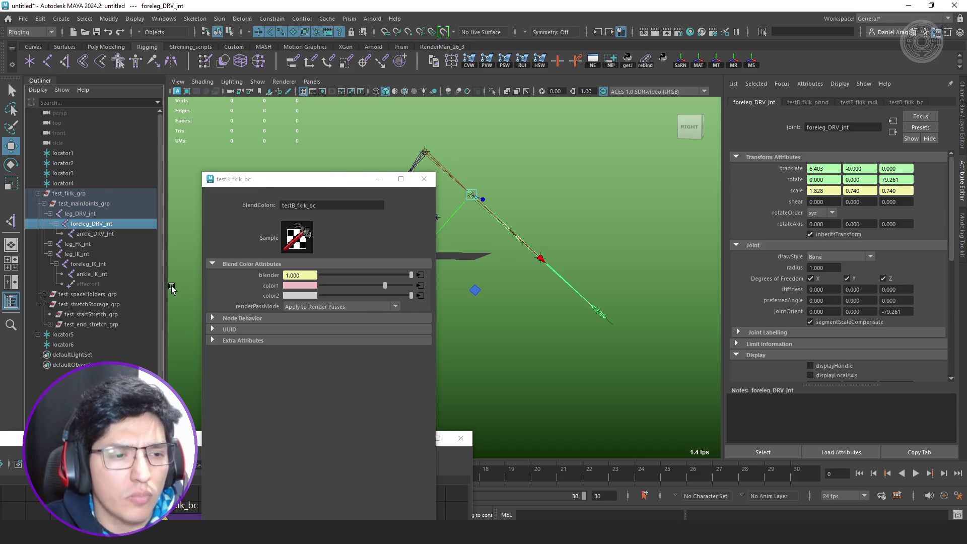
pyautogui.click(106, 264)
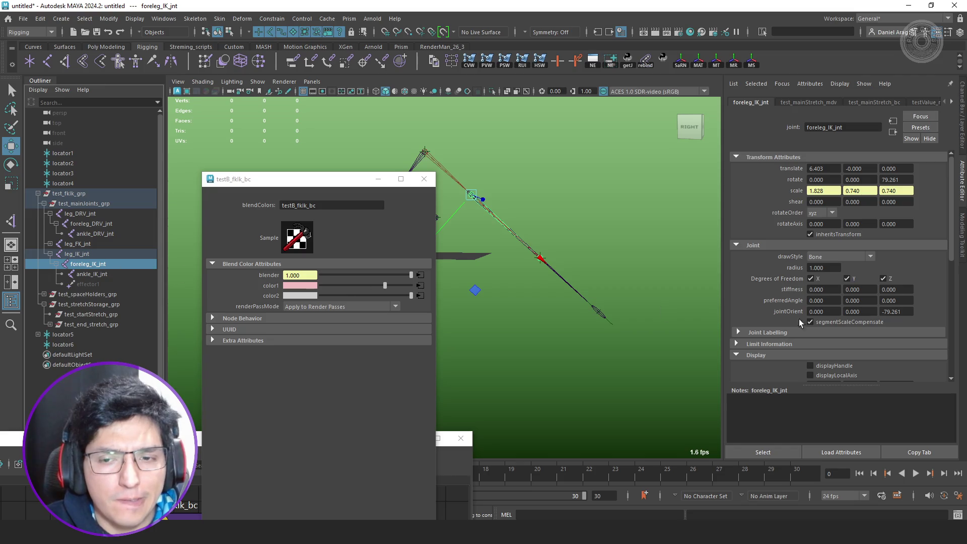
pyautogui.click(845, 321)
pyautogui.click(844, 322)
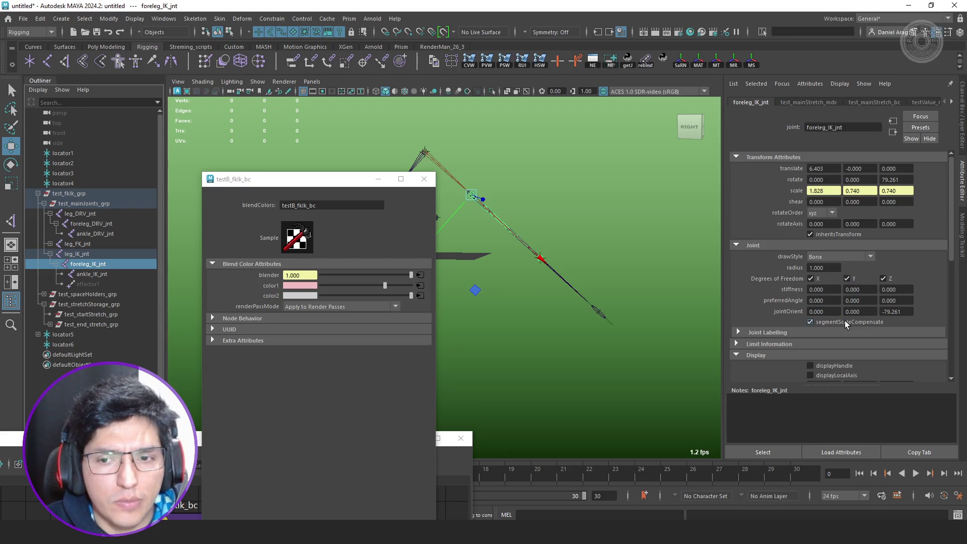
pyautogui.click(845, 321)
pyautogui.click(844, 321)
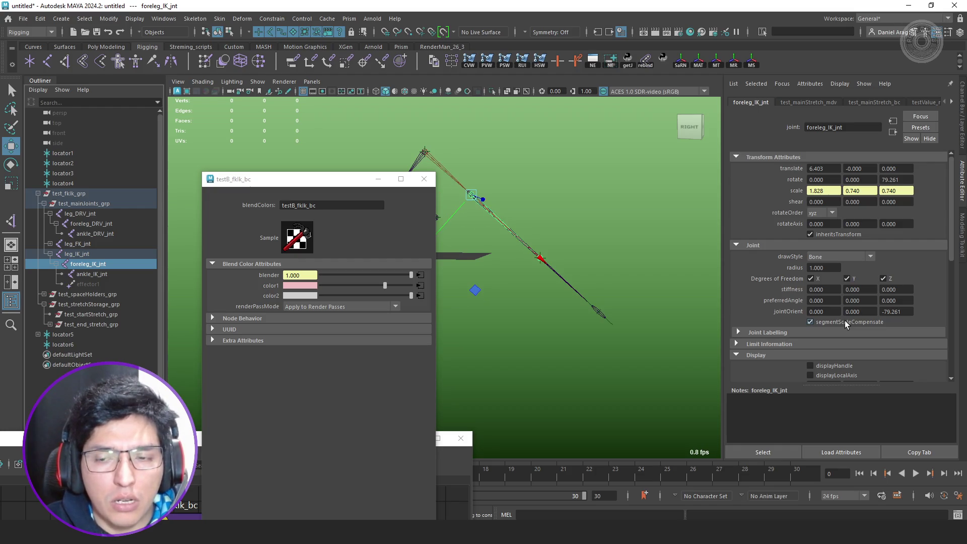
pyautogui.click(98, 274)
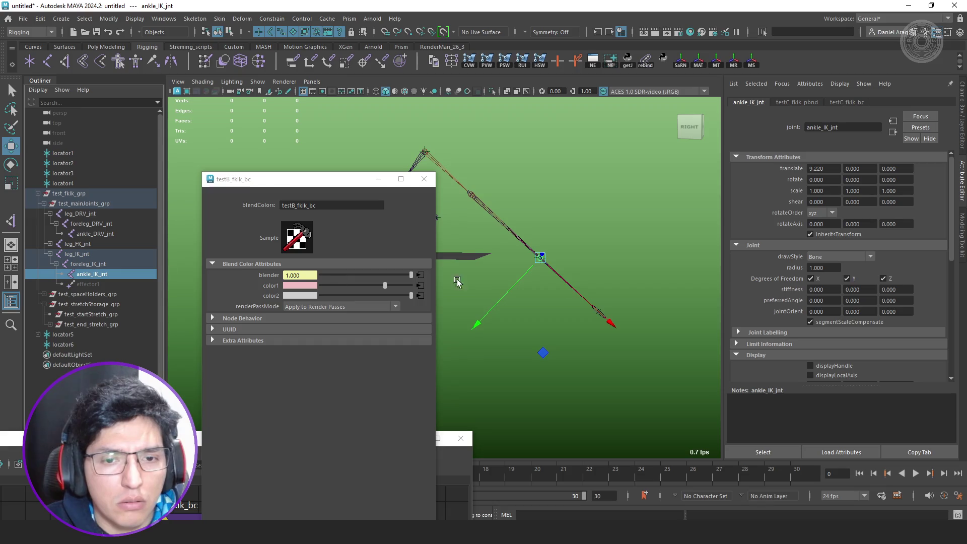
pyautogui.click(862, 323)
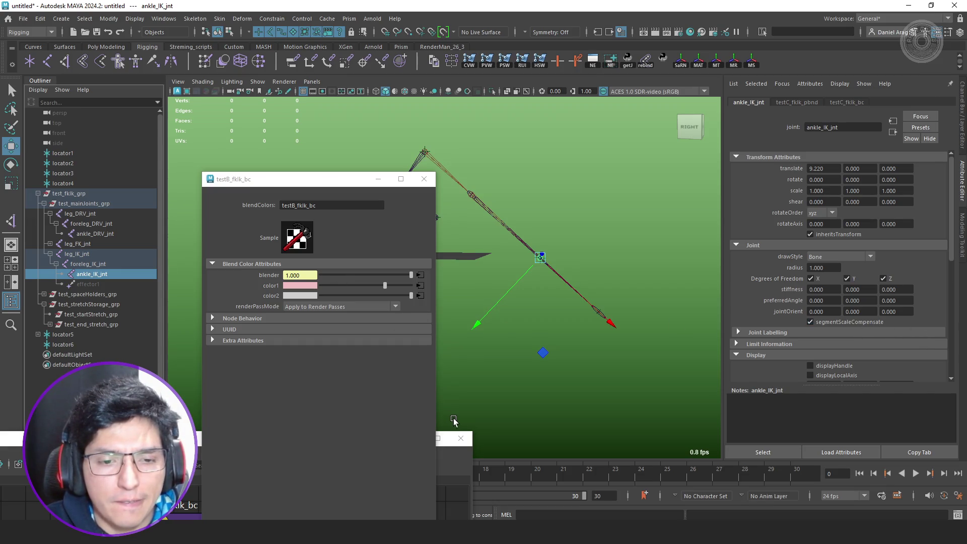
# - Close the lower editor window and the testB_fklk_bc window
pyautogui.click(457, 458)
pyautogui.click(460, 443)
pyautogui.click(423, 179)
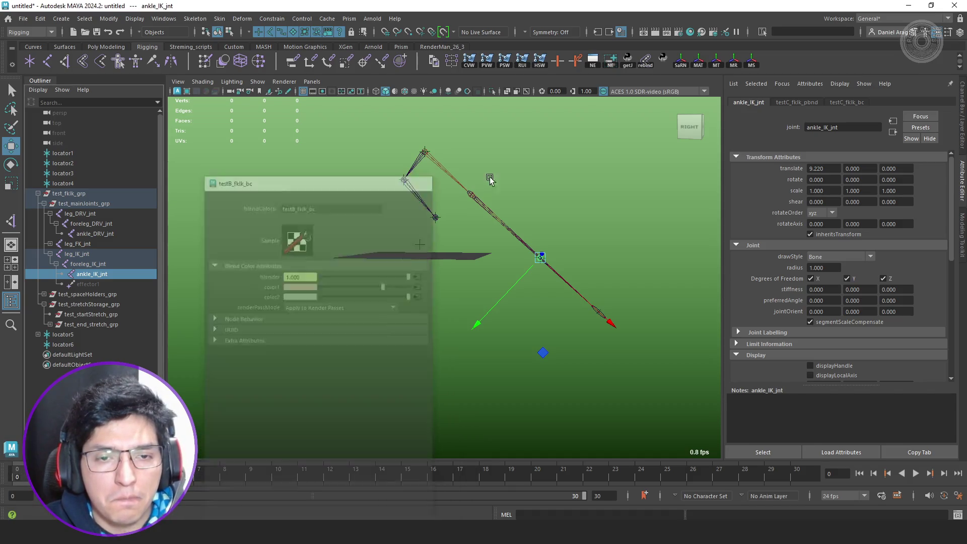
# - Clear the selection and begin opening a scene, navigating up to the MayaProyects folder
pyautogui.click(592, 166)
pyautogui.hotkey('ctrl', 'o')
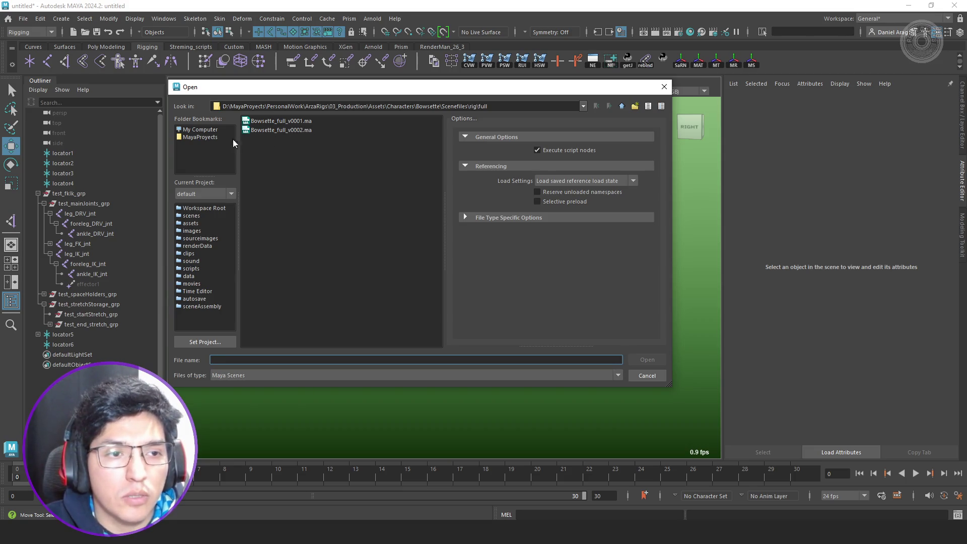
pyautogui.click(621, 107)
pyautogui.click(621, 106)
pyautogui.click(621, 107)
pyautogui.click(620, 107)
pyautogui.click(620, 106)
pyautogui.click(200, 137)
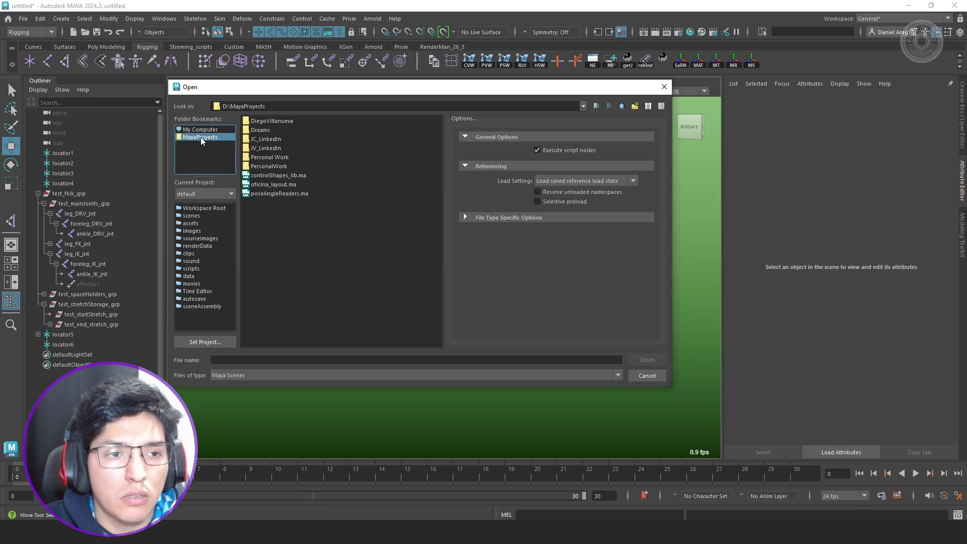
# - Open rig_v041.ma from JC_LinkedIn > Rigs > Kipp_v2 > rig_wip, discarding the untitled scene
pyautogui.doubleClick(267, 138)
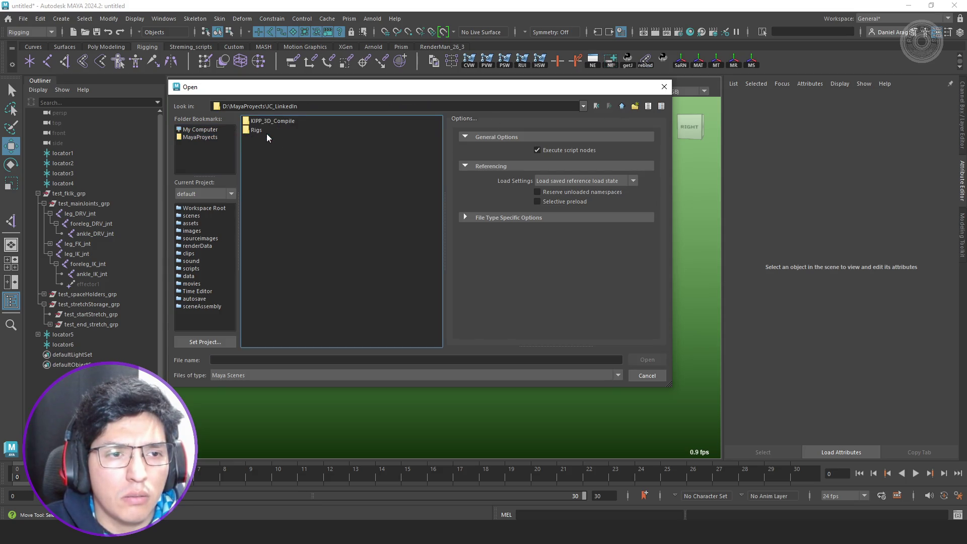
pyautogui.doubleClick(259, 130)
pyautogui.doubleClick(266, 132)
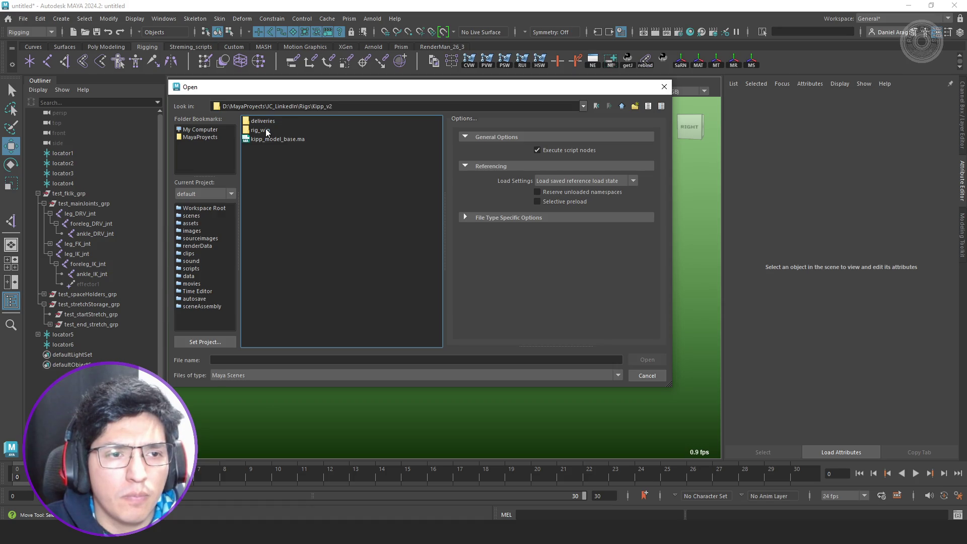
pyautogui.doubleClick(267, 127)
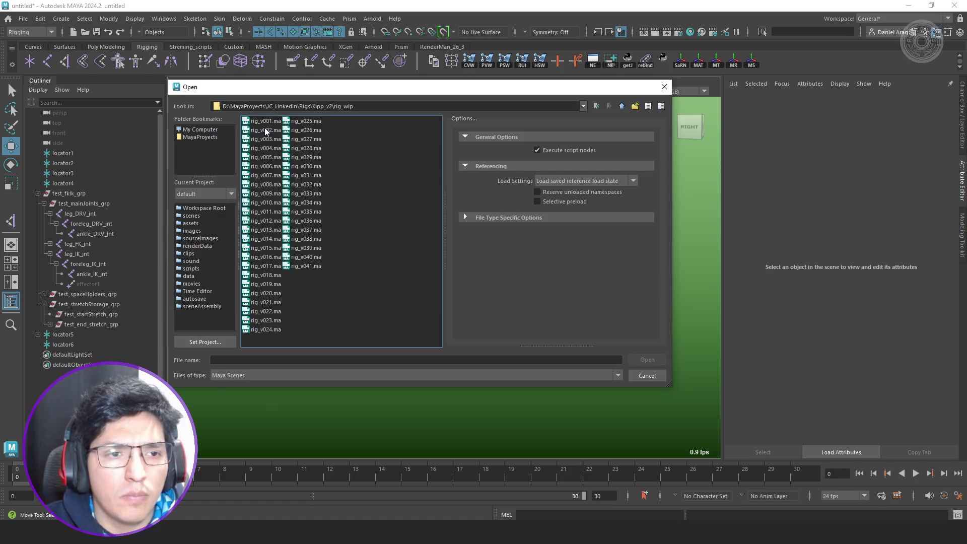
pyautogui.click(320, 267)
pyautogui.click(653, 359)
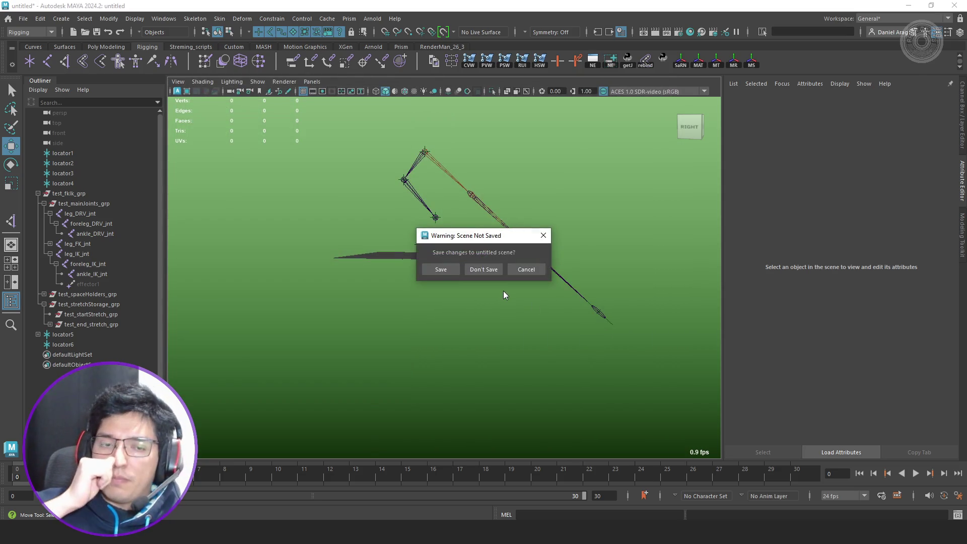
pyautogui.click(482, 269)
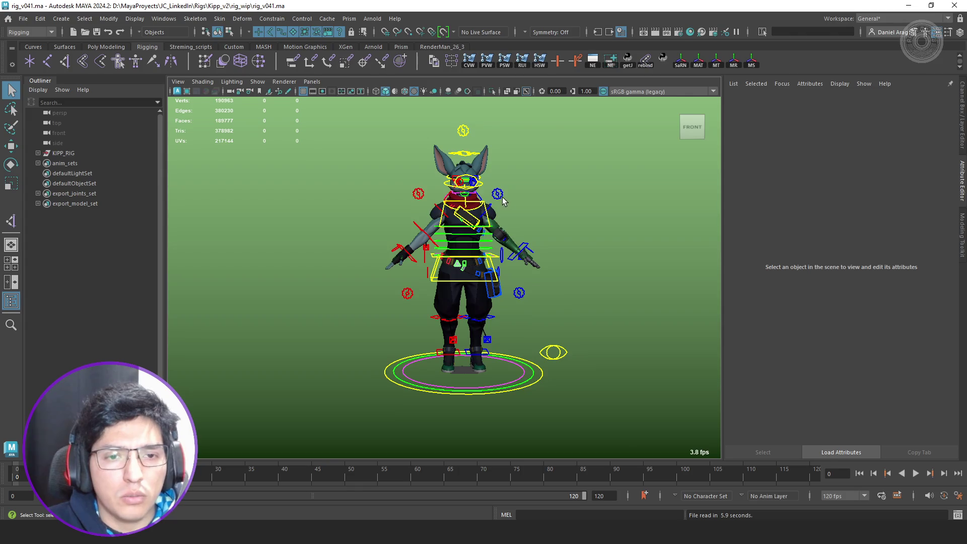
# - Unhide root_systems under KIPP_RIG > JNTS and set its joint draw style to Joint
pyautogui.scroll(5, 502, 198)
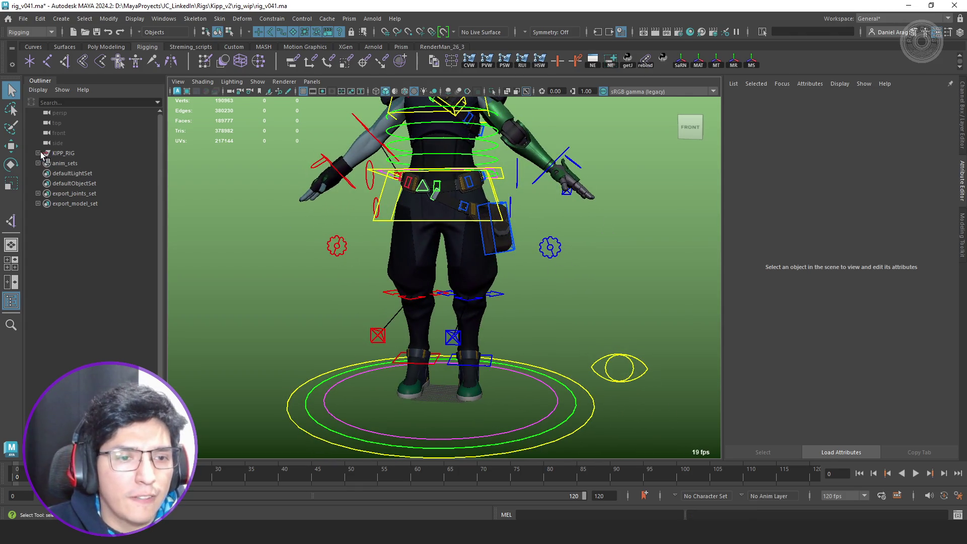
pyautogui.click(38, 152)
pyautogui.click(44, 193)
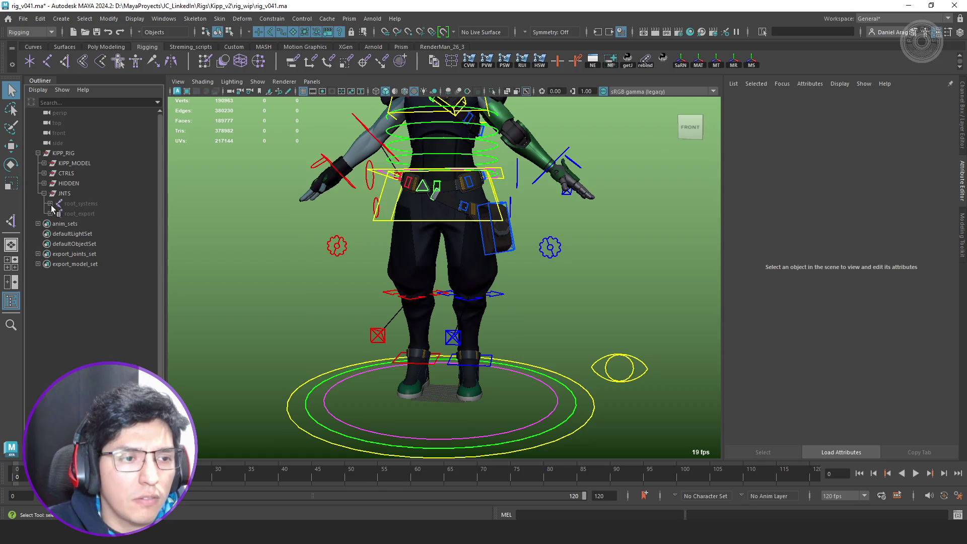
pyautogui.click(50, 203)
pyautogui.click(86, 204)
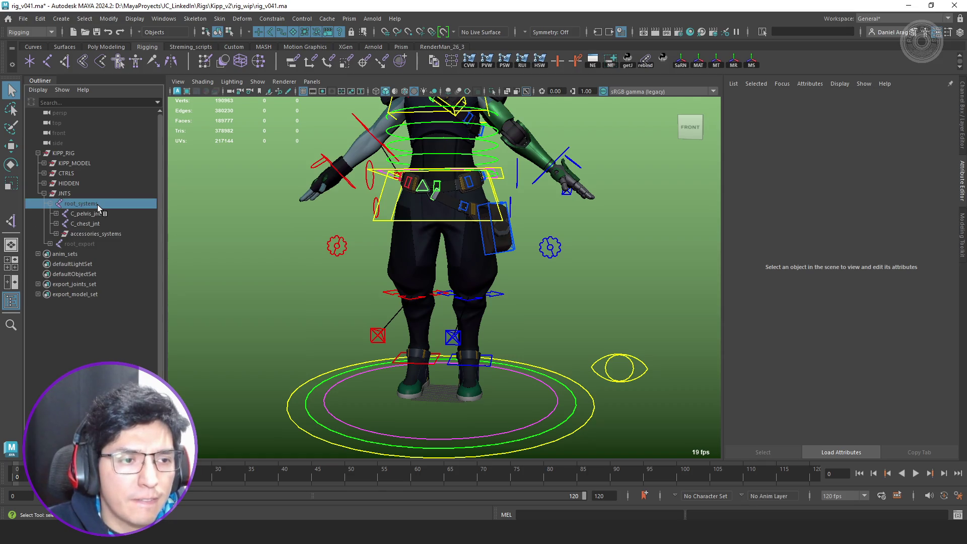
pyautogui.press('h')
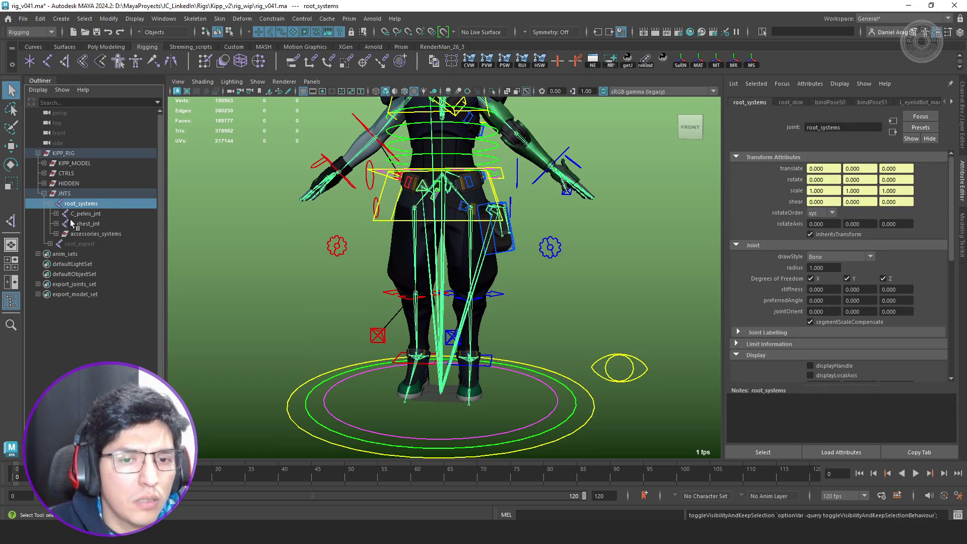
pyautogui.click(847, 258)
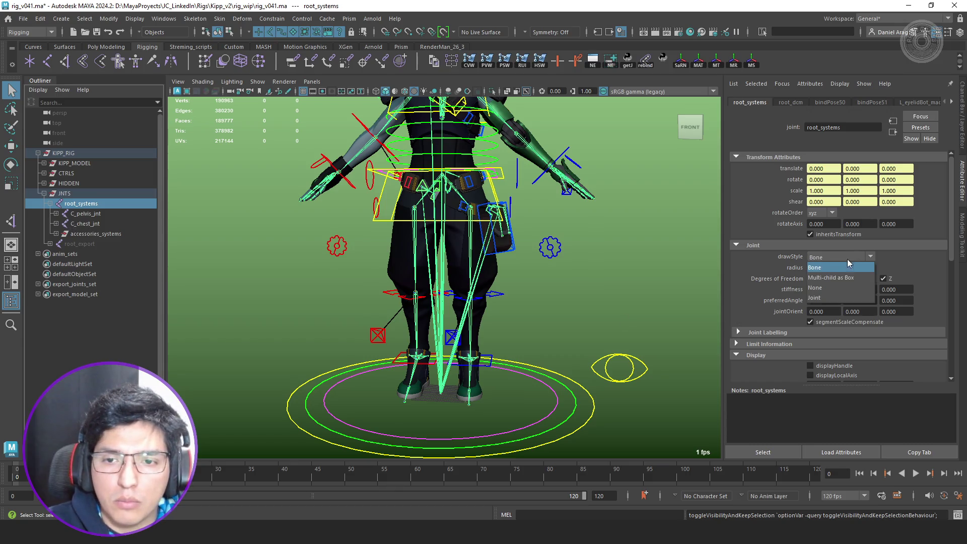
pyautogui.click(833, 299)
# - Switch to plain grey shading and pull the left leg IK foot control down
pyautogui.moveTo(583, 317)
pyautogui.keyDown('alt'); pyautogui.mouseDown()
pyautogui.moveTo(521, 334)
pyautogui.moveTo(539, 328)
pyautogui.mouseUp(); pyautogui.keyUp('alt')
pyautogui.click(521, 335)
pyautogui.press('w')
pyautogui.press('5')
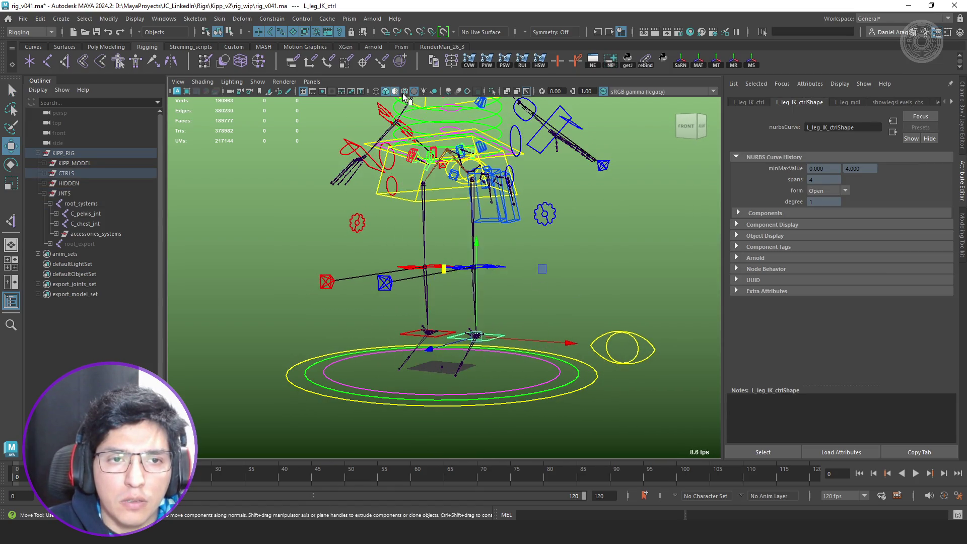
pyautogui.moveTo(477, 277)
pyautogui.keyDown('alt'); pyautogui.mouseDown()
pyautogui.moveTo(440, 275)
pyautogui.moveTo(433, 222)
pyautogui.moveTo(455, 340)
pyautogui.moveTo(474, 377)
pyautogui.mouseUp(); pyautogui.keyUp('alt')
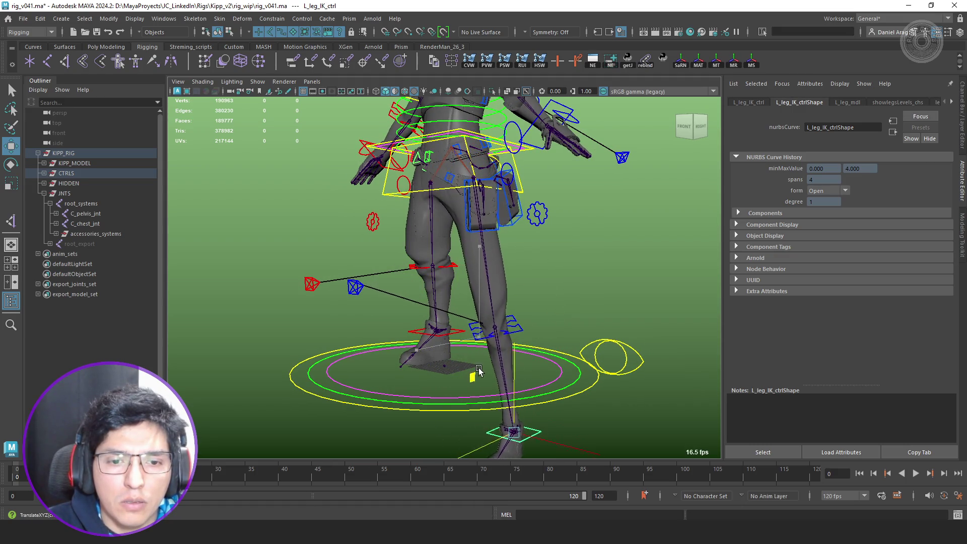
pyautogui.scroll(5, 486, 222)
pyautogui.press('q')
# - Locate L_upperLeg_IK_jnt, L_foreLeg_IK_jnt and L_ankle_IK_jnt in the Outliner
pyautogui.click(486, 219)
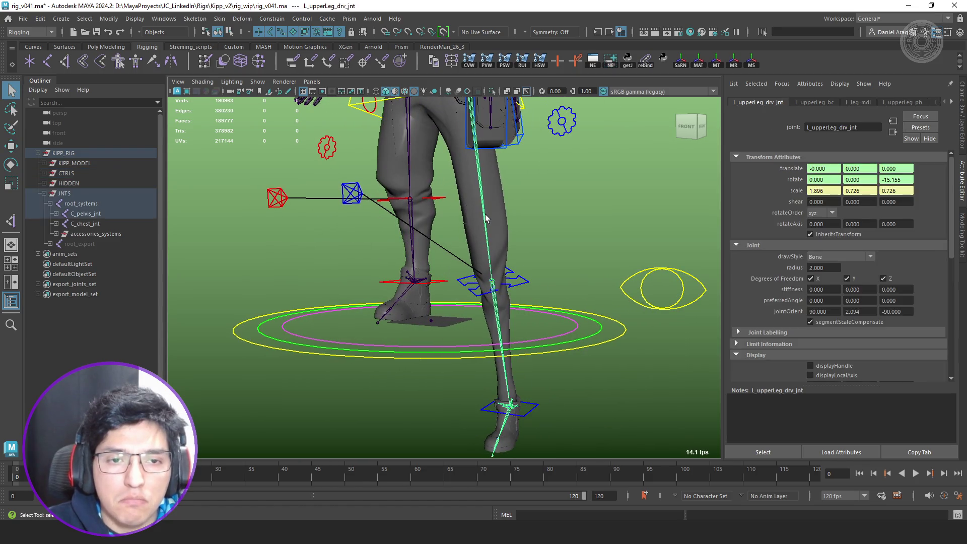
pyautogui.press('f')
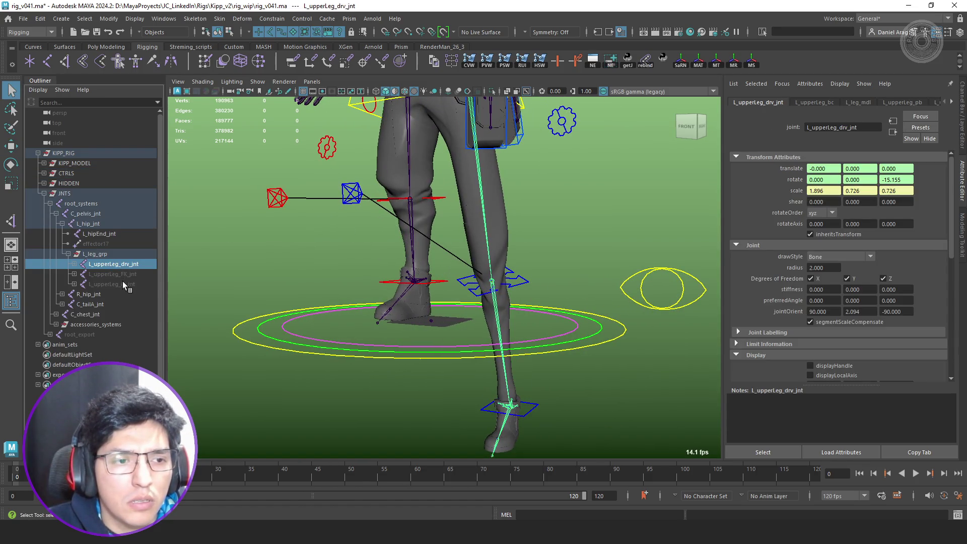
pyautogui.click(122, 282)
pyautogui.keyDown('shift'); pyautogui.click(74, 284); pyautogui.keyUp('shift')
pyautogui.click(100, 261)
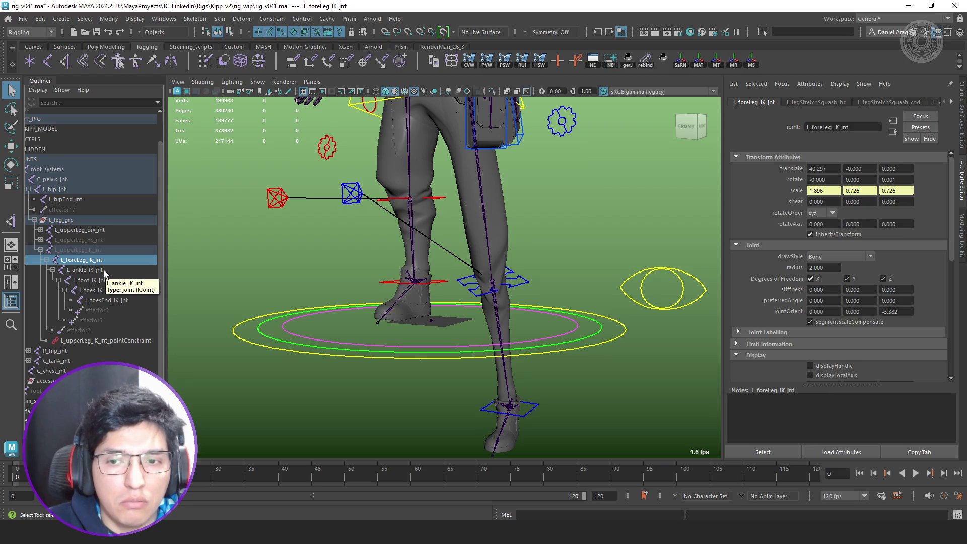
pyautogui.click(105, 271)
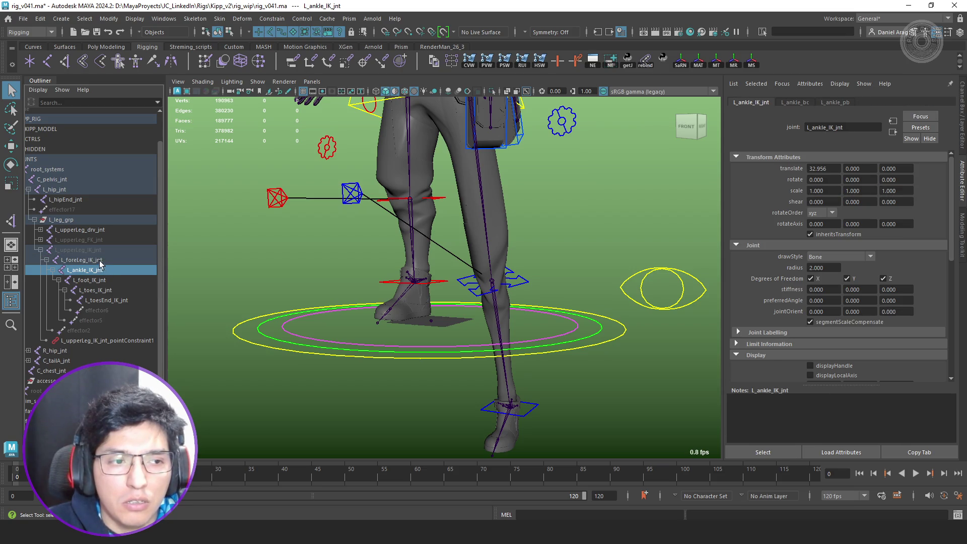
pyautogui.press('f')
# - Expand the driver leg chain to L_foreLeg_drv_jnt and collapse the foot and toe branches
pyautogui.click(91, 235)
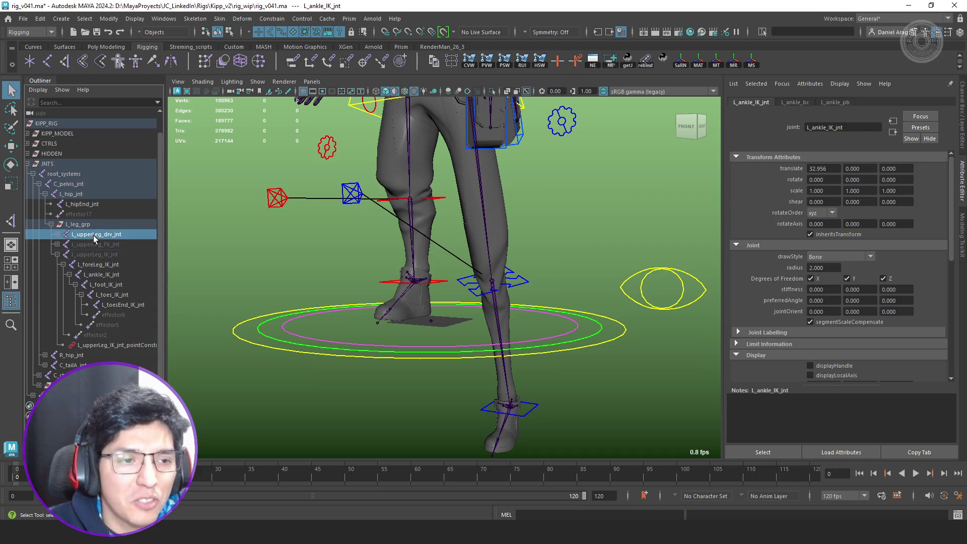
pyautogui.click(57, 235)
pyautogui.click(105, 245)
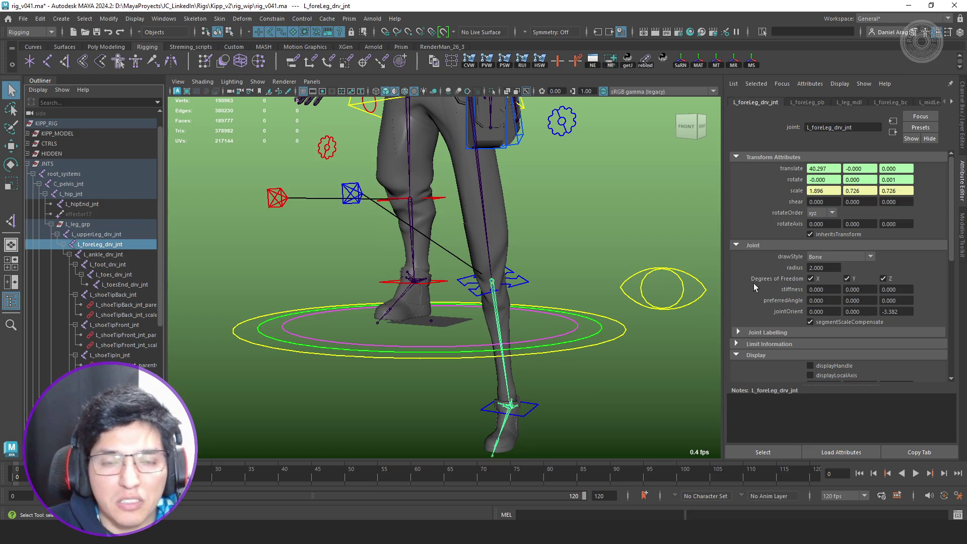
pyautogui.click(75, 264)
pyautogui.click(75, 275)
pyautogui.click(69, 255)
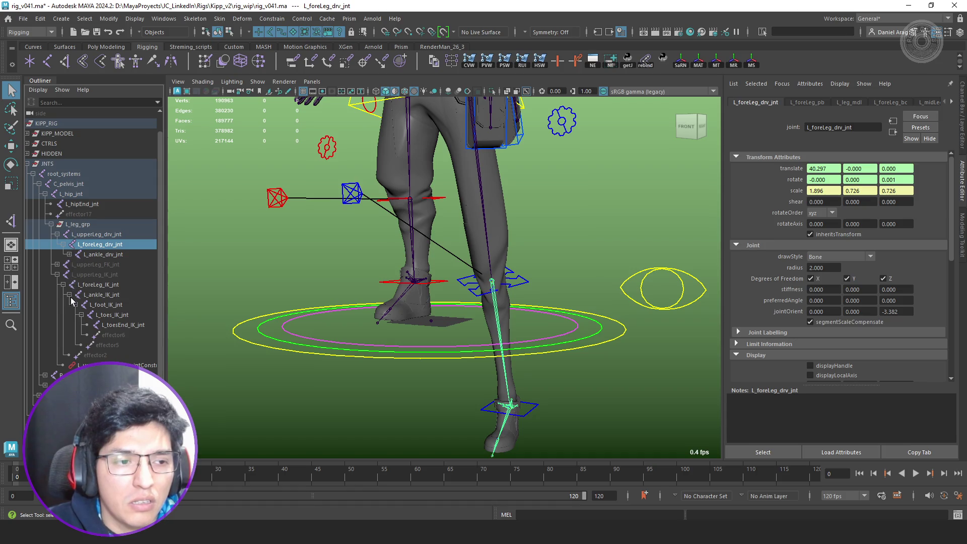
# - Select L_upperLeg_IK_jnt, frame the IK leg and open the Node Editor
pyautogui.click(95, 275)
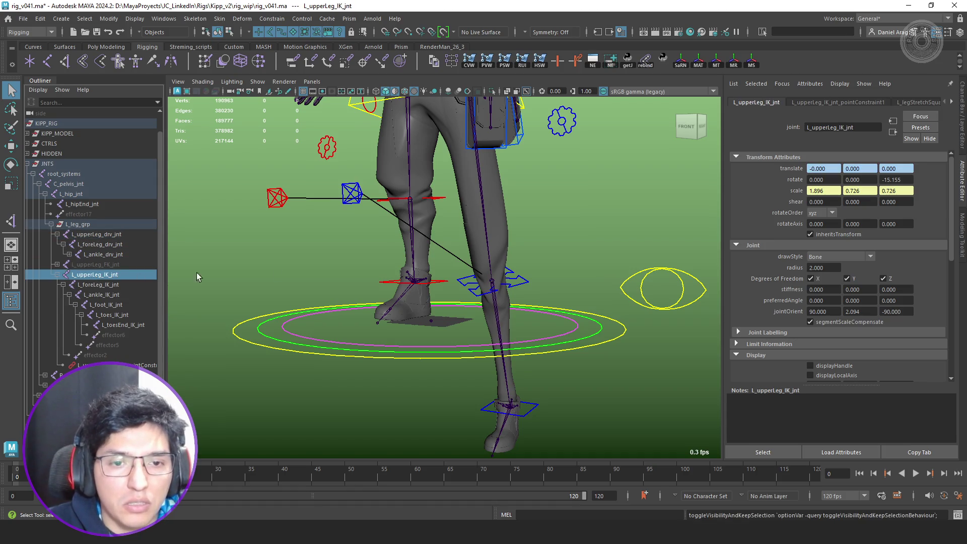
pyautogui.press('f')
pyautogui.keyDown('alt'); pyautogui.moveTo(472, 261); pyautogui.dragTo(479, 258); pyautogui.keyUp('alt')
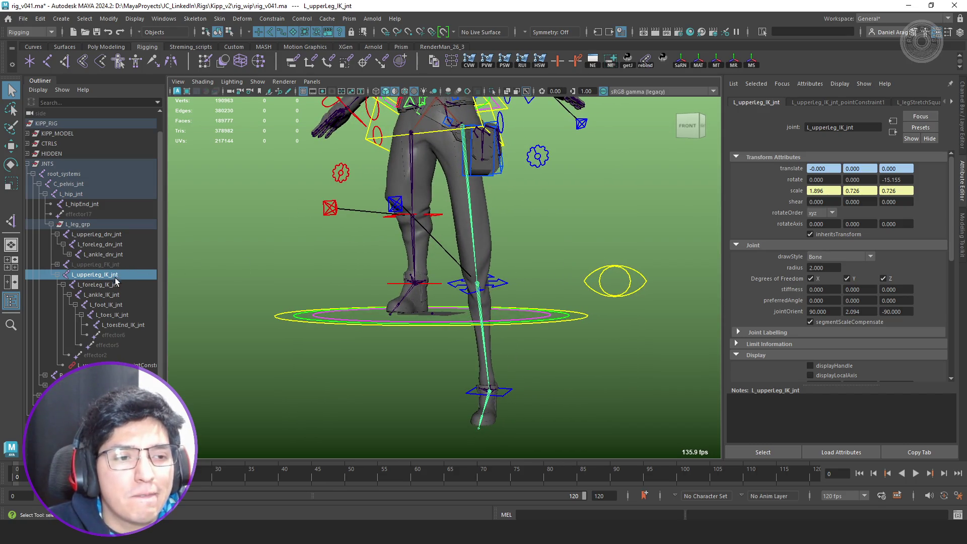
pyautogui.click(607, 66)
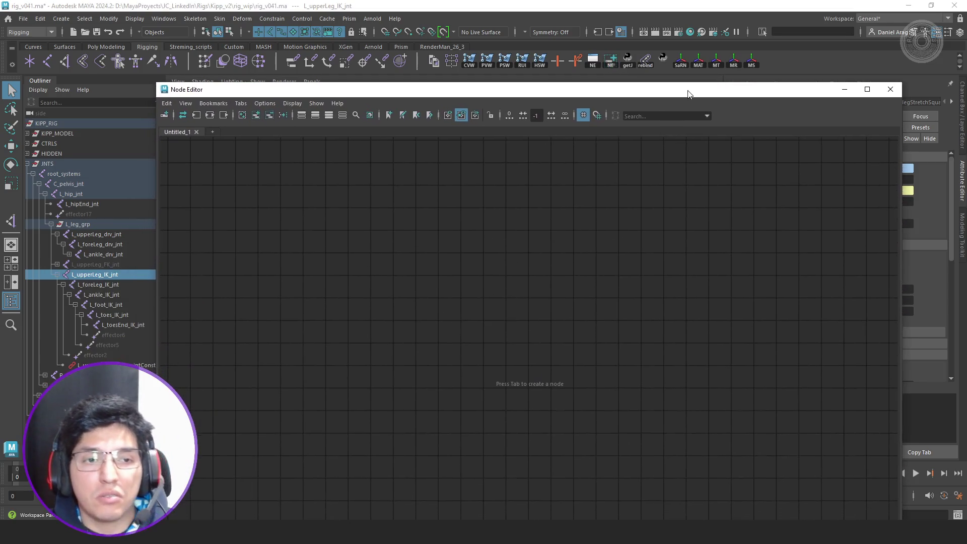
# - Graph the joint's input/output network and move L_legGlobalScale_stretch_mdl up
pyautogui.click(198, 114)
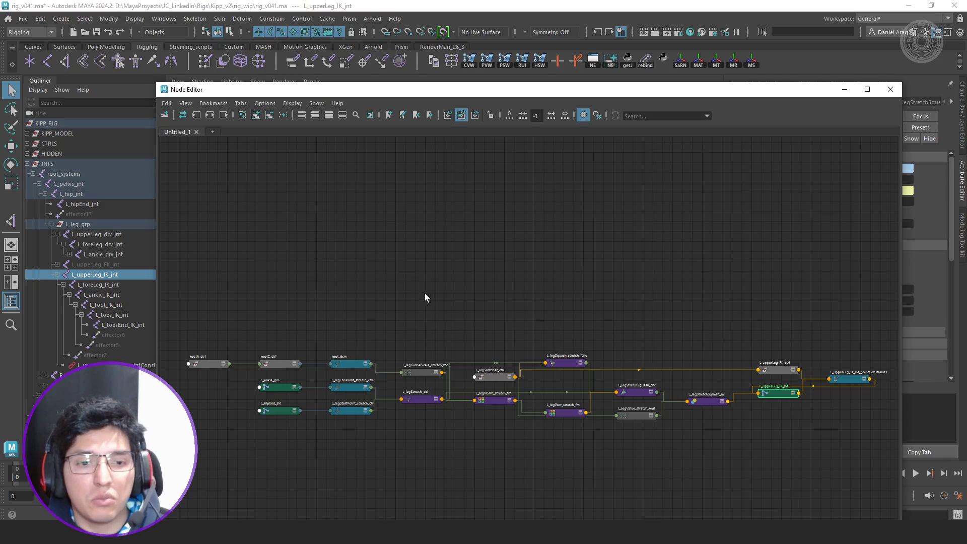
pyautogui.scroll(3, 443, 282)
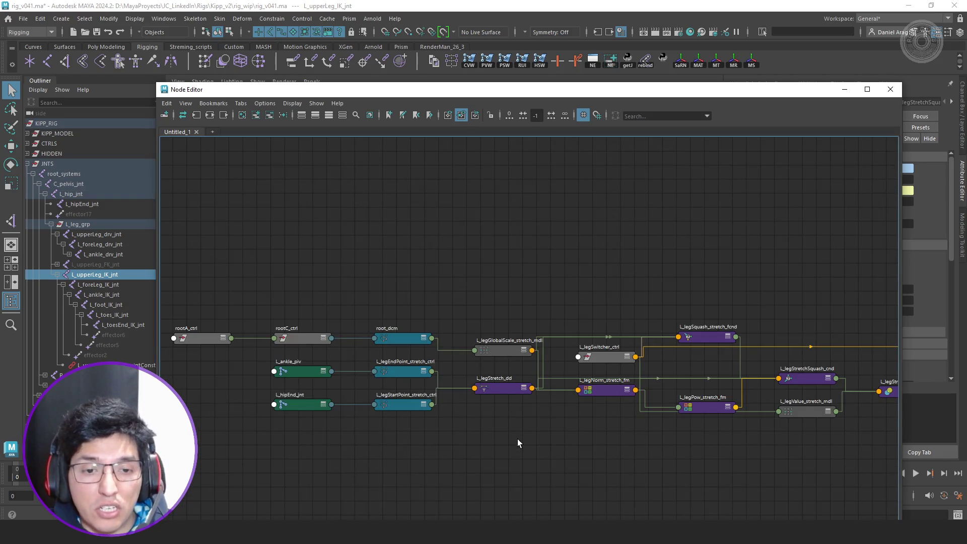
pyautogui.scroll(2, 521, 430)
pyautogui.moveTo(502, 313); pyautogui.dragTo(512, 279)
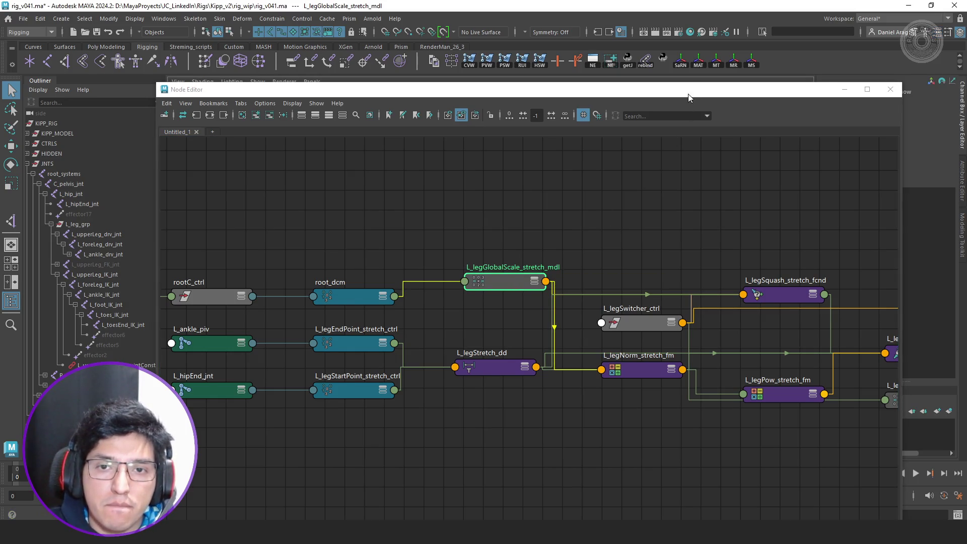
pyautogui.moveTo(655, 89); pyautogui.dragTo(415, 108)
pyautogui.hotkey('ctrl', 'a')
pyautogui.scroll(-3, 411, 277)
pyautogui.moveTo(370, 281); pyautogui.dragTo(474, 269, button='middle')
pyautogui.scroll(1, 280, 277)
# - Move rootA_ctrl, rootC_ctrl, root_dcm and L_legSwitcher_ctrl upward to spread the network
pyautogui.moveTo(392, 253); pyautogui.dragTo(168, 296)
pyautogui.moveTo(266, 297); pyautogui.dragTo(277, 243)
pyautogui.moveTo(277, 243); pyautogui.dragTo(114, 221, button='middle')
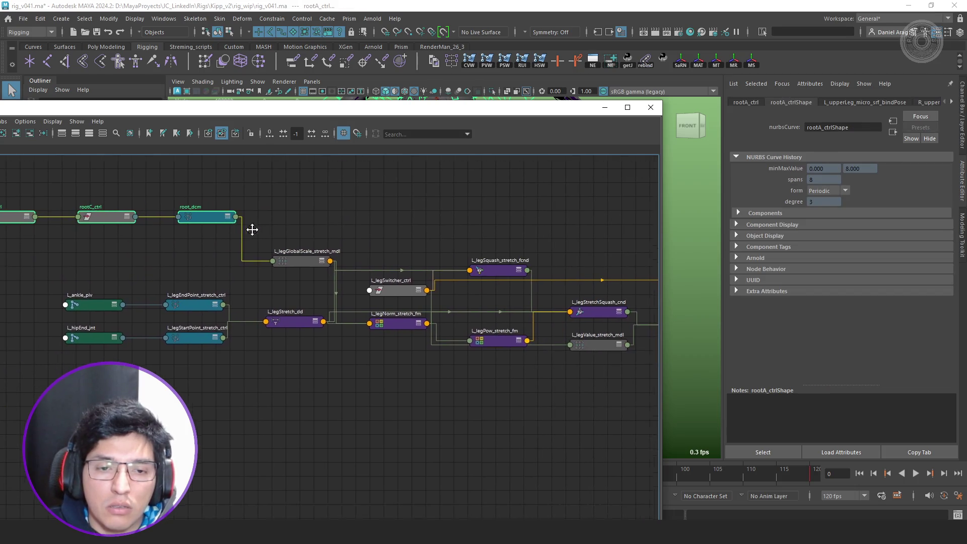
pyautogui.click(391, 257)
pyautogui.click(394, 289)
pyautogui.moveTo(395, 288)
pyautogui.mouseDown()
pyautogui.moveTo(409, 185)
pyautogui.moveTo(395, 178)
pyautogui.mouseUp()
pyautogui.scroll(2, 319, 298)
pyautogui.click(286, 330)
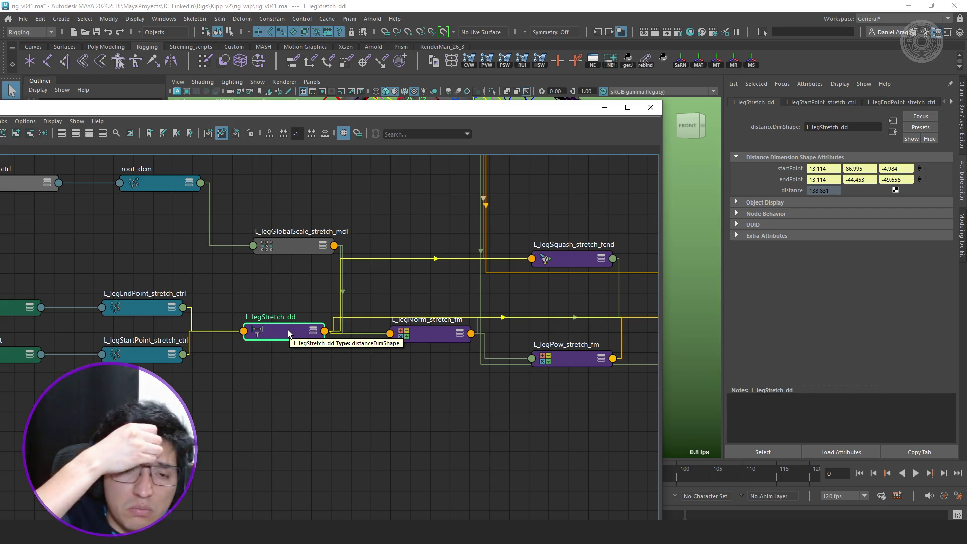
# - Create a distanceBetween node (distanceBetween1) in the Node Editor graph
pyautogui.click(307, 395)
pyautogui.press('Tab')
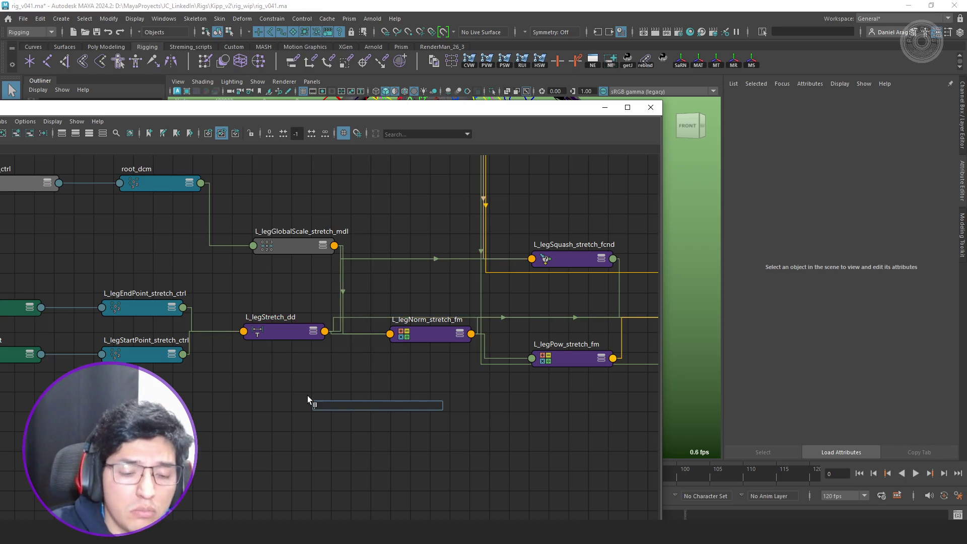
pyautogui.write('dis')
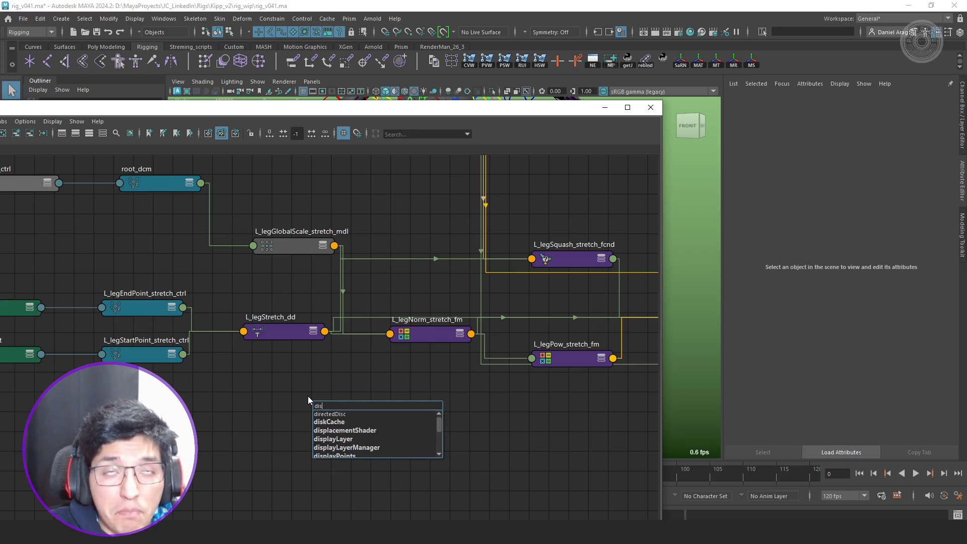
pyautogui.write('ta')
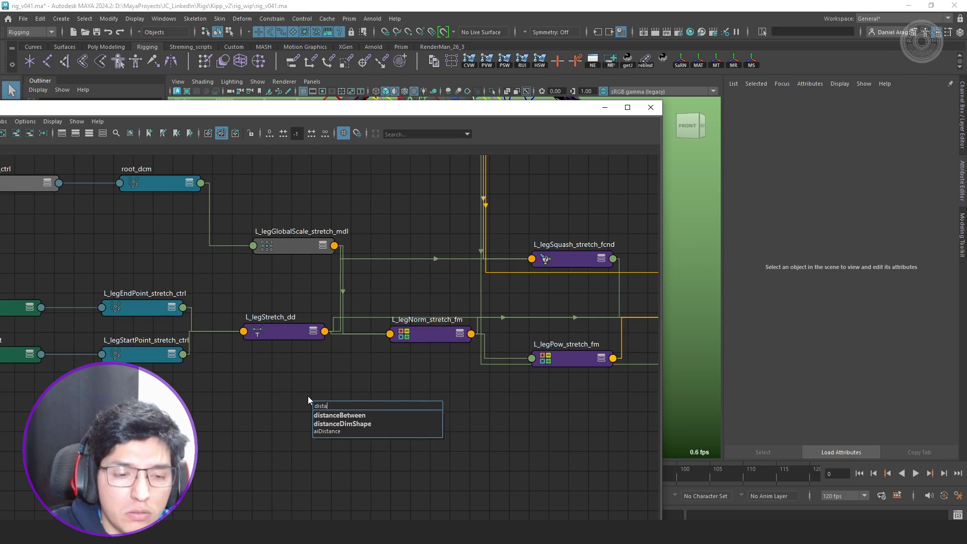
pyautogui.press('Down')
pyautogui.press('Return')
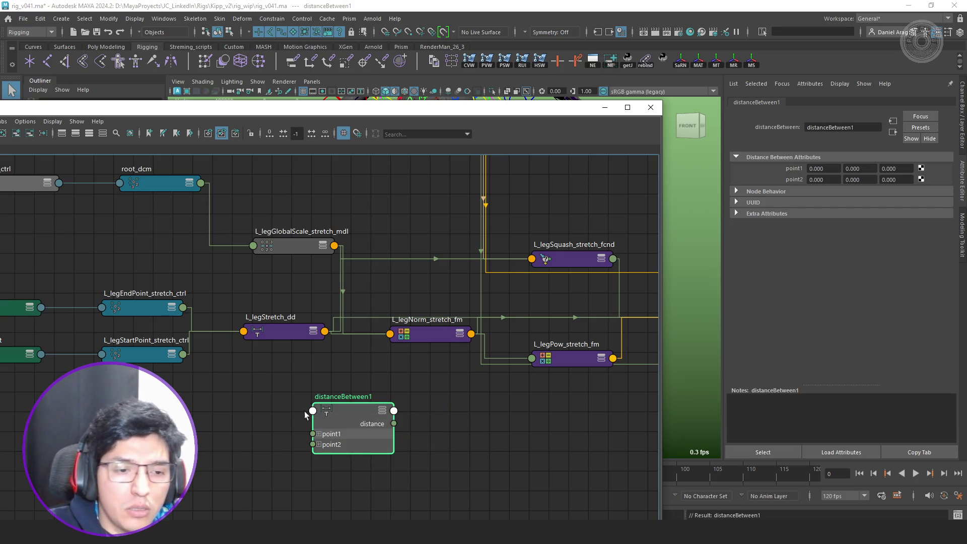
pyautogui.moveTo(307, 413); pyautogui.dragTo(338, 383, button='middle')
# - Wire the start and end-point stretch controls' outputTranslate into distanceBetween1 point1 and point2
pyautogui.click(225, 331)
pyautogui.moveTo(351, 310)
pyautogui.mouseDown()
pyautogui.moveTo(393, 251)
pyautogui.moveTo(395, 202)
pyautogui.mouseUp()
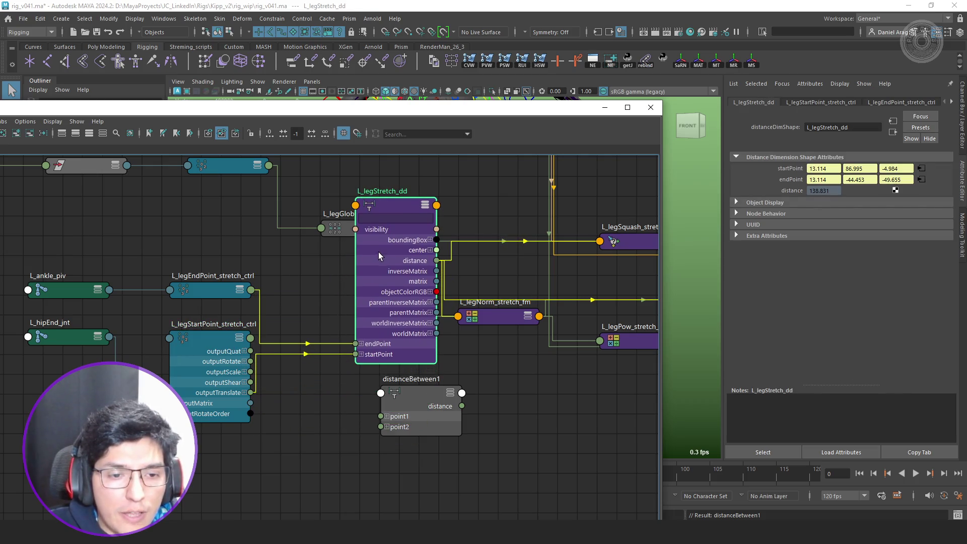
pyautogui.moveTo(326, 386); pyautogui.dragTo(331, 355, button='middle')
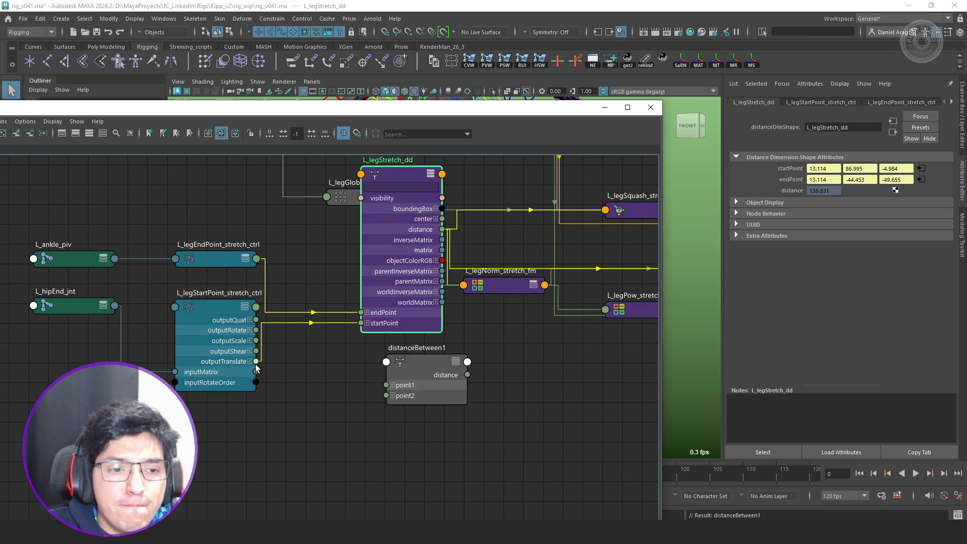
pyautogui.moveTo(257, 362); pyautogui.dragTo(386, 384)
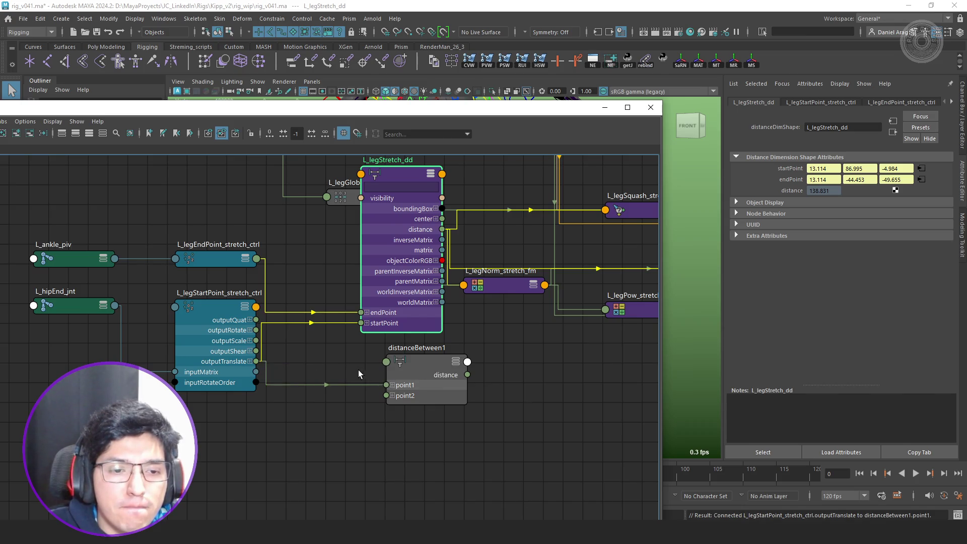
pyautogui.moveTo(235, 263); pyautogui.dragTo(236, 241)
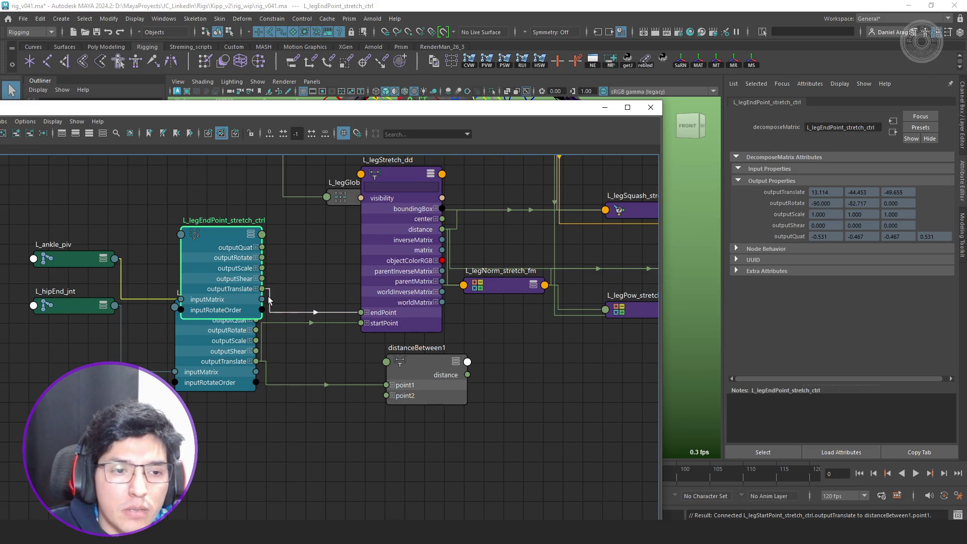
pyautogui.moveTo(262, 288); pyautogui.dragTo(386, 396)
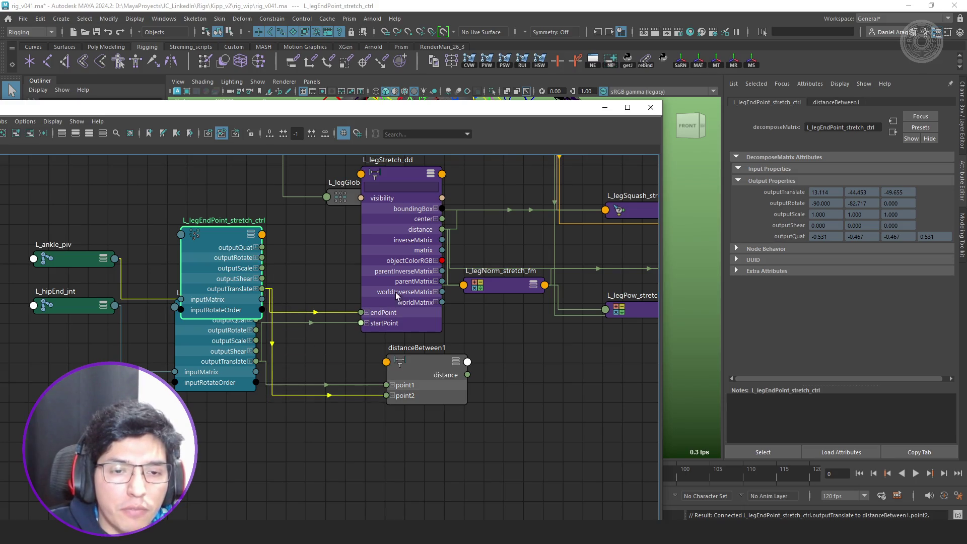
pyautogui.moveTo(373, 323); pyautogui.dragTo(317, 355)
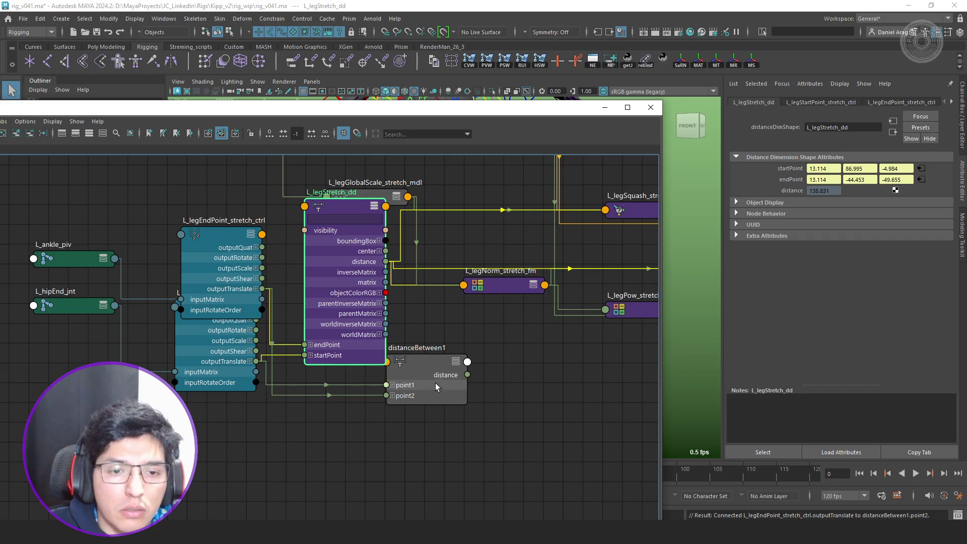
pyautogui.moveTo(428, 375); pyautogui.dragTo(379, 396)
# - Connect distanceBetween1 distance to L_legSquash_stretch_fcnd floatA
pyautogui.keyDown('alt'); pyautogui.moveTo(483, 334); pyautogui.dragTo(398, 334, button='middle'); pyautogui.keyUp('alt')
pyautogui.click(548, 211)
pyautogui.press('2')
pyautogui.moveTo(421, 286); pyautogui.dragTo(418, 309)
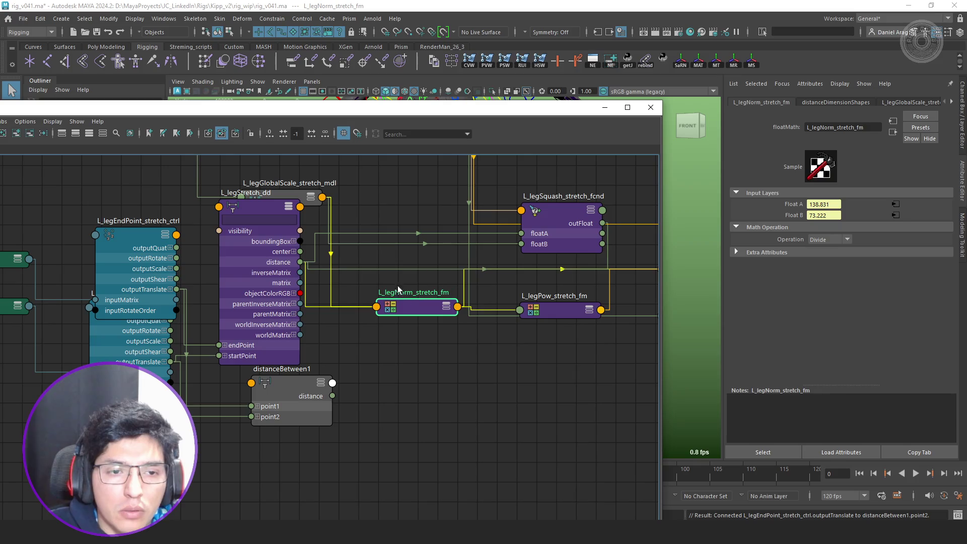
pyautogui.click(280, 267)
pyautogui.moveTo(333, 395)
pyautogui.mouseDown()
pyautogui.moveTo(392, 364)
pyautogui.moveTo(520, 234)
pyautogui.mouseUp()
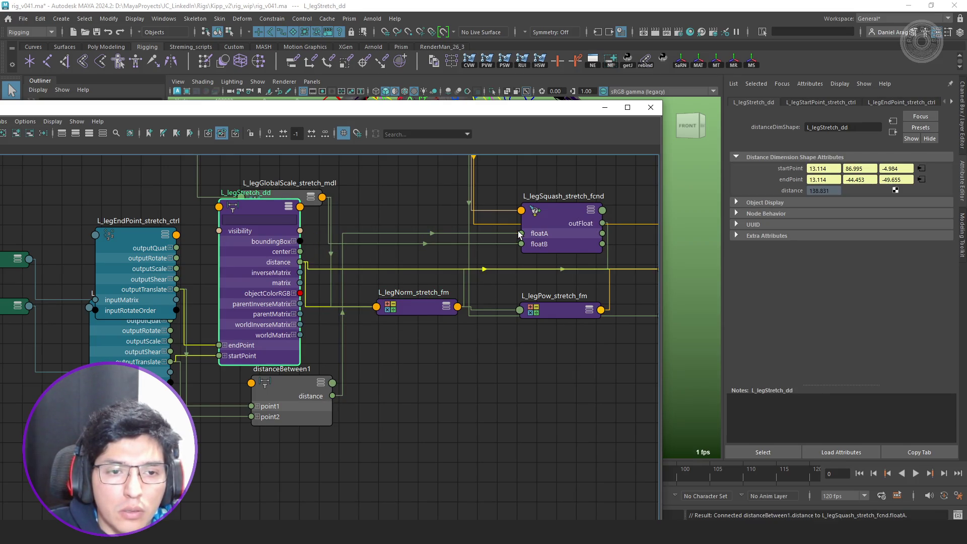
# - Connect distanceBetween1 distance to L_legNorm_stretch_fm floatA
pyautogui.click(403, 304)
pyautogui.press('2')
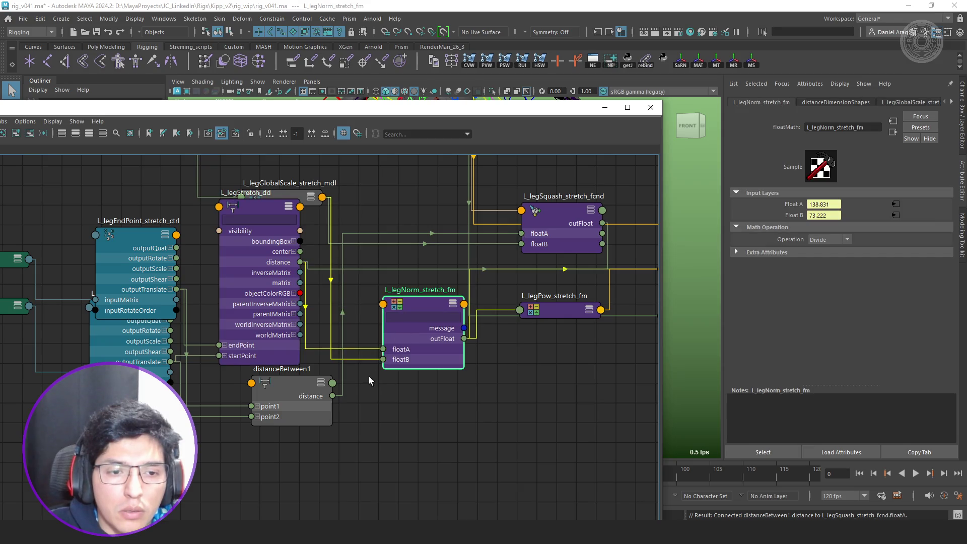
pyautogui.moveTo(266, 322); pyautogui.dragTo(264, 317)
pyautogui.moveTo(333, 396); pyautogui.dragTo(393, 351)
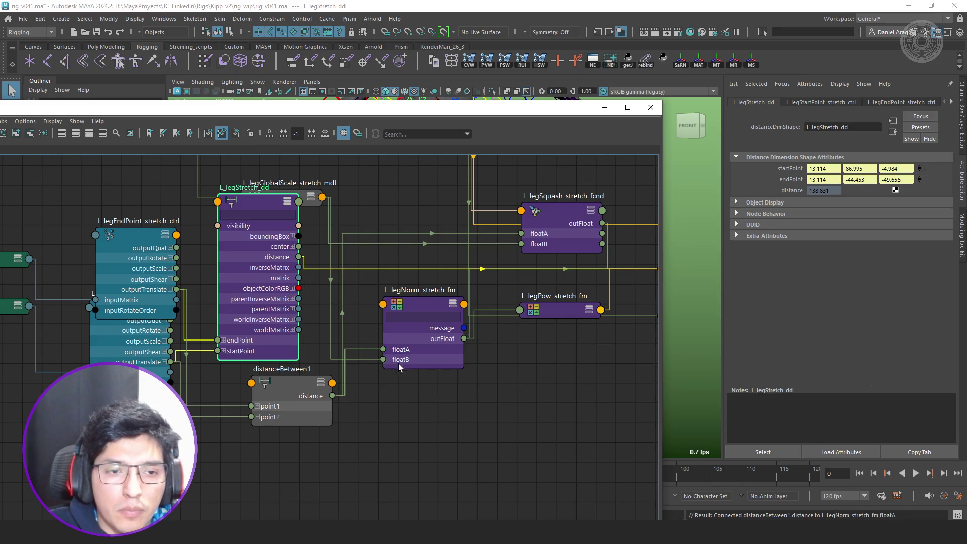
pyautogui.scroll(-3, 397, 363)
pyautogui.scroll(3, 477, 306)
# - Connect distanceBetween1 distance to L_legStretchSquash_cnd firstTerm
pyautogui.moveTo(470, 256); pyautogui.dragTo(468, 316)
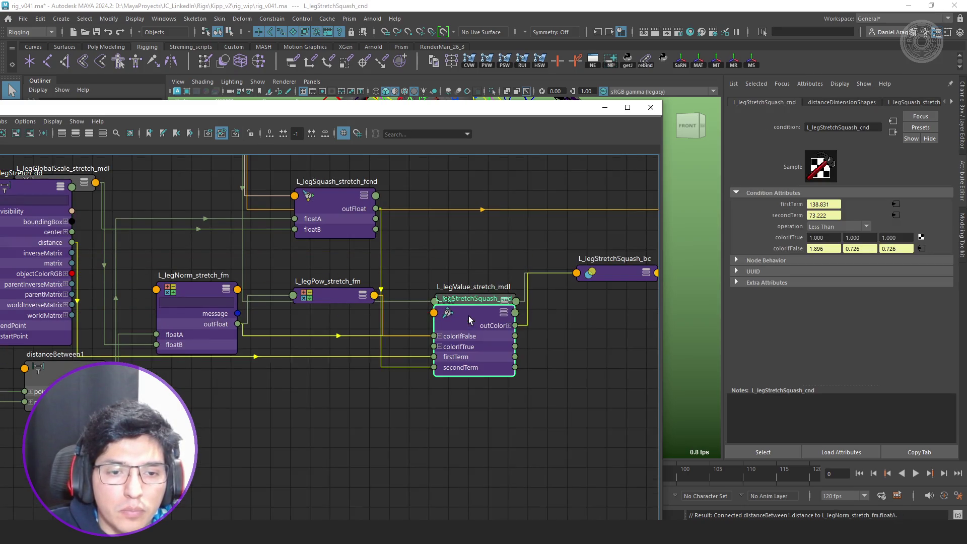
pyautogui.scroll(-2, 392, 388)
pyautogui.scroll(2, 285, 353)
pyautogui.click(192, 397)
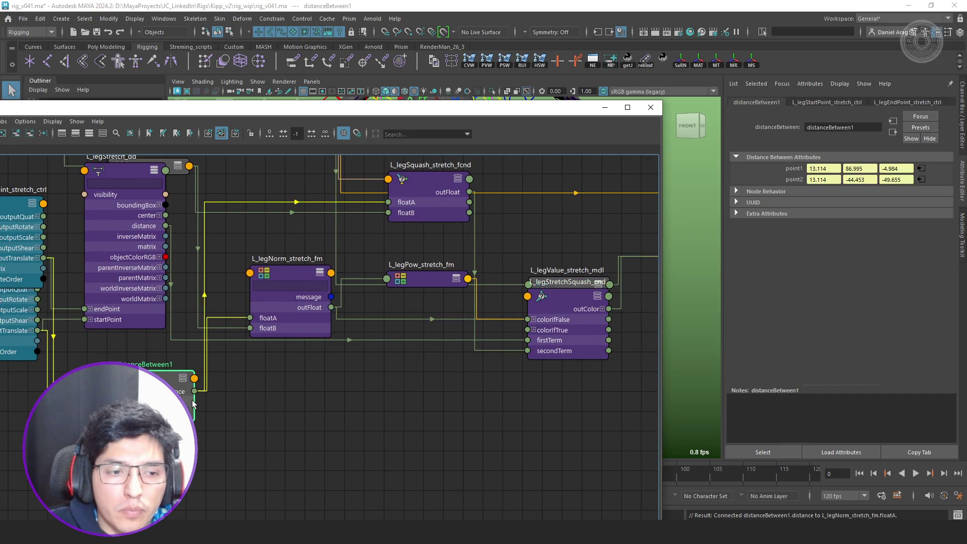
pyautogui.moveTo(195, 392)
pyautogui.mouseDown()
pyautogui.moveTo(509, 352)
pyautogui.moveTo(529, 341)
pyautogui.mouseUp()
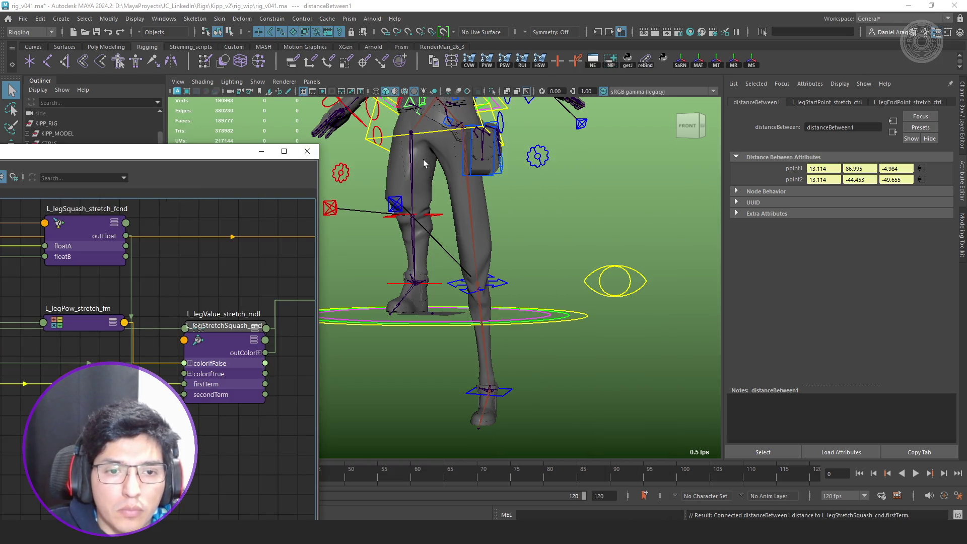
# - From a side view, move L_leg_IK_ctrl to stretch the left leg
pyautogui.moveTo(564, 303)
pyautogui.keyDown('alt'); pyautogui.mouseDown()
pyautogui.moveTo(492, 304)
pyautogui.moveTo(533, 307)
pyautogui.moveTo(519, 315)
pyautogui.mouseUp(); pyautogui.keyUp('alt')
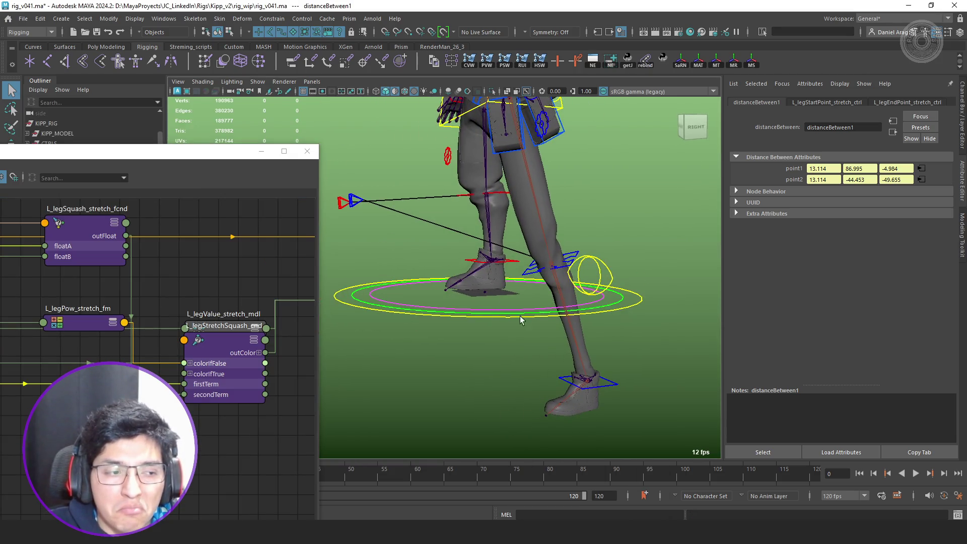
pyautogui.keyDown('alt'); pyautogui.moveTo(594, 306); pyautogui.dragTo(593, 345, button='right'); pyautogui.keyUp('alt')
pyautogui.click(584, 368)
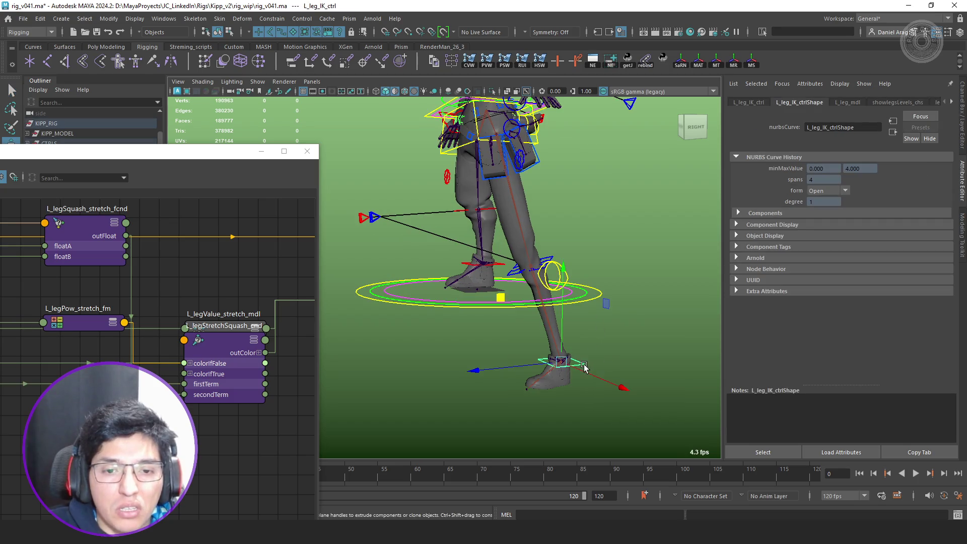
pyautogui.moveTo(553, 363)
pyautogui.mouseDown()
pyautogui.moveTo(444, 223)
pyautogui.moveTo(473, 276)
pyautogui.moveTo(475, 254)
pyautogui.moveTo(462, 259)
pyautogui.moveTo(471, 173)
pyautogui.moveTo(562, 265)
pyautogui.mouseUp()
# - Reposition the Node Editor and select L_legStretch_dd to read its 144.752 distance
pyautogui.scroll(-2, 67, 330)
pyautogui.keyDown('alt'); pyautogui.moveTo(67, 330); pyautogui.dragTo(116, 343, button='middle'); pyautogui.keyUp('alt')
pyautogui.moveTo(107, 153)
pyautogui.mouseDown()
pyautogui.moveTo(280, 131)
pyautogui.moveTo(249, 124)
pyautogui.mouseUp()
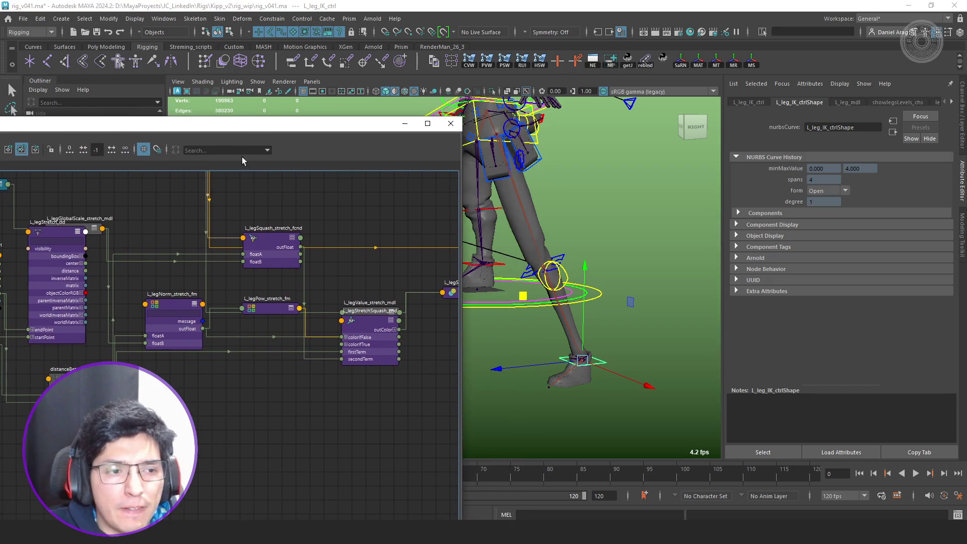
pyautogui.click(53, 288)
# - Collapse L_legStretch_dd and check the norm, global-scale and distanceBetween1 values for 144.752
pyautogui.press('1')
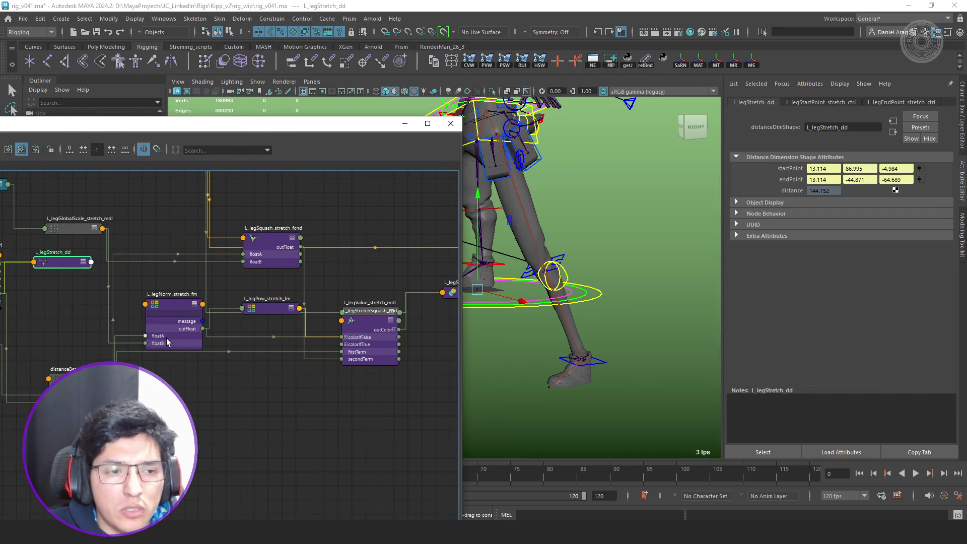
pyautogui.click(171, 341)
pyautogui.scroll(2, 239, 259)
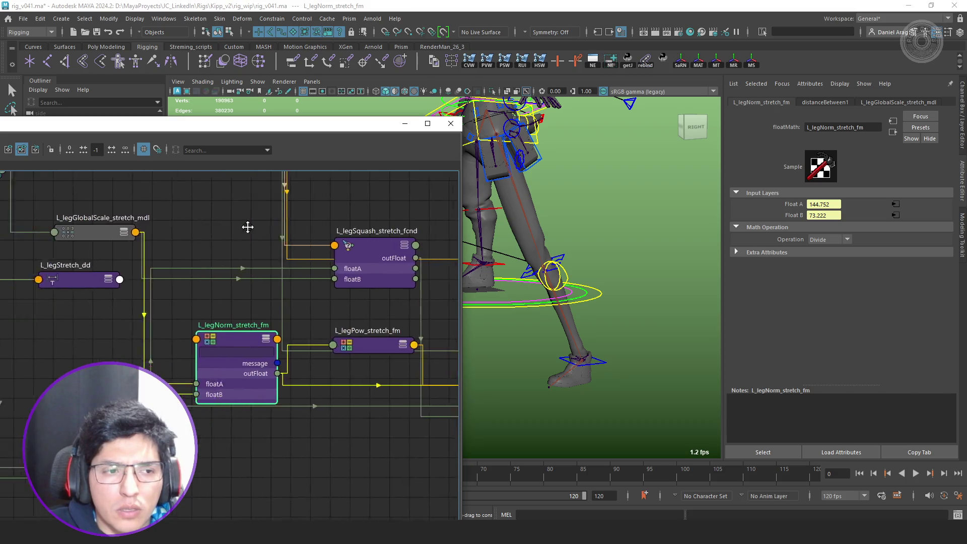
pyautogui.click(146, 236)
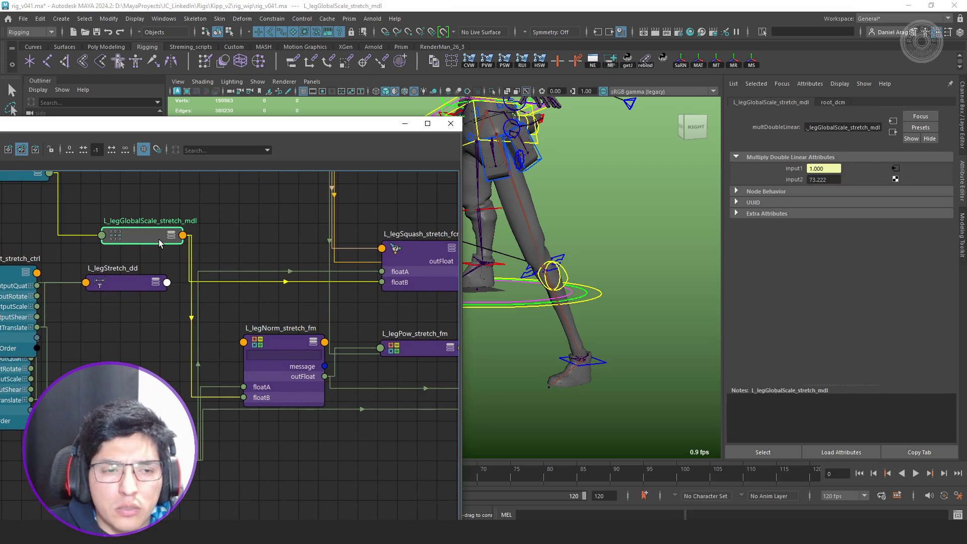
pyautogui.click(166, 460)
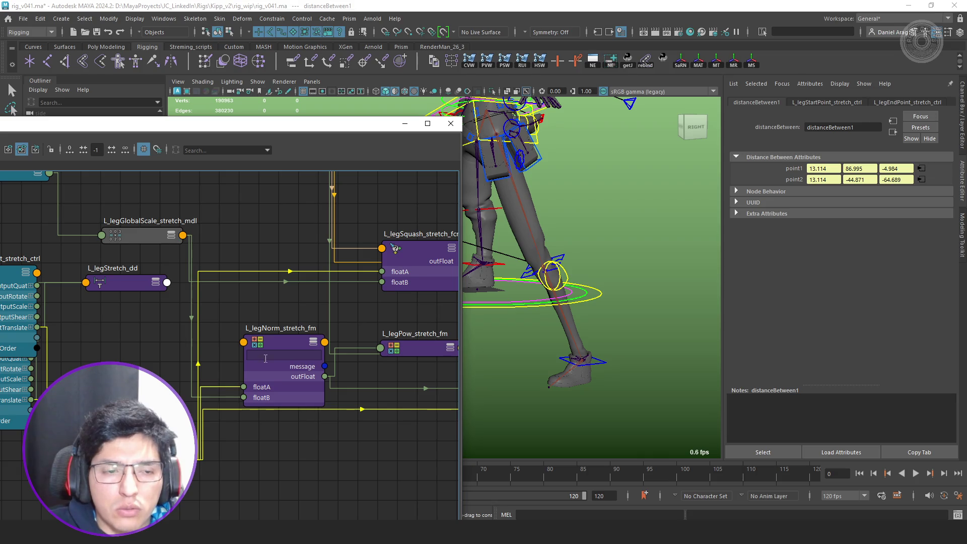
pyautogui.click(296, 379)
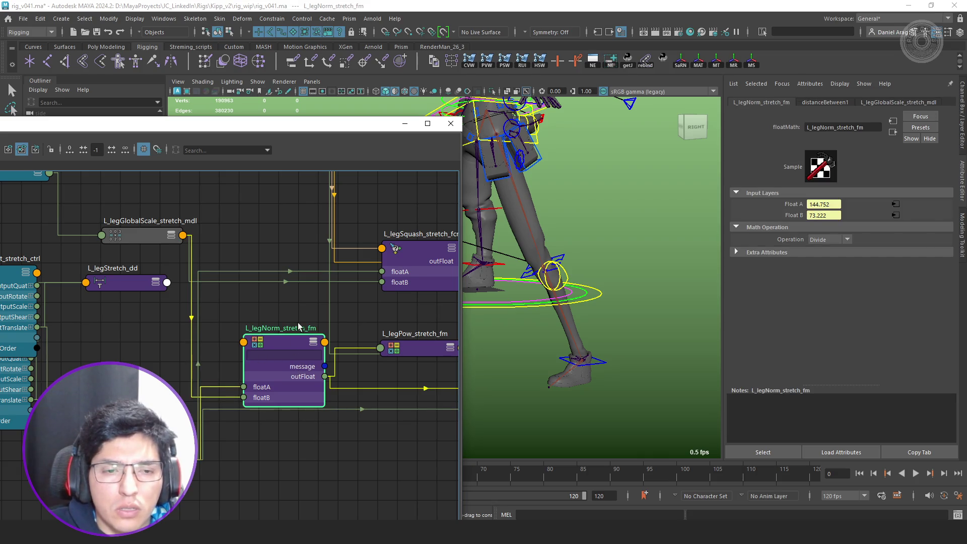
# - Review the squash and pow nodes and move L_legStretchSquash_cnd clear of L_legValue_stretch_mdl
pyautogui.keyDown('alt'); pyautogui.moveTo(301, 329); pyautogui.dragTo(129, 333, button='middle'); pyautogui.keyUp('alt')
pyautogui.click(257, 265)
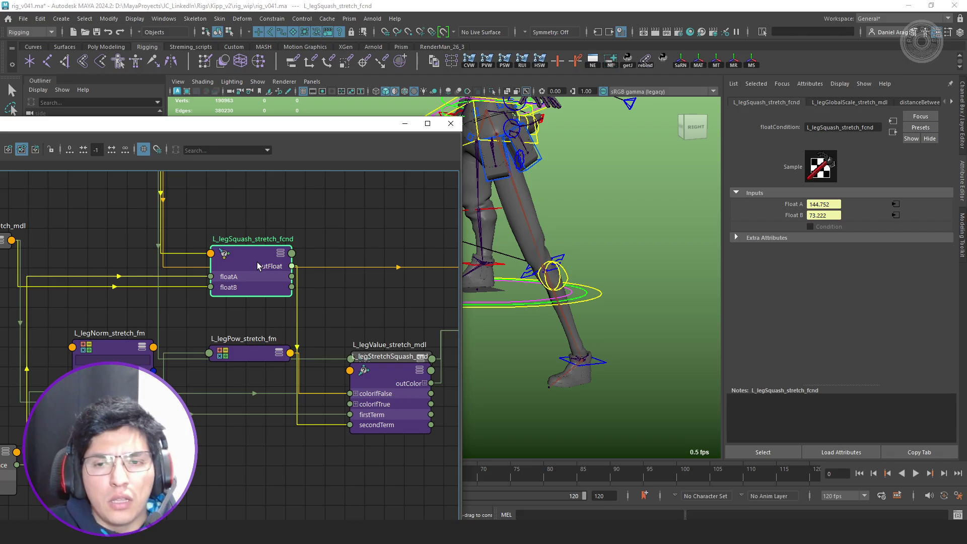
pyautogui.click(253, 354)
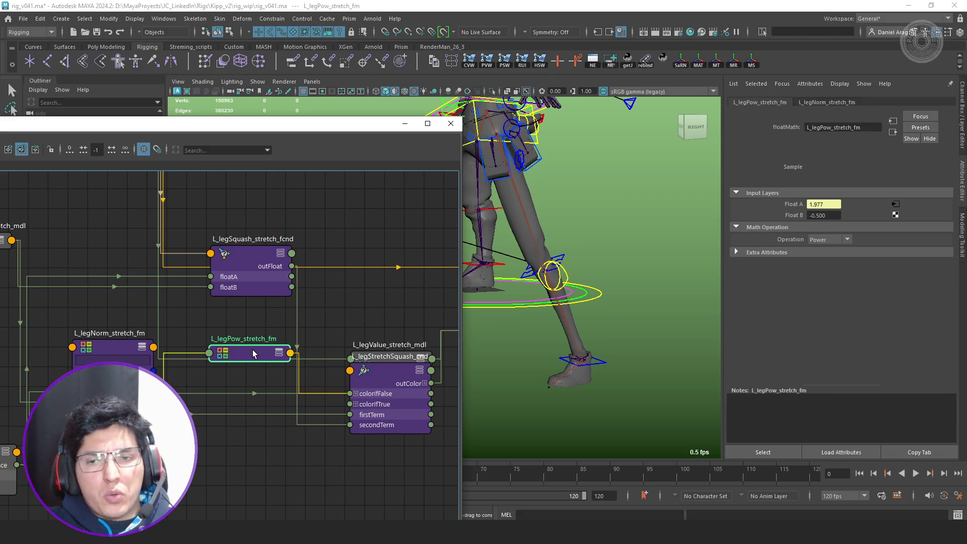
pyautogui.moveTo(398, 404); pyautogui.dragTo(347, 471)
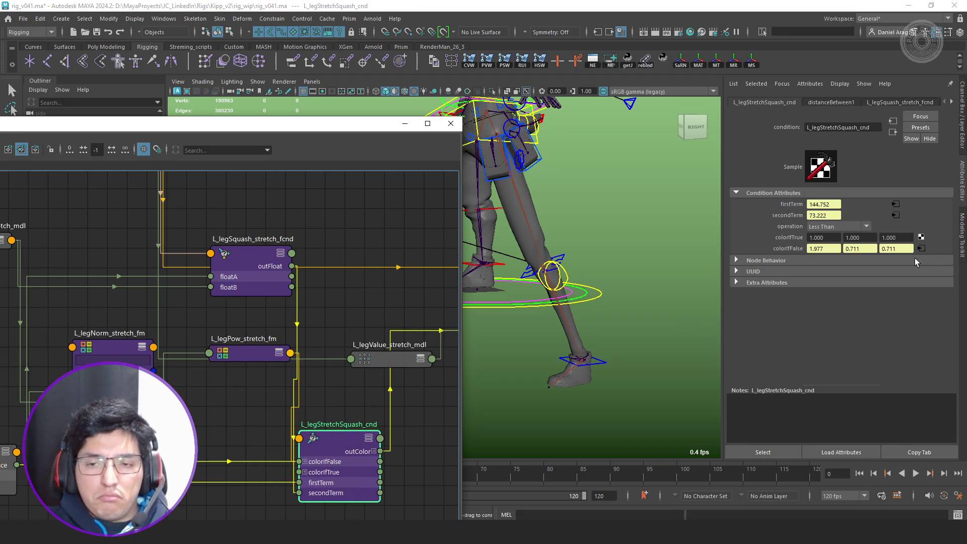
# - Check the values on L_legValue_stretch_mdl and the L_legStretchSquash_bc blend node
pyautogui.keyDown('alt'); pyautogui.moveTo(372, 301); pyautogui.dragTo(212, 285, button='middle'); pyautogui.keyUp('alt')
pyautogui.click(250, 311)
pyautogui.keyDown('alt'); pyautogui.moveTo(310, 293); pyautogui.dragTo(227, 313, button='middle'); pyautogui.keyUp('alt')
pyautogui.click(269, 333)
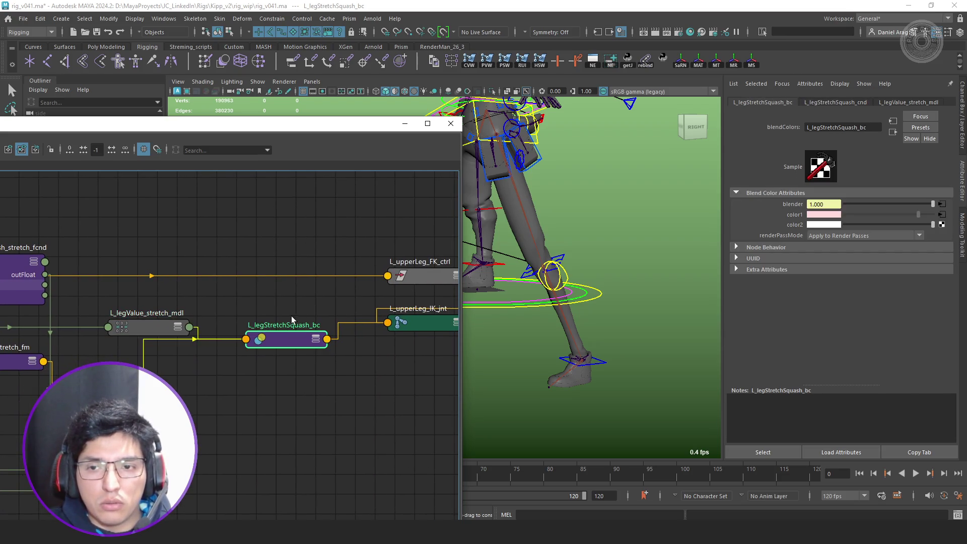
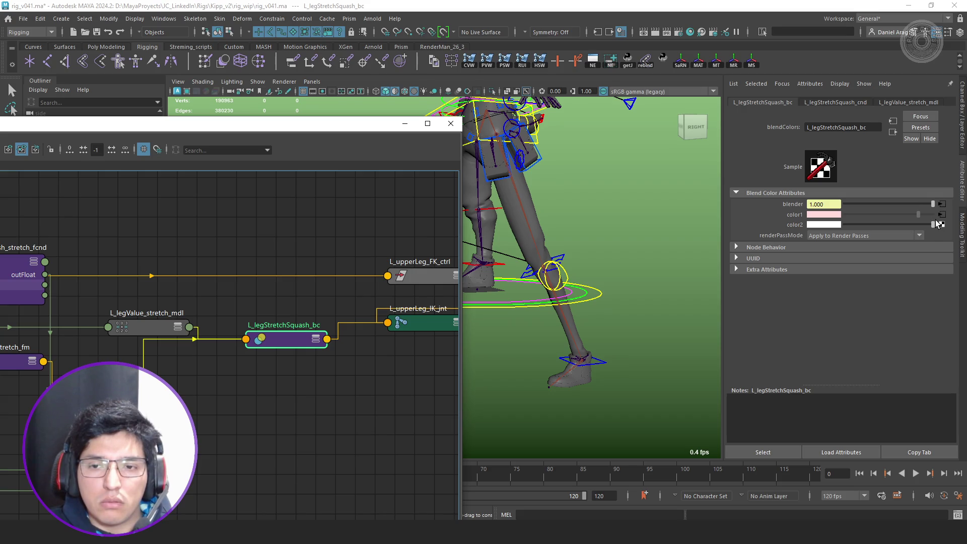
# - Inspect the L_legValue_stretch_mdl and L_legStretchSquash_bc nodes in the Node Editor
pyautogui.click(175, 332)
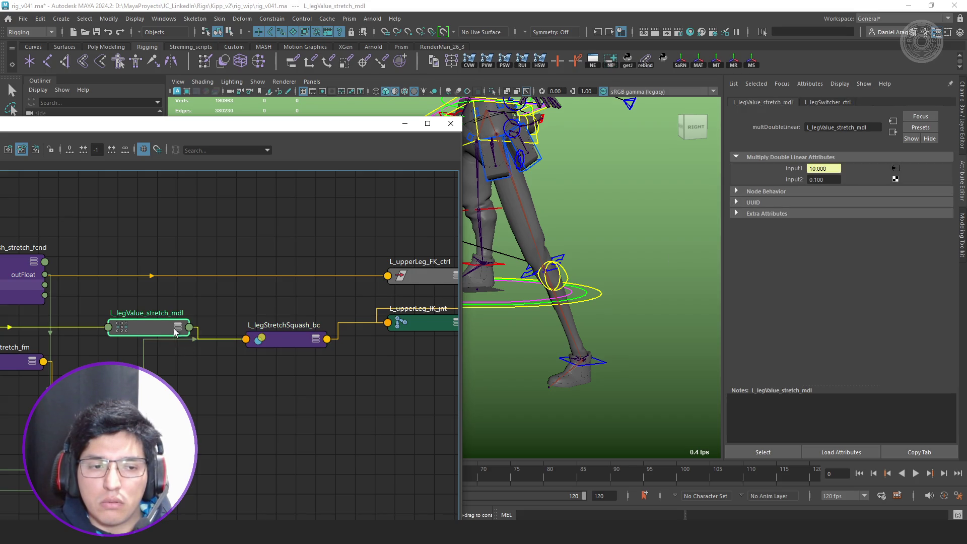
pyautogui.click(288, 340)
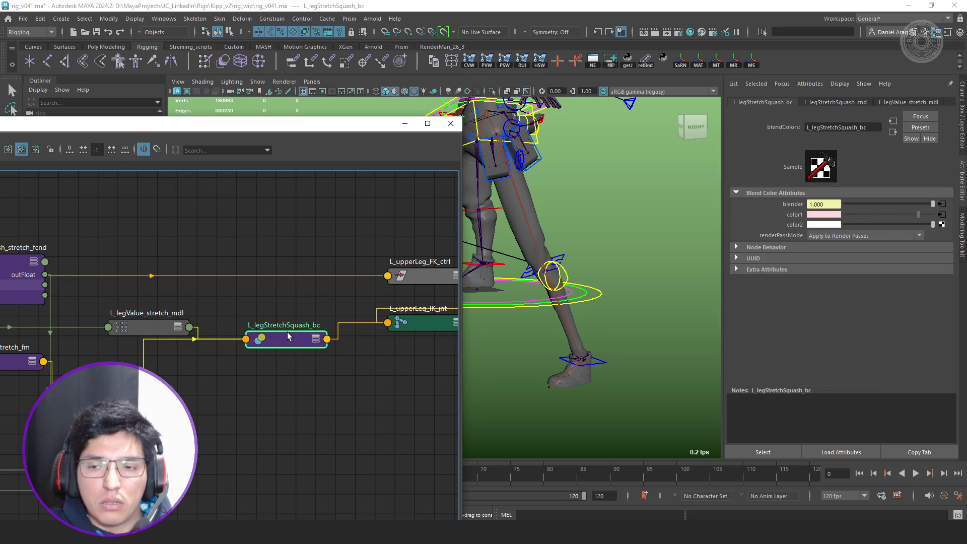
pyautogui.scroll(-3, 353, 355)
pyautogui.scroll(4, 424, 354)
# - Drag the L_upperLeg_IK_jnt and L_upperLeg_FK_ctrl nodes to tidy the graph layout
pyautogui.click(312, 356)
pyautogui.moveTo(313, 352)
pyautogui.mouseDown()
pyautogui.moveTo(316, 362)
pyautogui.moveTo(296, 363)
pyautogui.mouseUp()
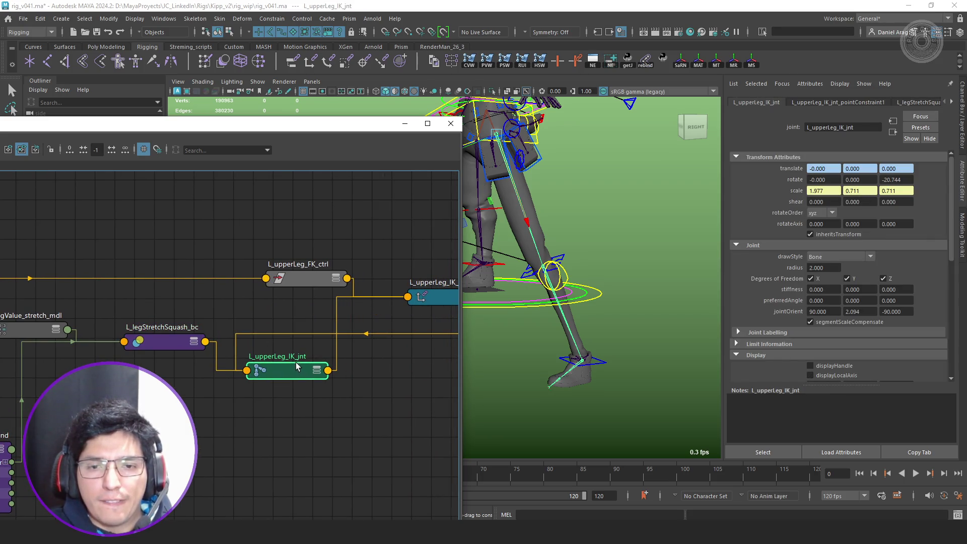
pyautogui.moveTo(314, 276); pyautogui.dragTo(241, 236)
pyautogui.moveTo(241, 237)
pyautogui.keyDown('alt'); pyautogui.mouseDown(button='middle')
pyautogui.moveTo(274, 237)
pyautogui.moveTo(194, 226)
pyautogui.moveTo(245, 342)
pyautogui.moveTo(304, 352)
pyautogui.mouseUp(button='middle'); pyautogui.keyUp('alt')
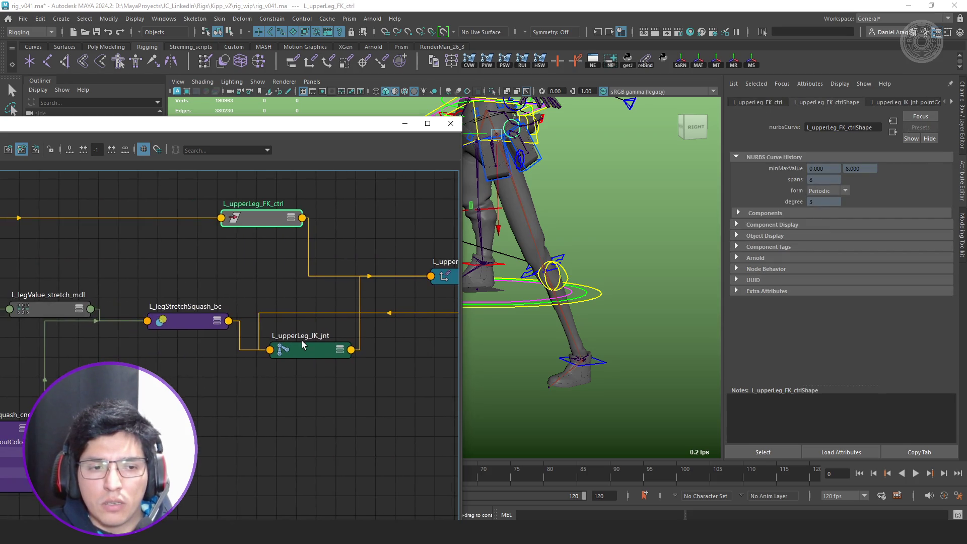
pyautogui.click(304, 352)
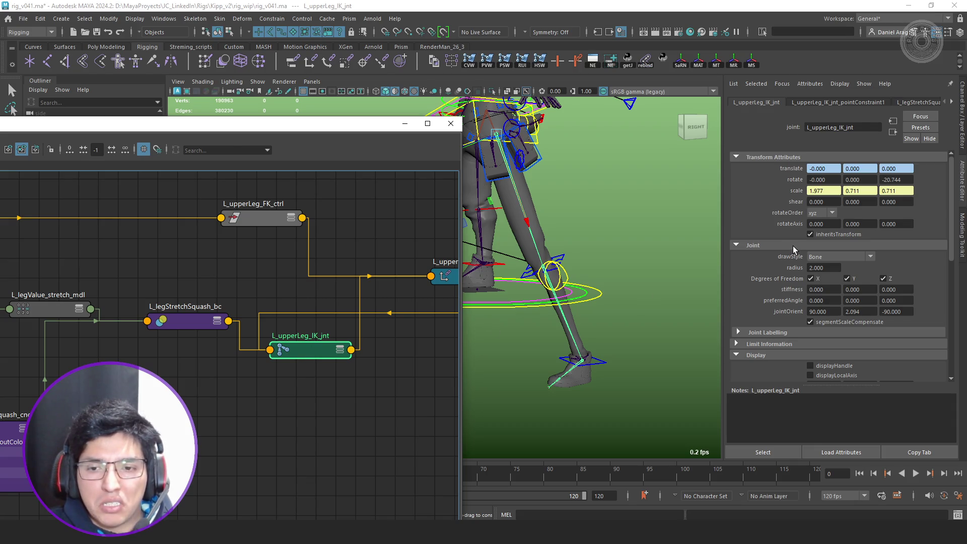
# - Close the Node Editor, deselect everything and start a new scene with Ctrl+O
pyautogui.click(451, 124)
pyautogui.click(579, 181)
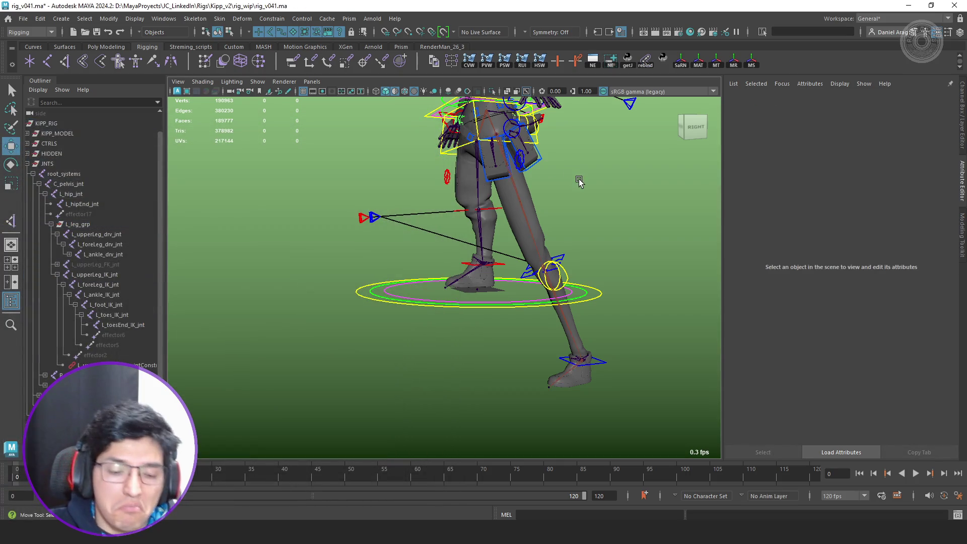
pyautogui.hotkey('ctrl', 'o')
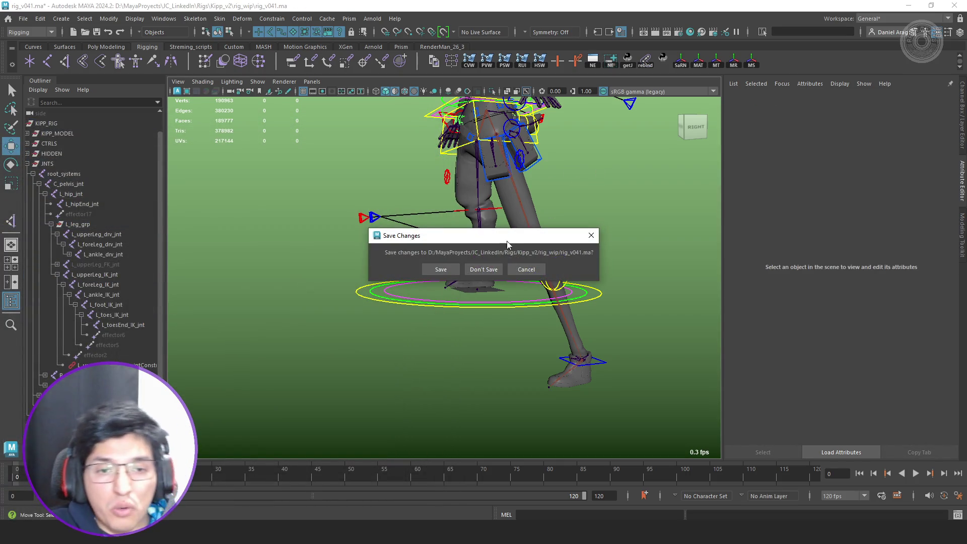
# - Discard changes to rig_v041.ma and create a locator in the empty scene
pyautogui.click(483, 270)
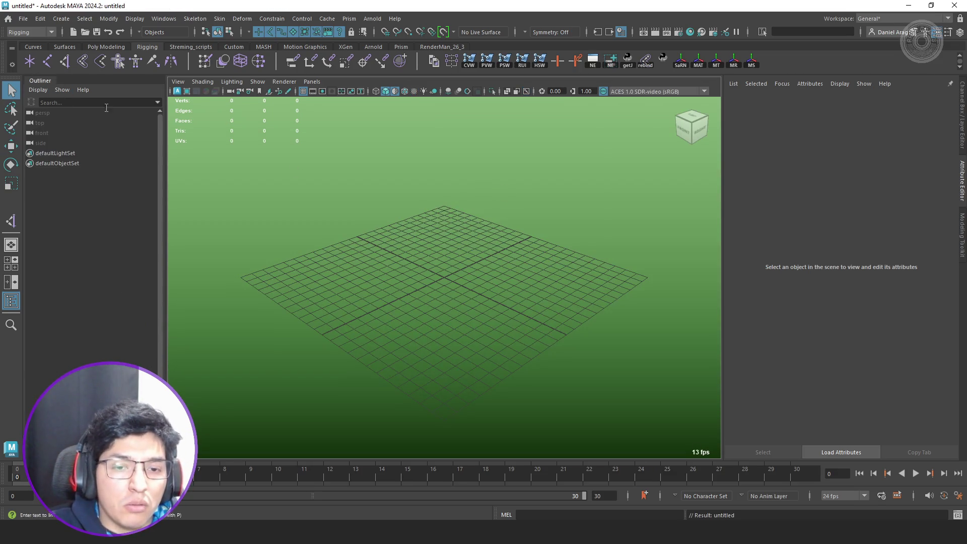
pyautogui.moveTo(440, 214)
pyautogui.keyDown('alt'); pyautogui.mouseDown()
pyautogui.moveTo(433, 192)
pyautogui.moveTo(492, 287)
pyautogui.moveTo(492, 200)
pyautogui.moveTo(410, 208)
pyautogui.moveTo(507, 213)
pyautogui.moveTo(526, 265)
pyautogui.mouseUp(); pyautogui.keyUp('alt')
pyautogui.click(30, 60)
pyautogui.press('w')
# - Duplicate the locator into locator2 and locator3, placing each lower and further along depth
pyautogui.hotkey('ctrl', 'd')
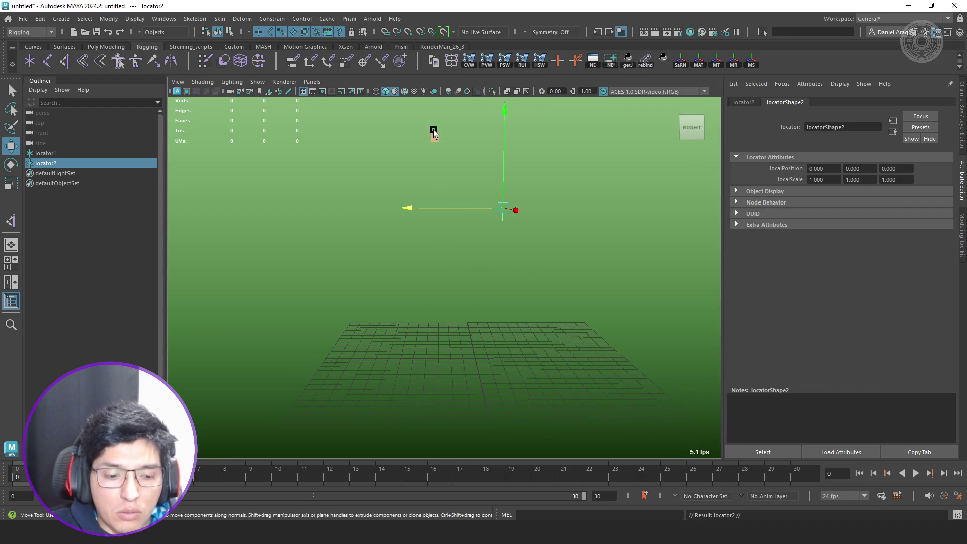
pyautogui.moveTo(424, 134); pyautogui.dragTo(383, 191, button='middle')
pyautogui.moveTo(452, 182); pyautogui.dragTo(461, 274)
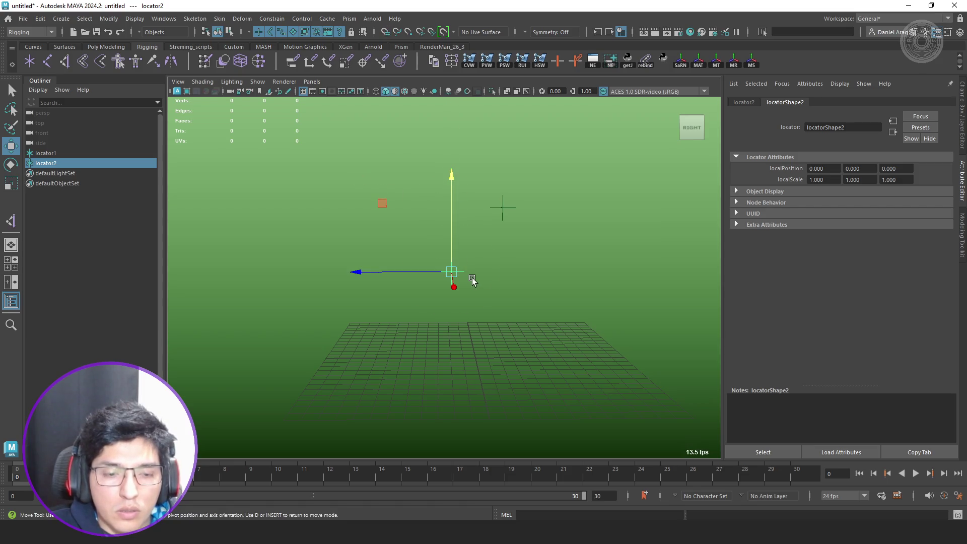
pyautogui.hotkey('ctrl', 'd')
pyautogui.keyDown('alt'); pyautogui.moveTo(496, 274); pyautogui.dragTo(511, 272); pyautogui.keyUp('alt')
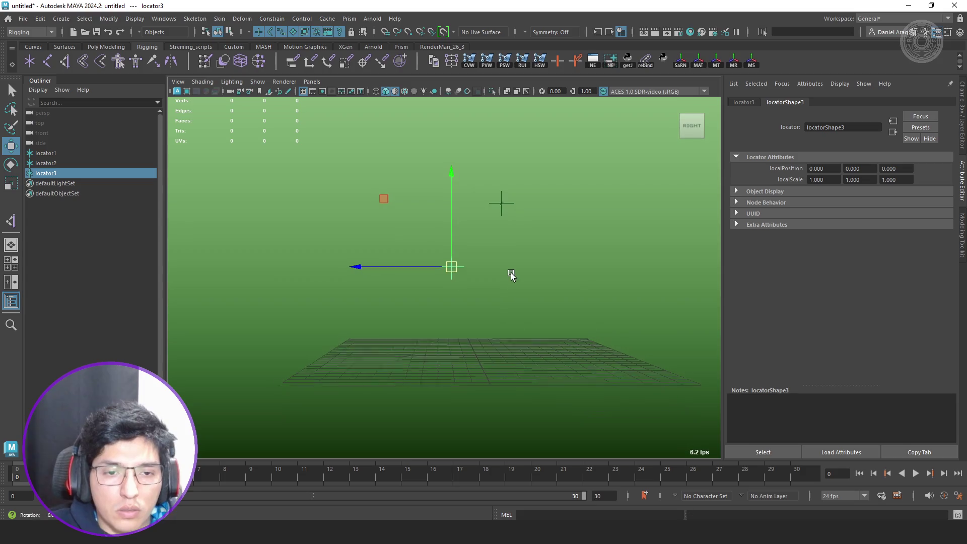
pyautogui.moveTo(448, 270)
pyautogui.mouseDown()
pyautogui.moveTo(528, 276)
pyautogui.moveTo(526, 332)
pyautogui.moveTo(476, 335)
pyautogui.moveTo(488, 339)
pyautogui.moveTo(501, 291)
pyautogui.moveTo(490, 302)
pyautogui.moveTo(493, 351)
pyautogui.mouseUp()
# - Duplicate a fourth locator placed lower, deselect, and bring up the Script Editor
pyautogui.hotkey('ctrl', 'd')
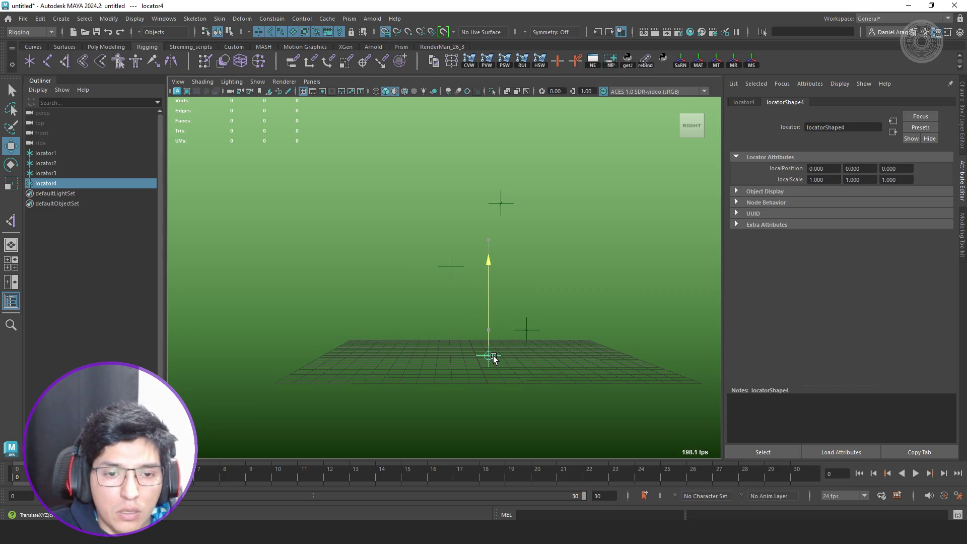
pyautogui.click(492, 357)
pyautogui.click(957, 515)
pyautogui.moveTo(921, 201); pyautogui.dragTo(742, 164)
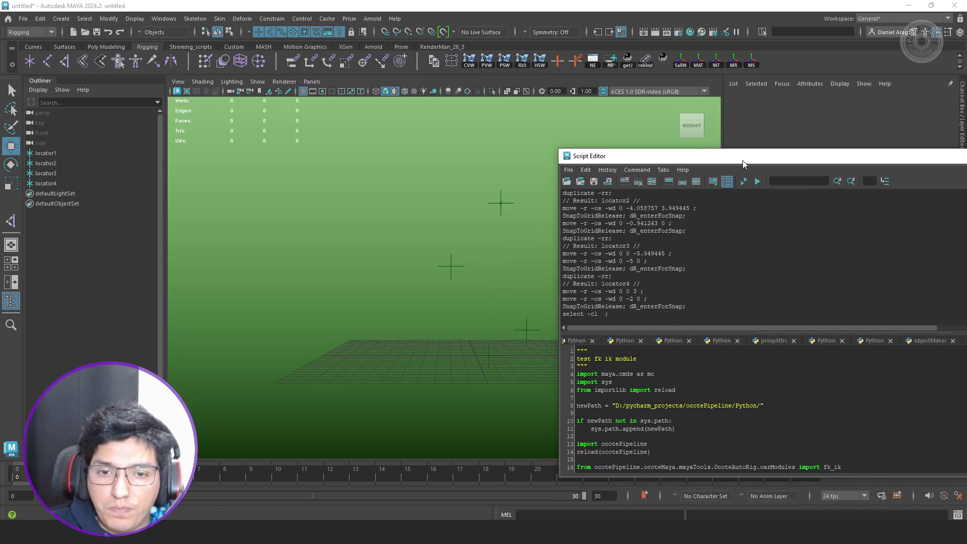
# - Execute the FK/IK test script to build test_fkik_grp with DRV, FK and IK chains, then select foreleg_IK_jnt
pyautogui.scroll(-12, 745, 393)
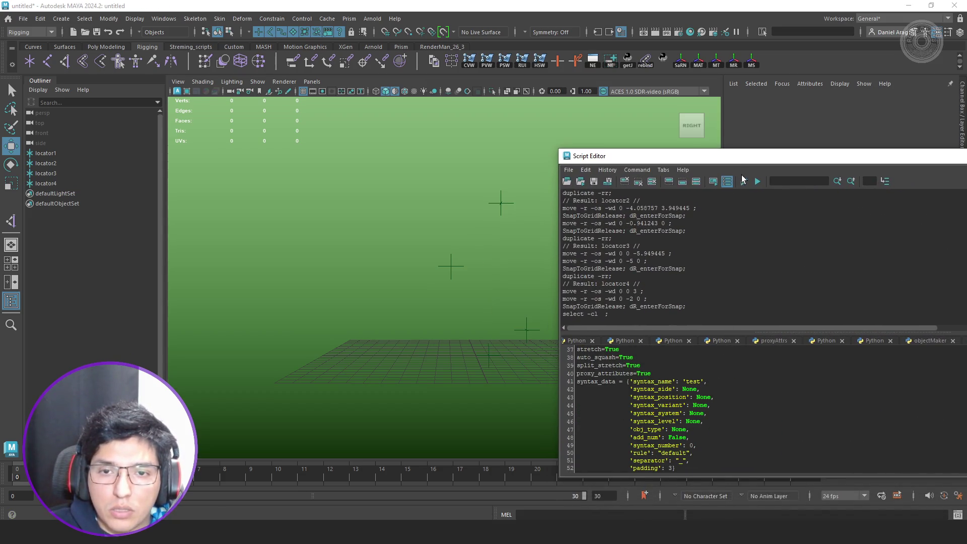
pyautogui.click(743, 180)
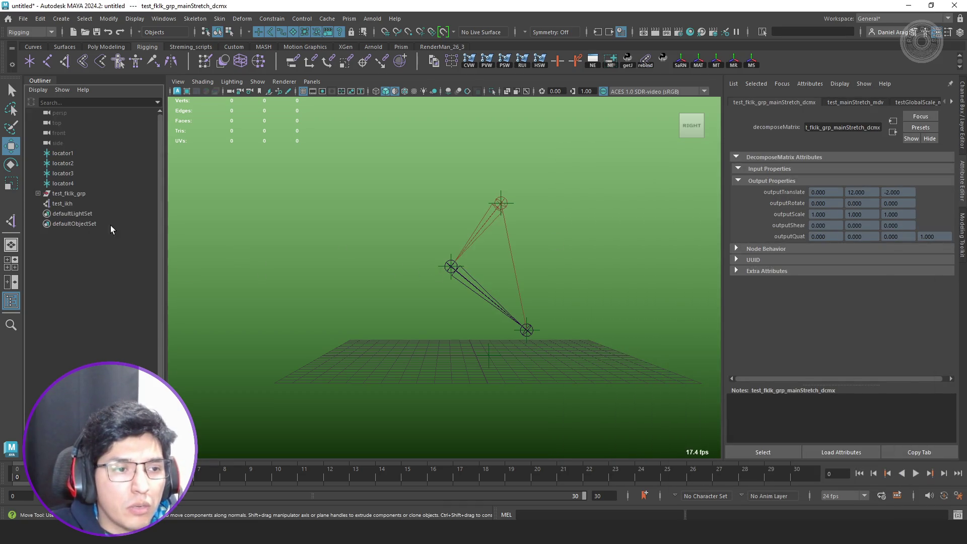
pyautogui.click(464, 281)
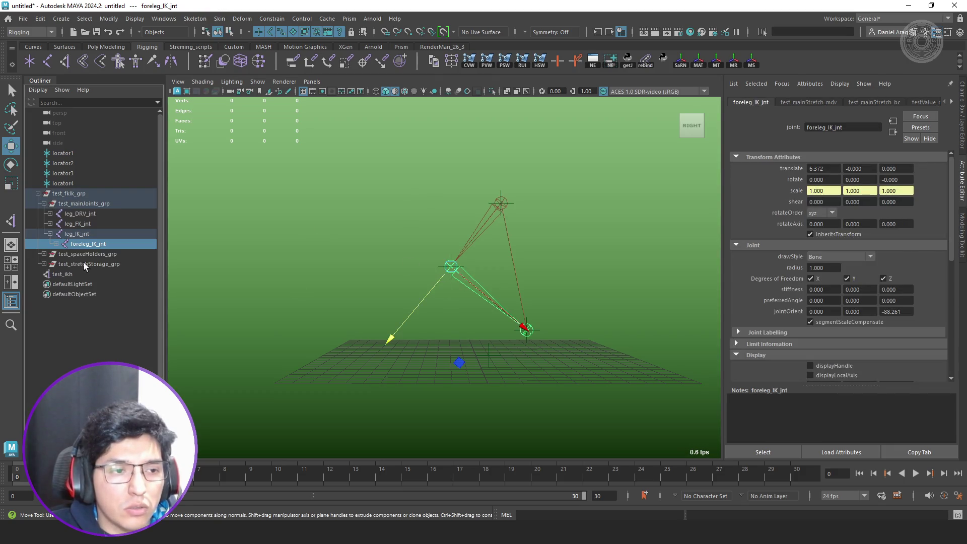
# - Graph the stretch network in the Node Editor and inspect test_mainStretch_bc's Color 2 channels
pyautogui.click(605, 61)
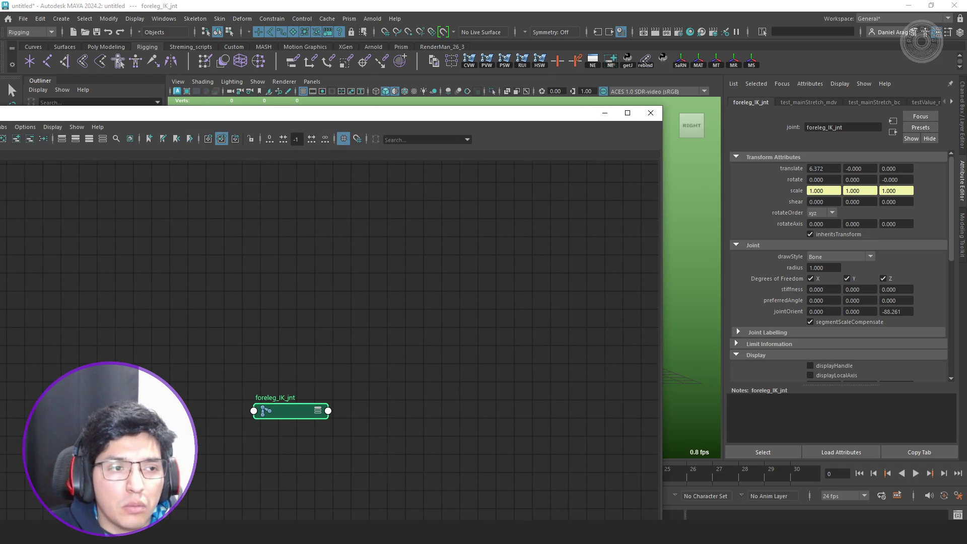
pyautogui.scroll(3, 488, 356)
pyautogui.scroll(2, 524, 347)
pyautogui.click(422, 396)
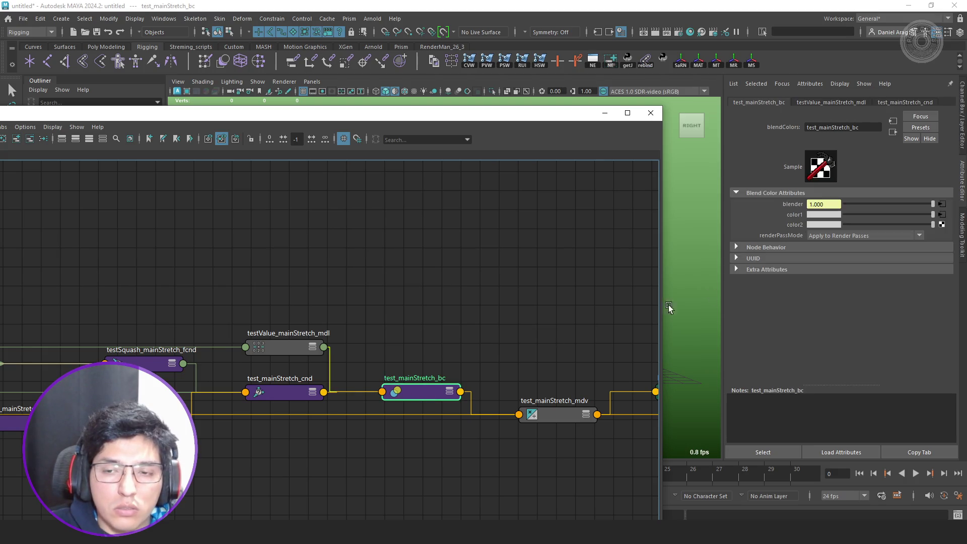
pyautogui.hotkey('ctrl', 'a')
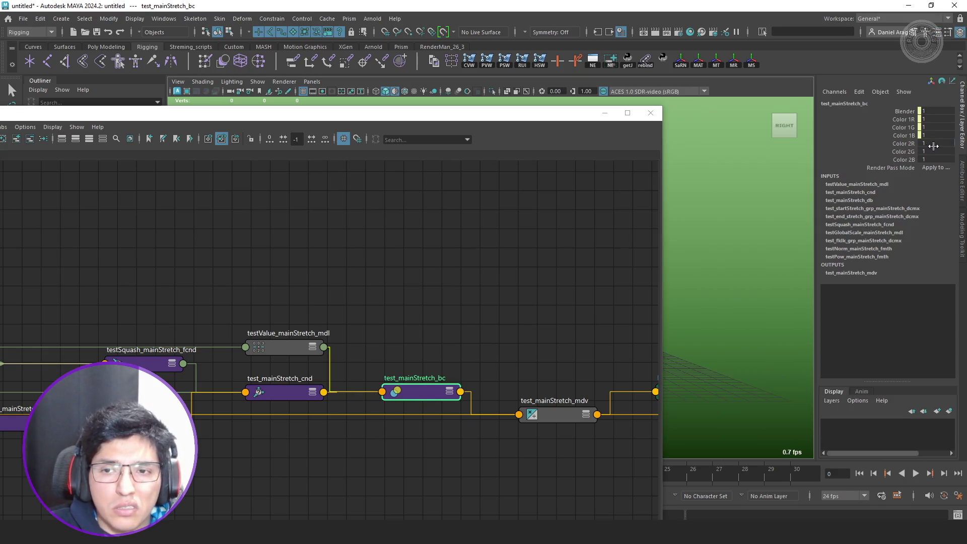
pyautogui.moveTo(934, 143); pyautogui.dragTo(934, 160)
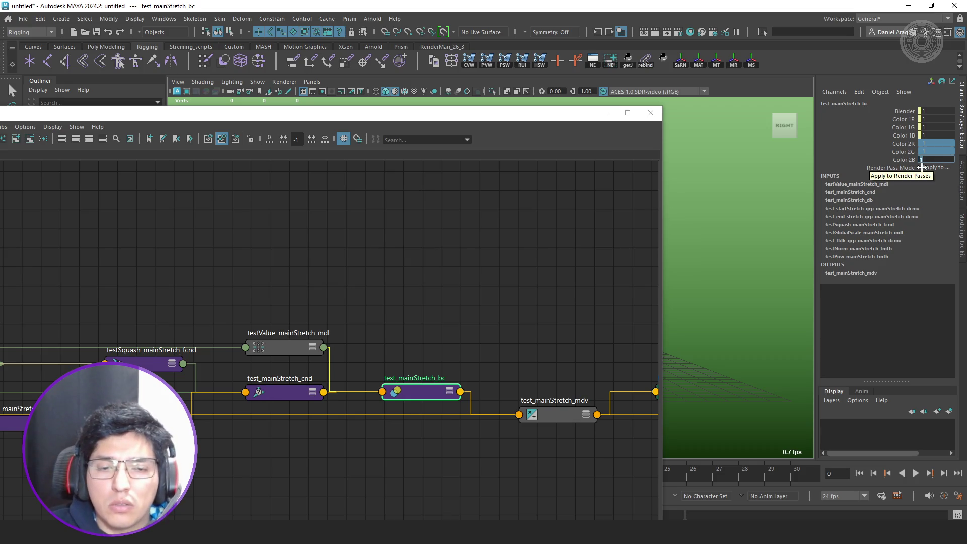
pyautogui.hotkey('ctrl', 'a')
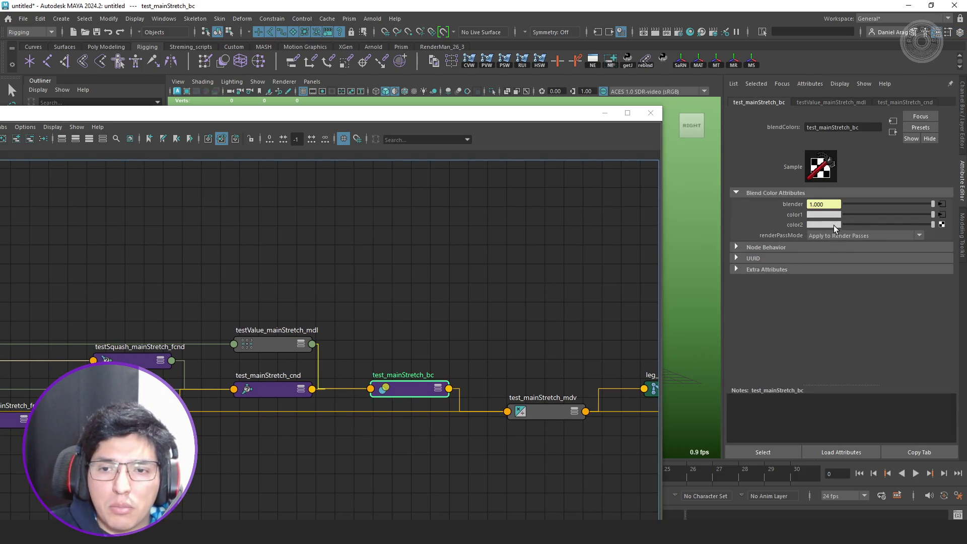
pyautogui.click(835, 224)
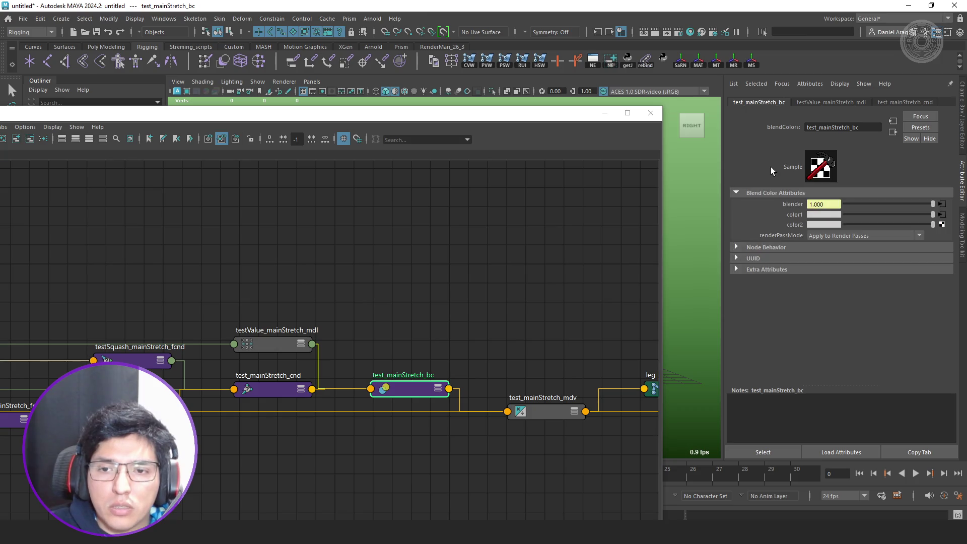
pyautogui.moveTo(589, 116)
pyautogui.mouseDown()
pyautogui.moveTo(370, 207)
pyautogui.moveTo(373, 218)
pyautogui.mouseUp()
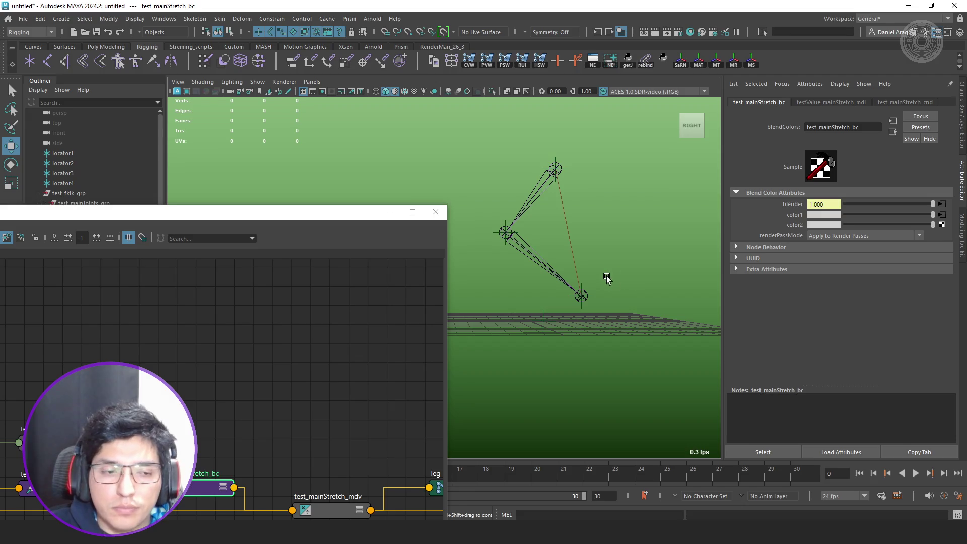
# - Create an empty group null1 snapped onto the ankle joint
pyautogui.moveTo(332, 216); pyautogui.dragTo(349, 368)
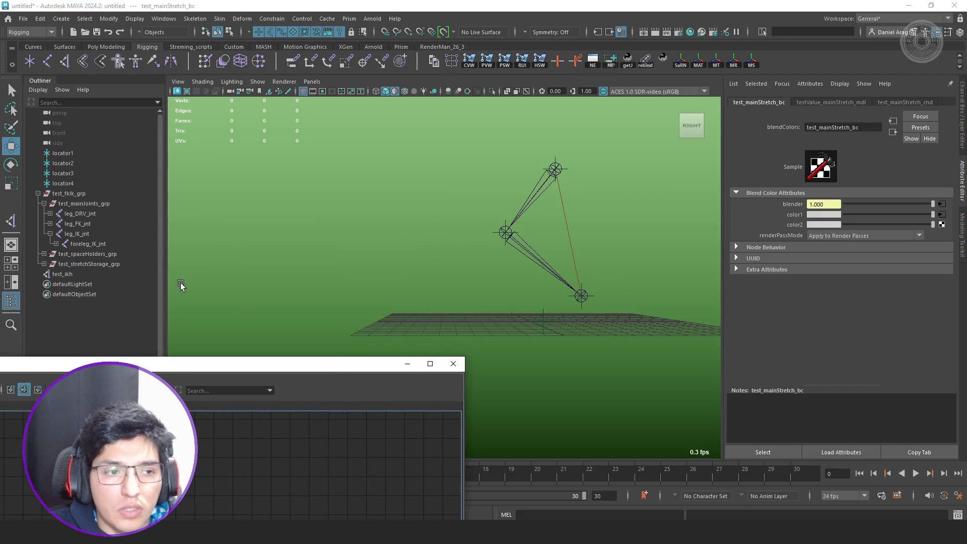
pyautogui.click(71, 274)
pyautogui.keyDown('alt'); pyautogui.moveTo(485, 287); pyautogui.dragTo(496, 274); pyautogui.keyUp('alt')
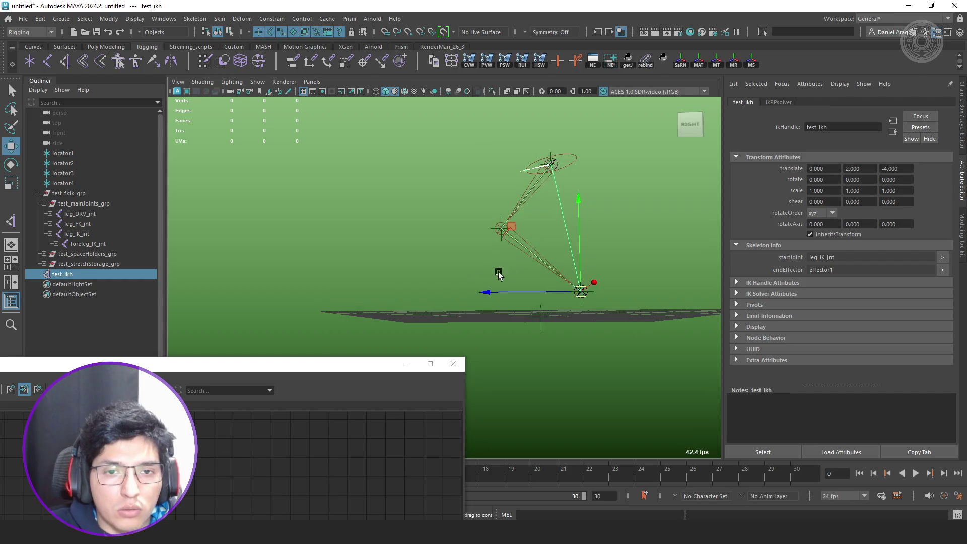
pyautogui.click(313, 250)
pyautogui.moveTo(533, 293)
pyautogui.keyDown('alt'); pyautogui.mouseDown()
pyautogui.moveTo(565, 325)
pyautogui.moveTo(550, 313)
pyautogui.mouseUp(); pyautogui.keyUp('alt')
pyautogui.hotkey('ctrl', 'g')
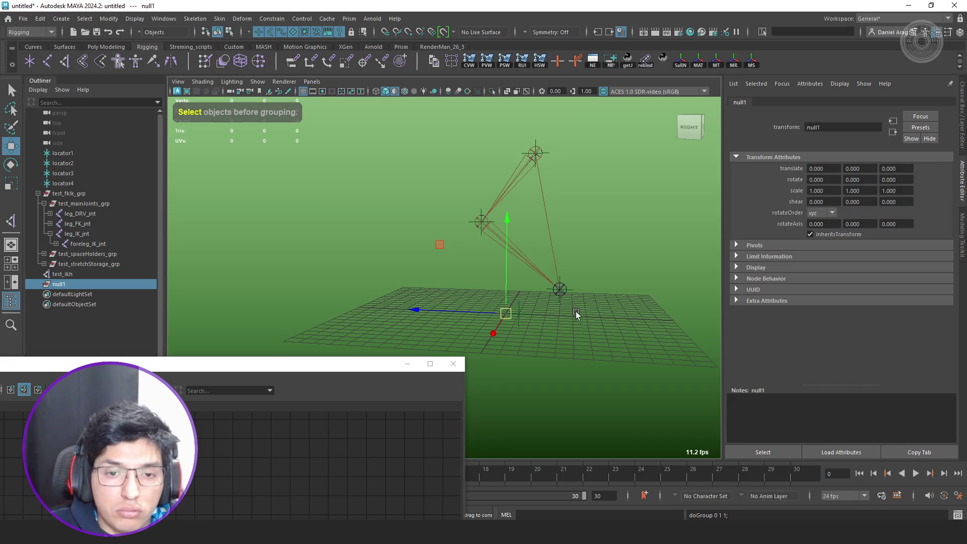
pyautogui.moveTo(563, 294); pyautogui.dragTo(560, 290, button='middle')
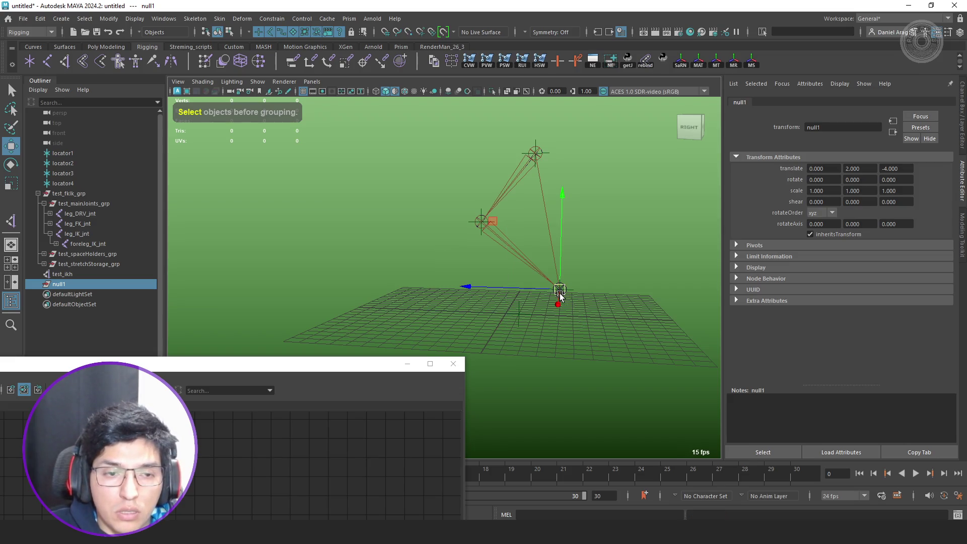
# - Parent test_end_stretch_grp and test_ikh under null1, then pull null1 to stretch the IK leg
pyautogui.click(44, 264)
pyautogui.click(75, 284)
pyautogui.keyDown('ctrl'); pyautogui.click(80, 293); pyautogui.keyUp('ctrl')
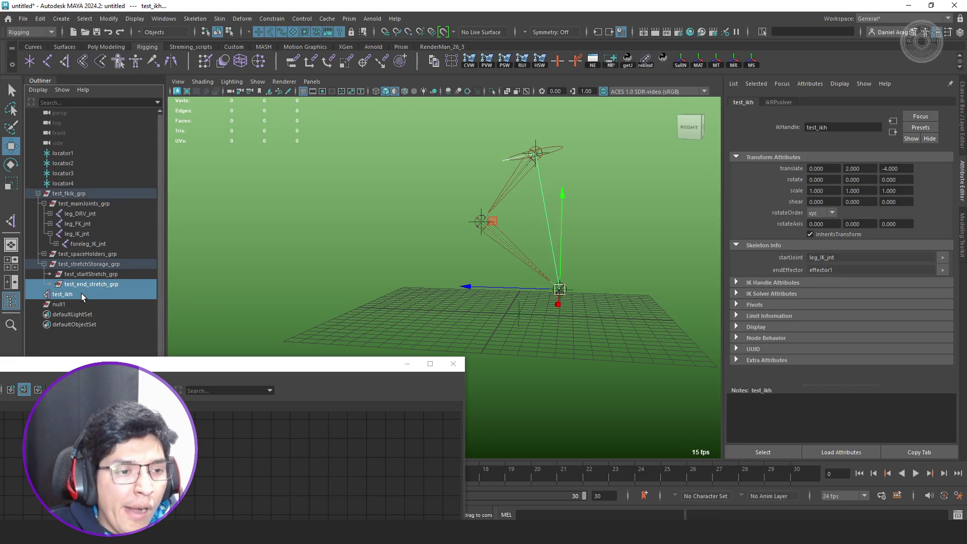
pyautogui.moveTo(95, 284); pyautogui.dragTo(99, 304, button='middle')
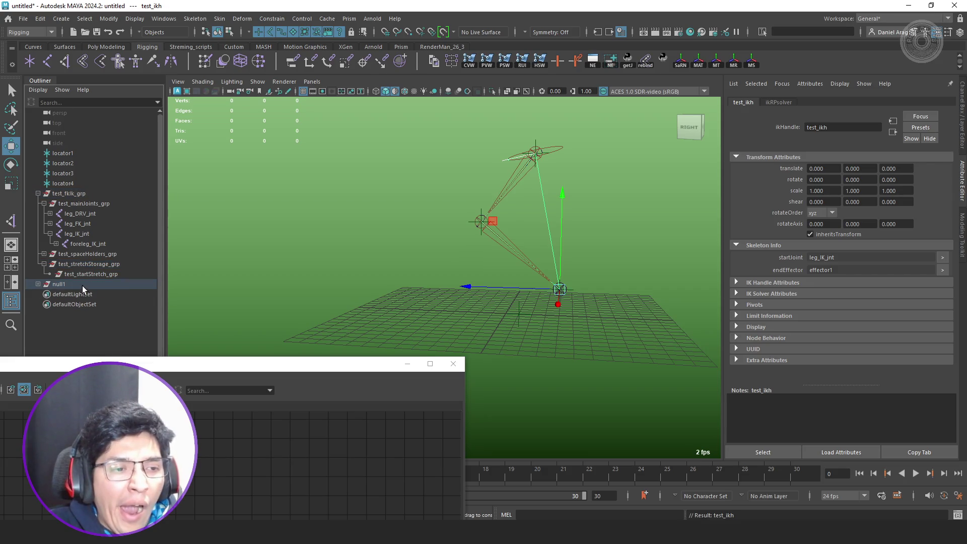
pyautogui.click(82, 285)
pyautogui.keyDown('alt'); pyautogui.moveTo(572, 271); pyautogui.dragTo(578, 271); pyautogui.keyUp('alt')
pyautogui.moveTo(491, 217)
pyautogui.mouseDown(button='middle')
pyautogui.moveTo(500, 272)
pyautogui.moveTo(536, 310)
pyautogui.moveTo(618, 314)
pyautogui.moveTo(666, 240)
pyautogui.moveTo(666, 269)
pyautogui.moveTo(410, 231)
pyautogui.mouseUp(button='middle')
pyautogui.moveTo(410, 231)
pyautogui.keyDown('alt'); pyautogui.mouseDown()
pyautogui.moveTo(538, 242)
pyautogui.moveTo(350, 278)
pyautogui.mouseUp(); pyautogui.keyUp('alt')
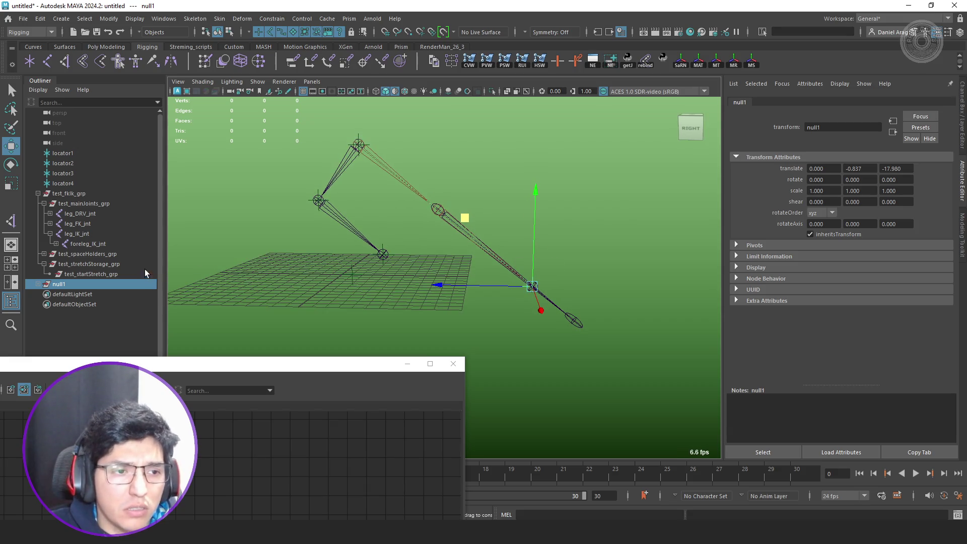
# - Check the values on foreleg_IK_jnt and ankle_IK_jnt in the Outliner
pyautogui.click(61, 243)
pyautogui.click(54, 242)
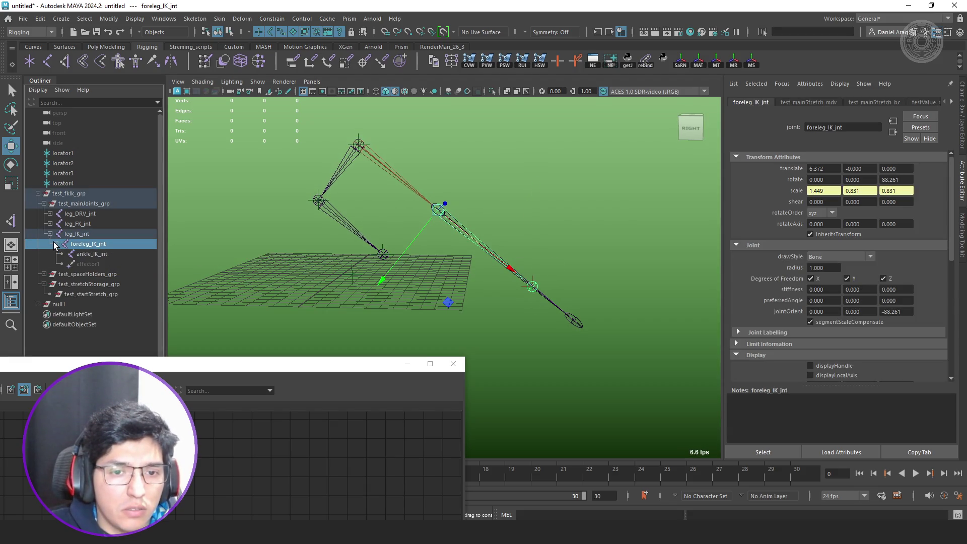
pyautogui.click(95, 255)
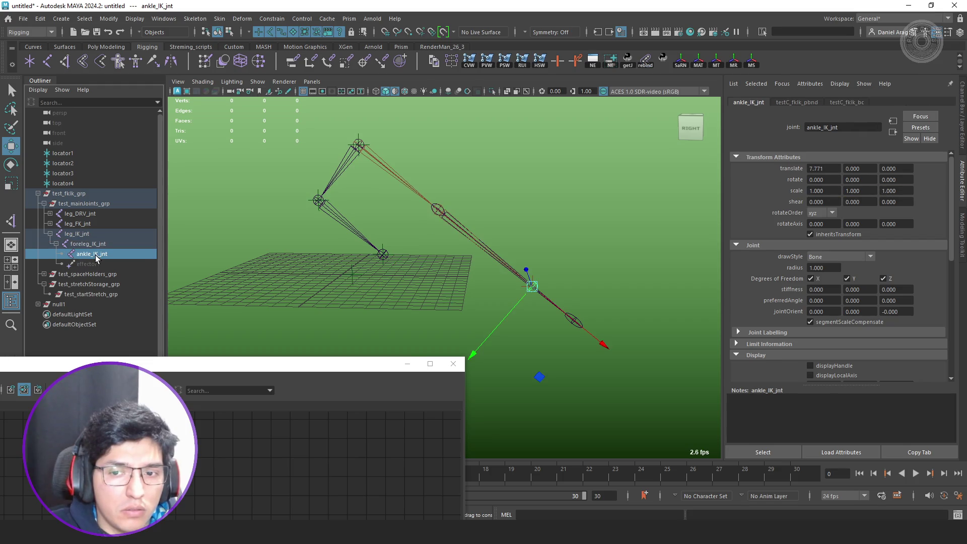
pyautogui.click(102, 247)
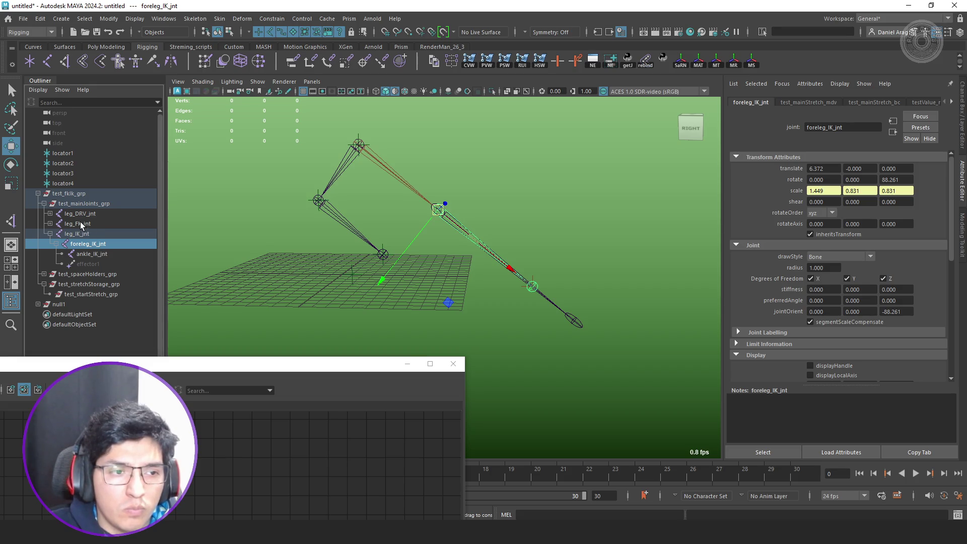
# - Reparent foreleg_DRV_jnt under leg_IK_jnt
pyautogui.click(50, 213)
pyautogui.click(55, 223)
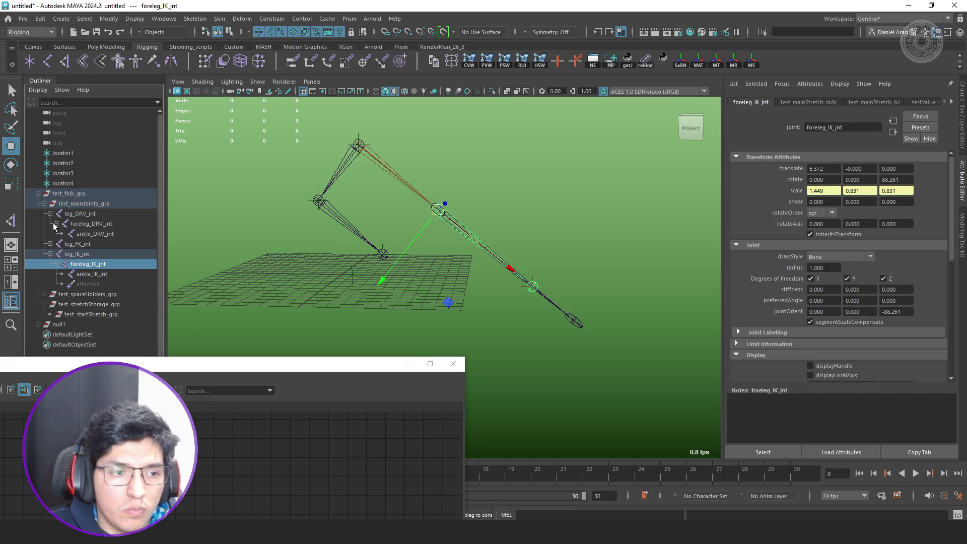
pyautogui.click(108, 225)
pyautogui.moveTo(108, 225); pyautogui.dragTo(100, 255, button='middle')
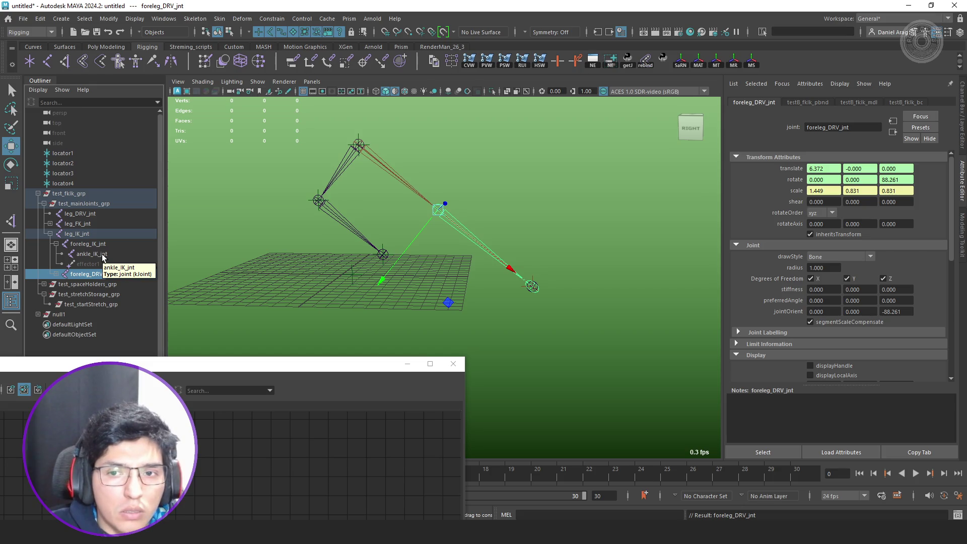
# - Undo the foreleg_DRV_jnt reparent, then try parenting leg_DRV_jnt under leg_IK_jnt and undo it
pyautogui.hotkey('ctrl', 'z')
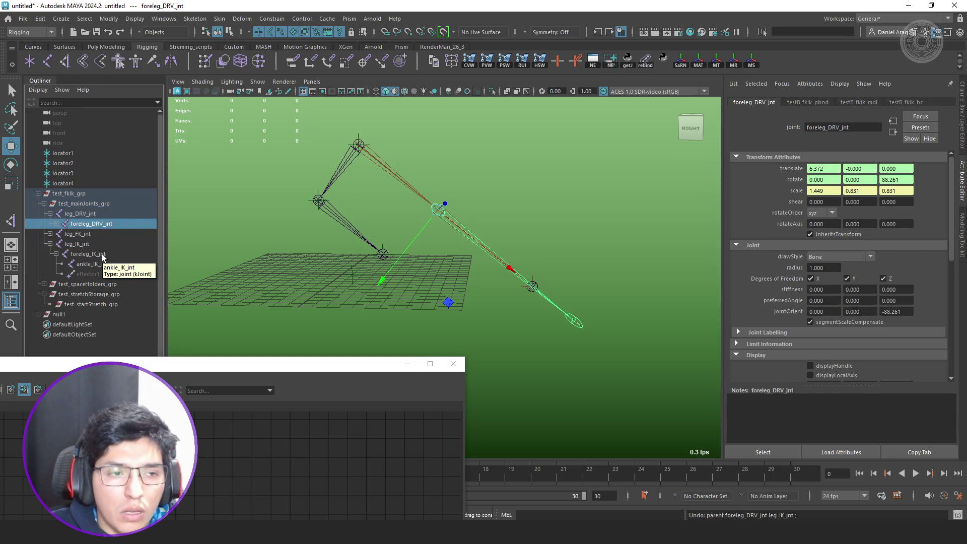
pyautogui.click(108, 215)
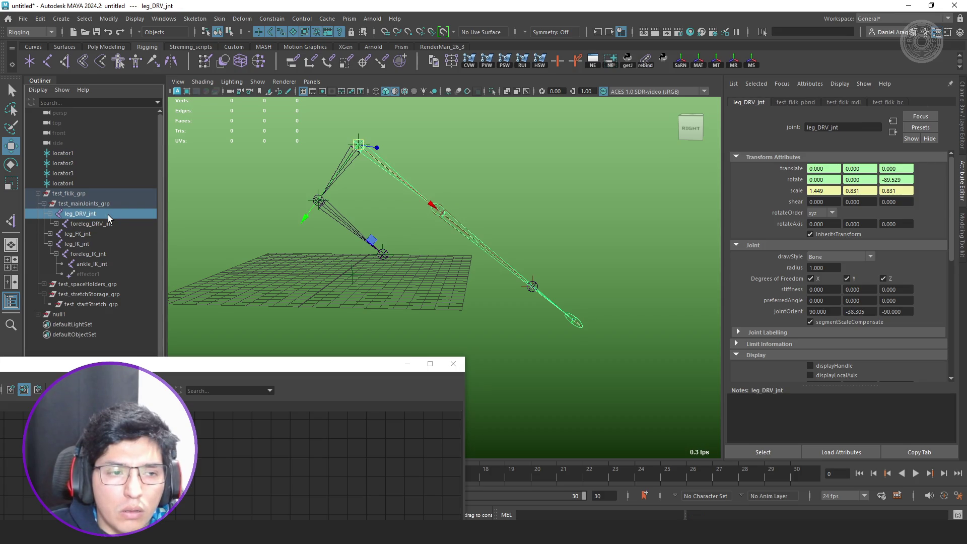
pyautogui.moveTo(94, 212); pyautogui.dragTo(83, 245, button='middle')
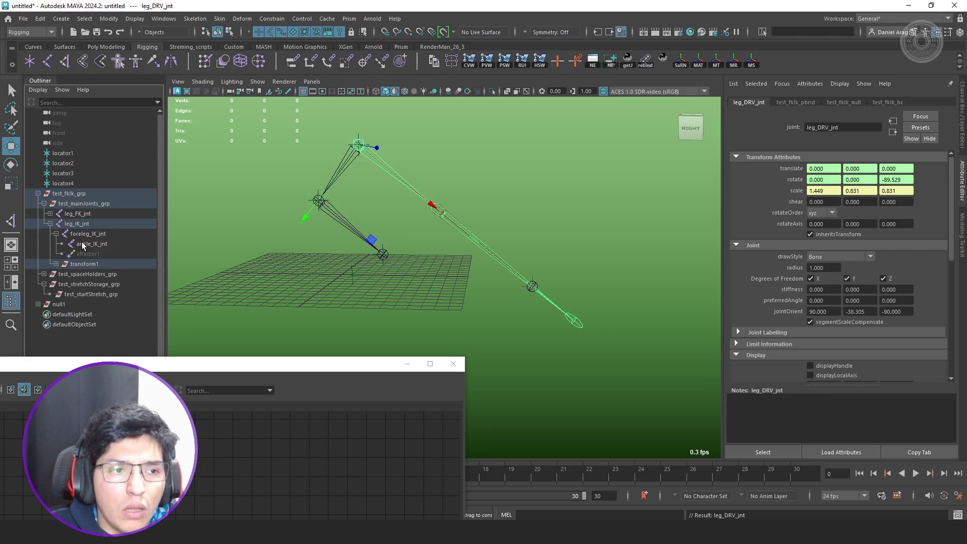
pyautogui.hotkey('ctrl', 'z')
# - Parent leg_DRV_jnt under leg_IK_jnt again, check the new transform1 parent, and undo
pyautogui.click(74, 233)
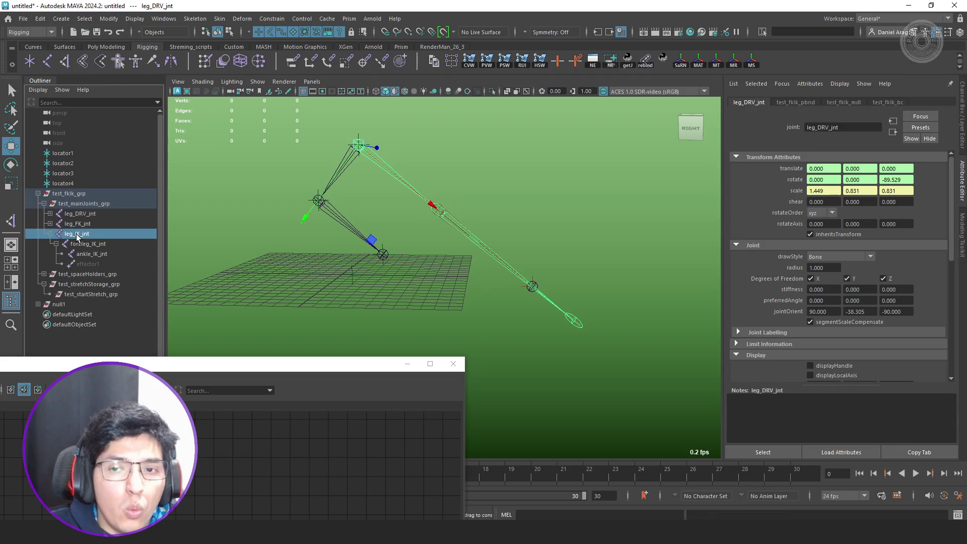
pyautogui.click(81, 216)
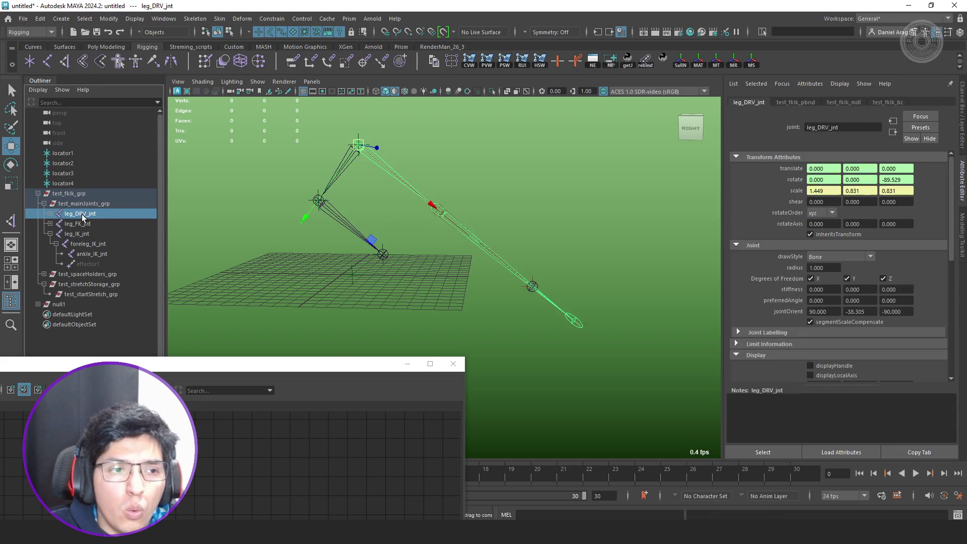
pyautogui.click(96, 205)
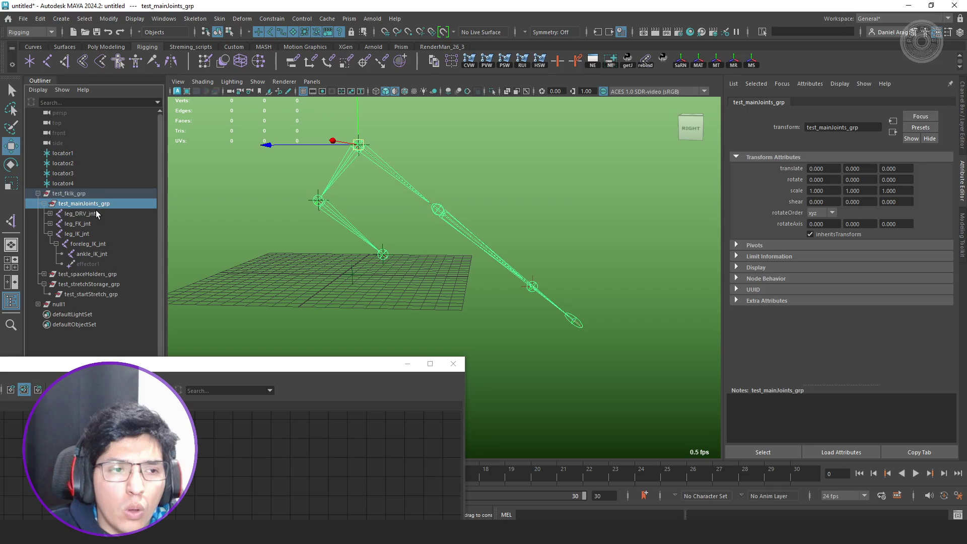
pyautogui.click(93, 212)
pyautogui.moveTo(282, 227)
pyautogui.keyDown('alt'); pyautogui.mouseDown()
pyautogui.moveTo(373, 246)
pyautogui.moveTo(378, 122)
pyautogui.mouseUp(); pyautogui.keyUp('alt')
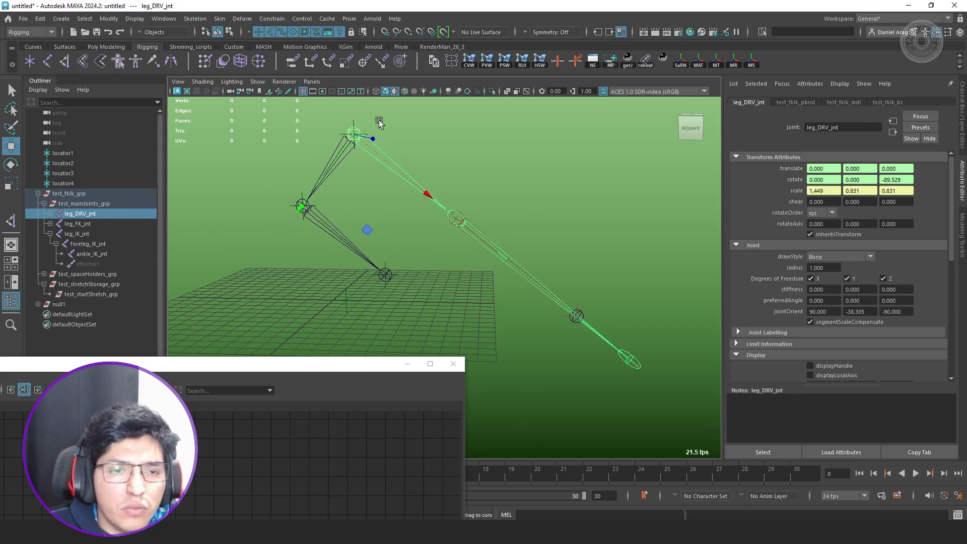
pyautogui.moveTo(94, 214); pyautogui.dragTo(83, 232, button='middle')
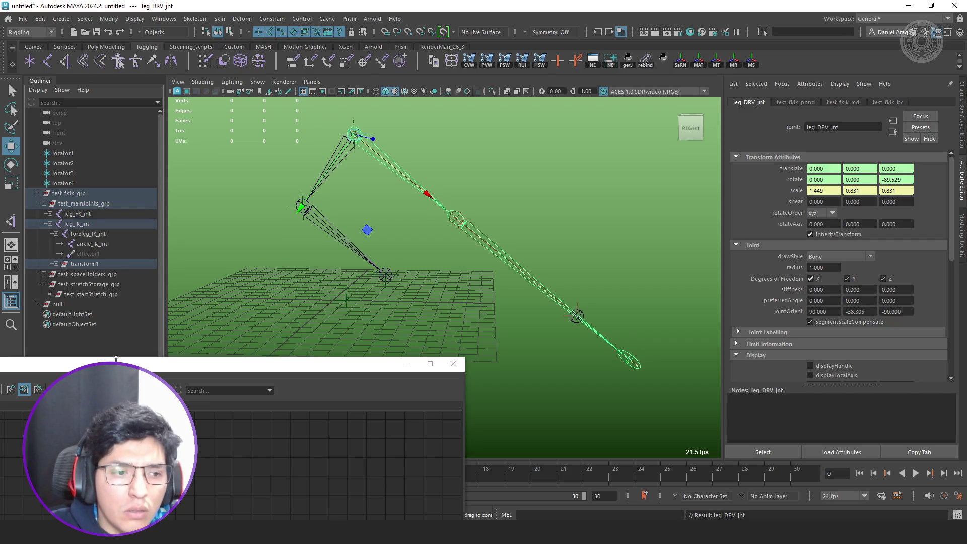
pyautogui.press('Up')
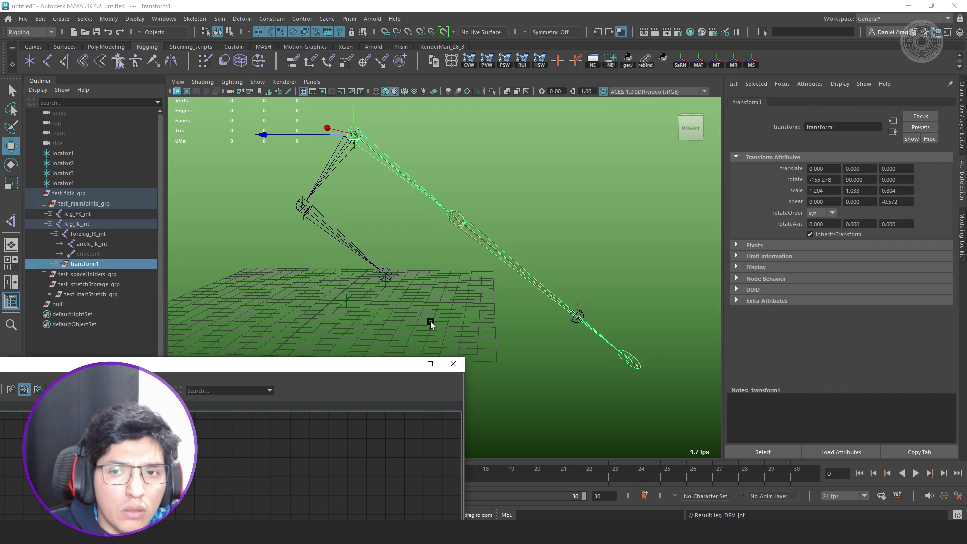
pyautogui.hotkey('ctrl', 'z')
pyautogui.hotkey('ctrl', 'z')
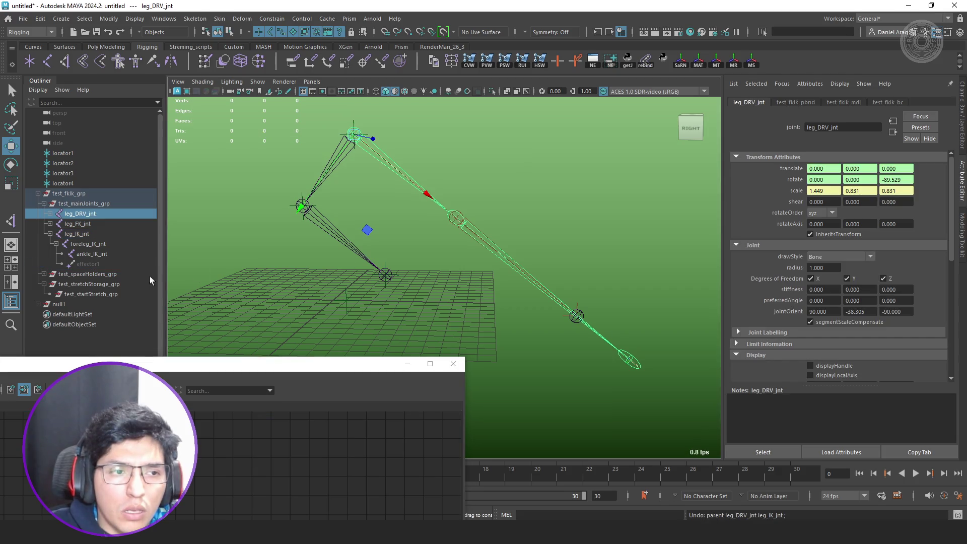
# - Try parenting foreleg_DRV_jnt under leg_IK_jnt and ankle_DRV_jnt under foreleg_IK_jnt, then undo both
pyautogui.click(51, 214)
pyautogui.click(93, 222)
pyautogui.moveTo(99, 222); pyautogui.dragTo(94, 245, button='middle')
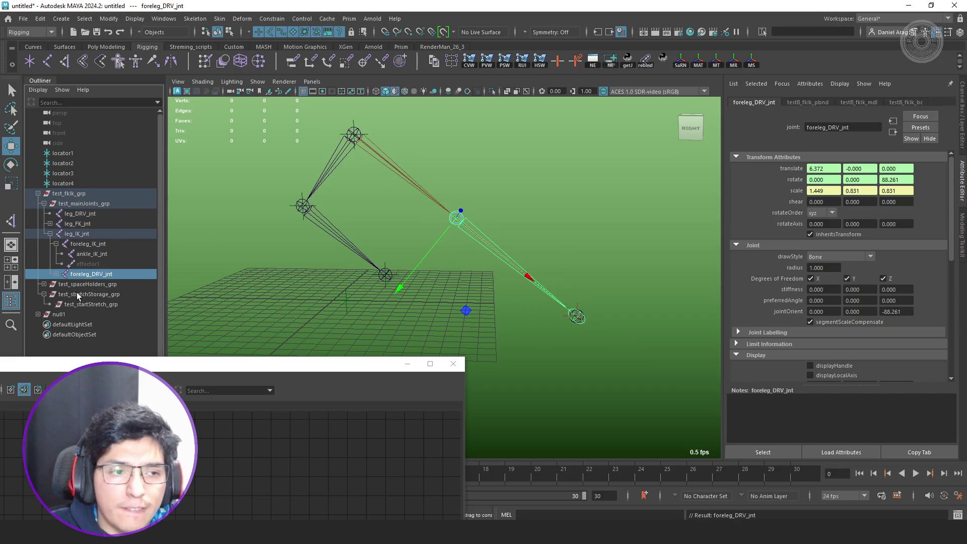
pyautogui.click(56, 275)
pyautogui.click(97, 284)
pyautogui.moveTo(98, 286); pyautogui.dragTo(112, 244, button='middle')
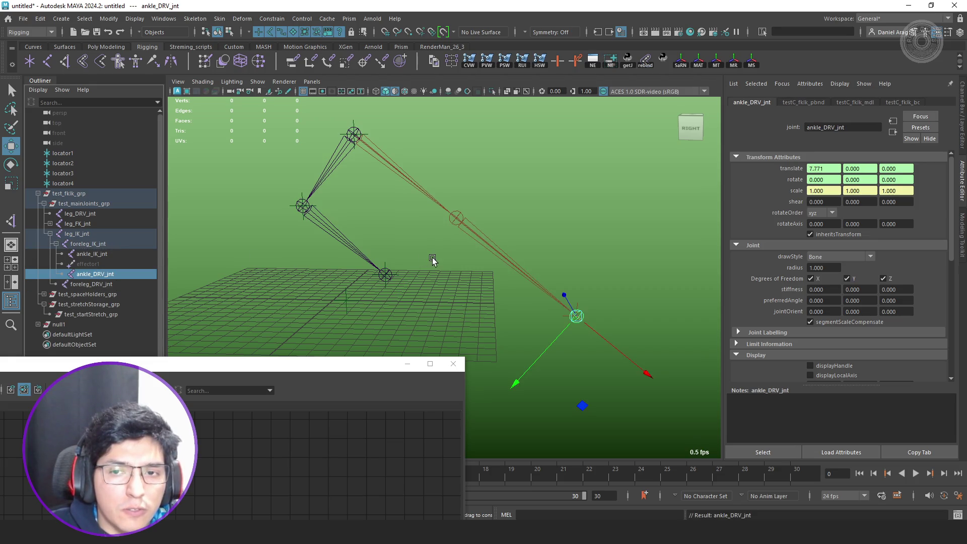
pyautogui.keyDown('alt'); pyautogui.moveTo(432, 257); pyautogui.dragTo(439, 257); pyautogui.keyUp('alt')
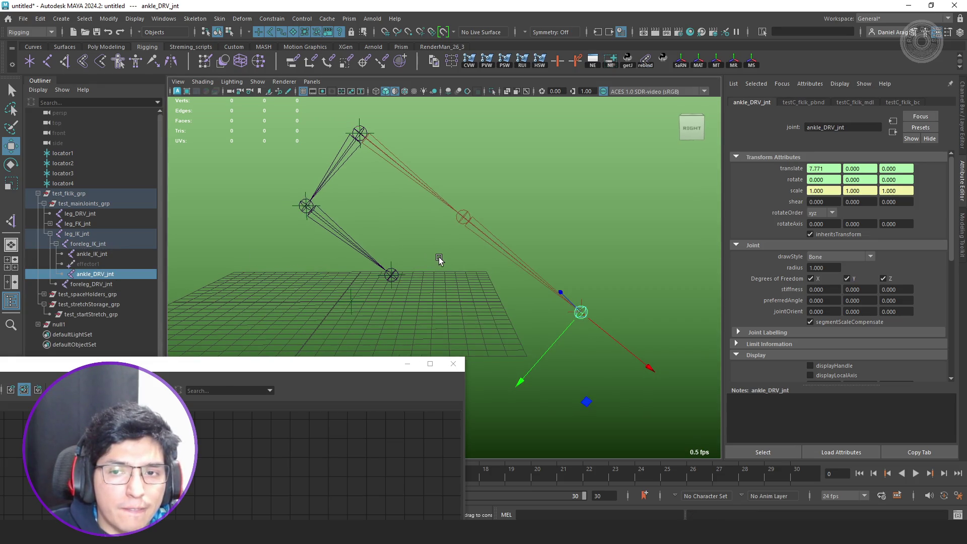
pyautogui.click(104, 285)
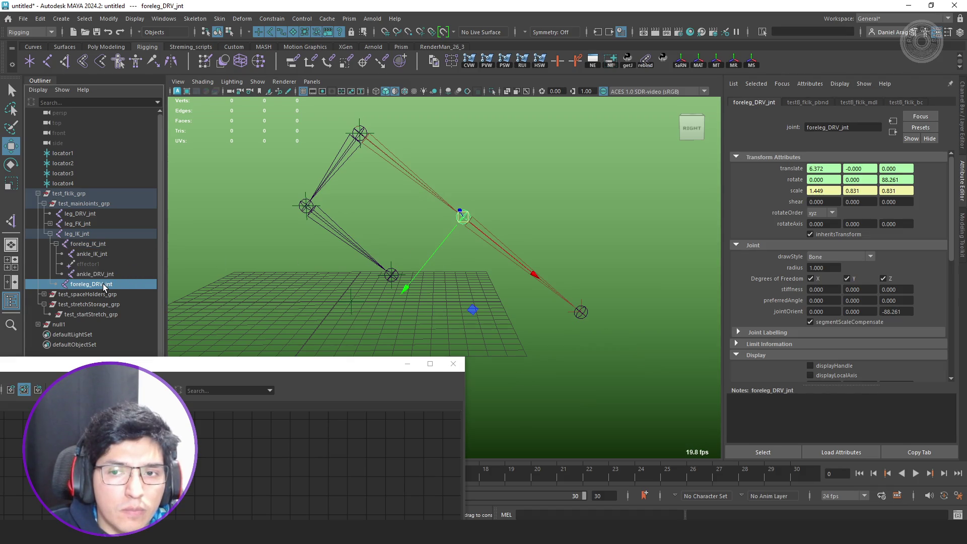
pyautogui.click(81, 235)
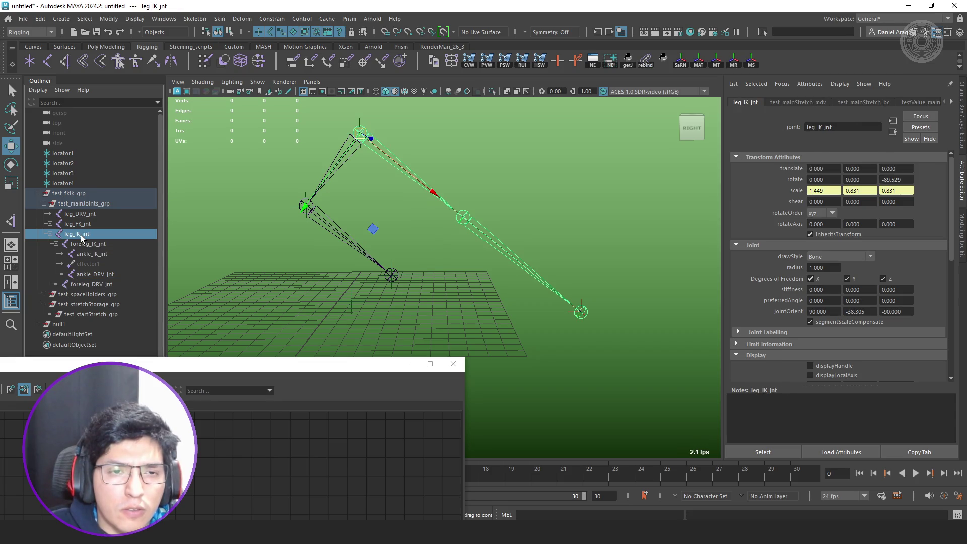
pyautogui.hotkey('ctrl', 'z')
pyautogui.hotkey('ctrl', 'z')
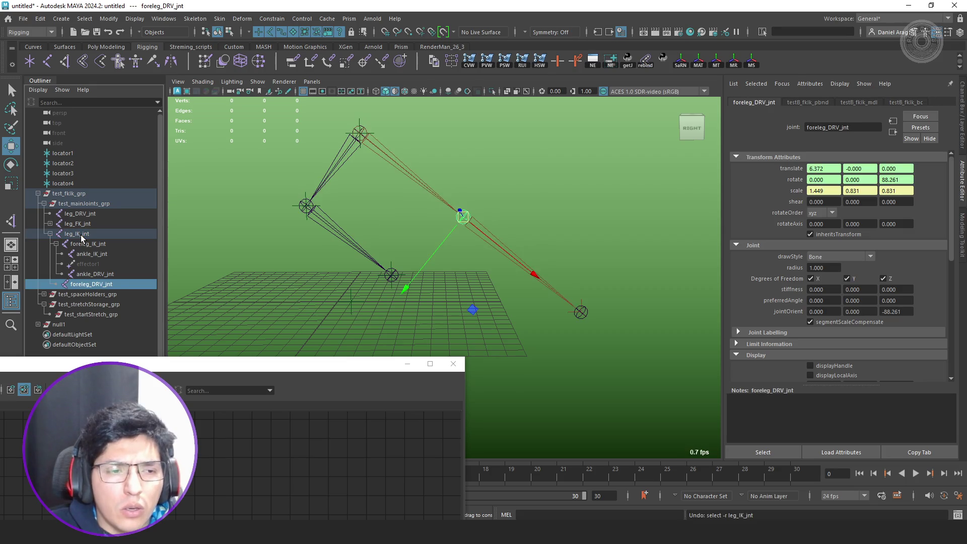
pyautogui.hotkey('ctrl', 'z')
pyautogui.hotkey('ctrl', 'z')
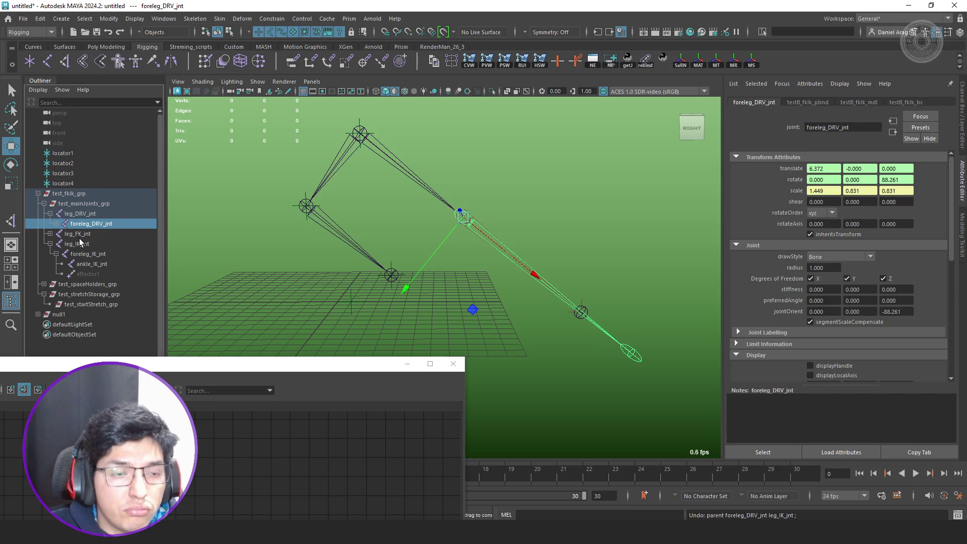
# - Move null1 back to 0, 2, -4 so the leg unstretches, then deselect
pyautogui.click(70, 314)
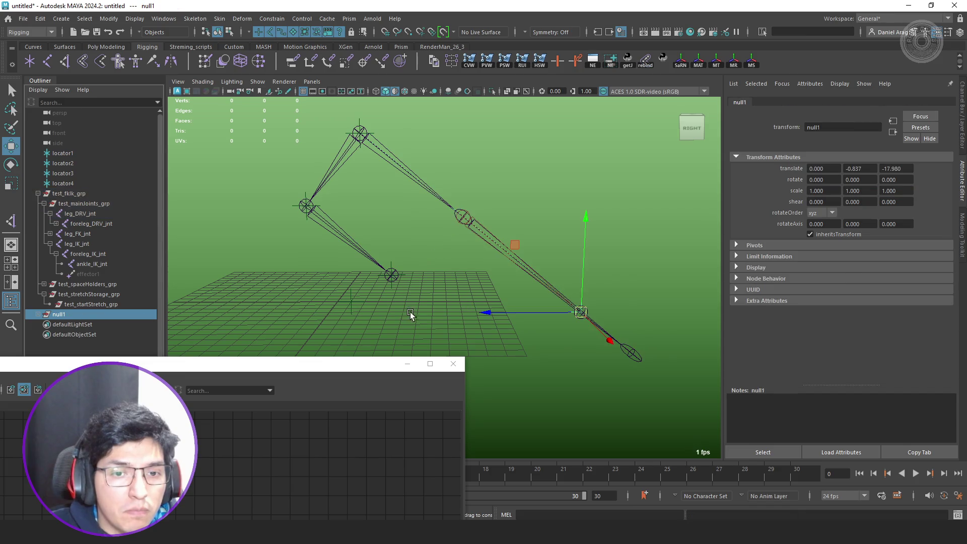
pyautogui.keyDown('alt'); pyautogui.moveTo(450, 253); pyautogui.dragTo(450, 271, button='middle'); pyautogui.keyUp('alt')
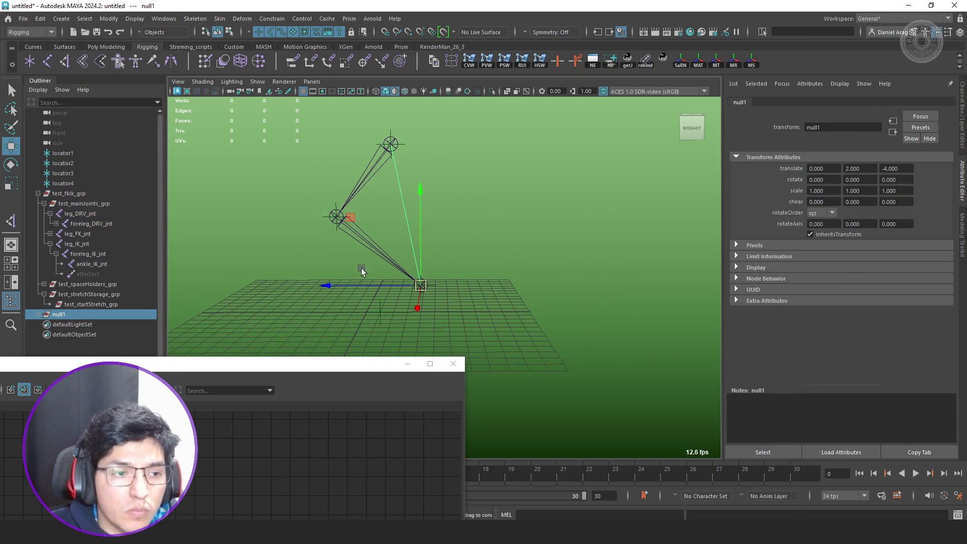
pyautogui.click(261, 200)
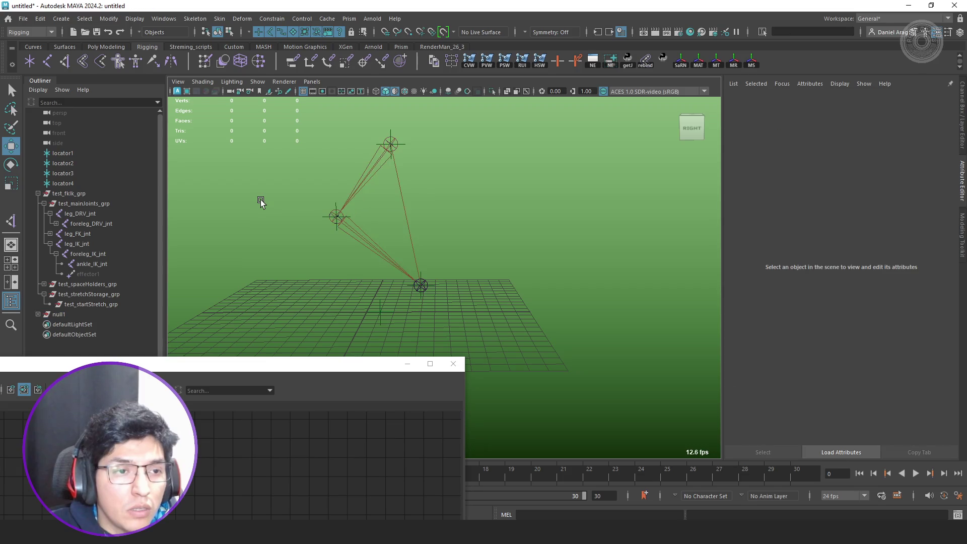
# - Point-constrain leg_IK_jnt to a new hip locator5; try a parent constraint on leg_DRV_jnt and undo it
pyautogui.click(29, 61)
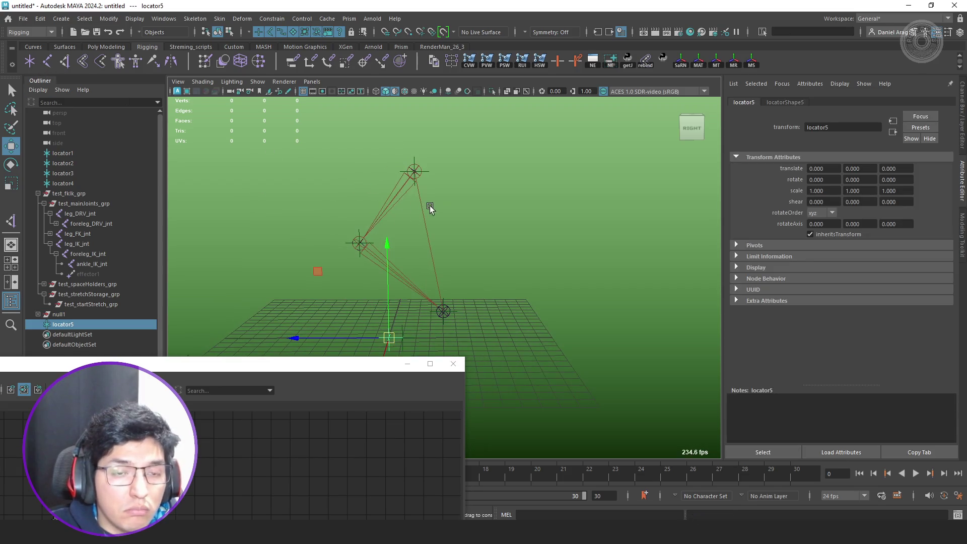
pyautogui.moveTo(422, 186); pyautogui.dragTo(415, 173, button='middle')
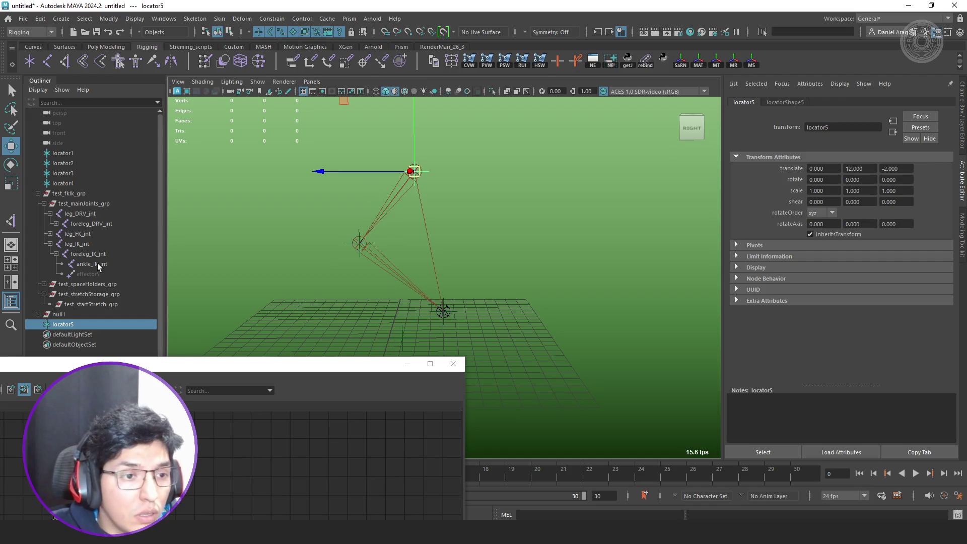
pyautogui.keyDown('ctrl'); pyautogui.click(77, 244); pyautogui.keyUp('ctrl')
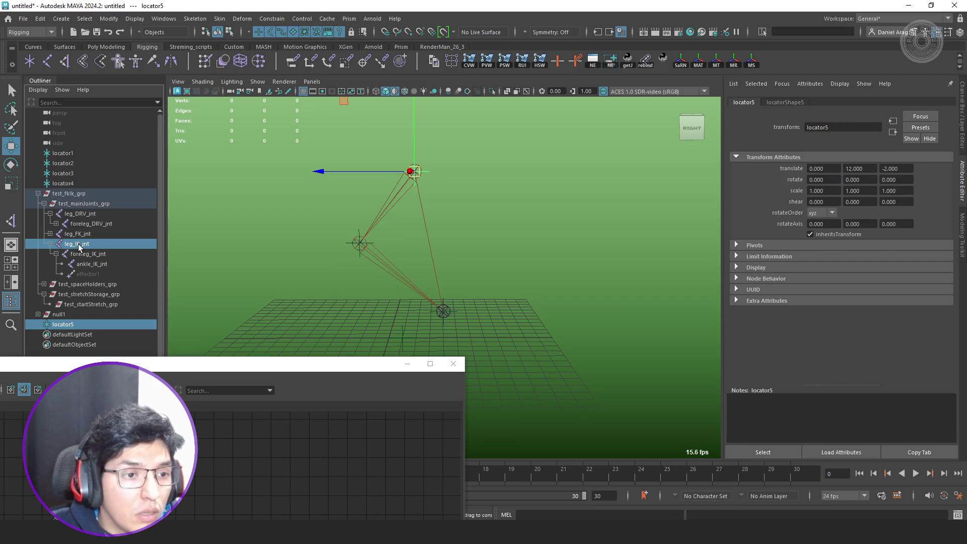
pyautogui.click(310, 62)
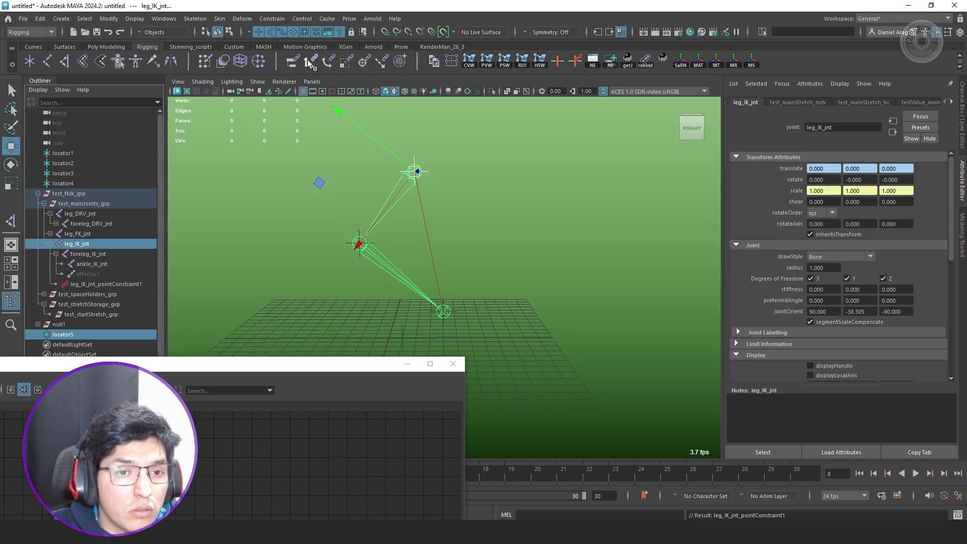
pyautogui.keyDown('ctrl'); pyautogui.click(86, 243); pyautogui.keyUp('ctrl')
pyautogui.keyDown('ctrl'); pyautogui.click(94, 215); pyautogui.keyUp('ctrl')
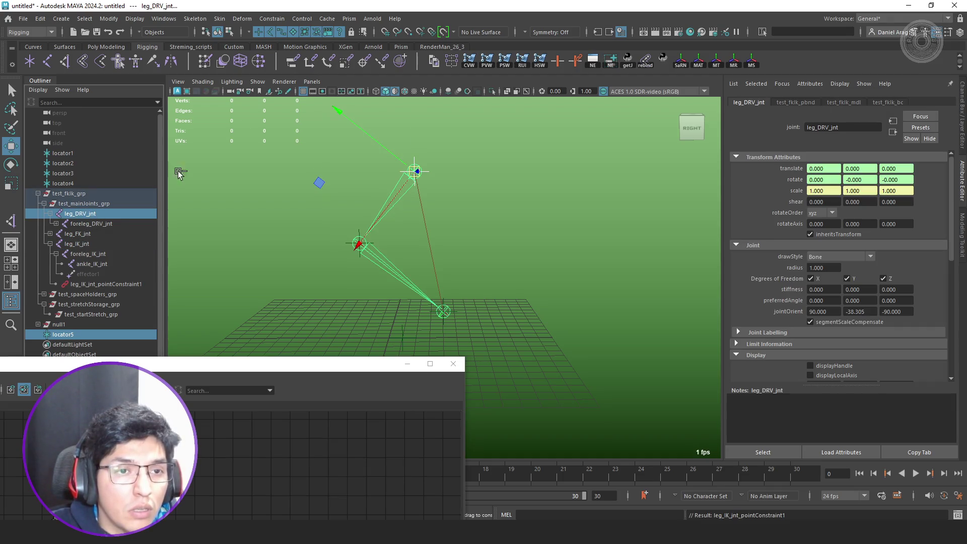
pyautogui.click(292, 61)
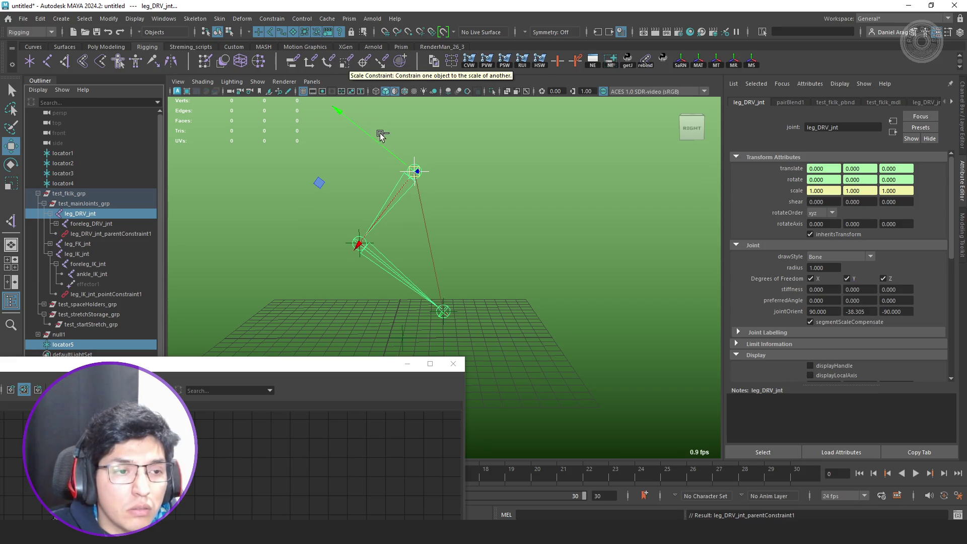
pyautogui.hotkey('ctrl', 'z')
# - Parent- and scale-constrain leg_FK_jnt to locator5
pyautogui.keyDown('ctrl'); pyautogui.click(83, 213); pyautogui.keyUp('ctrl')
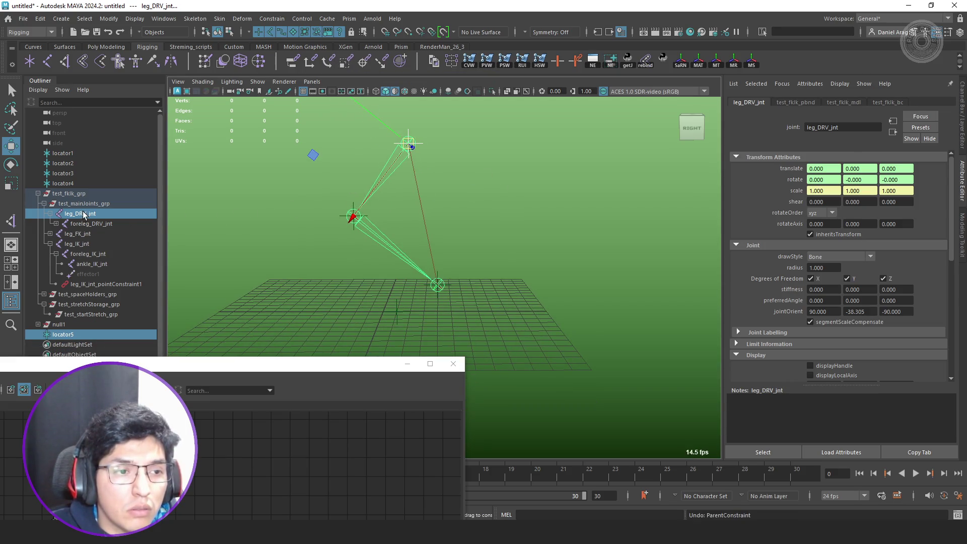
pyautogui.keyDown('ctrl'); pyautogui.click(86, 234); pyautogui.keyUp('ctrl')
pyautogui.click(293, 62)
pyautogui.click(346, 64)
pyautogui.click(549, 234)
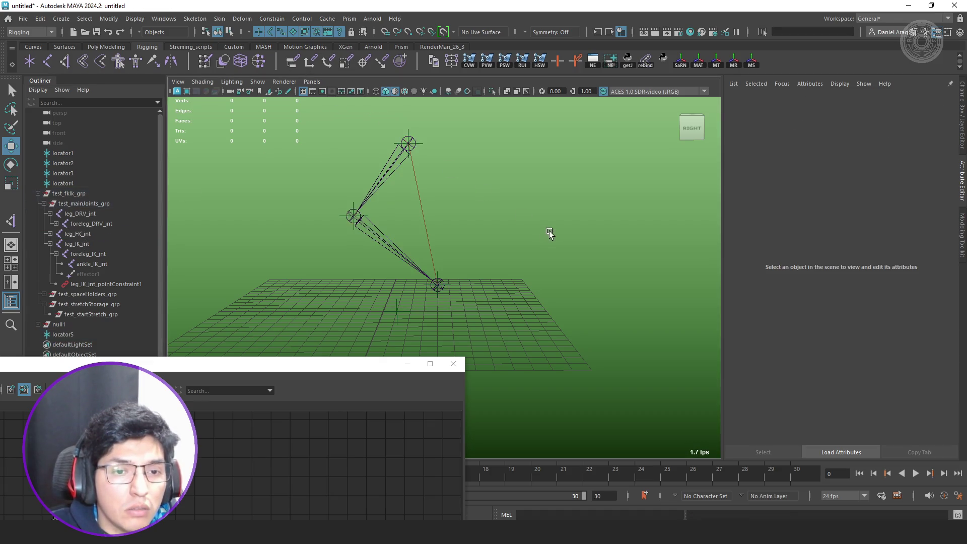
# - Test the rig by pulling null1 to stretch the leg, then undo the move
pyautogui.click(59, 325)
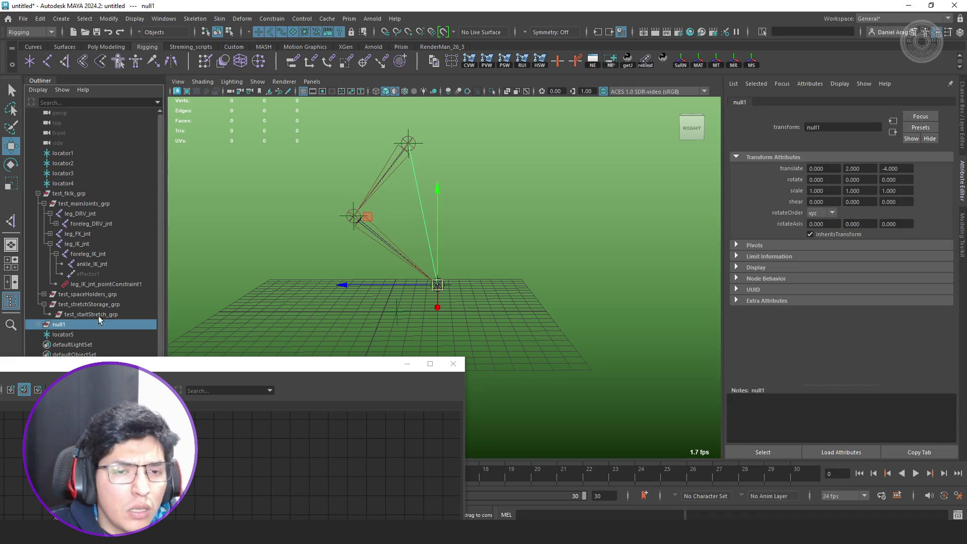
pyautogui.moveTo(384, 211)
pyautogui.mouseDown()
pyautogui.moveTo(371, 218)
pyautogui.moveTo(454, 230)
pyautogui.mouseUp()
pyautogui.moveTo(455, 230)
pyautogui.mouseDown(button='middle')
pyautogui.moveTo(541, 258)
pyautogui.moveTo(588, 252)
pyautogui.moveTo(606, 237)
pyautogui.moveTo(597, 240)
pyautogui.mouseUp(button='middle')
pyautogui.moveTo(596, 241)
pyautogui.keyDown('alt'); pyautogui.mouseDown()
pyautogui.moveTo(512, 213)
pyautogui.moveTo(498, 227)
pyautogui.mouseUp(); pyautogui.keyUp('alt')
pyautogui.hotkey('ctrl', 'z')
pyautogui.hotkey('ctrl', 'z')
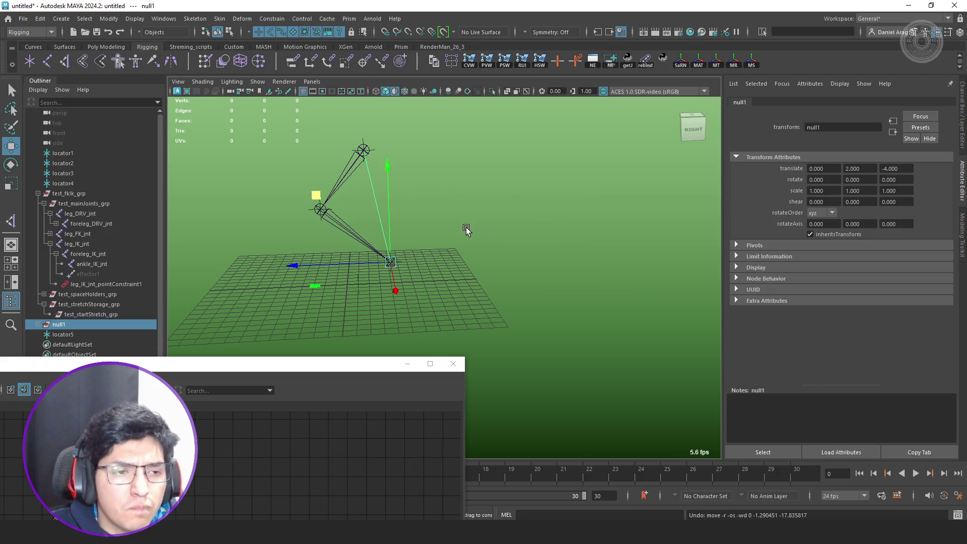
pyautogui.hotkey('ctrl', 'z')
pyautogui.press('q')
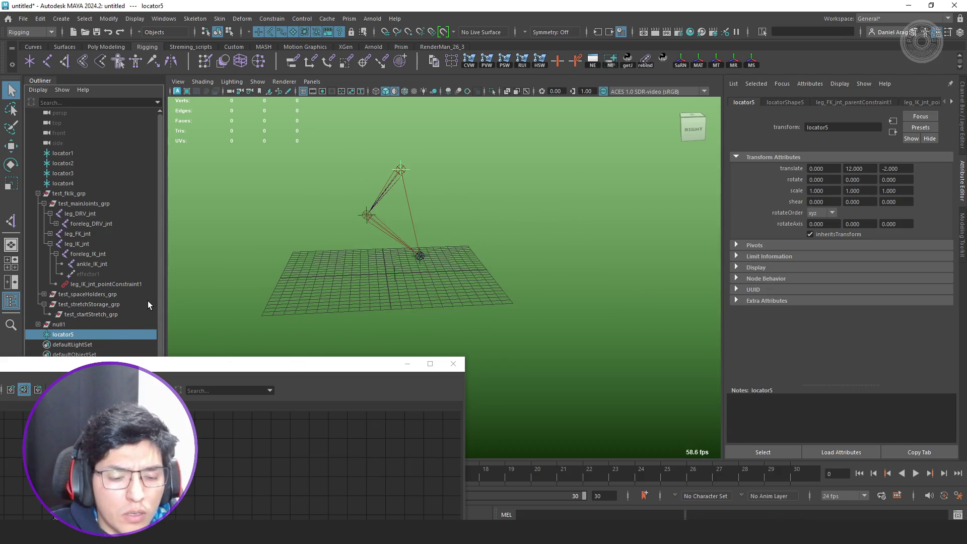
# - Snap locator6 onto the knee joint and locator7 onto the ankle joint
pyautogui.click(62, 345)
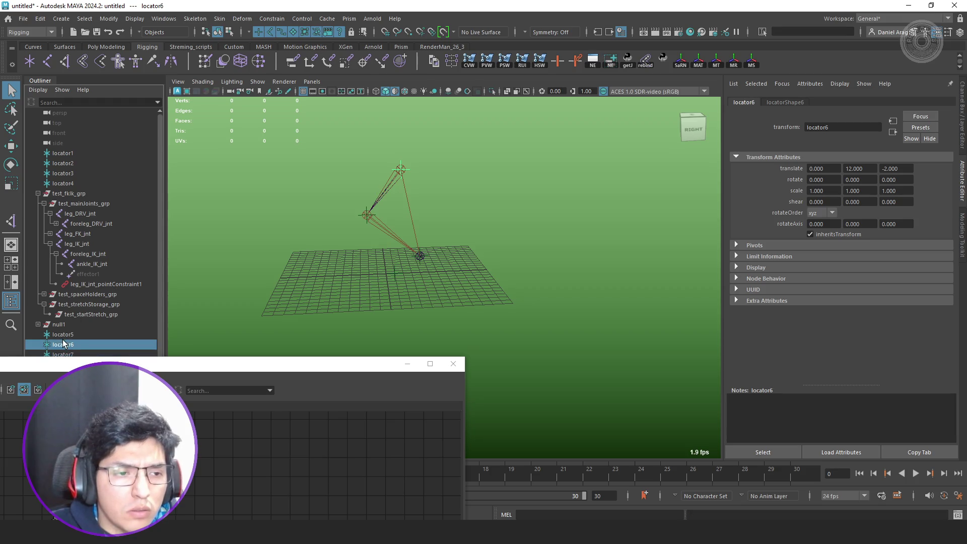
pyautogui.press('w')
pyautogui.scroll(3, 307, 233)
pyautogui.moveTo(318, 201); pyautogui.dragTo(313, 173, button='middle')
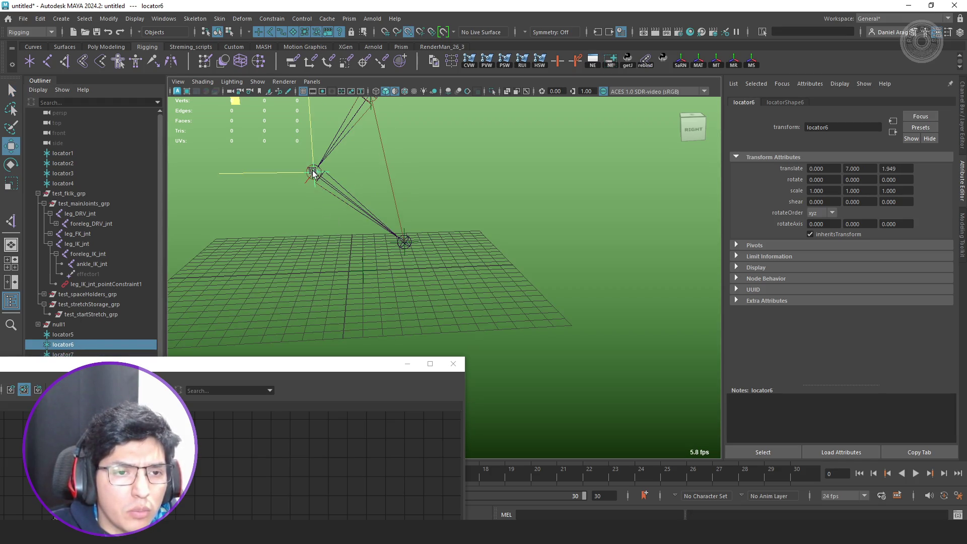
pyautogui.click(72, 353)
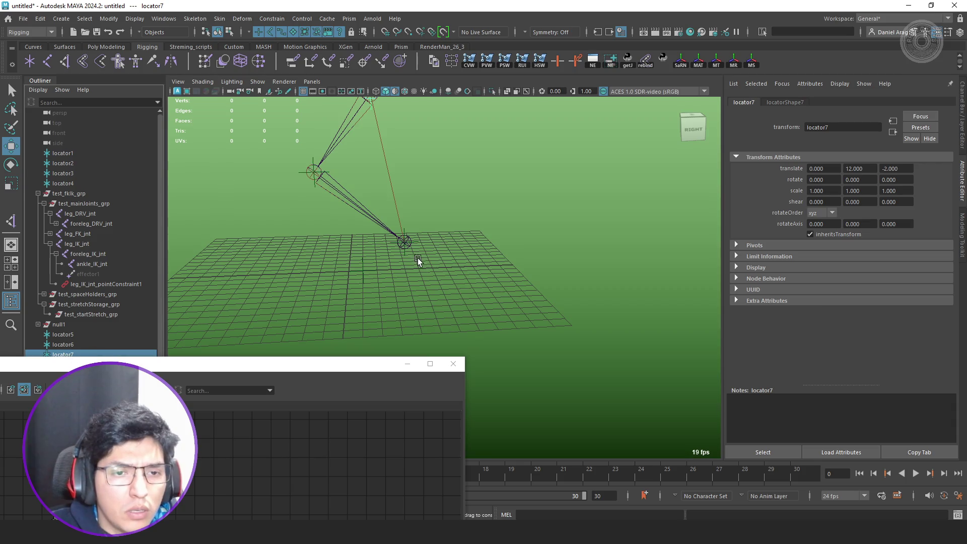
pyautogui.middleClick(407, 243)
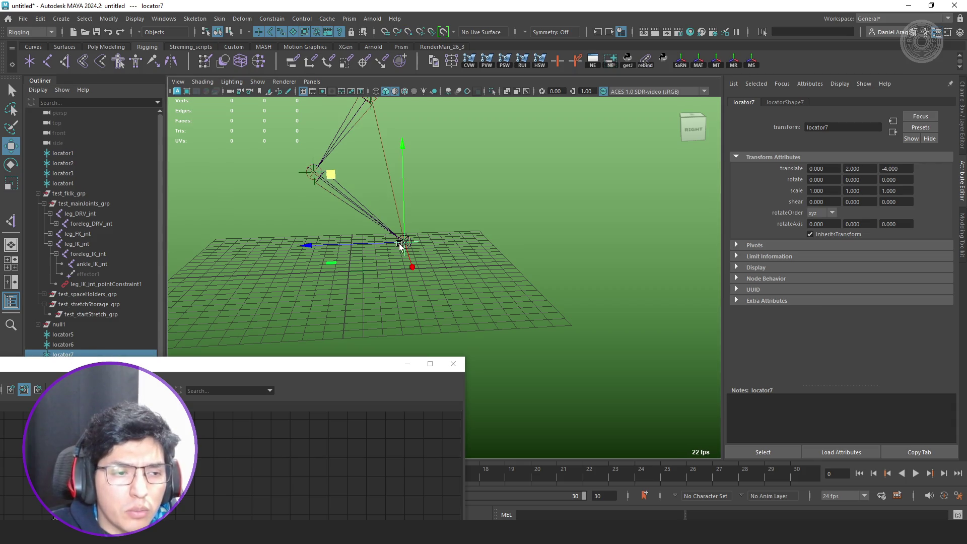
# - Parent- and scale-constrain foreleg_FK_jnt to locator6
pyautogui.click(69, 343)
pyautogui.click(82, 235)
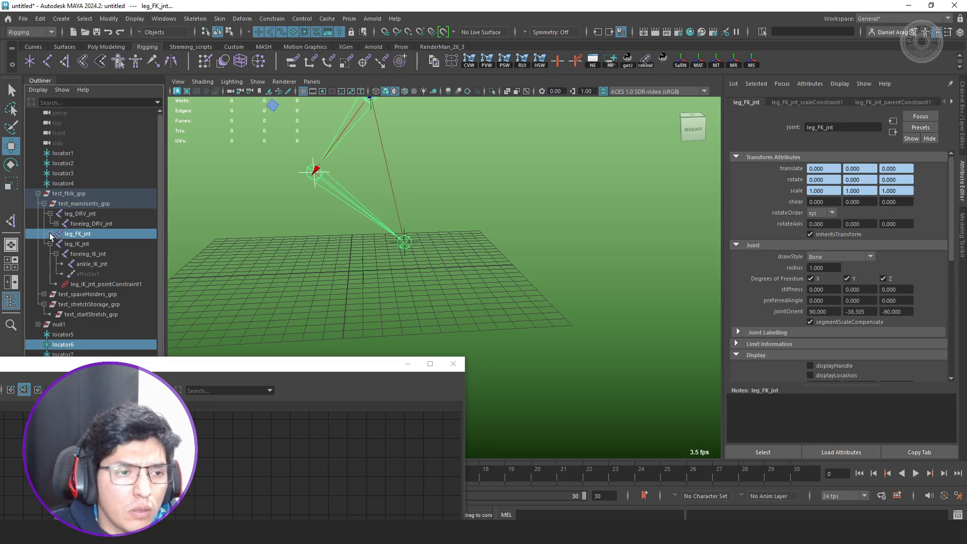
pyautogui.click(50, 233)
pyautogui.click(56, 243)
pyautogui.click(88, 244)
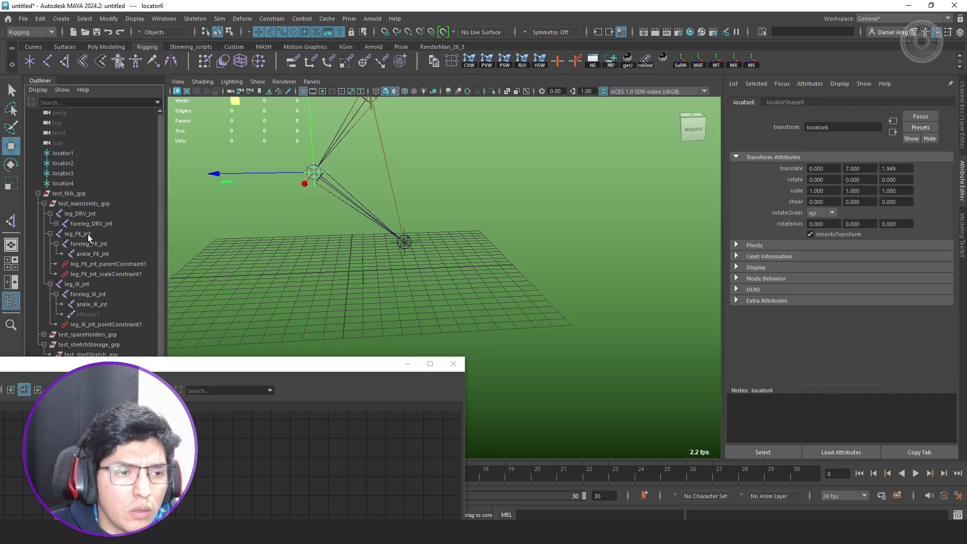
pyautogui.click(292, 61)
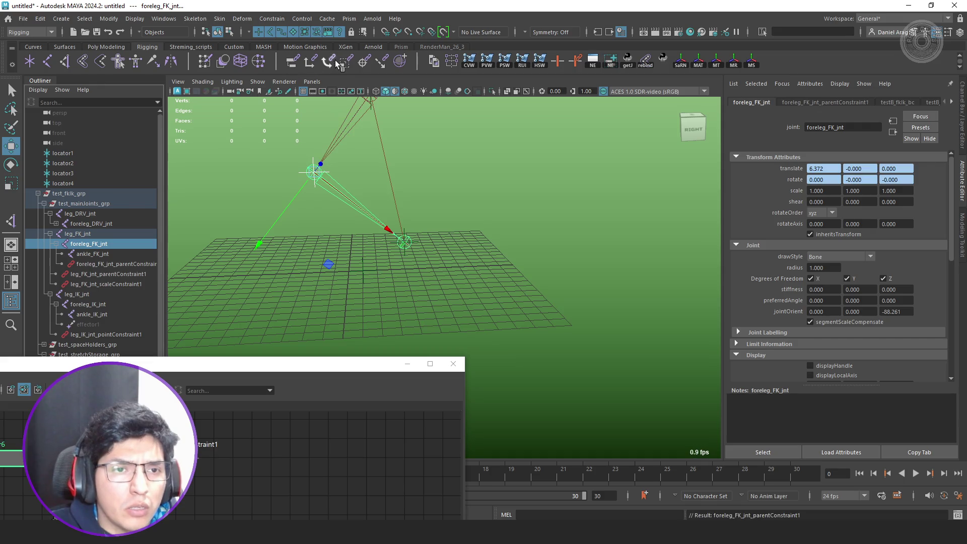
pyautogui.click(346, 61)
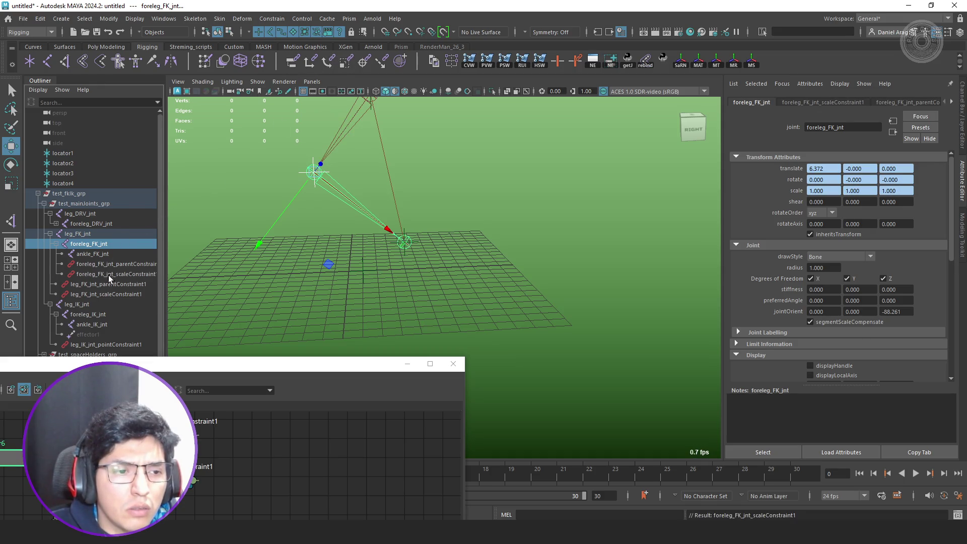
# - Parent- and scale-constrain ankle_FK_jnt to locator7
pyautogui.click(454, 364)
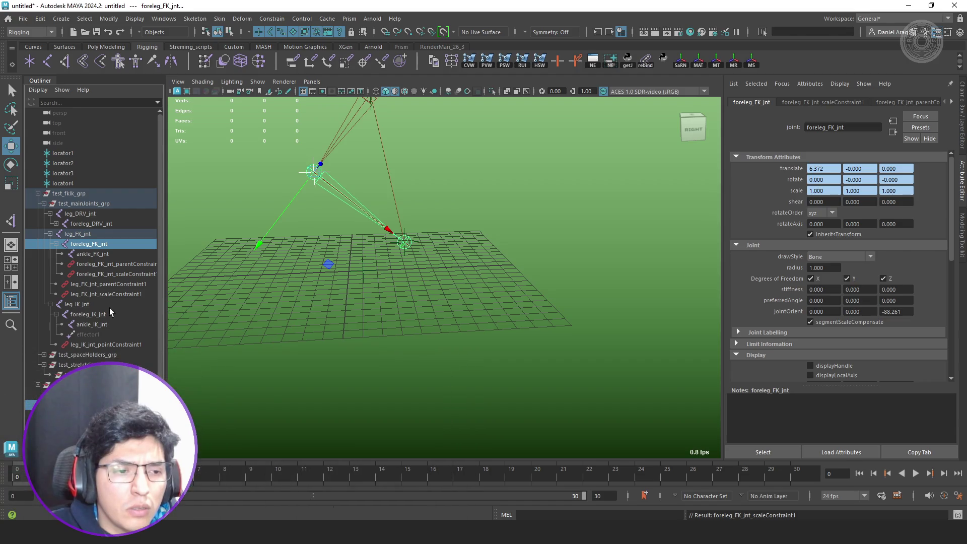
pyautogui.click(110, 253)
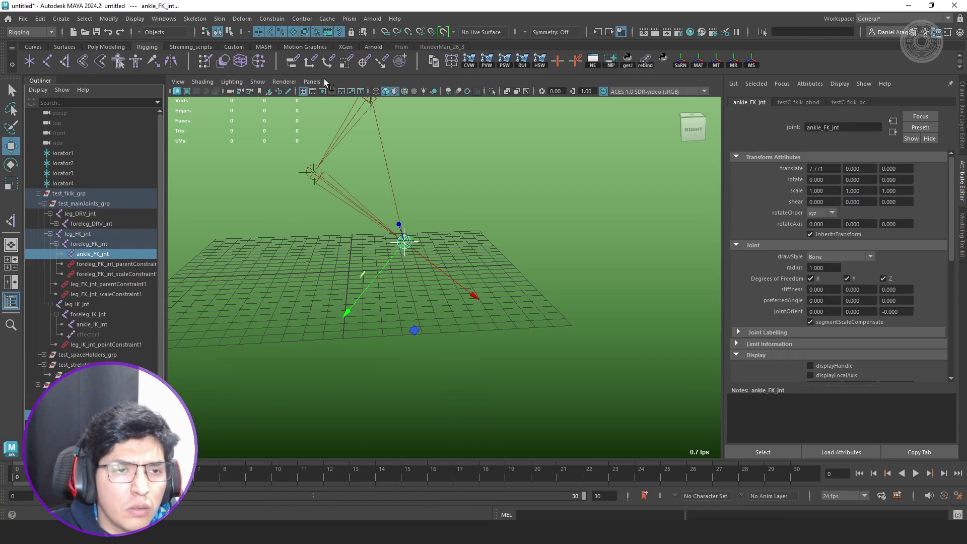
pyautogui.click(292, 61)
pyautogui.click(345, 62)
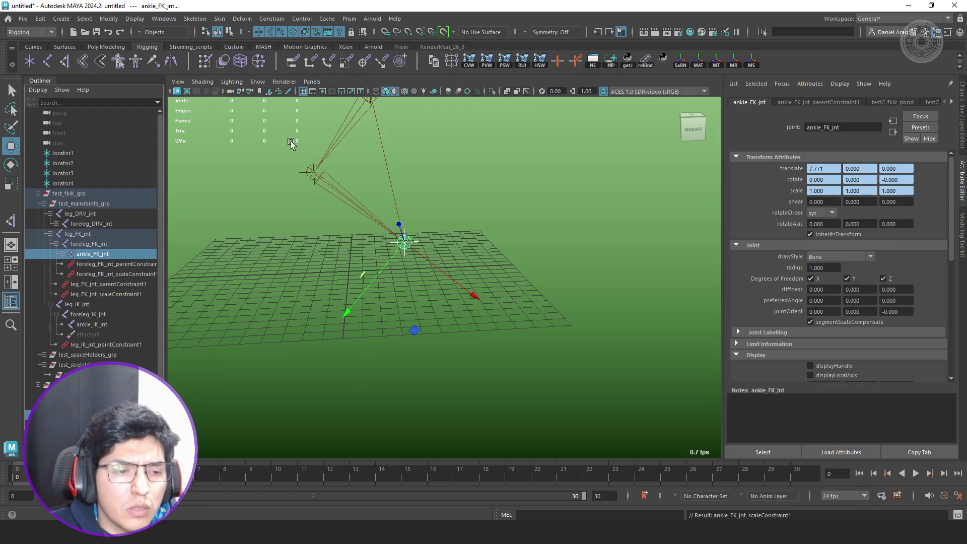
# - Test the constraints by moving null1 to stretch the leg, then undo
pyautogui.click(35, 395)
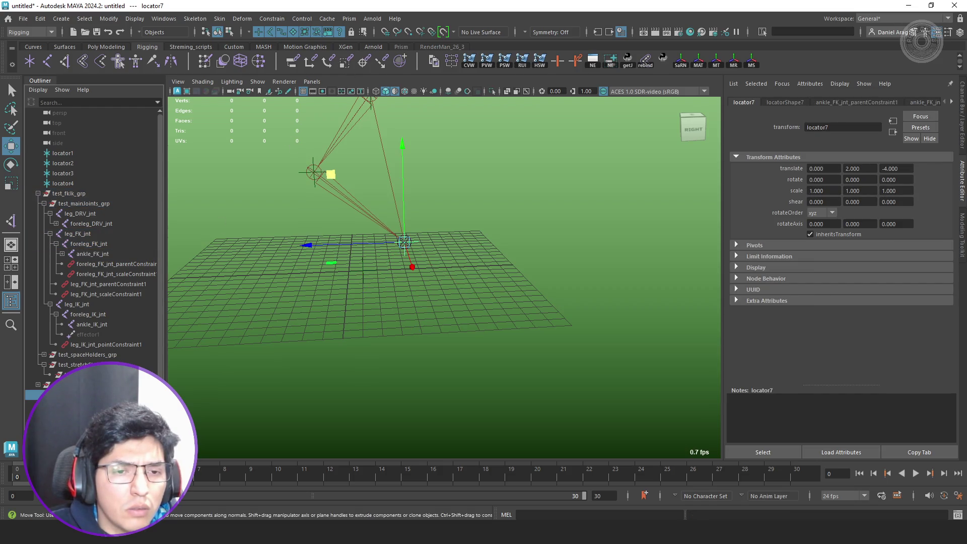
pyautogui.moveTo(358, 283)
pyautogui.keyDown('alt'); pyautogui.mouseDown()
pyautogui.moveTo(355, 273)
pyautogui.moveTo(377, 266)
pyautogui.moveTo(396, 308)
pyautogui.moveTo(447, 279)
pyautogui.mouseUp(); pyautogui.keyUp('alt')
pyautogui.click(35, 384)
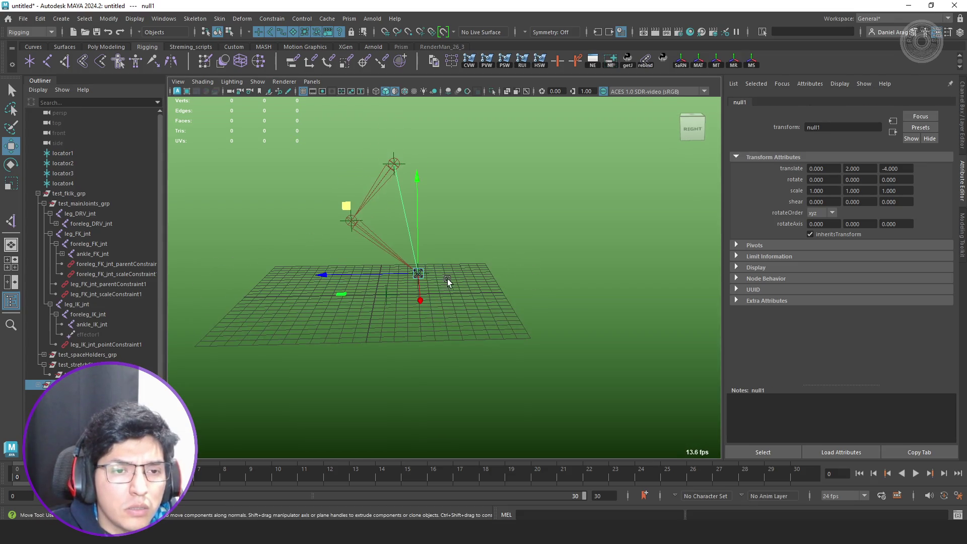
pyautogui.moveTo(447, 279)
pyautogui.mouseDown(button='middle')
pyautogui.moveTo(377, 229)
pyautogui.moveTo(507, 228)
pyautogui.moveTo(546, 205)
pyautogui.mouseUp(button='middle')
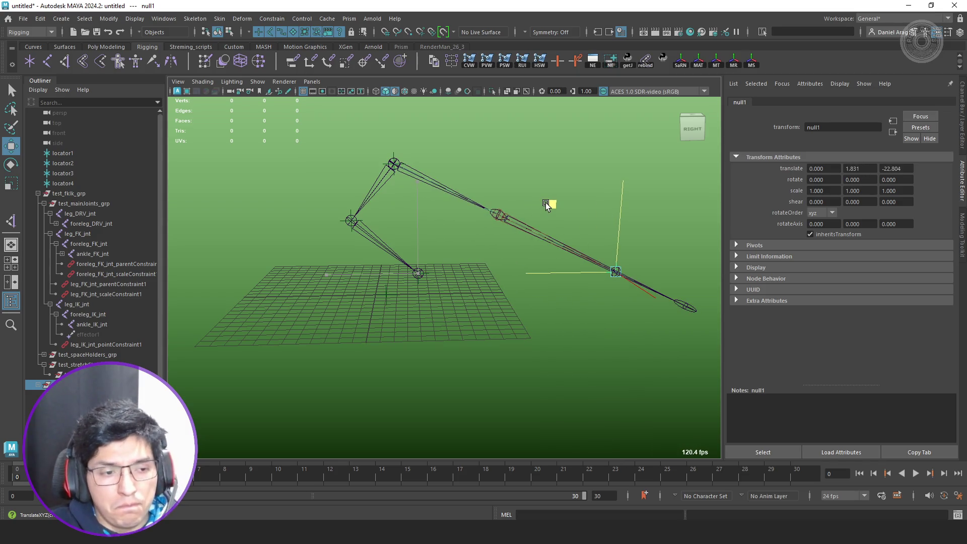
pyautogui.hotkey('ctrl', 'z')
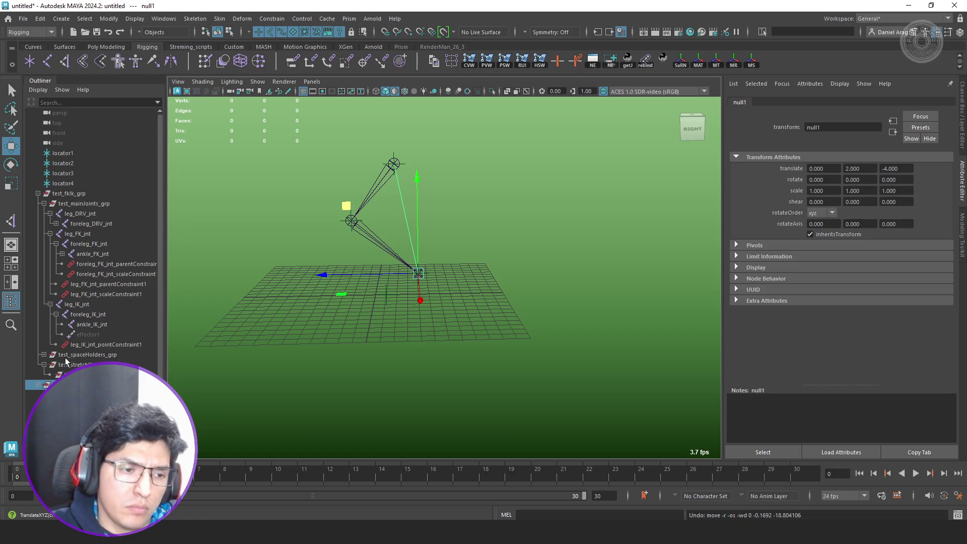
# - Delete locator7 along with its constraints
pyautogui.click(50, 403)
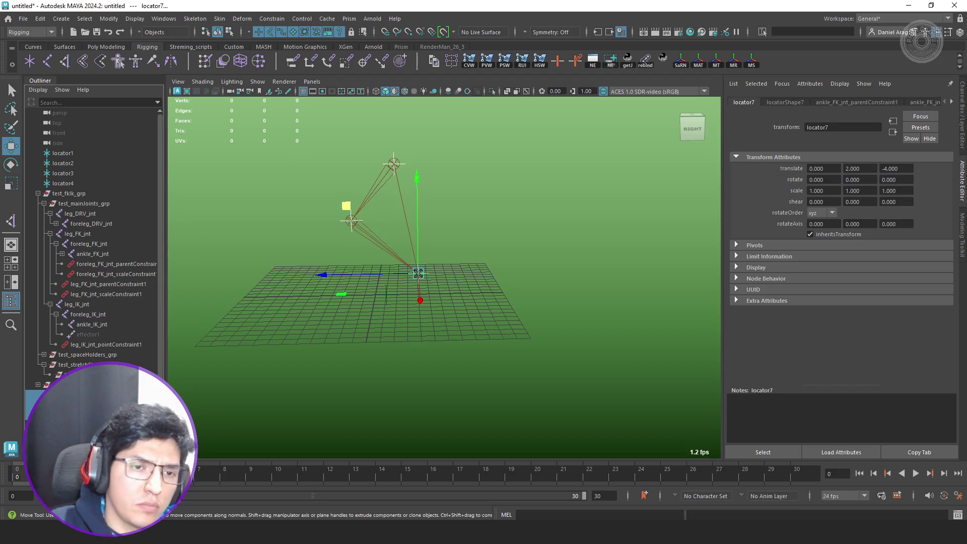
pyautogui.press('Delete')
pyautogui.click(101, 213)
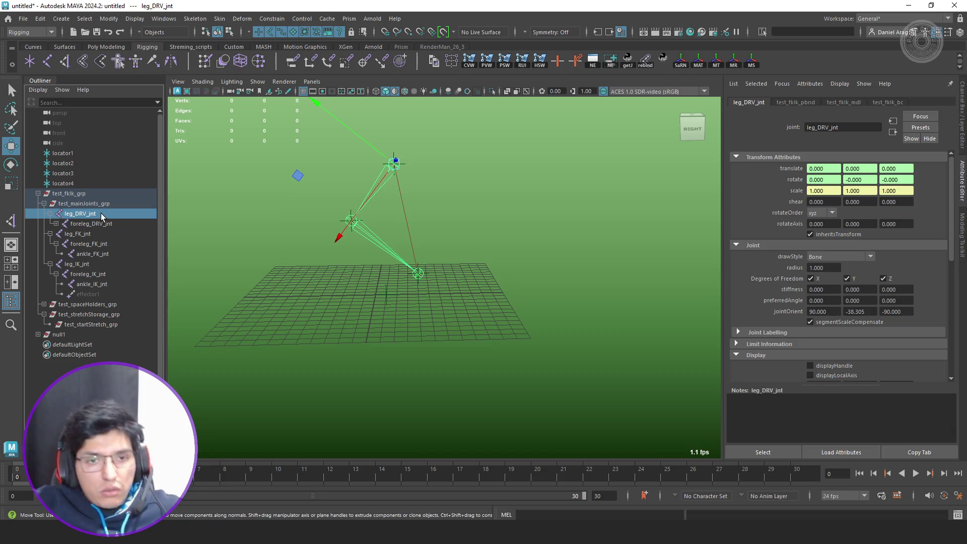
pyautogui.click(610, 59)
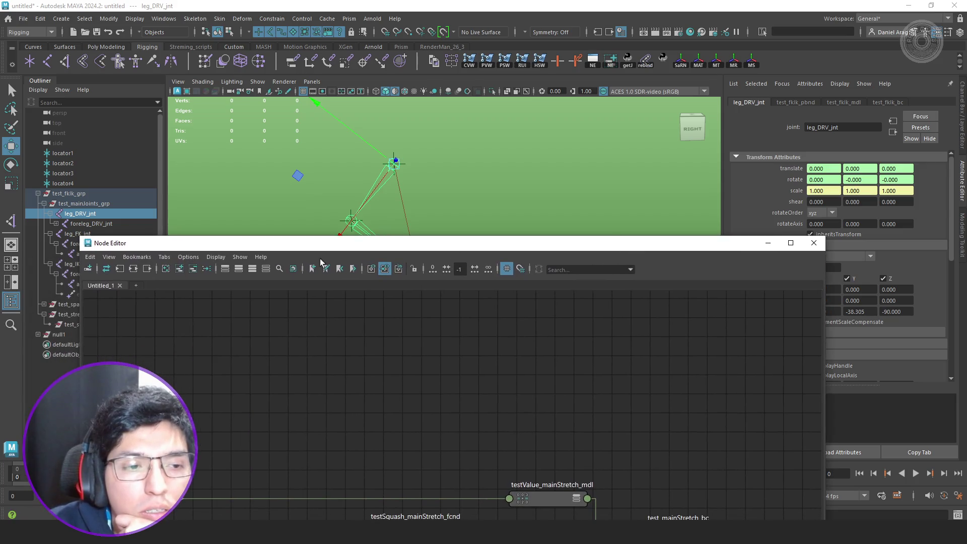
pyautogui.moveTo(513, 246)
pyautogui.mouseDown()
pyautogui.moveTo(603, 163)
pyautogui.moveTo(611, 82)
pyautogui.mouseUp()
pyautogui.scroll(3, 576, 212)
pyautogui.keyDown('alt'); pyautogui.moveTo(686, 317); pyautogui.dragTo(401, 271, button='middle'); pyautogui.keyUp('alt')
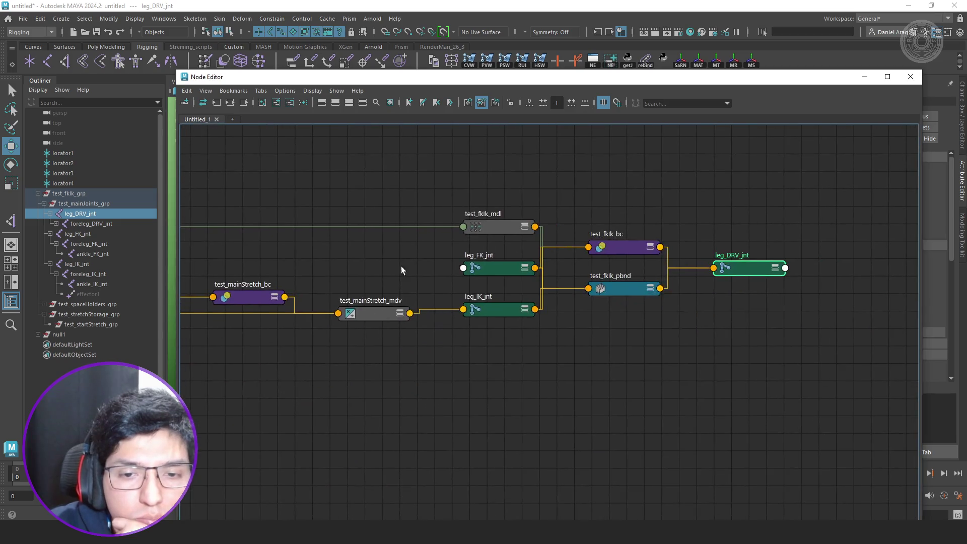
pyautogui.click(617, 244)
pyautogui.moveTo(737, 79); pyautogui.dragTo(582, 98)
pyautogui.click(469, 310)
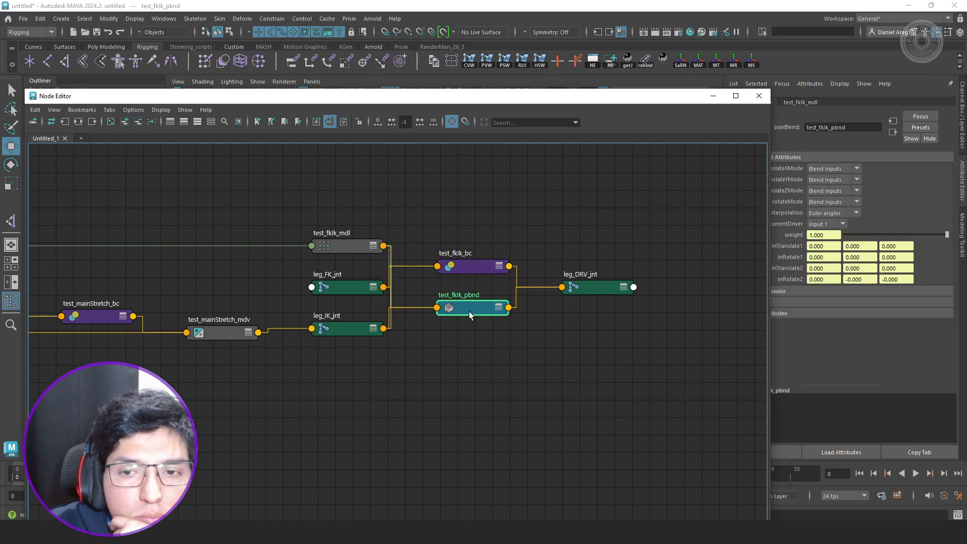
pyautogui.keyDown('alt'); pyautogui.moveTo(474, 346); pyautogui.dragTo(667, 355, button='middle'); pyautogui.keyUp('alt')
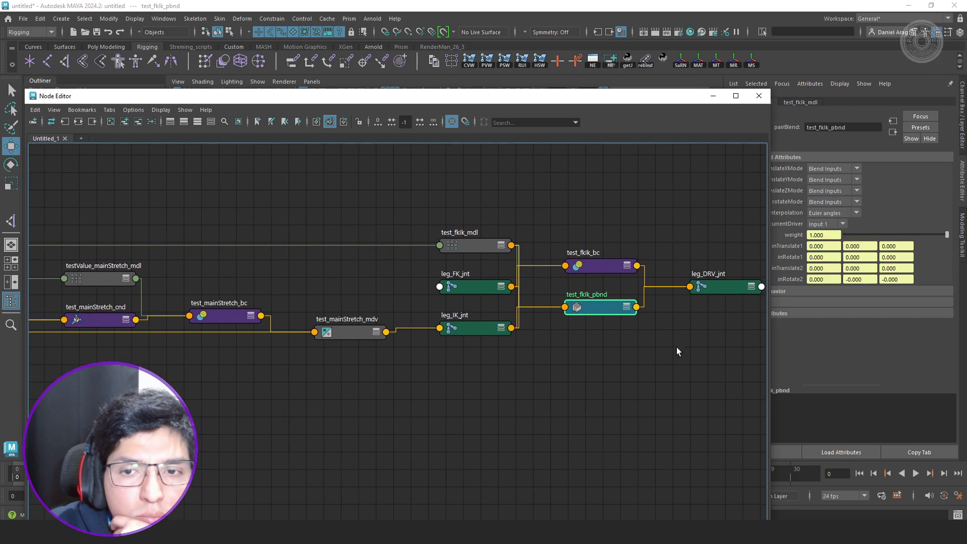
pyautogui.click(478, 286)
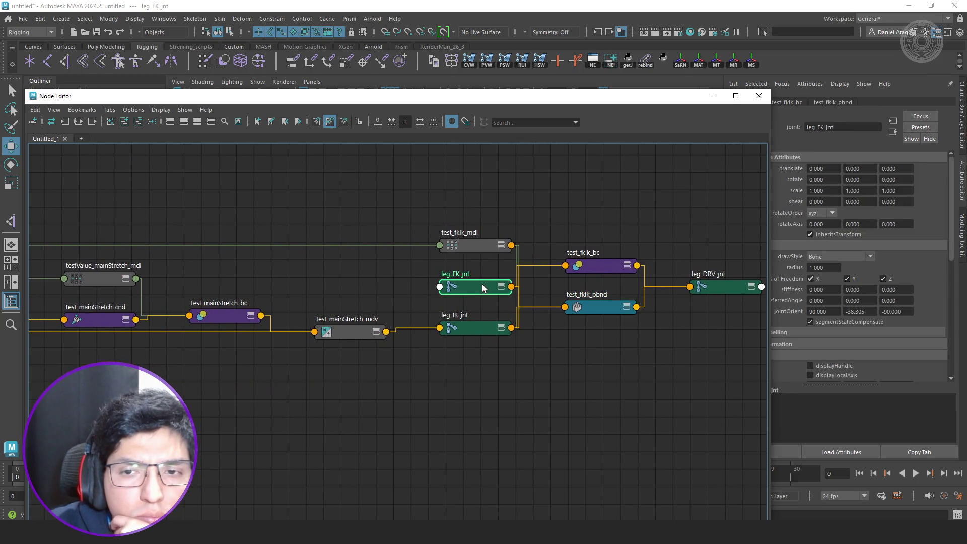
pyautogui.click(479, 319)
pyautogui.keyDown('alt'); pyautogui.moveTo(445, 360); pyautogui.dragTo(506, 355, button='middle'); pyautogui.keyUp('alt')
pyautogui.click(425, 330)
pyautogui.keyDown('alt'); pyautogui.moveTo(452, 308); pyautogui.dragTo(597, 319, button='middle'); pyautogui.keyUp('alt')
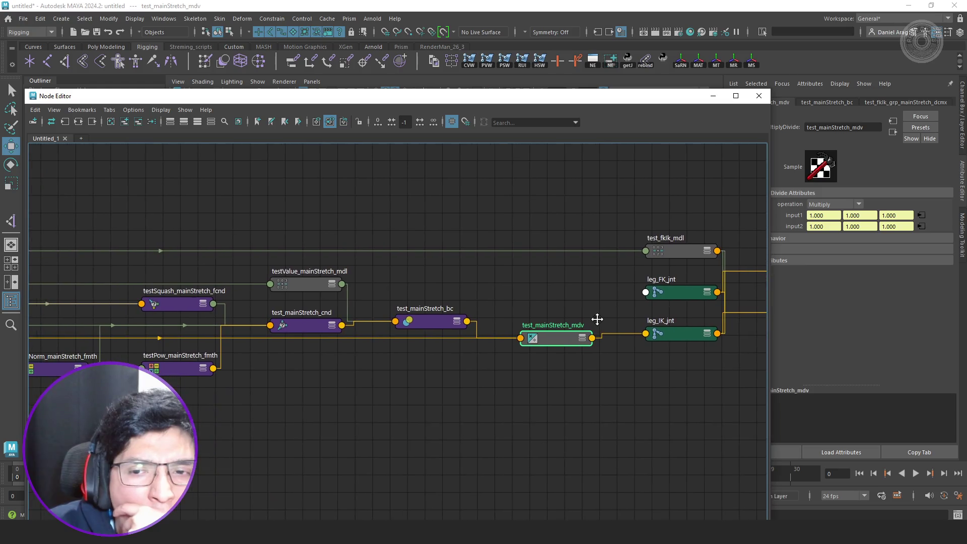
pyautogui.click(434, 323)
pyautogui.moveTo(421, 349)
pyautogui.keyDown('alt'); pyautogui.mouseDown(button='middle')
pyautogui.moveTo(500, 348)
pyautogui.moveTo(669, 315)
pyautogui.mouseUp(button='middle'); pyautogui.keyUp('alt')
# - Arrange test_end_stretch_grp and test_startStretch_grp on top, with test_fklk_grp below them
pyautogui.keyDown('alt'); pyautogui.moveTo(265, 360); pyautogui.dragTo(529, 364, button='middle'); pyautogui.keyUp('alt')
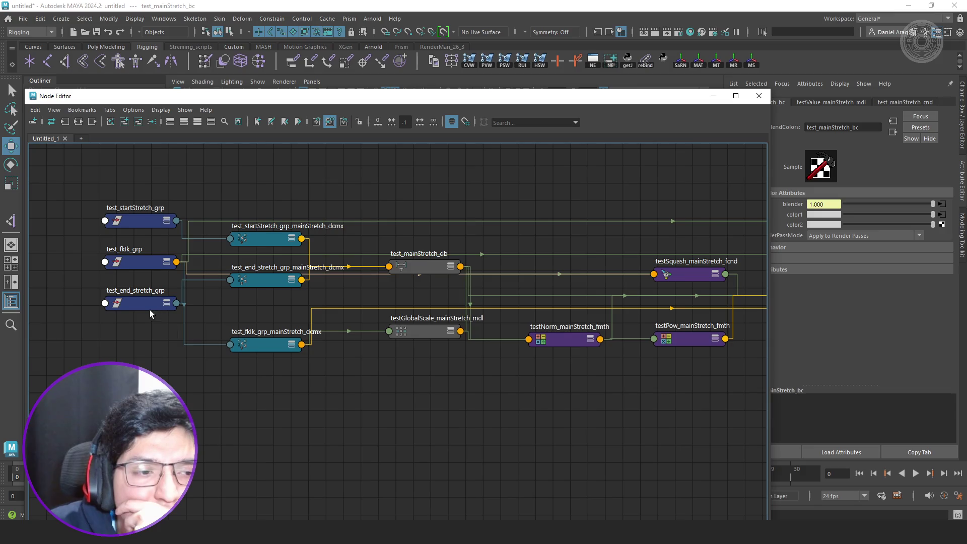
pyautogui.click(138, 304)
pyautogui.moveTo(137, 304)
pyautogui.mouseDown()
pyautogui.moveTo(90, 338)
pyautogui.moveTo(150, 185)
pyautogui.mouseUp()
pyautogui.moveTo(131, 262)
pyautogui.mouseDown()
pyautogui.moveTo(113, 333)
pyautogui.moveTo(98, 333)
pyautogui.mouseUp()
pyautogui.moveTo(137, 223)
pyautogui.mouseDown()
pyautogui.moveTo(92, 286)
pyautogui.moveTo(107, 200)
pyautogui.mouseUp()
pyautogui.keyDown('shift'); pyautogui.click(161, 173); pyautogui.keyUp('shift')
pyautogui.moveTo(162, 174)
pyautogui.mouseDown()
pyautogui.moveTo(113, 247)
pyautogui.moveTo(123, 234)
pyautogui.mouseUp()
pyautogui.click(141, 203)
pyautogui.moveTo(84, 267); pyautogui.dragTo(116, 186)
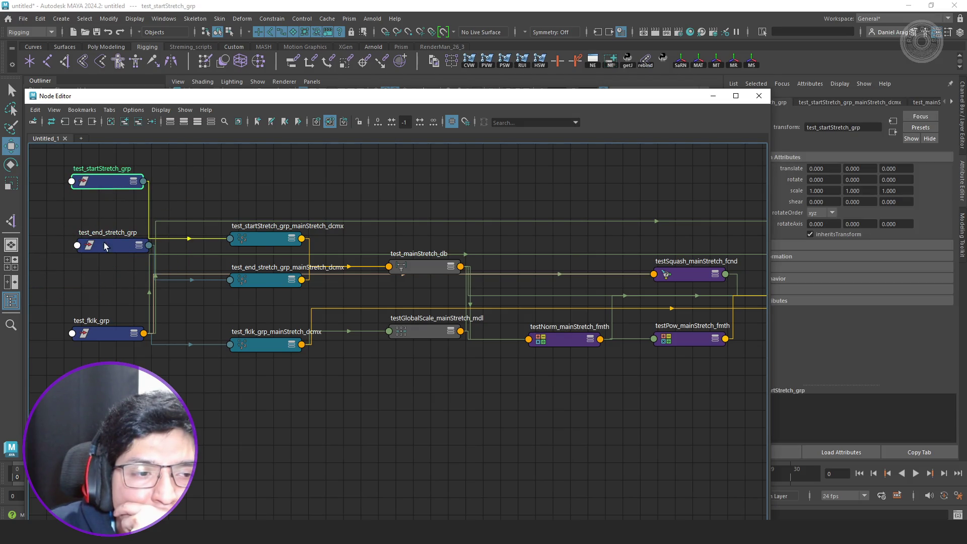
pyautogui.moveTo(112, 337)
pyautogui.mouseDown()
pyautogui.moveTo(126, 355)
pyautogui.moveTo(121, 418)
pyautogui.mouseUp()
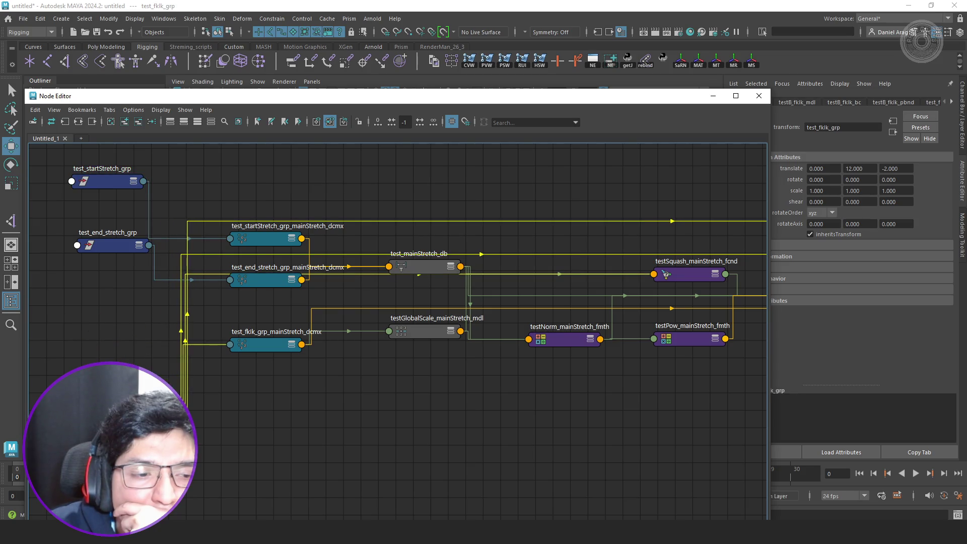
pyautogui.click(238, 384)
pyautogui.click(121, 417)
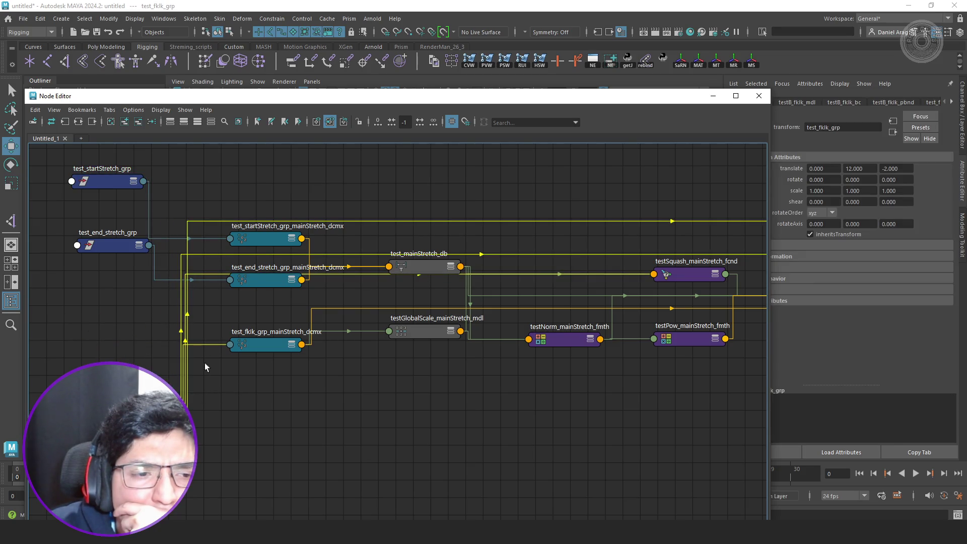
# - Raise the decompose matrix nodes and test_mainStretch_db; lower testValue_mainStretch_mdl and test_fklk_mdl
pyautogui.moveTo(282, 299)
pyautogui.mouseDown()
pyautogui.moveTo(294, 213)
pyautogui.moveTo(282, 179)
pyautogui.moveTo(289, 156)
pyautogui.mouseUp()
pyautogui.click(398, 202)
pyautogui.moveTo(423, 266); pyautogui.dragTo(446, 172)
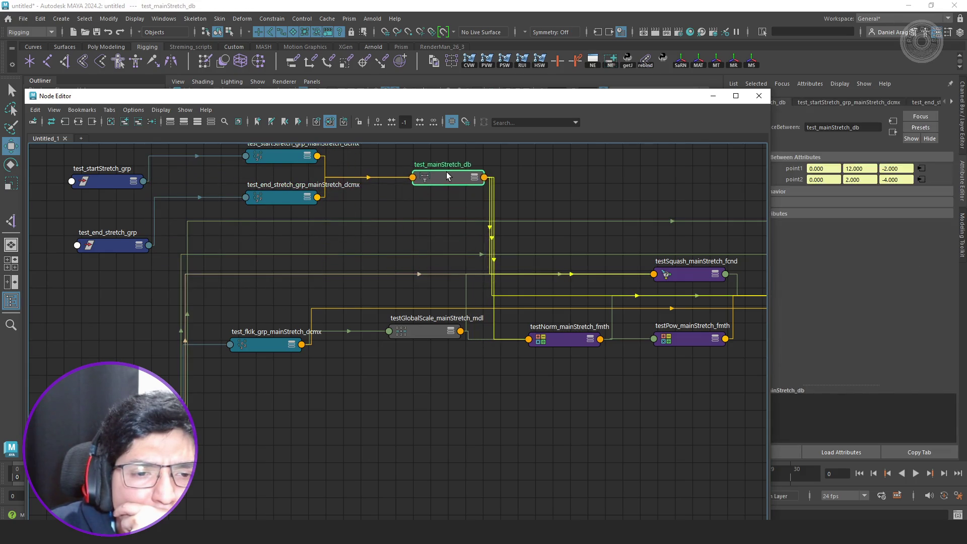
pyautogui.moveTo(498, 259); pyautogui.dragTo(299, 309, button='middle')
pyautogui.moveTo(650, 292); pyautogui.dragTo(618, 456)
pyautogui.scroll(-3, 575, 394)
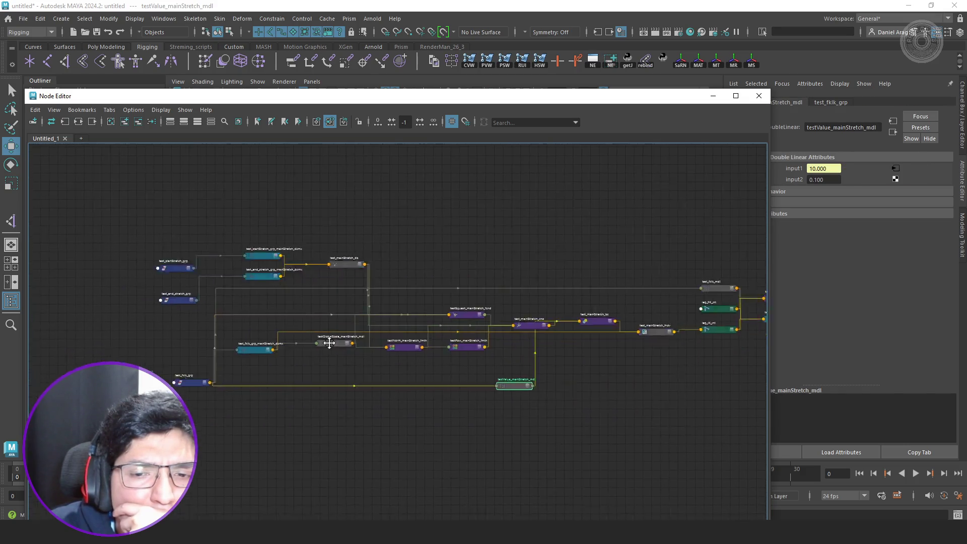
pyautogui.moveTo(703, 250); pyautogui.dragTo(717, 406)
pyautogui.moveTo(637, 359)
pyautogui.mouseDown(button='middle')
pyautogui.moveTo(312, 346)
pyautogui.moveTo(667, 338)
pyautogui.mouseUp(button='middle')
pyautogui.scroll(-3, 255, 384)
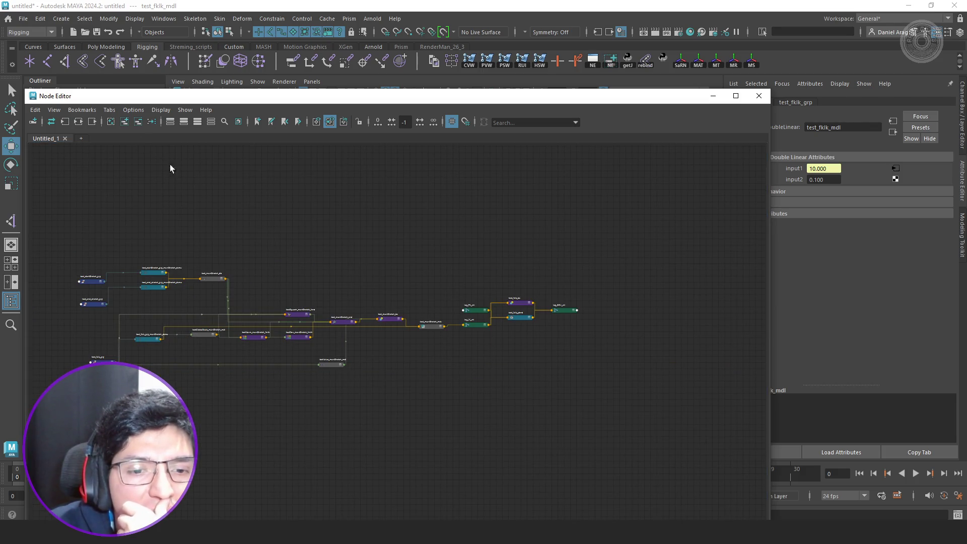
pyautogui.scroll(3, 287, 382)
pyautogui.moveTo(360, 391); pyautogui.dragTo(566, 406, button='middle')
pyautogui.scroll(3, 554, 395)
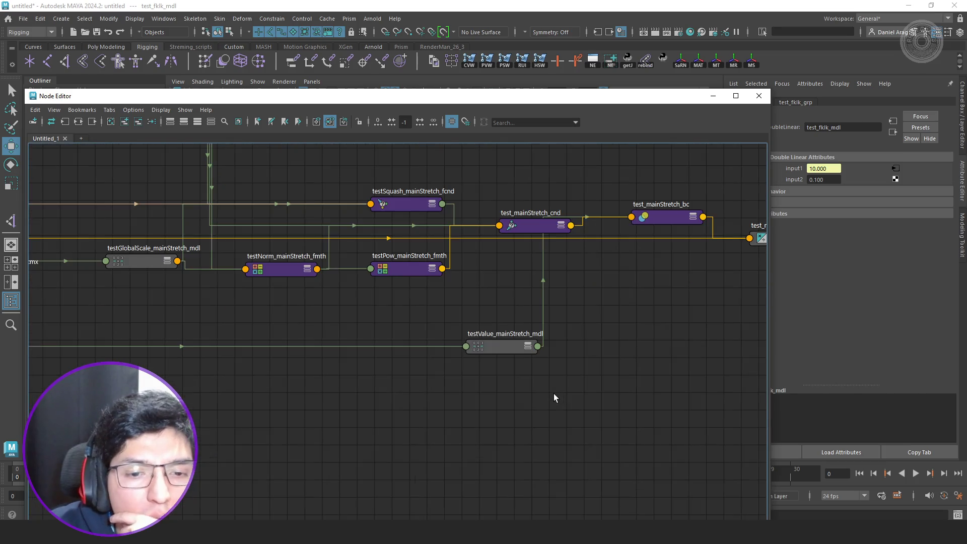
# - Remove testValue_mainStretch_mdl from the graph and frame the remaining network
pyautogui.click(502, 346)
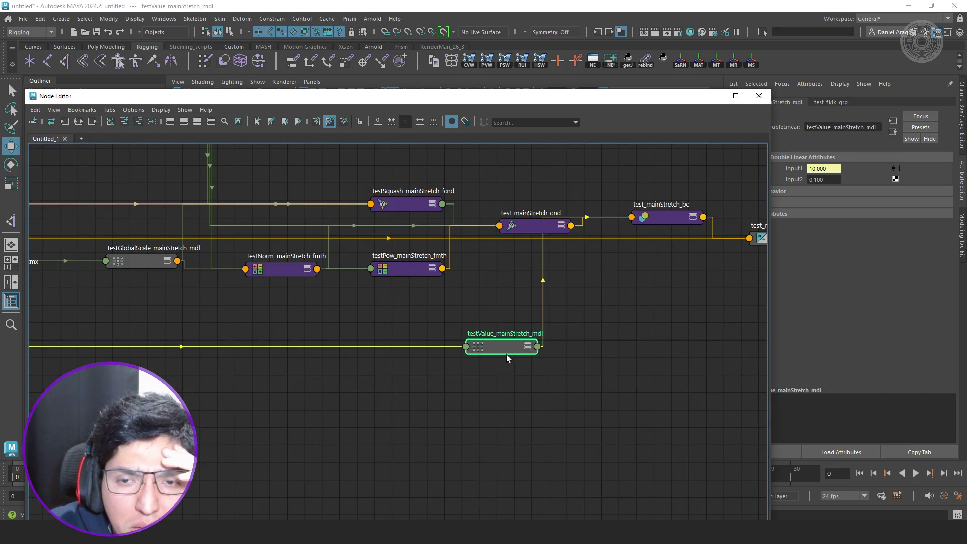
pyautogui.scroll(-5, 506, 354)
pyautogui.scroll(4, 506, 377)
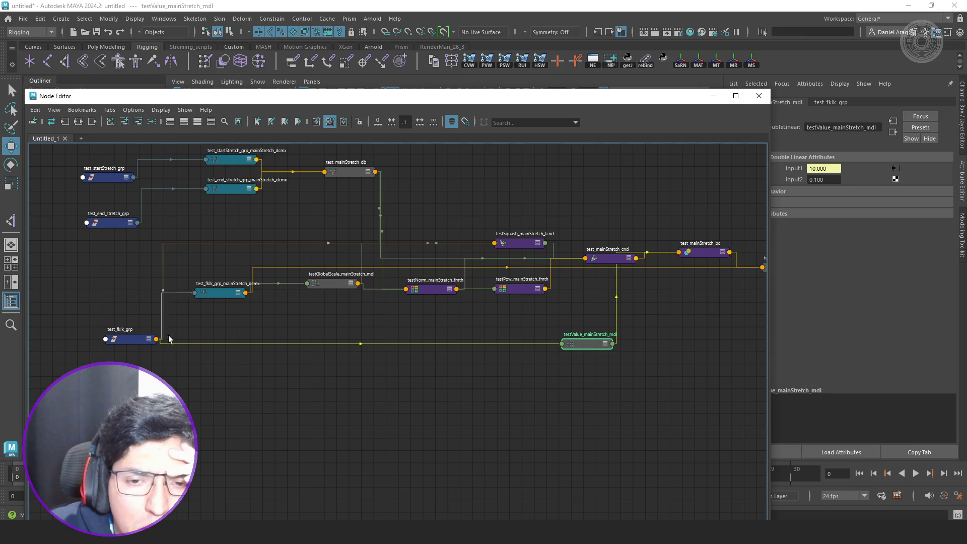
pyautogui.click(140, 125)
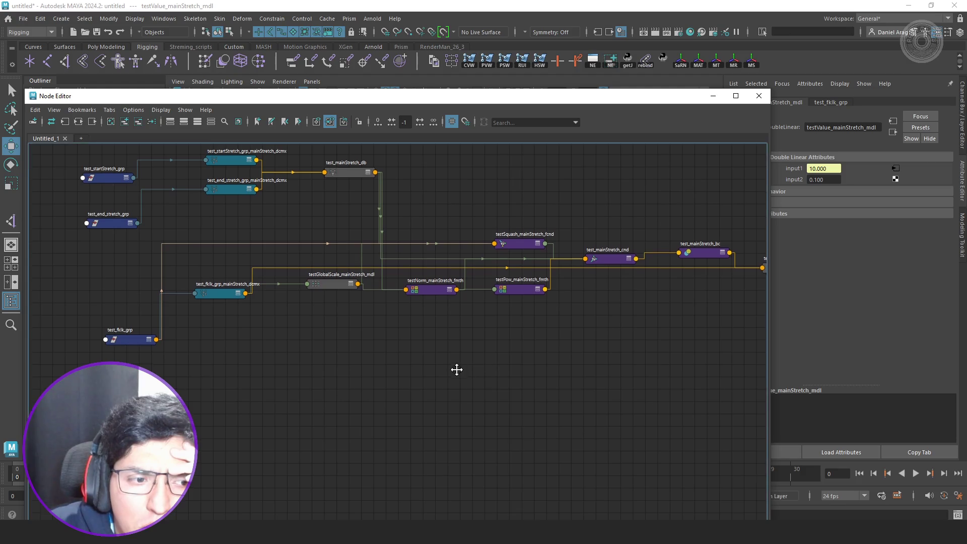
pyautogui.press('f')
# - Reposition testSquash_mainStretch_fcnd, testGlobalScale_mainStretch_mdl and test_fklk_grp_mainStretch_dcmx into a neater layout
pyautogui.moveTo(567, 285); pyautogui.dragTo(562, 265)
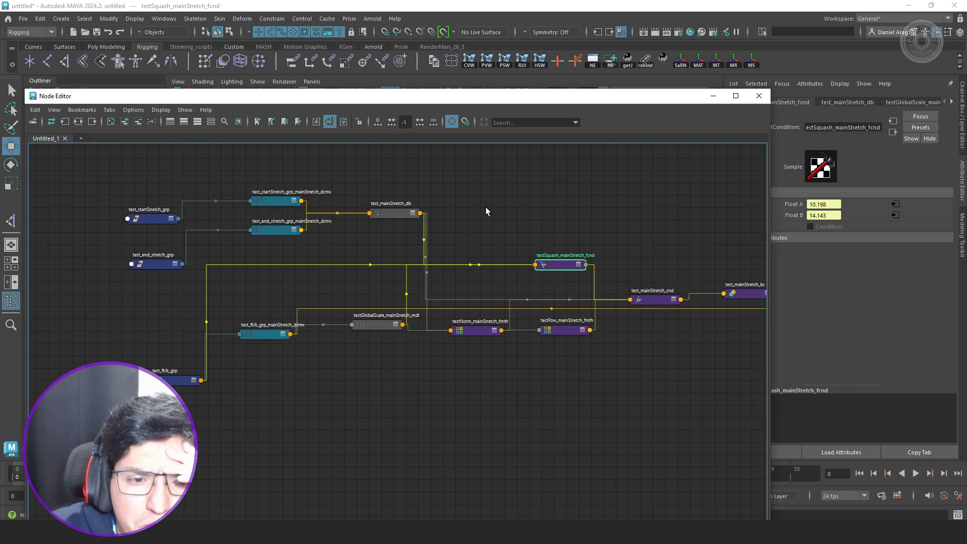
pyautogui.scroll(3, 552, 265)
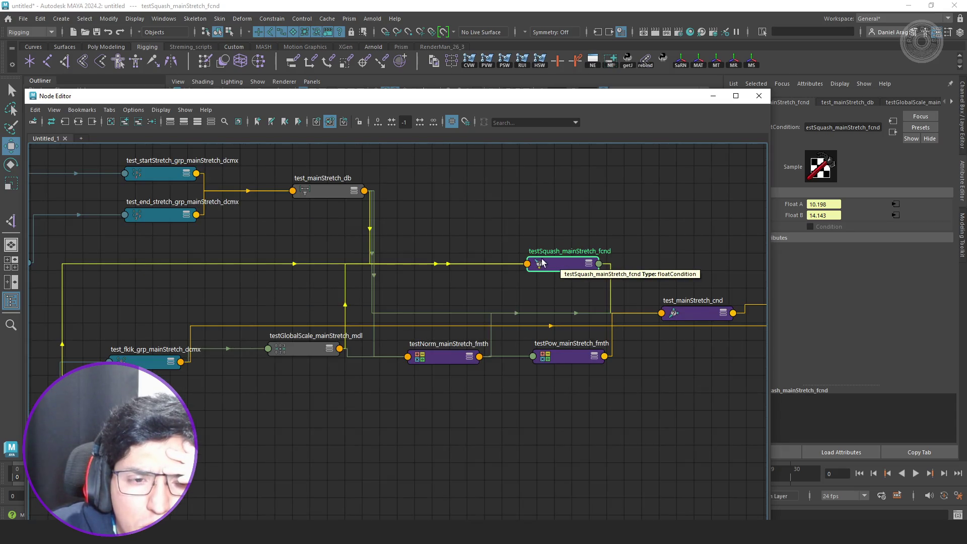
pyautogui.click(336, 199)
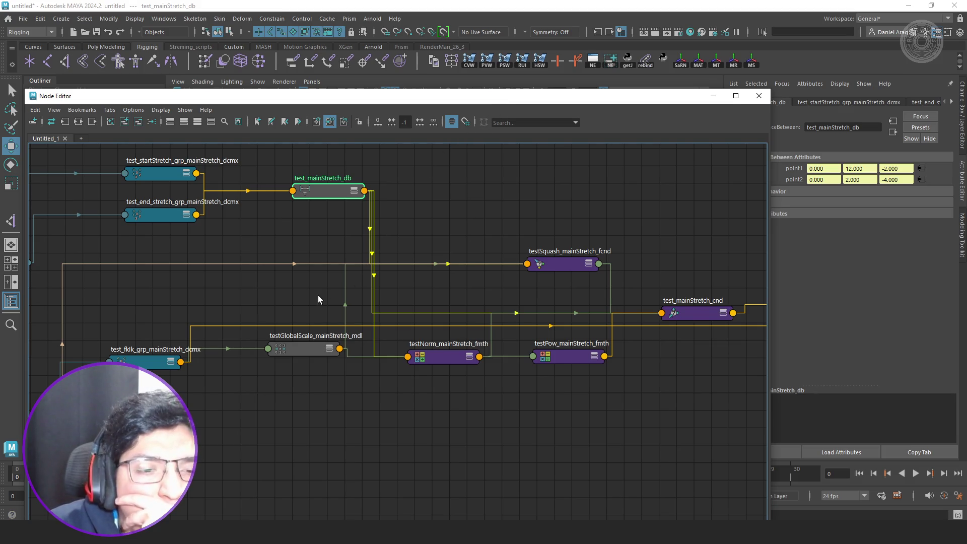
pyautogui.click(319, 347)
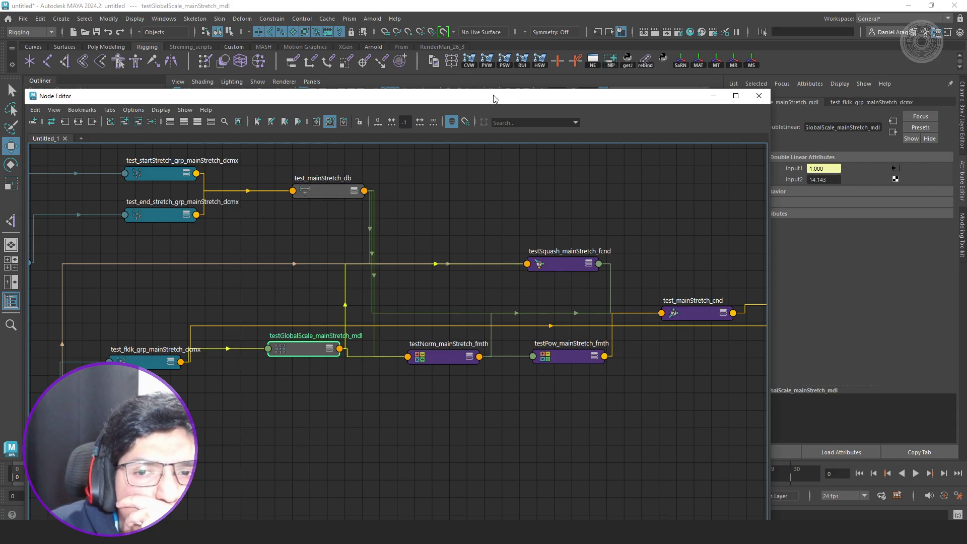
pyautogui.scroll(-3, 404, 367)
pyautogui.scroll(3, 326, 382)
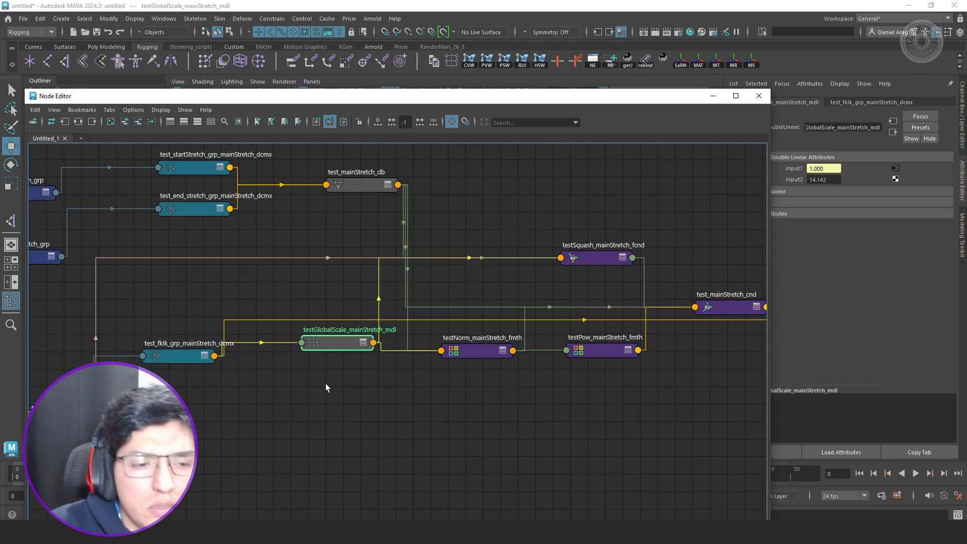
pyautogui.moveTo(325, 383); pyautogui.dragTo(417, 355, button='middle')
pyautogui.moveTo(435, 325)
pyautogui.mouseDown()
pyautogui.moveTo(438, 366)
pyautogui.moveTo(418, 388)
pyautogui.mouseUp()
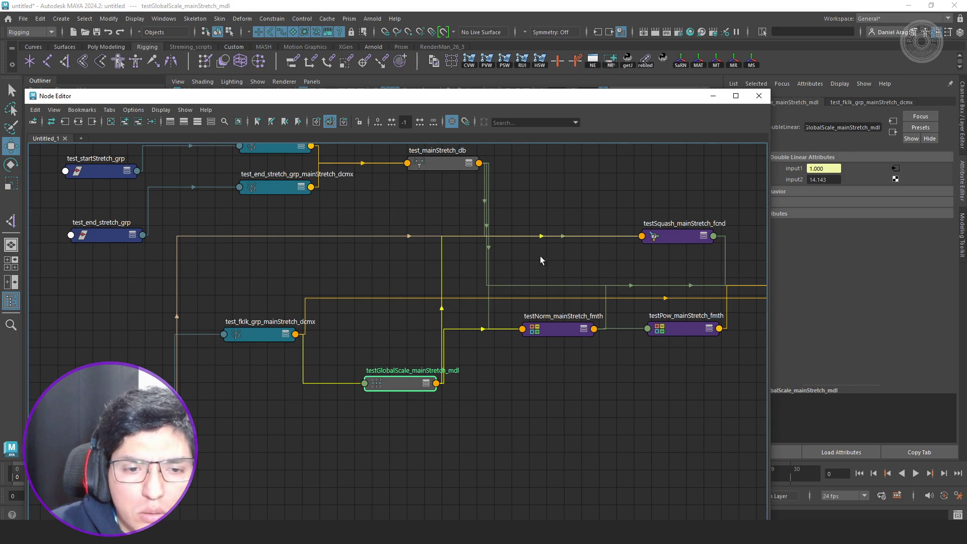
pyautogui.moveTo(265, 336); pyautogui.dragTo(253, 359)
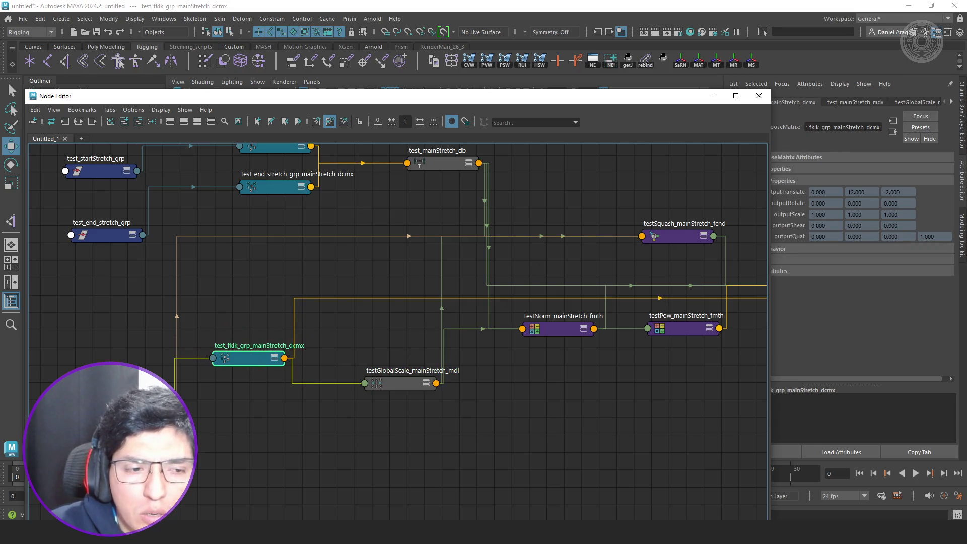
# - Show test_fklk_grp's channels and custom attributes, then return to the scene
pyautogui.click(141, 402)
pyautogui.hotkey('ctrl', 'a')
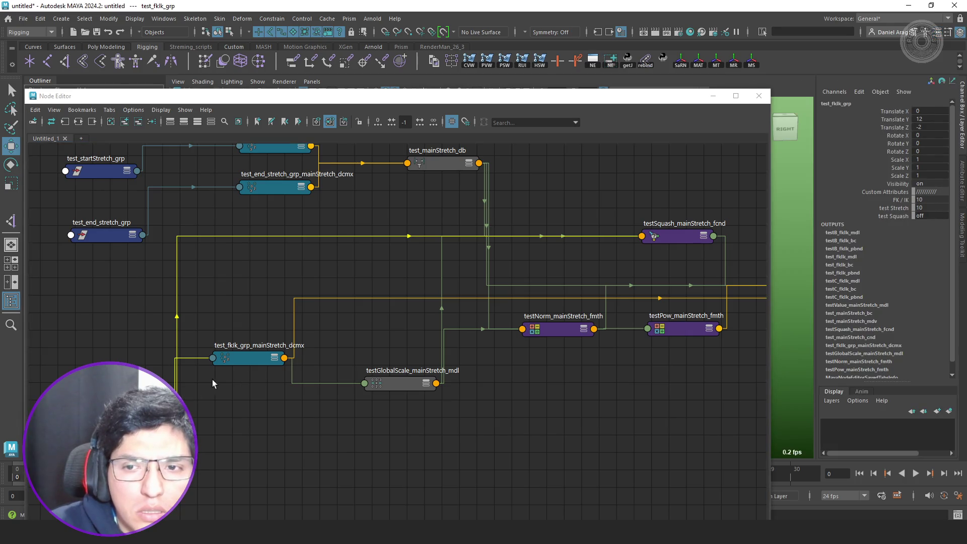
pyautogui.click(759, 95)
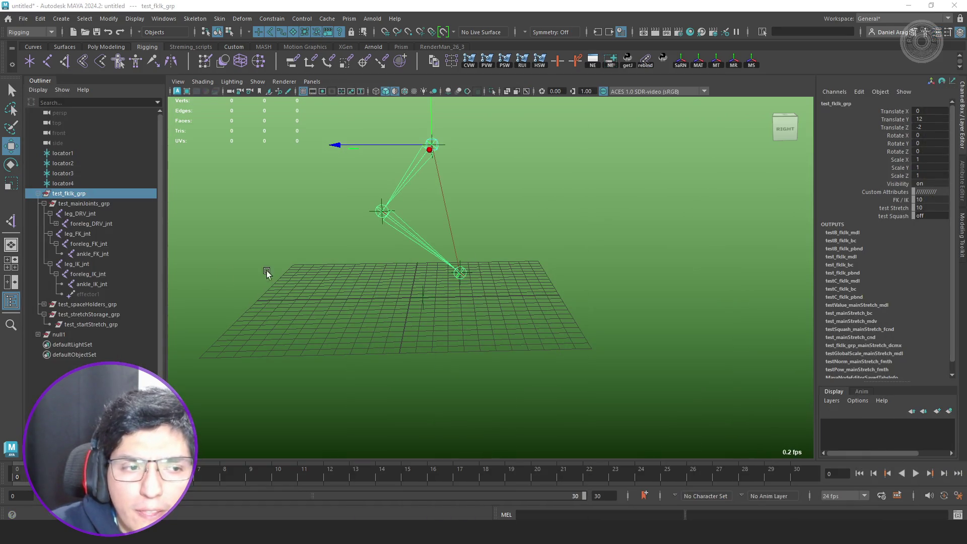
# - Move the null1 target away so the leg stretches, then select the driver ankle and foreleg joints
pyautogui.click(65, 334)
pyautogui.moveTo(380, 209)
pyautogui.mouseDown(button='middle')
pyautogui.moveTo(470, 226)
pyautogui.moveTo(507, 259)
pyautogui.moveTo(589, 270)
pyautogui.moveTo(592, 240)
pyautogui.mouseUp(button='middle')
pyautogui.moveTo(557, 294)
pyautogui.keyDown('alt'); pyautogui.mouseDown()
pyautogui.moveTo(416, 270)
pyautogui.moveTo(481, 285)
pyautogui.moveTo(453, 281)
pyautogui.moveTo(463, 276)
pyautogui.mouseUp(); pyautogui.keyUp('alt')
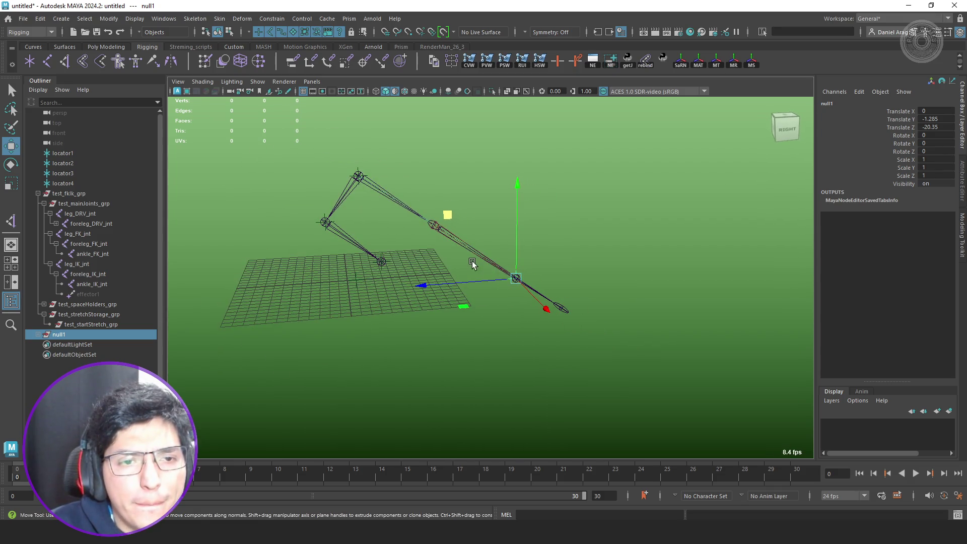
pyautogui.press('q')
pyautogui.click(556, 303)
pyautogui.press('w')
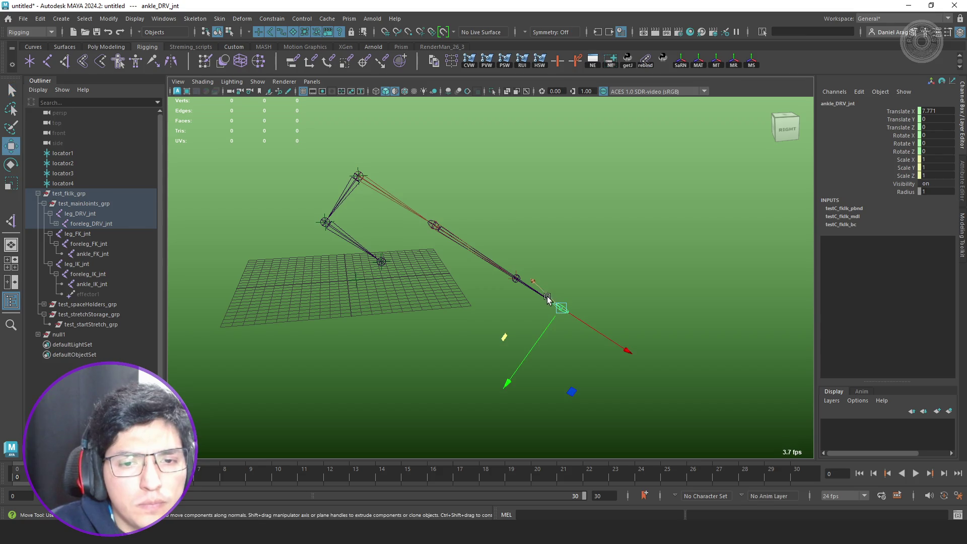
pyautogui.click(533, 292)
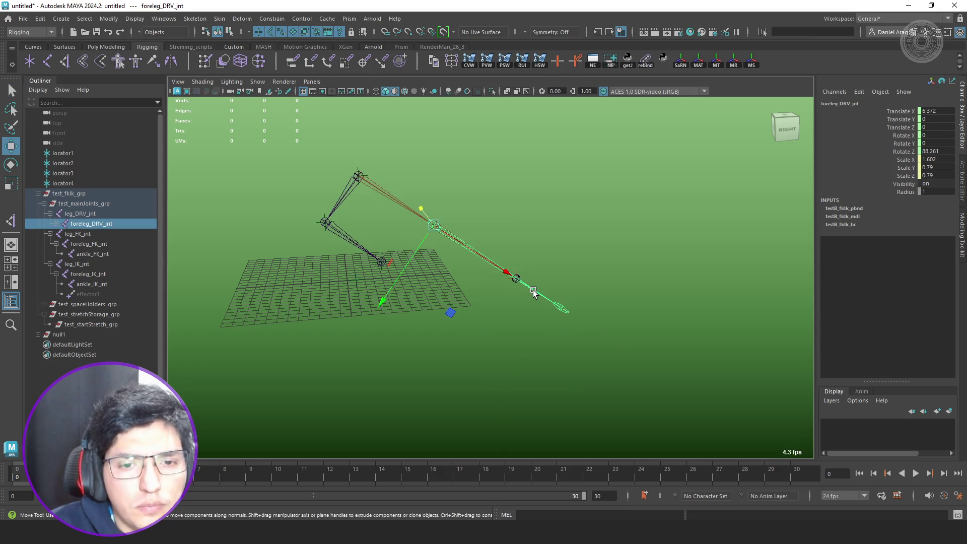
pyautogui.keyDown('alt'); pyautogui.moveTo(548, 280); pyautogui.dragTo(527, 280); pyautogui.keyUp('alt')
pyautogui.press('r')
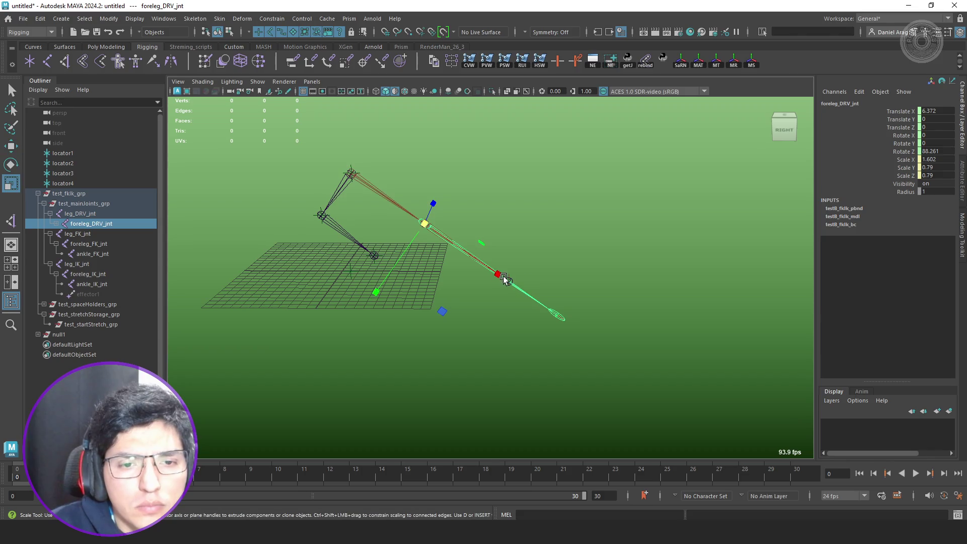
# - Shorten foreleg_FK_jnt along its length after picking it in the hierarchy
pyautogui.click(56, 223)
pyautogui.click(99, 233)
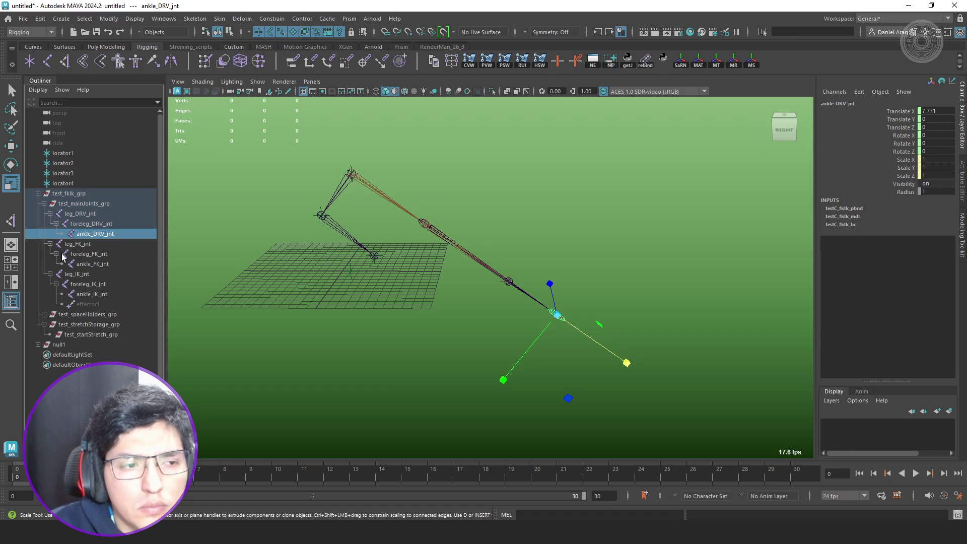
pyautogui.click(83, 244)
pyautogui.click(99, 255)
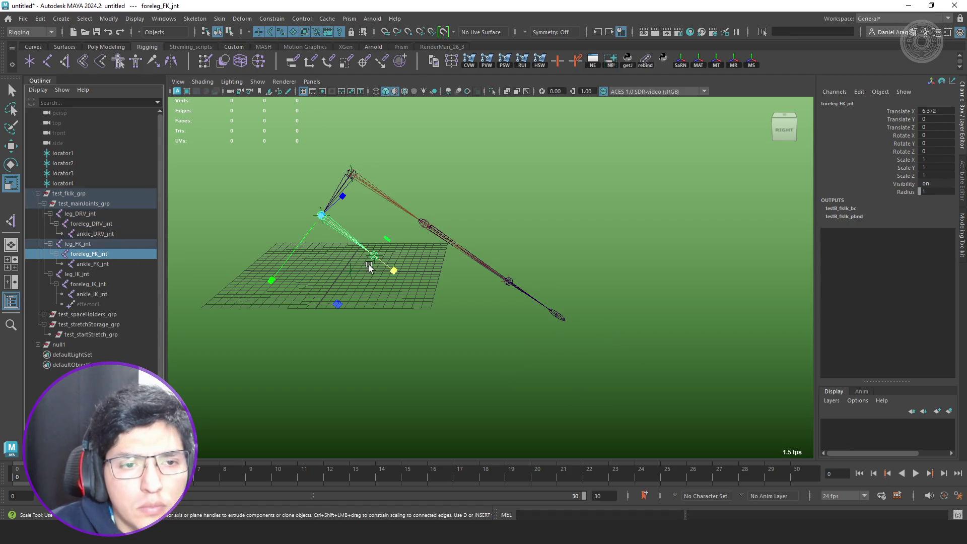
pyautogui.moveTo(394, 272); pyautogui.dragTo(317, 240)
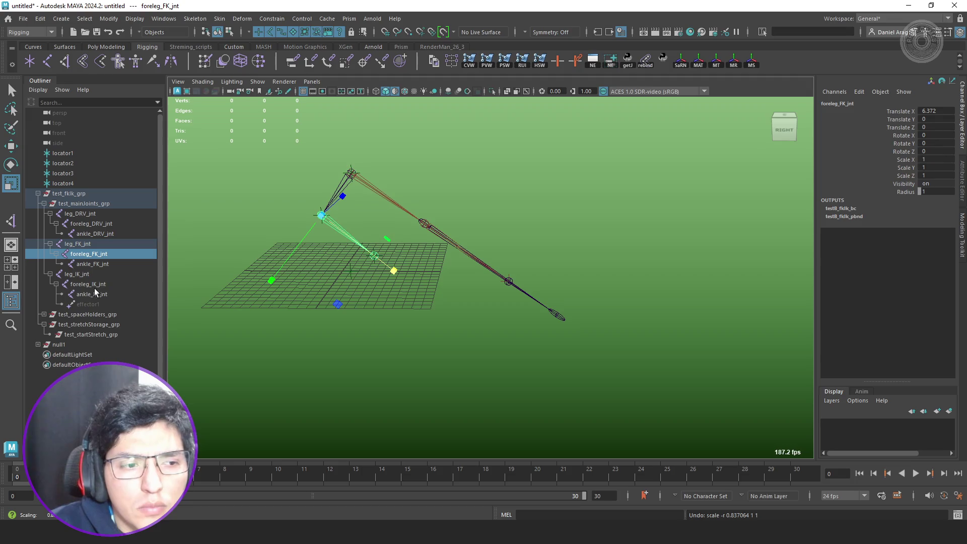
# - Test-move the IK foreleg and ankle joints and test-scale the ankle, undoing each change
pyautogui.click(84, 284)
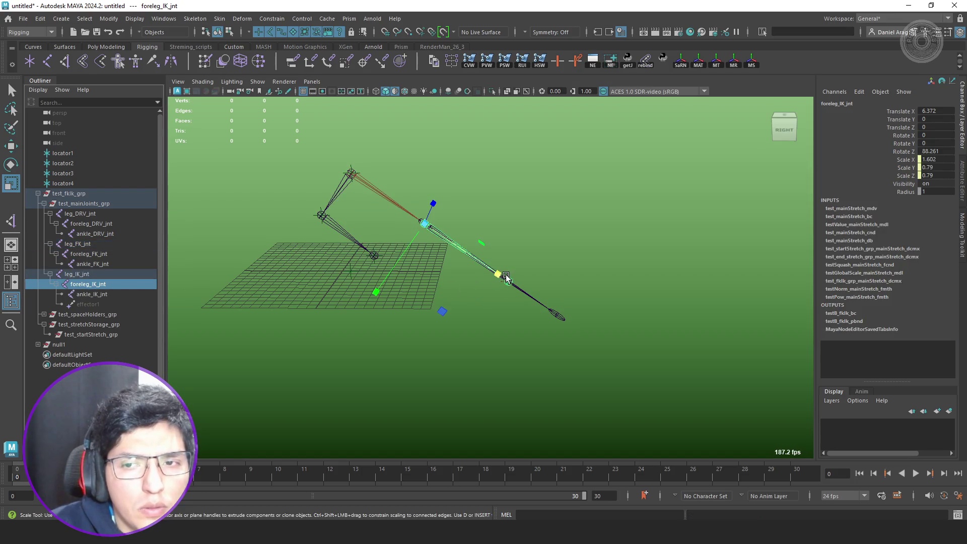
pyautogui.press('e')
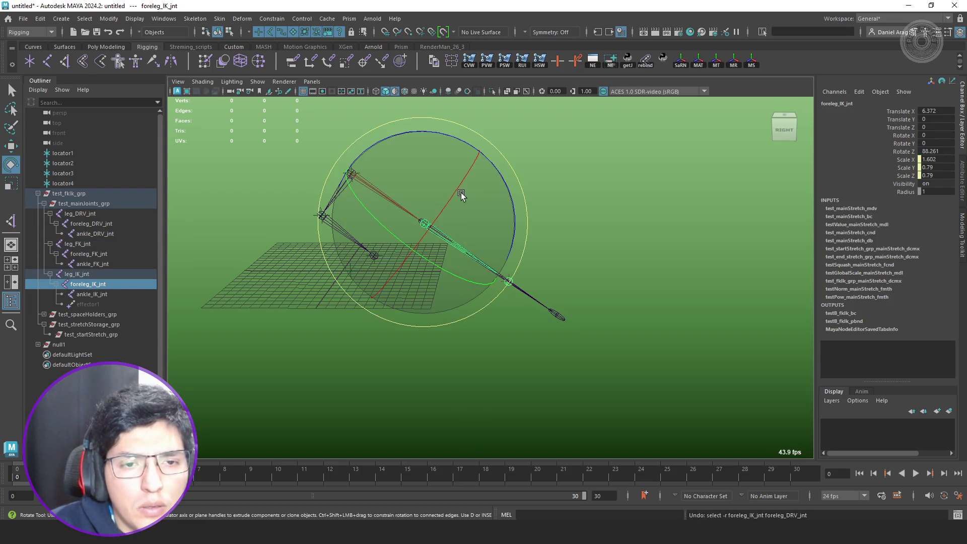
pyautogui.press('w')
pyautogui.moveTo(397, 256)
pyautogui.mouseDown()
pyautogui.moveTo(364, 288)
pyautogui.moveTo(426, 247)
pyautogui.moveTo(397, 285)
pyautogui.mouseUp()
pyautogui.hotkey('ctrl', 'z')
pyautogui.click(119, 293)
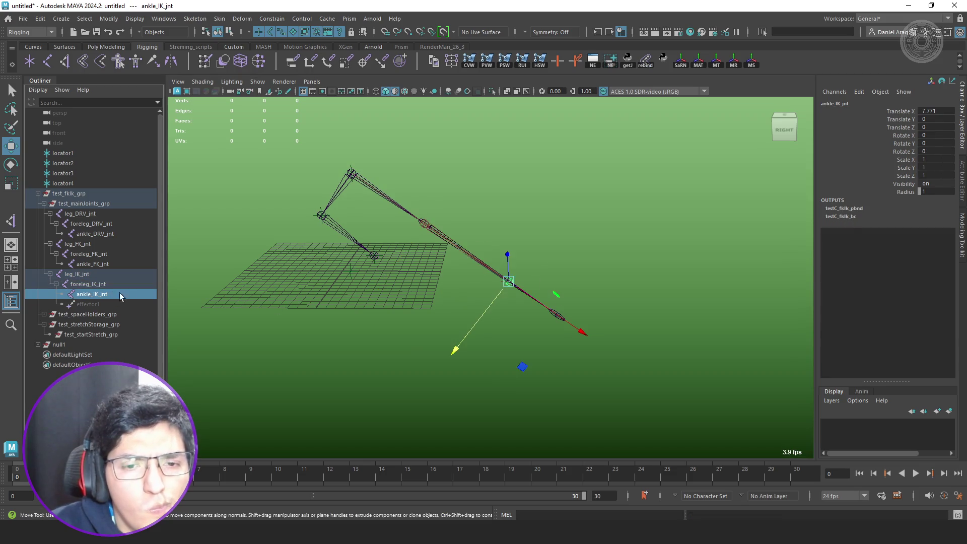
pyautogui.moveTo(559, 316)
pyautogui.mouseDown()
pyautogui.moveTo(494, 295)
pyautogui.moveTo(533, 318)
pyautogui.moveTo(512, 307)
pyautogui.moveTo(518, 285)
pyautogui.moveTo(679, 332)
pyautogui.mouseUp()
pyautogui.hotkey('ctrl', 'z')
pyautogui.press('r')
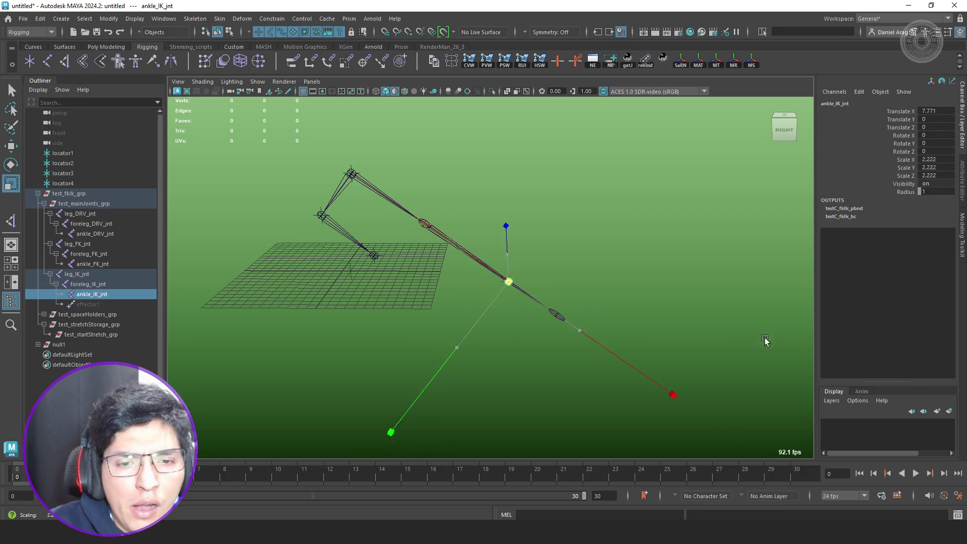
pyautogui.hotkey('ctrl', 'z')
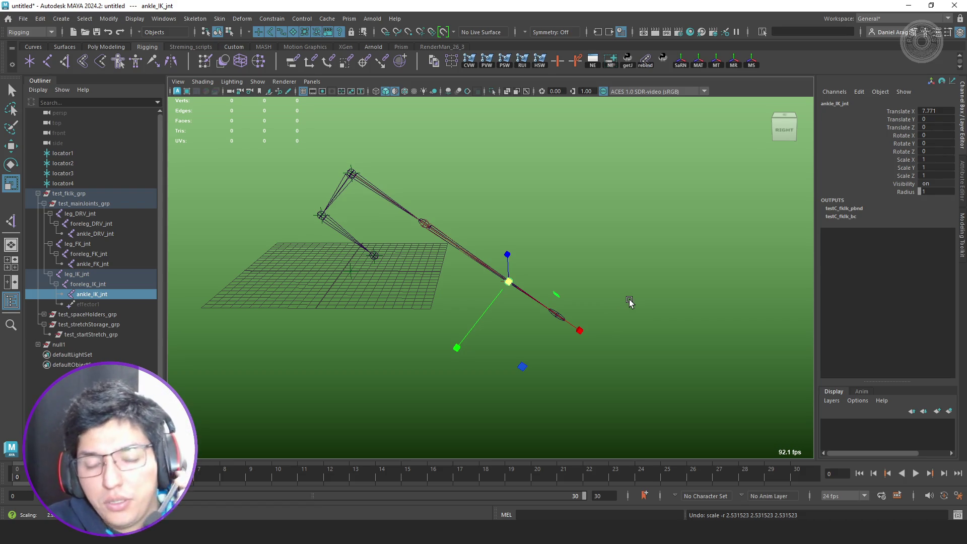
# - Select foreleg_DRV_jnt and show its full attributes, including the testB_fklk_pbnd input
pyautogui.keyDown('alt'); pyautogui.moveTo(545, 339); pyautogui.dragTo(575, 351, button='middle'); pyautogui.keyUp('alt')
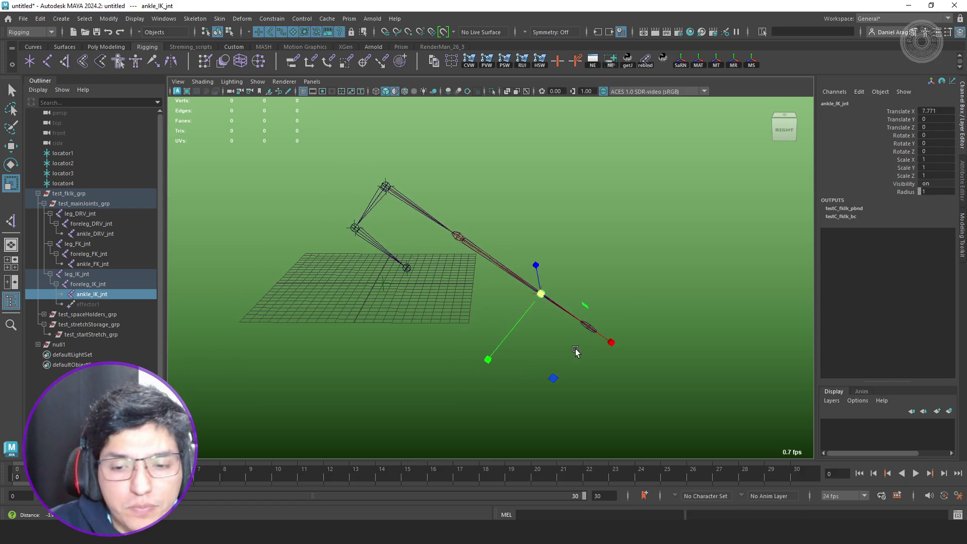
pyautogui.click(606, 326)
pyautogui.keyDown('alt'); pyautogui.moveTo(606, 307); pyautogui.dragTo(535, 303); pyautogui.keyUp('alt')
pyautogui.press('q')
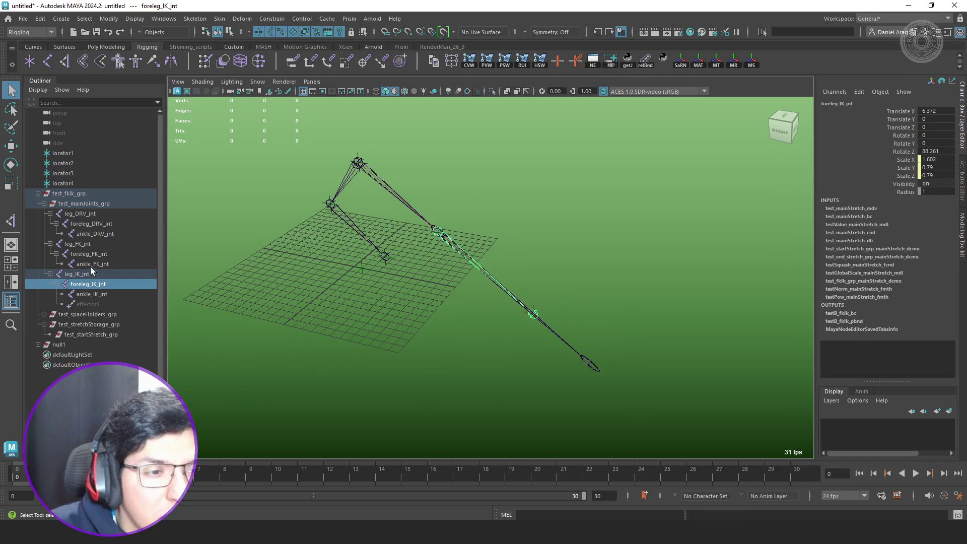
pyautogui.click(99, 255)
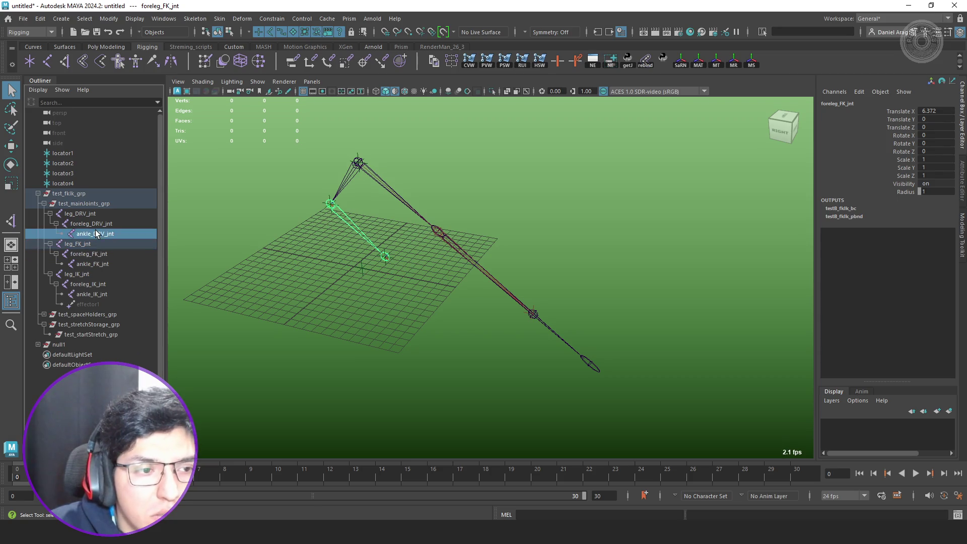
pyautogui.click(104, 225)
pyautogui.keyDown('alt'); pyautogui.moveTo(533, 302); pyautogui.dragTo(557, 304); pyautogui.keyUp('alt')
pyautogui.press('w')
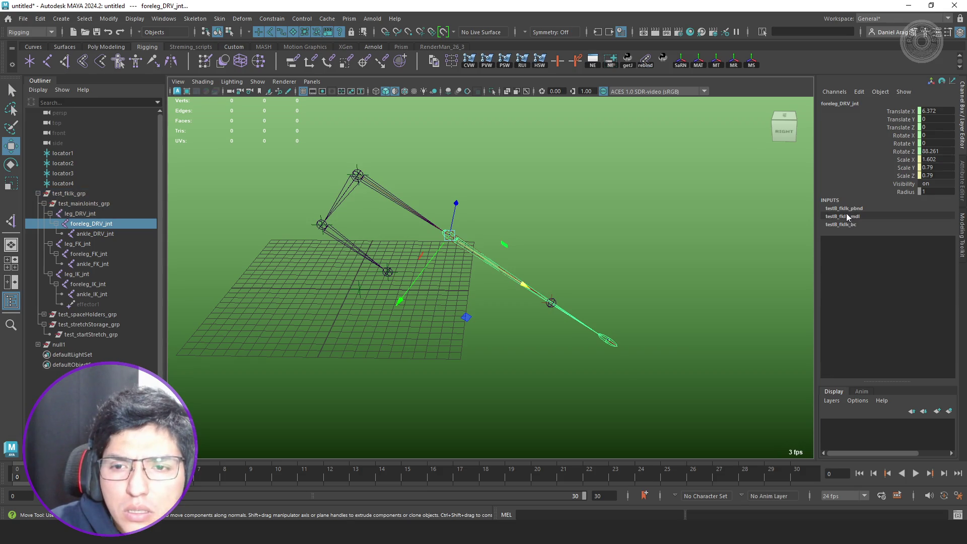
pyautogui.click(850, 209)
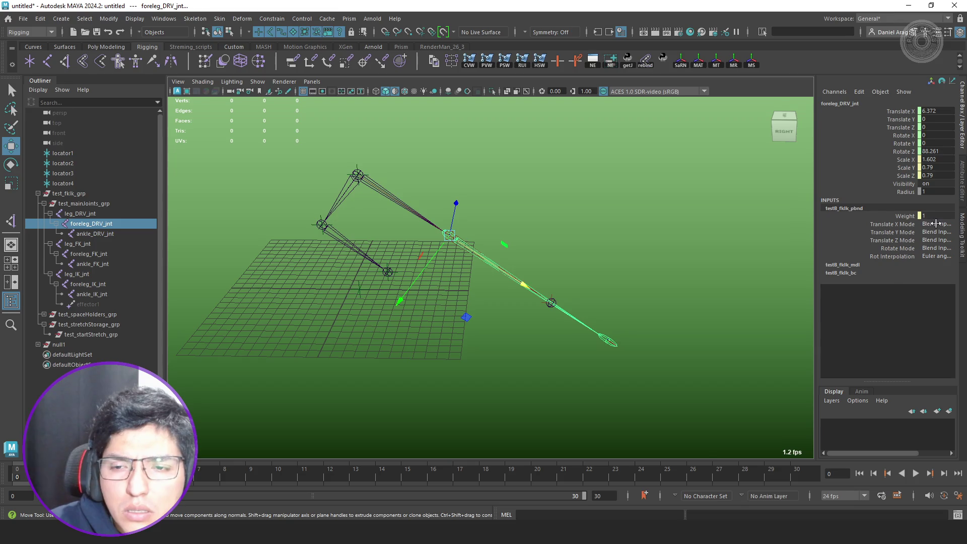
pyautogui.hotkey('ctrl', 'a')
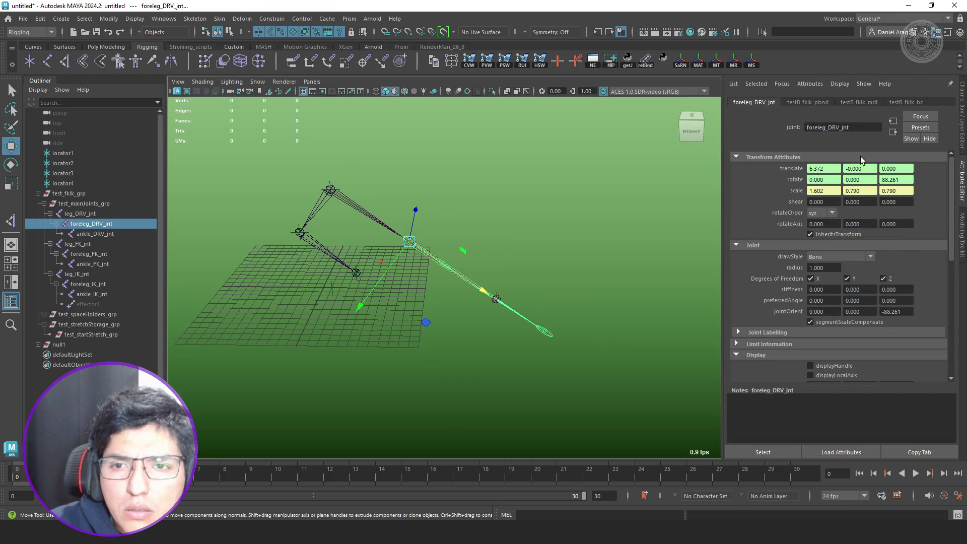
# - Inspect testB_fklk_bc, turning off its caching and checking color1, then view testB_fklk_mdl
pyautogui.click(903, 102)
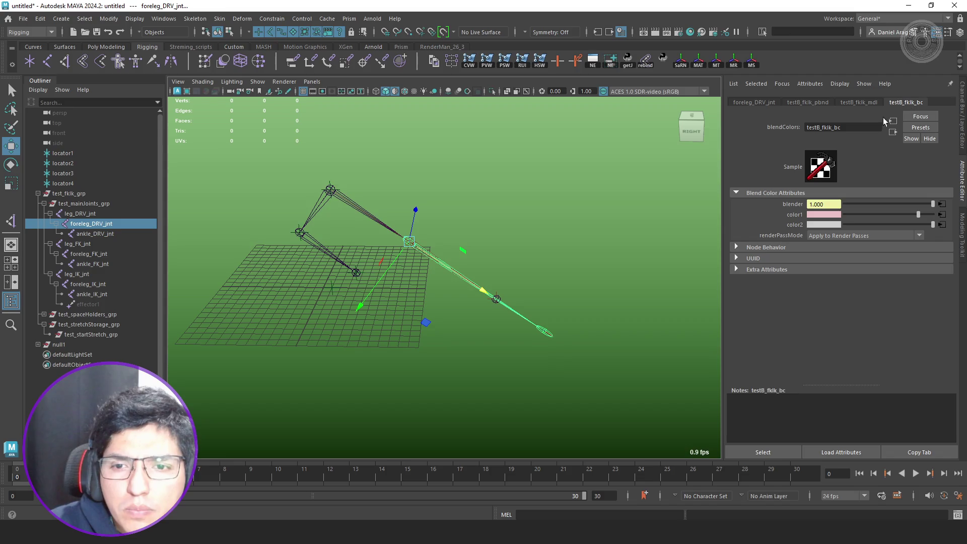
pyautogui.click(754, 248)
pyautogui.click(769, 280)
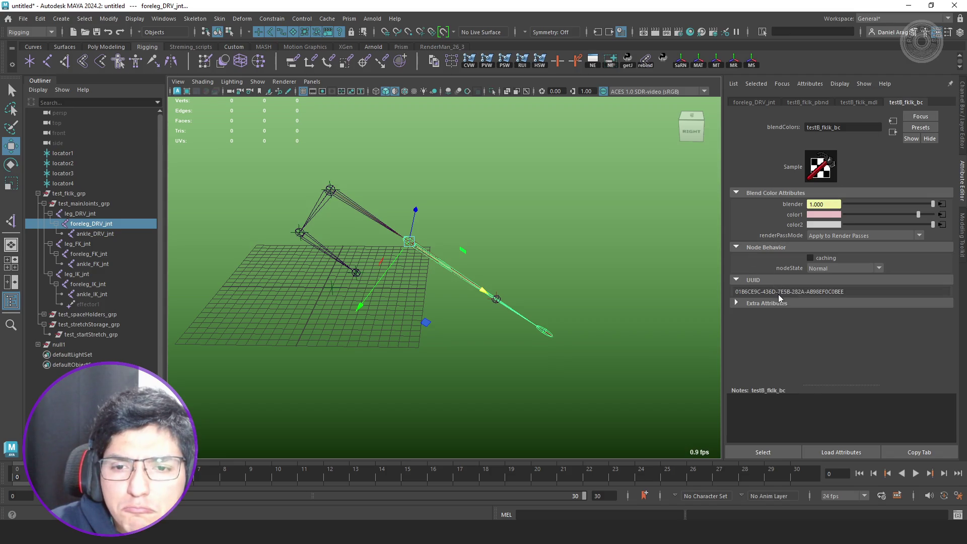
pyautogui.click(823, 256)
pyautogui.click(835, 215)
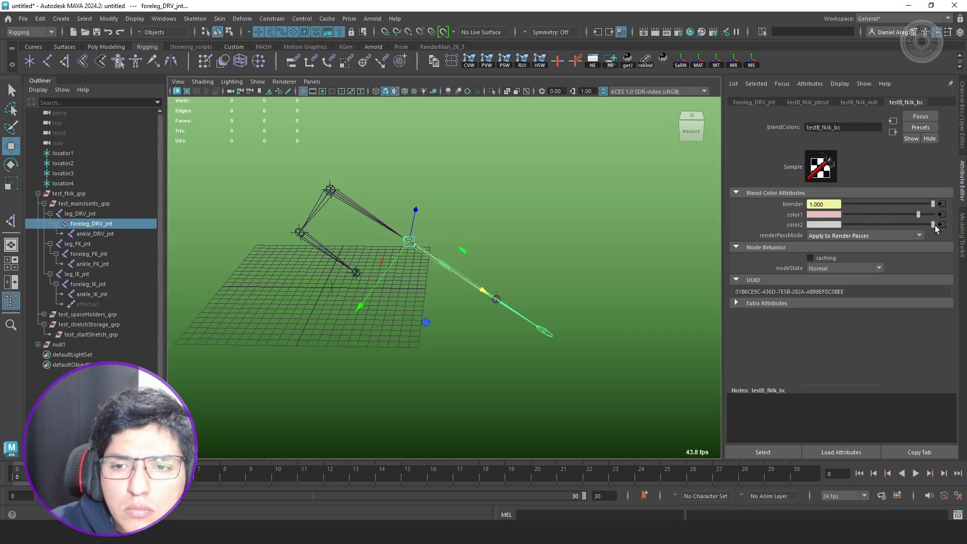
pyautogui.click(873, 103)
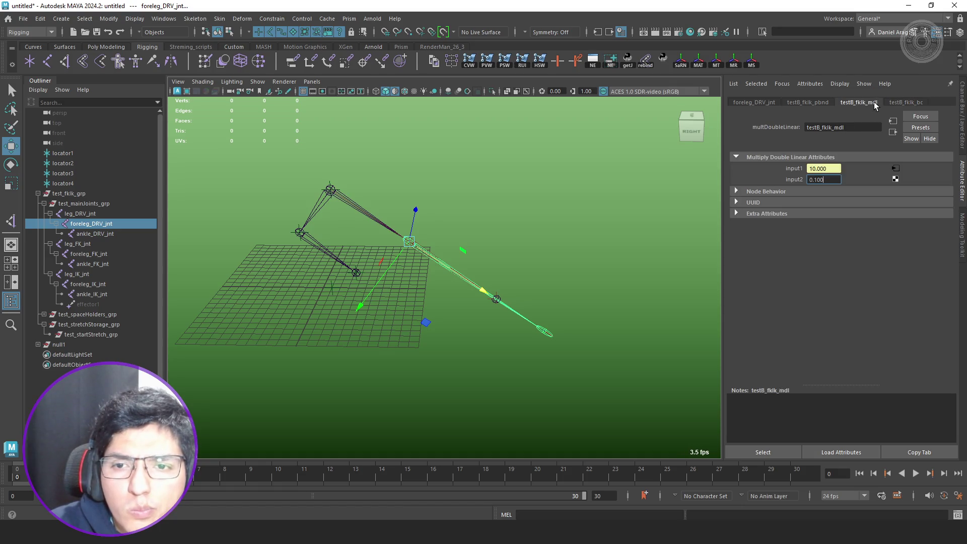
# - On test_fklk_grp, switch test Squash on and set test Stretch to 5
pyautogui.click(98, 194)
pyautogui.hotkey('ctrl', 'a')
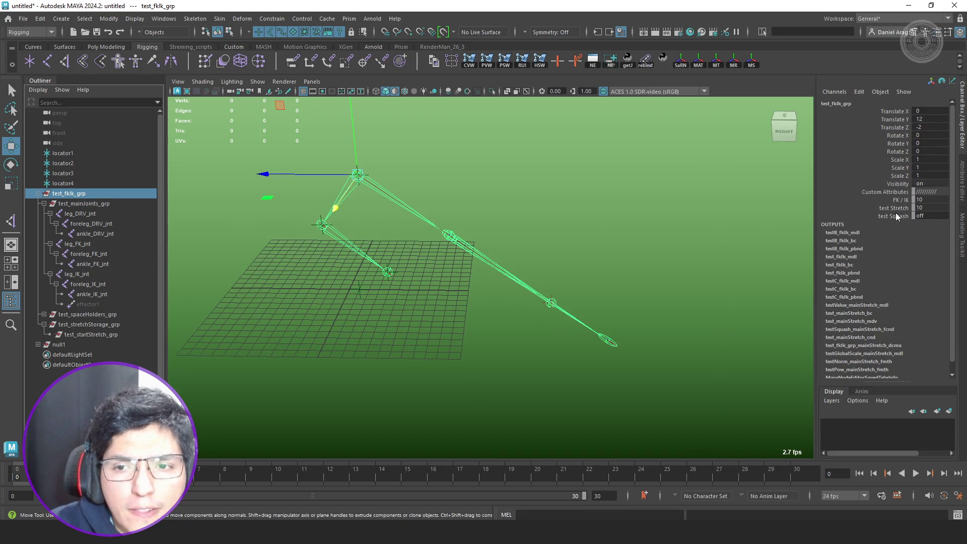
pyautogui.click(896, 217)
pyautogui.click(894, 208)
pyautogui.moveTo(775, 228)
pyautogui.mouseDown(button='middle')
pyautogui.moveTo(687, 226)
pyautogui.moveTo(753, 250)
pyautogui.moveTo(745, 249)
pyautogui.mouseUp(button='middle')
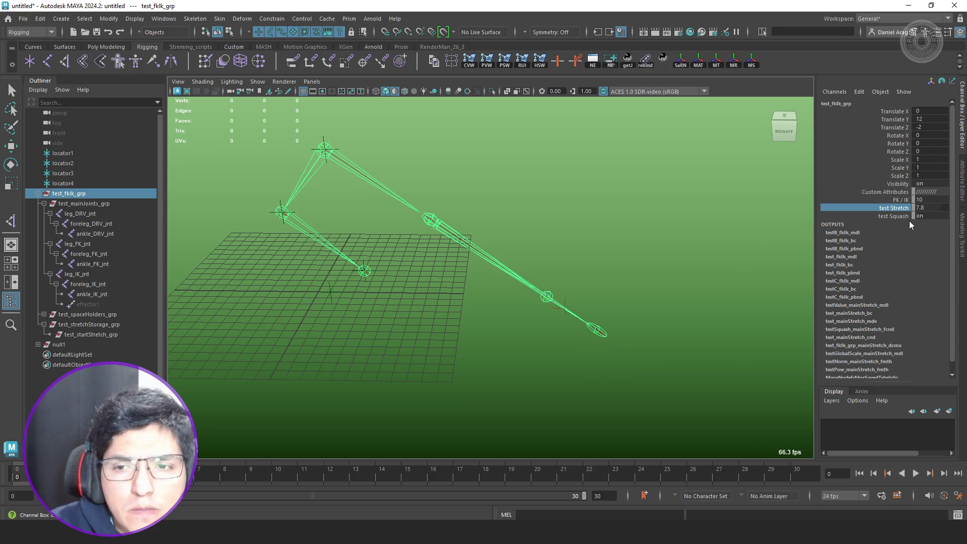
pyautogui.click(929, 209)
pyautogui.write('5')
pyautogui.press('Return')
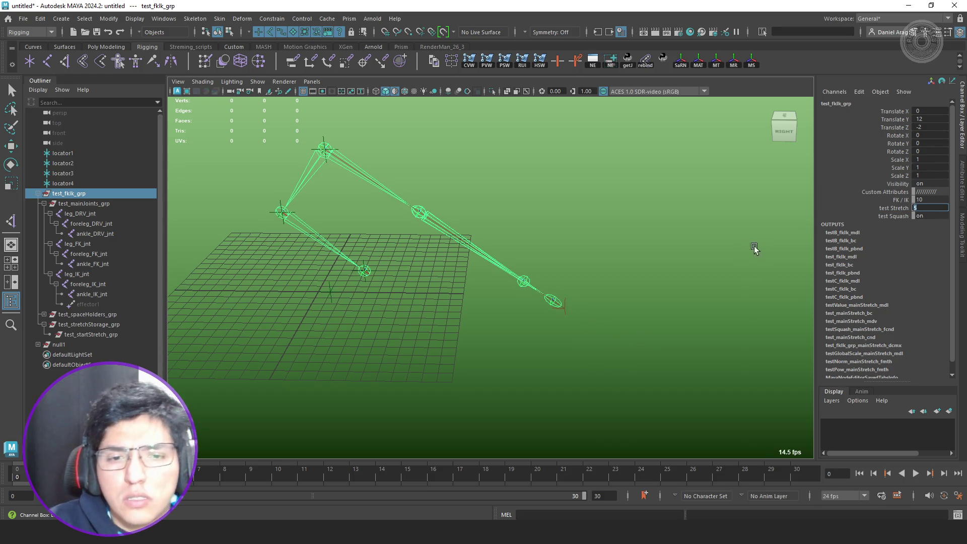
pyautogui.click(593, 60)
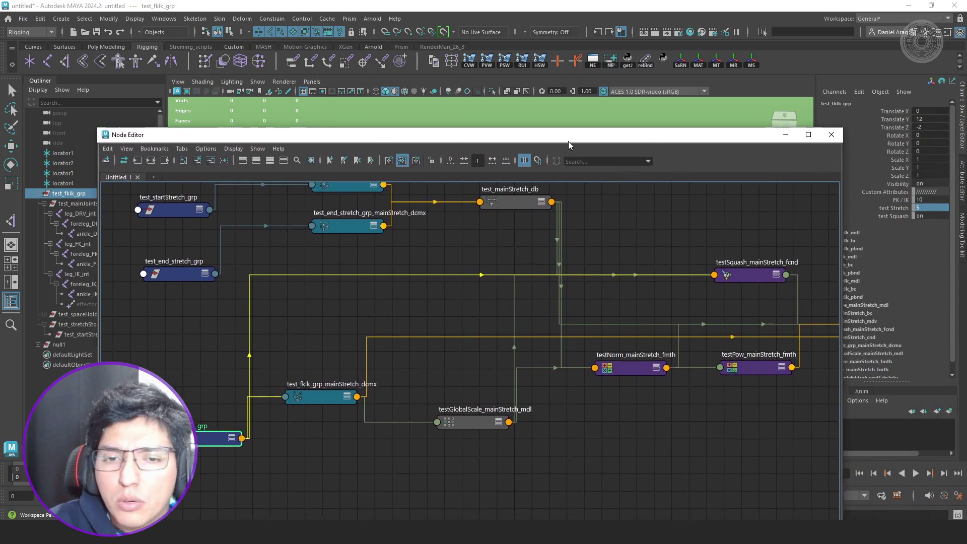
# - Zoom and pan through the testPow, testNorm, testSquash fcnd and test_mainStretch_cnd nodes
pyautogui.scroll(3, 575, 340)
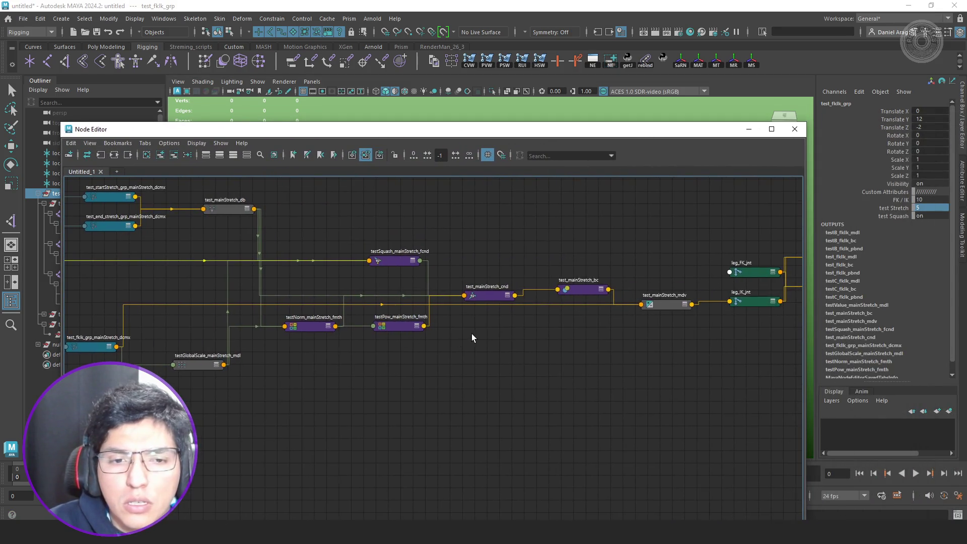
pyautogui.scroll(3, 469, 332)
pyautogui.moveTo(426, 333); pyautogui.dragTo(428, 334)
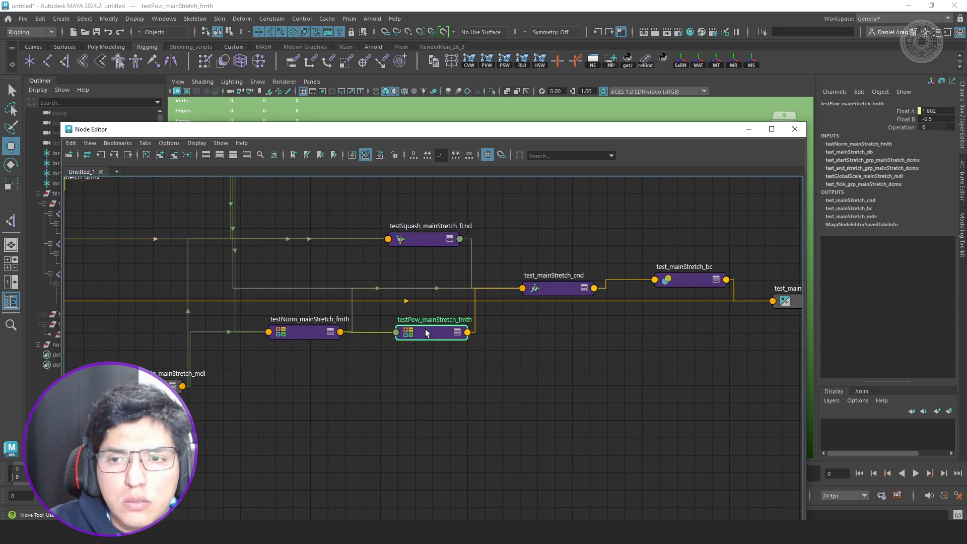
pyautogui.click(313, 329)
pyautogui.moveTo(460, 287); pyautogui.dragTo(496, 333, button='middle')
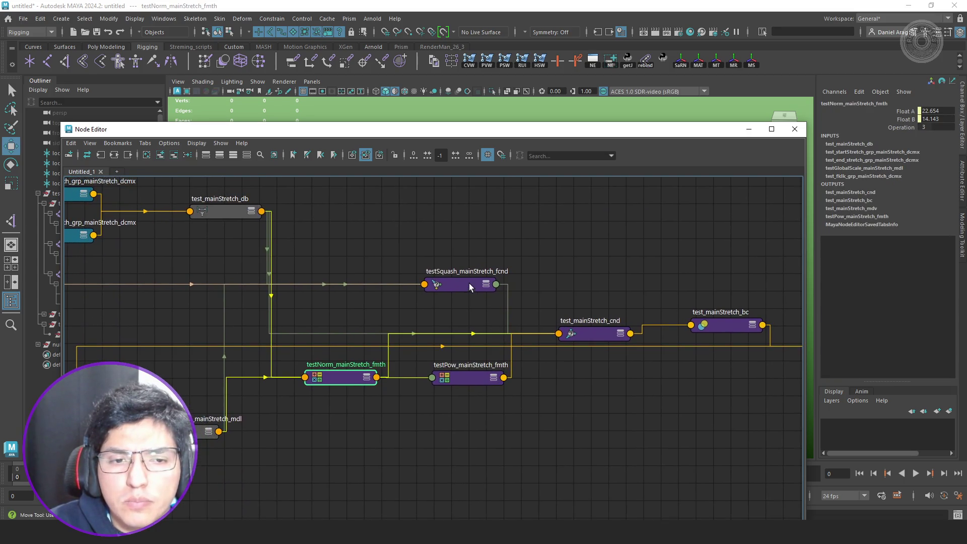
pyautogui.click(469, 283)
pyautogui.click(604, 330)
pyautogui.moveTo(609, 330); pyautogui.dragTo(410, 320, button='middle')
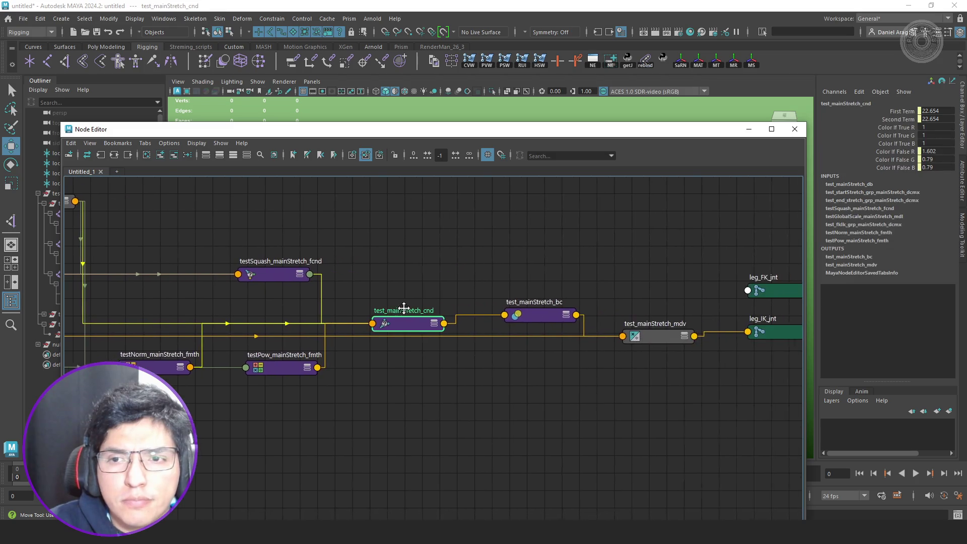
# - Expand test_mainStretch_bc and test_mainStretch_mdv, then shift the editor aside to see the leg
pyautogui.moveTo(538, 319); pyautogui.dragTo(555, 276)
pyautogui.press('4')
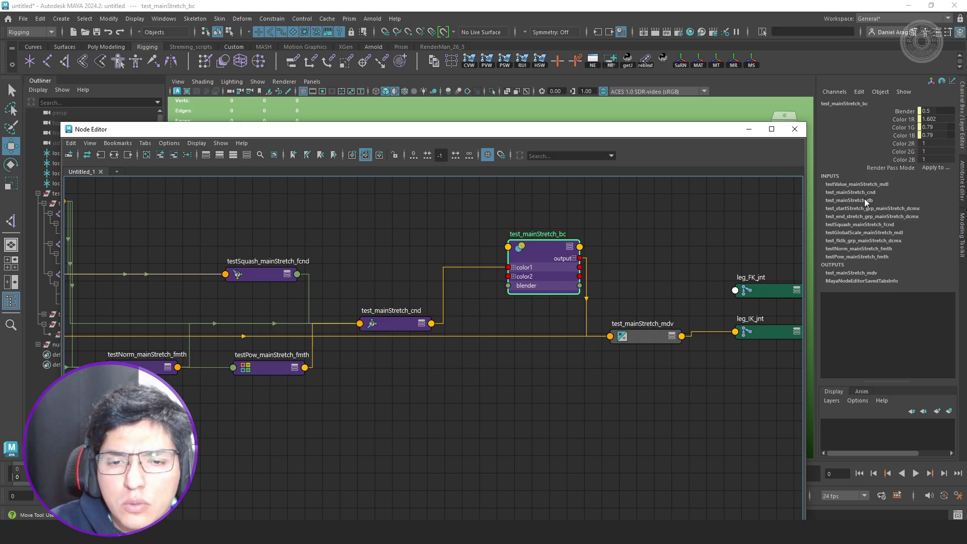
pyautogui.click(639, 334)
pyautogui.press('4')
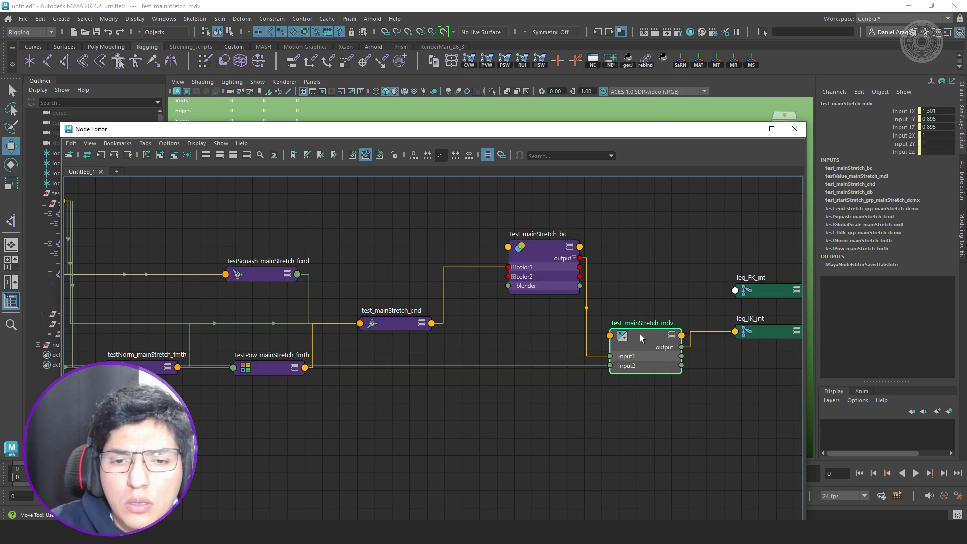
pyautogui.moveTo(650, 129); pyautogui.dragTo(282, 156)
pyautogui.keyDown('alt'); pyautogui.moveTo(630, 273); pyautogui.dragTo(646, 279, button='middle'); pyautogui.keyUp('alt')
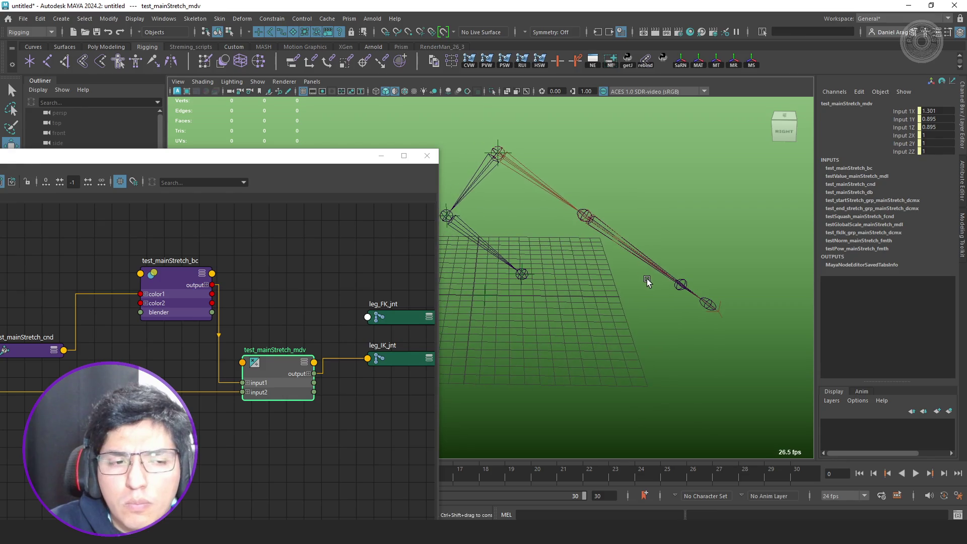